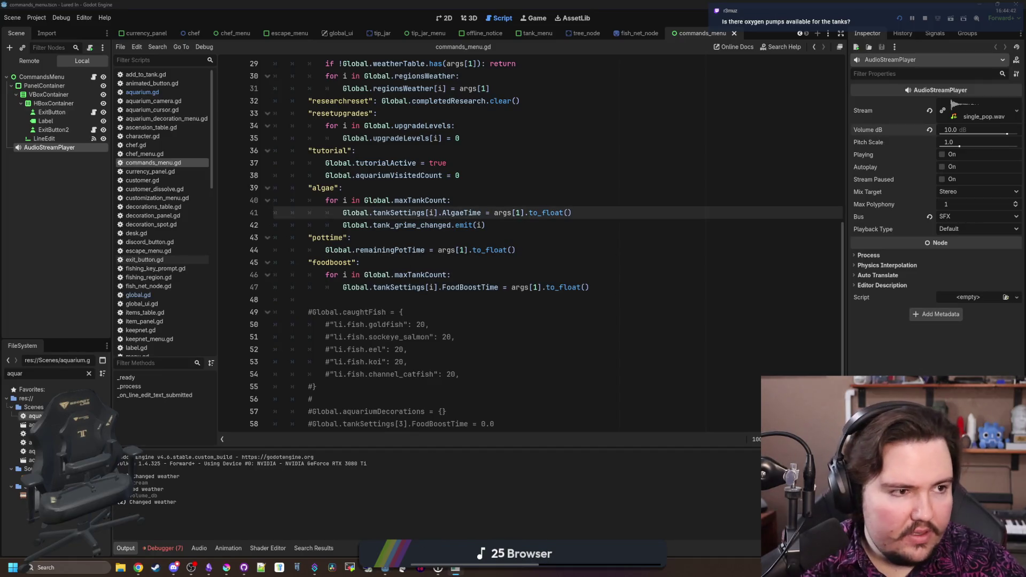
Launch Lured In and run 'foodboost 1000' from the secret command menu
{"action": "key", "text": "F5"}
{"action": "key", "text": "grave"}
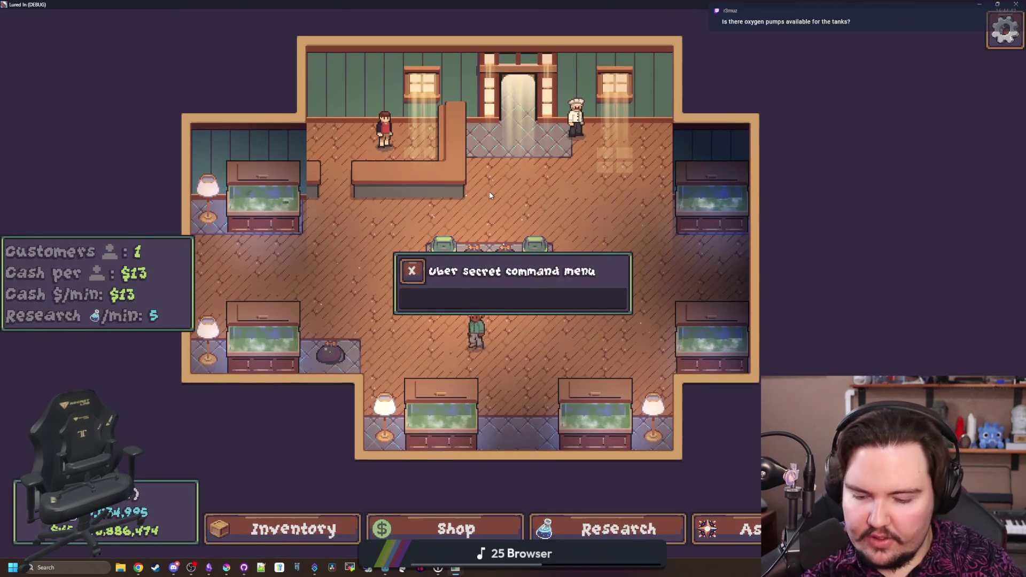
{"action": "left_click", "coordinate": [456, 298]}
{"action": "type", "text": "oodboost 10"}
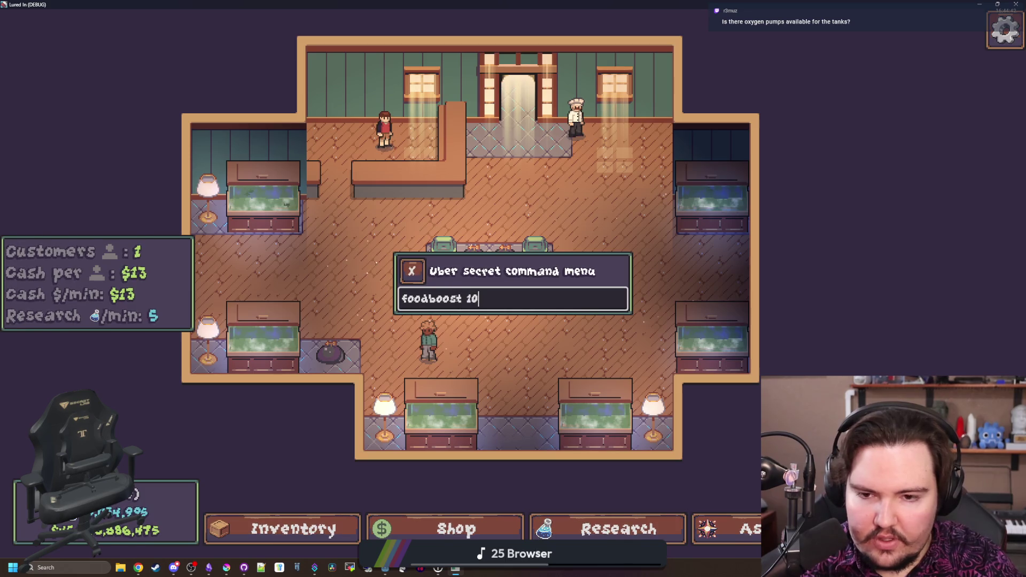
{"action": "type", "text": "00"}
{"action": "key", "text": "Return"}
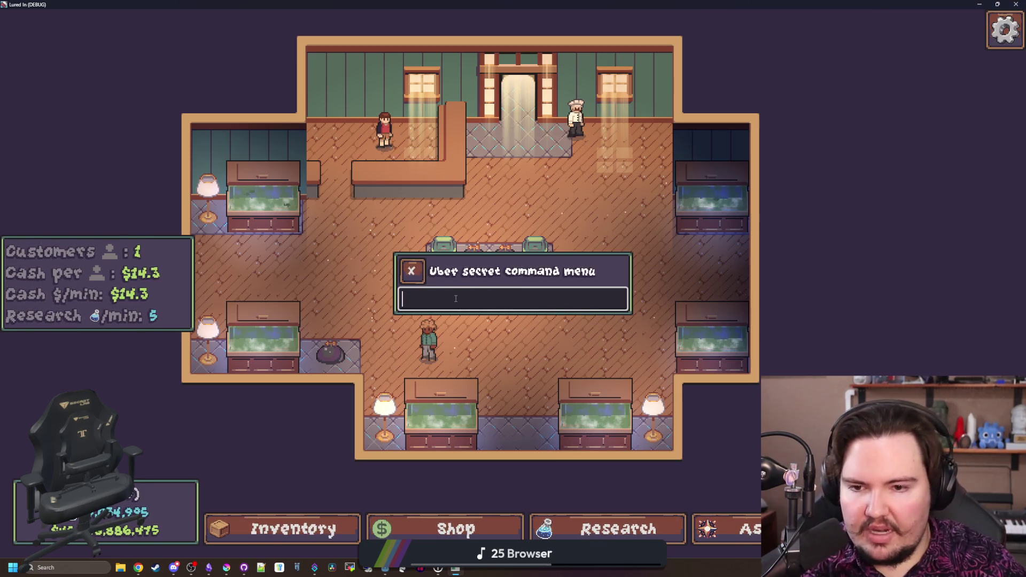
{"action": "left_click", "coordinate": [423, 275]}
Inspect Fish Tank 1's details, then stop the running game
{"action": "left_click", "coordinate": [264, 197]}
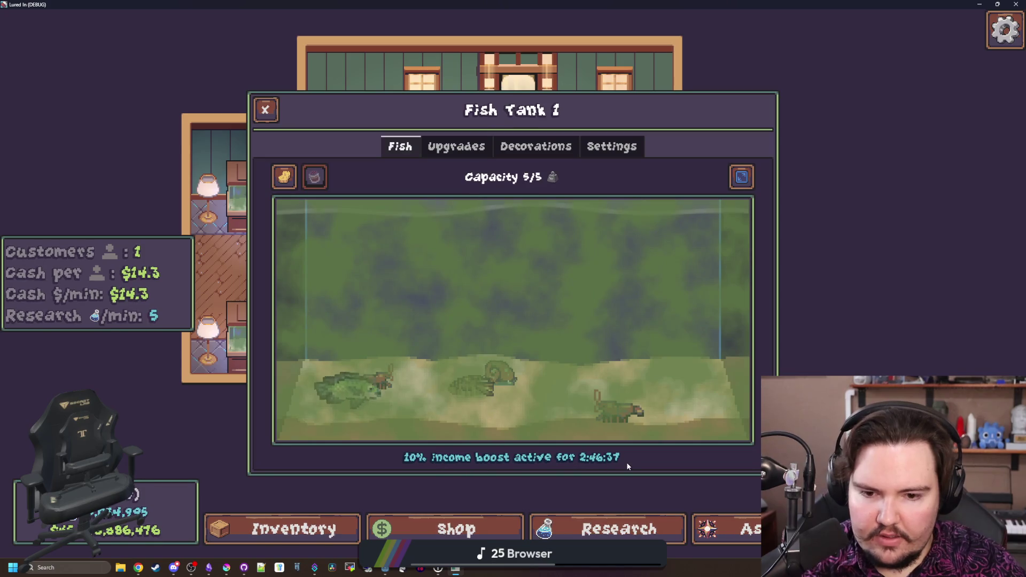
{"action": "key", "text": "Escape"}
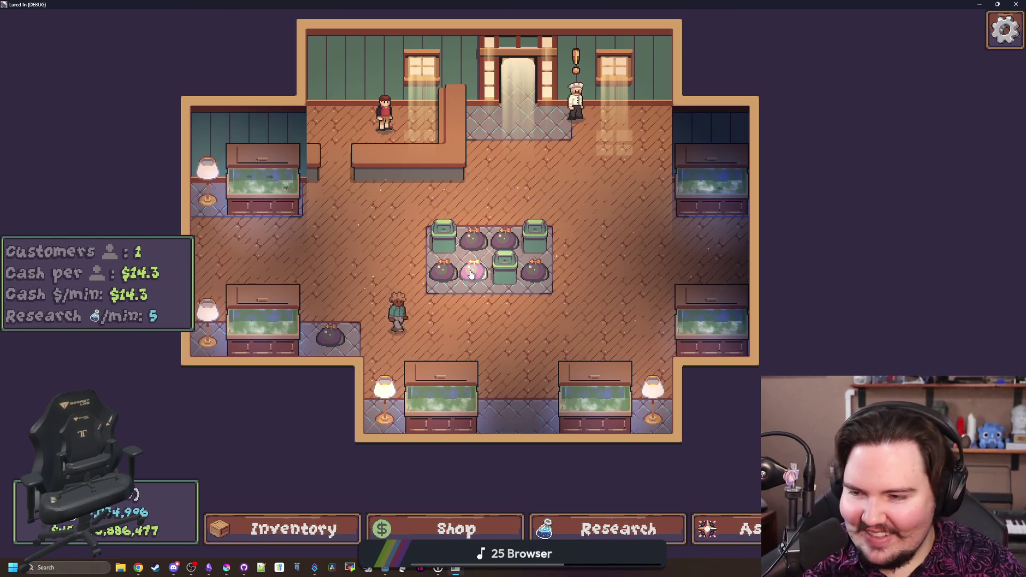
{"action": "key", "text": "F8"}
Relaunch the game from the editor and open the top-left fish tank's details
{"action": "left_click", "coordinate": [390, 301]}
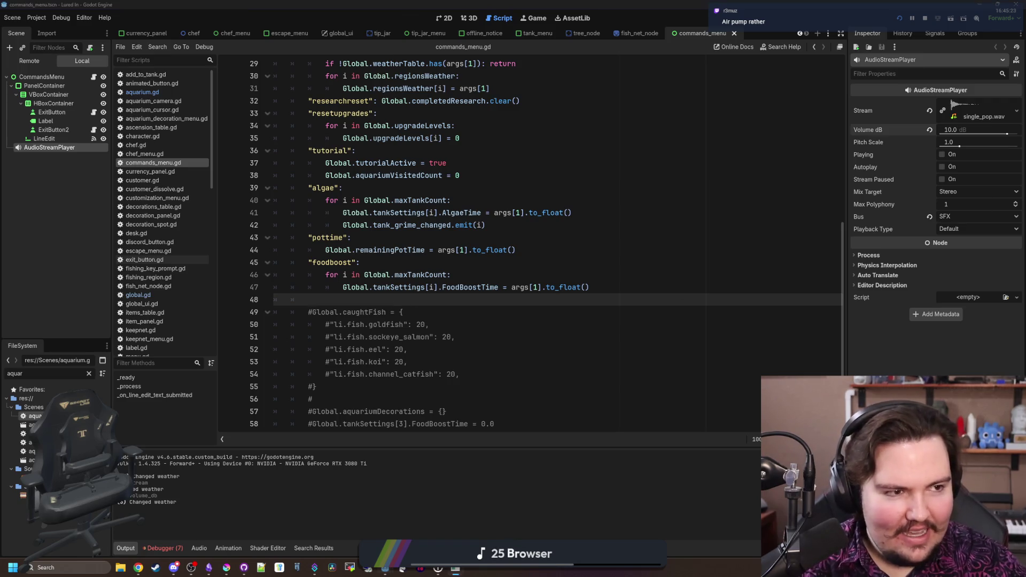
{"action": "key", "text": "F5"}
{"action": "left_click", "coordinate": [263, 179]}
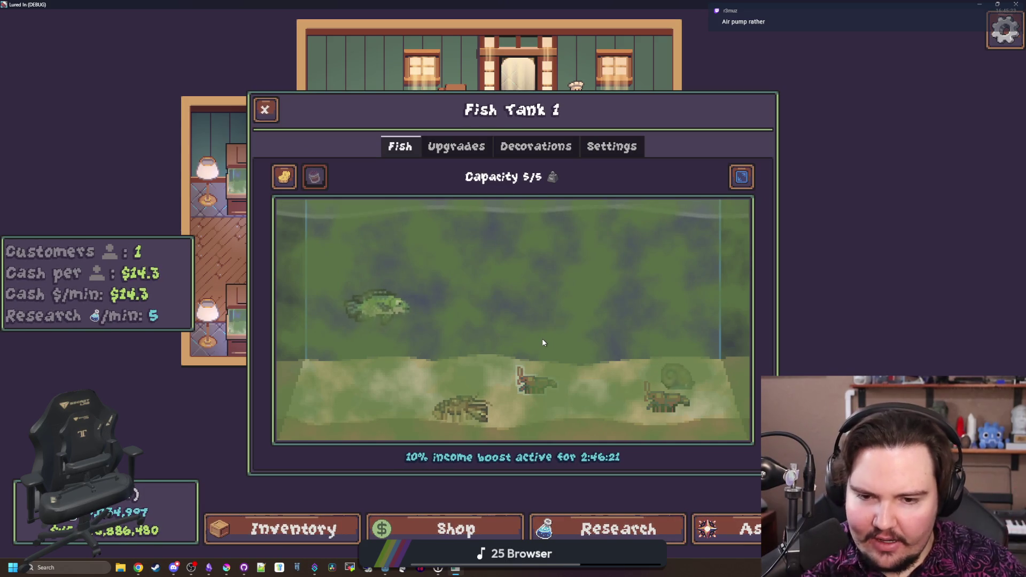
Browse the tank's upgrades, then the shop's equipment and marketing upgrades
{"action": "left_click", "coordinate": [456, 147]}
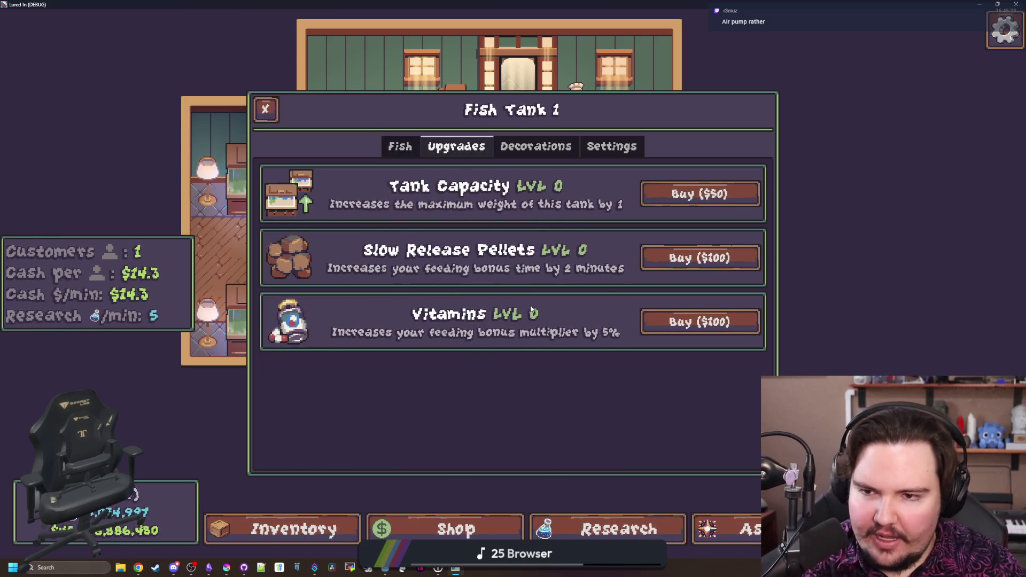
{"action": "left_click", "coordinate": [399, 150]}
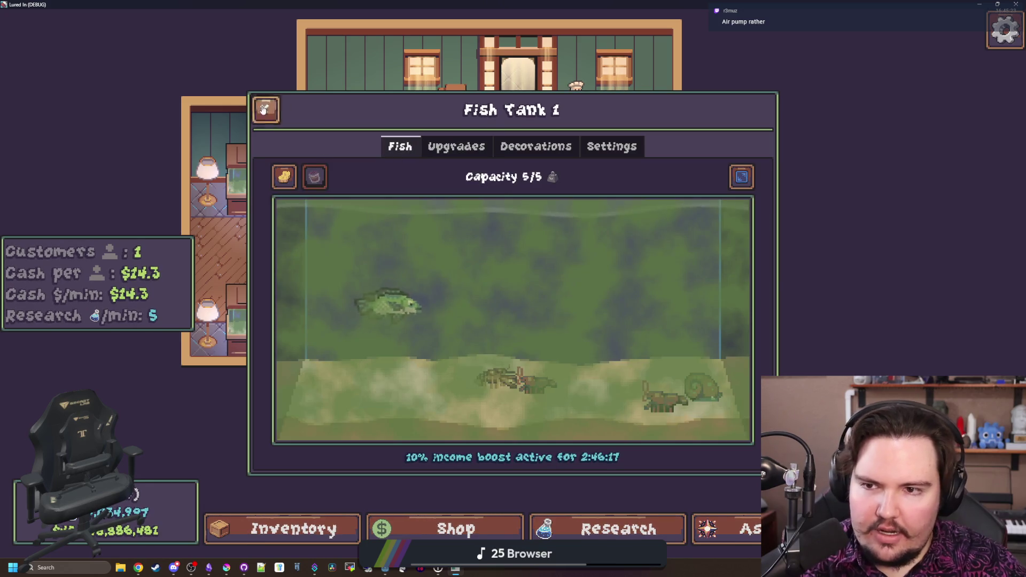
{"action": "left_click", "coordinate": [263, 110]}
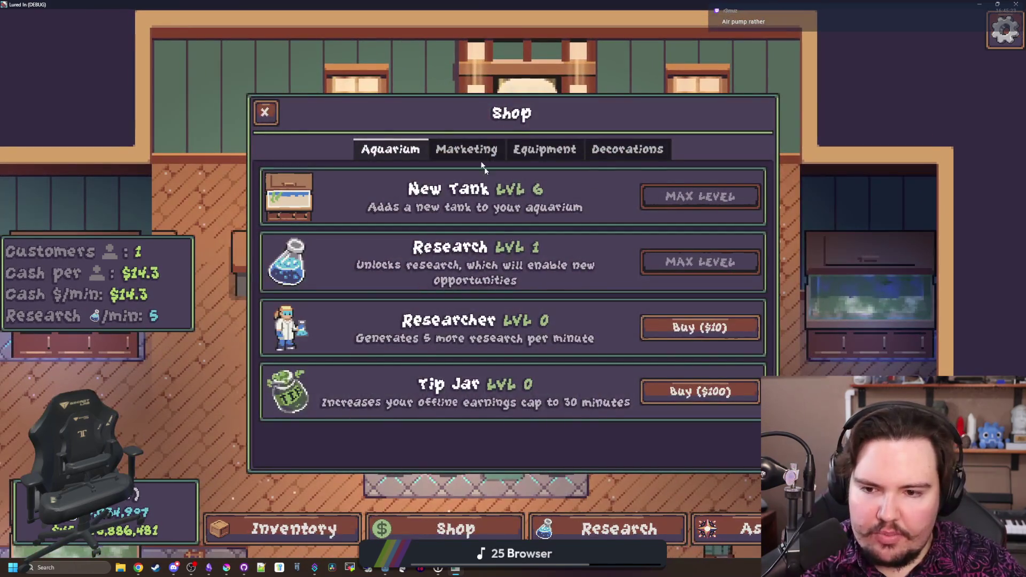
{"action": "left_click", "coordinate": [544, 149]}
{"action": "left_click", "coordinate": [466, 149]}
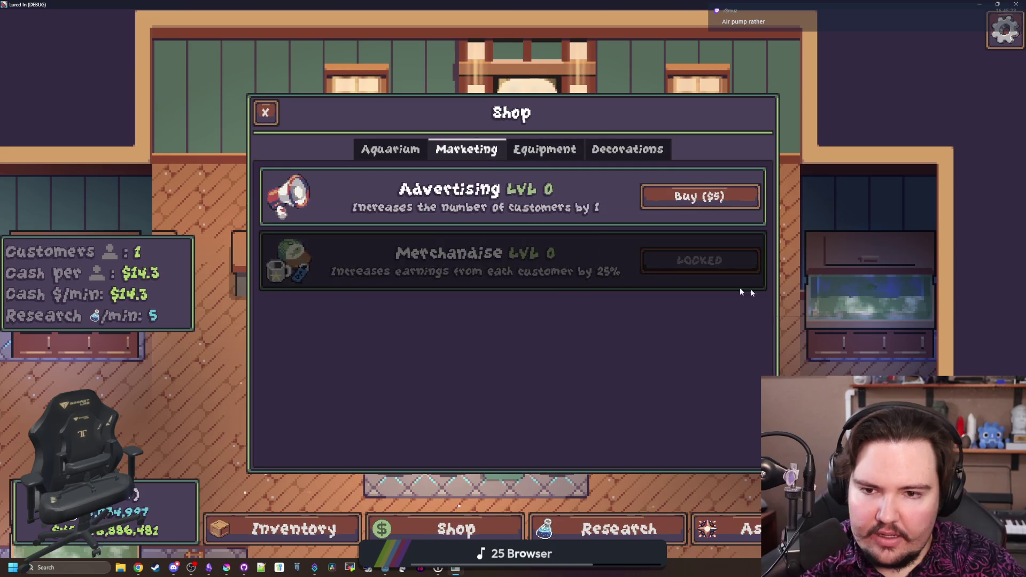
Unlock the Marketing research in the research tree
{"action": "key", "text": "Escape"}
{"action": "left_click", "coordinate": [618, 529]}
{"action": "left_click", "coordinate": [526, 268]}
{"action": "left_click", "coordinate": [869, 334]}
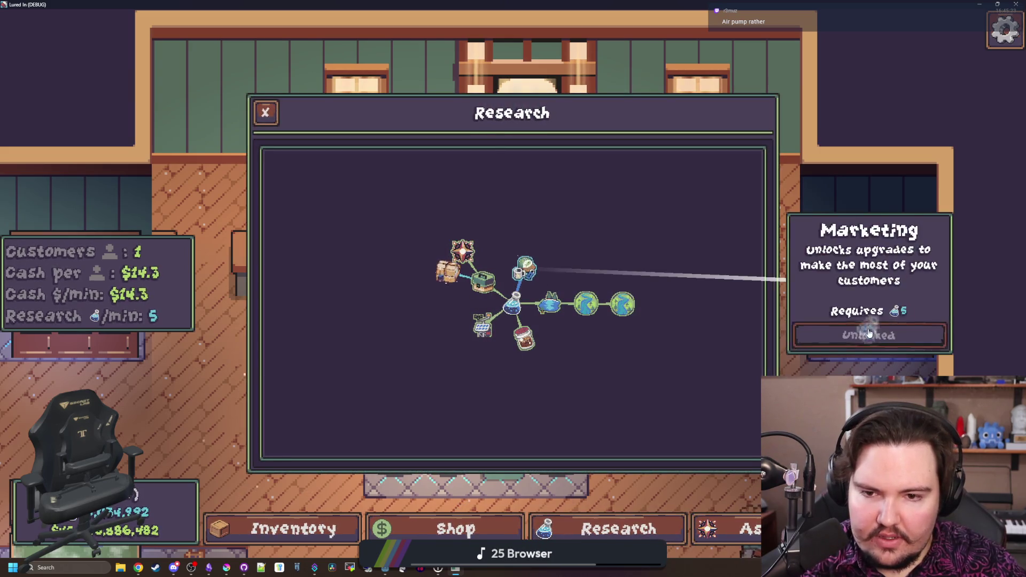
{"action": "key", "text": "Escape"}
Buy the first Merchandise level under the shop's Marketing upgrades
{"action": "left_click", "coordinate": [283, 529]}
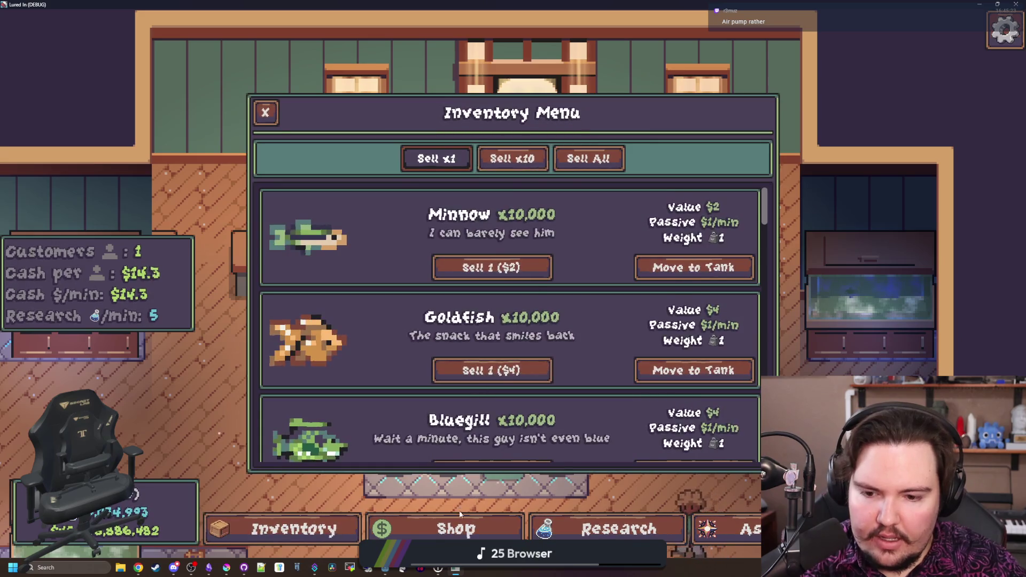
{"action": "left_click", "coordinate": [458, 522]}
{"action": "left_click", "coordinate": [682, 270]}
{"action": "key", "text": "Escape"}
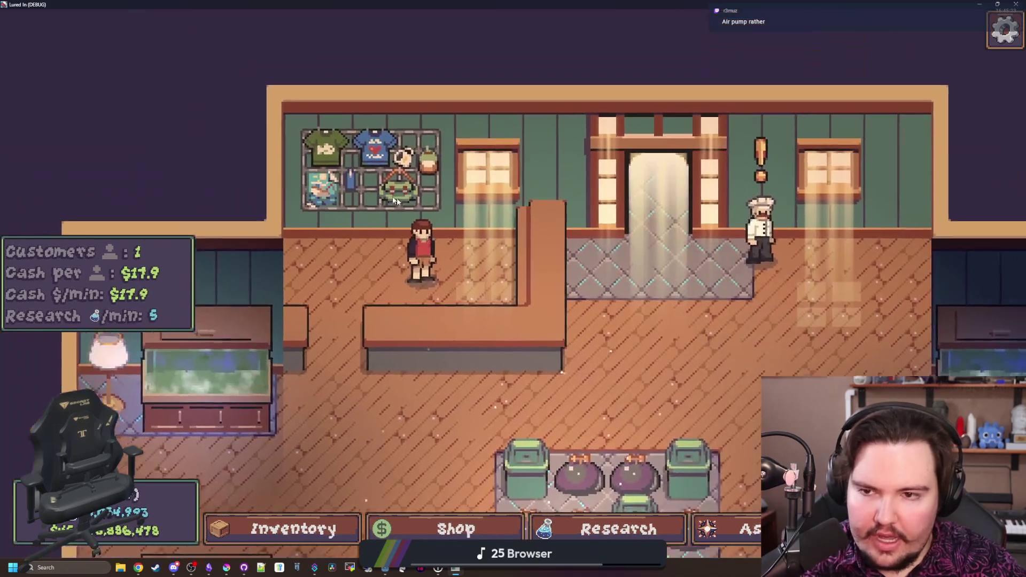
Pan to Fish Tank 1 and review its upgrades, decorations and settings
{"action": "left_click_drag", "start_coordinate": [395, 200], "coordinate": [481, 225]}
{"action": "scroll", "coordinate": [591, 240], "scroll_direction": "down", "scroll_amount": 1}
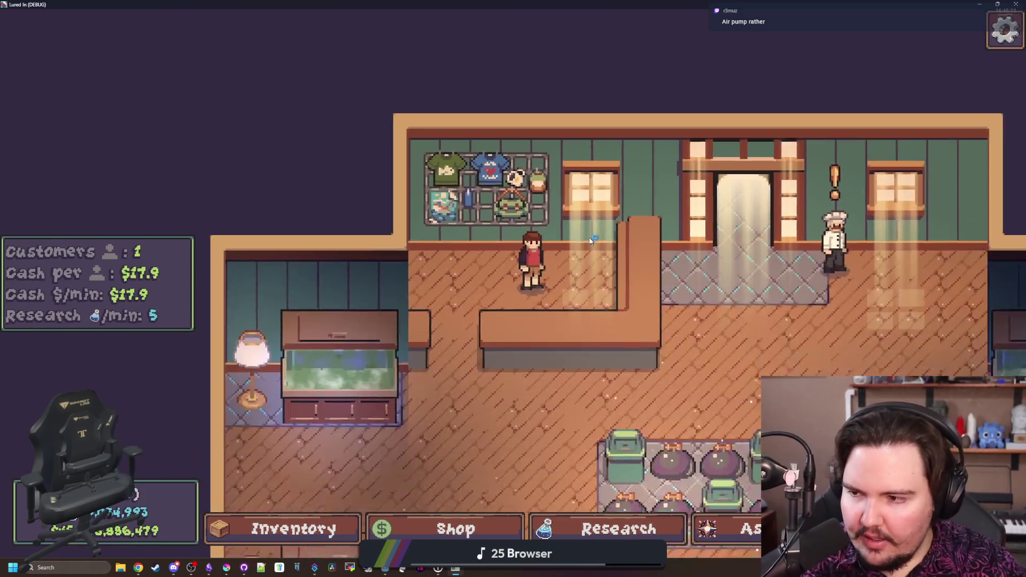
{"action": "scroll", "coordinate": [590, 240], "scroll_direction": "down", "scroll_amount": 2}
{"action": "left_click", "coordinate": [427, 222]}
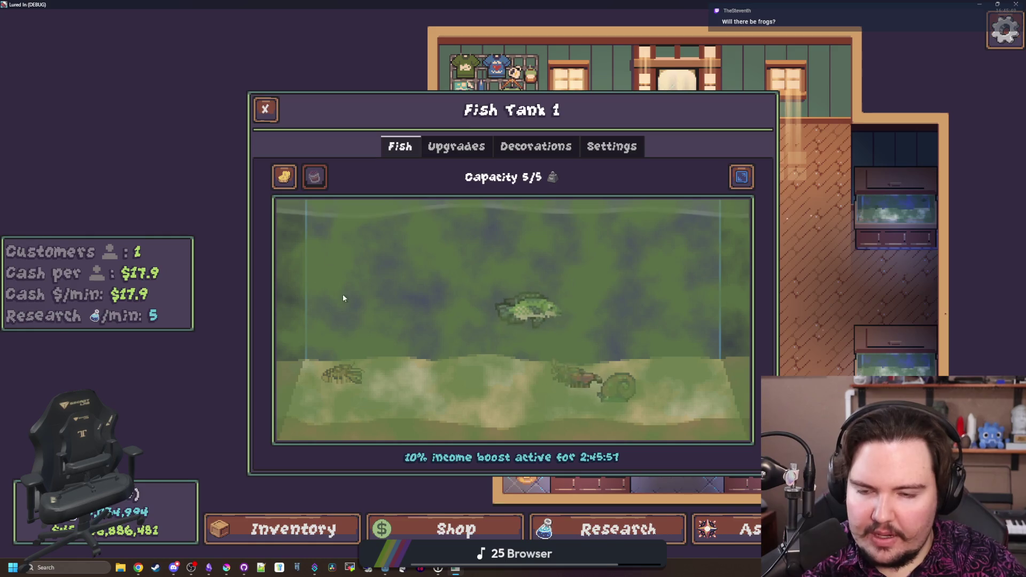
{"action": "left_click", "coordinate": [457, 147]}
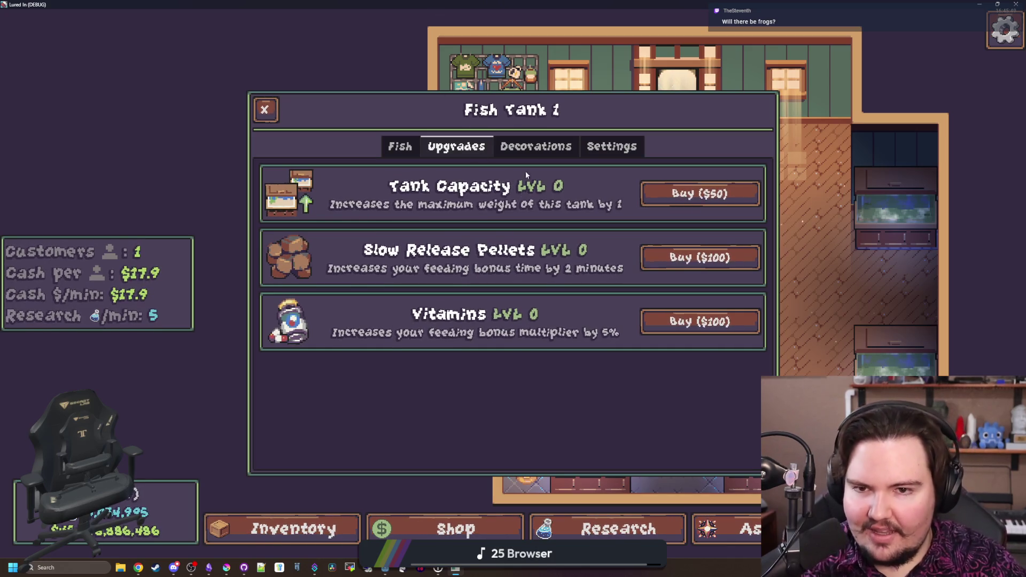
{"action": "left_click", "coordinate": [536, 146]}
{"action": "left_click", "coordinate": [612, 146]}
{"action": "key", "text": "Escape"}
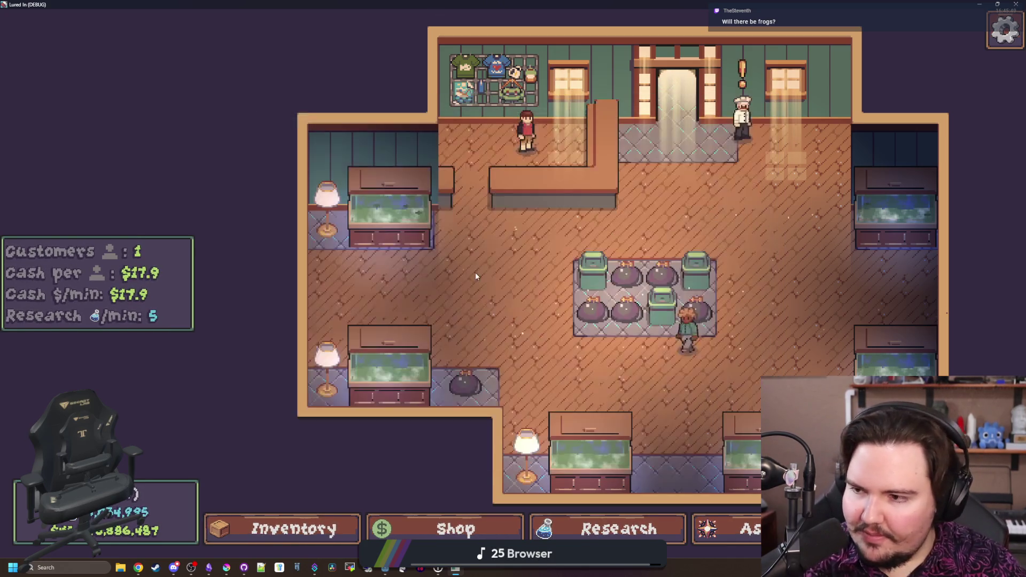
{"action": "key", "text": "d"}
{"action": "key", "text": "s"}
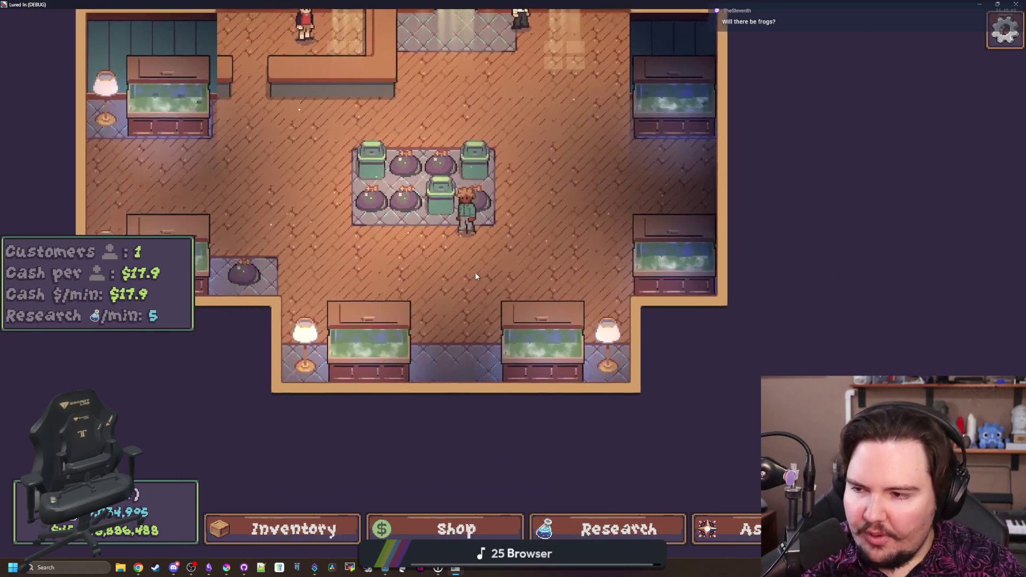
{"action": "scroll", "coordinate": [476, 276], "scroll_direction": "down", "scroll_amount": 2}
{"action": "scroll", "coordinate": [508, 244], "scroll_direction": "up", "scroll_amount": 4}
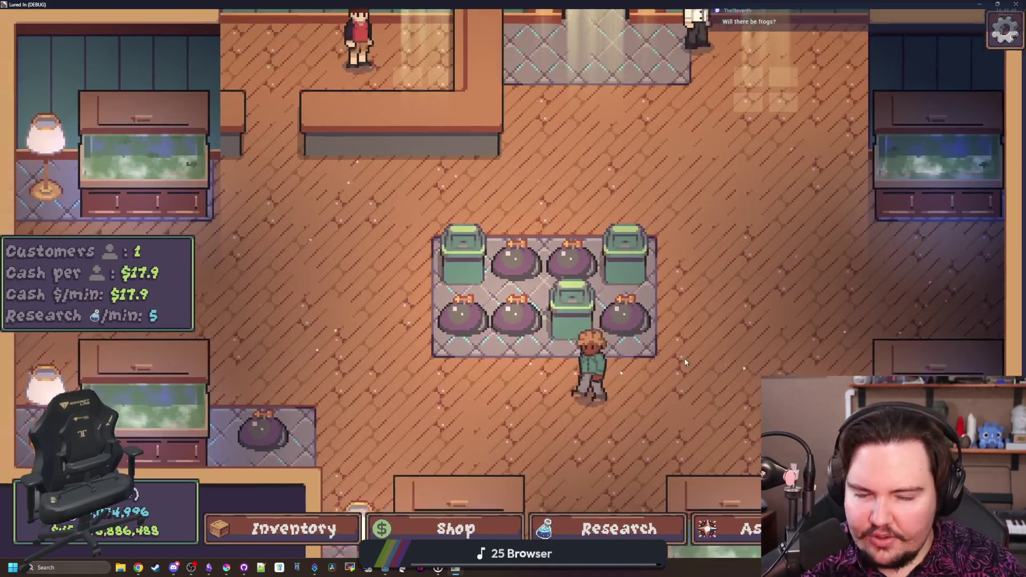
{"action": "scroll", "coordinate": [685, 363], "scroll_direction": "down", "scroll_amount": 3}
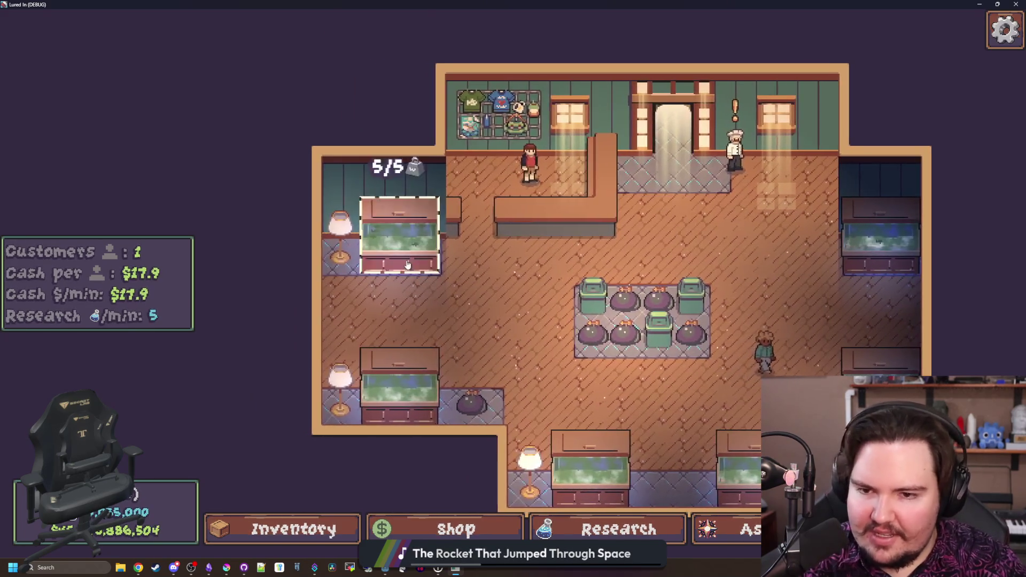
{"action": "left_click", "coordinate": [407, 259]}
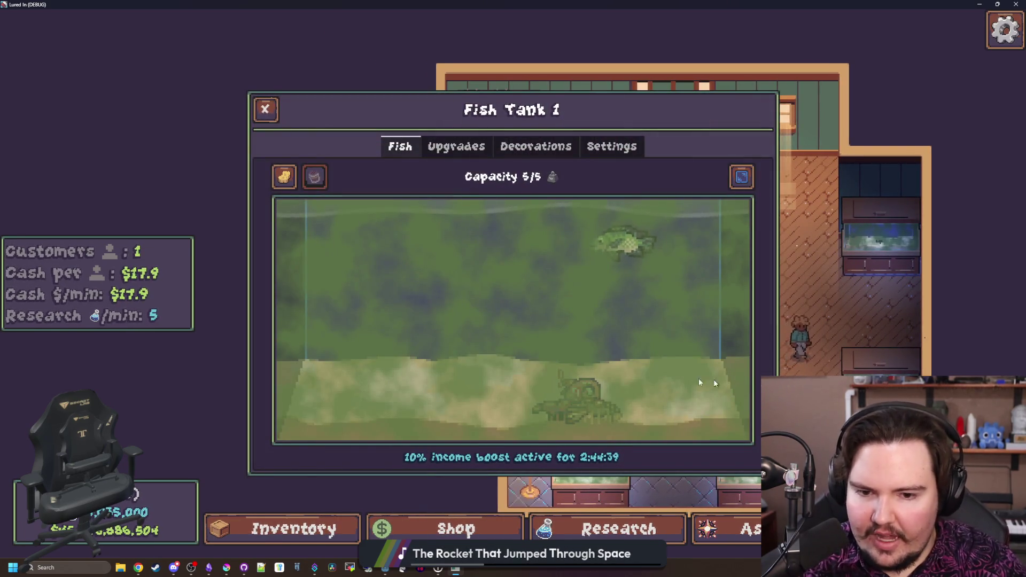
{"action": "left_click", "coordinate": [534, 148]}
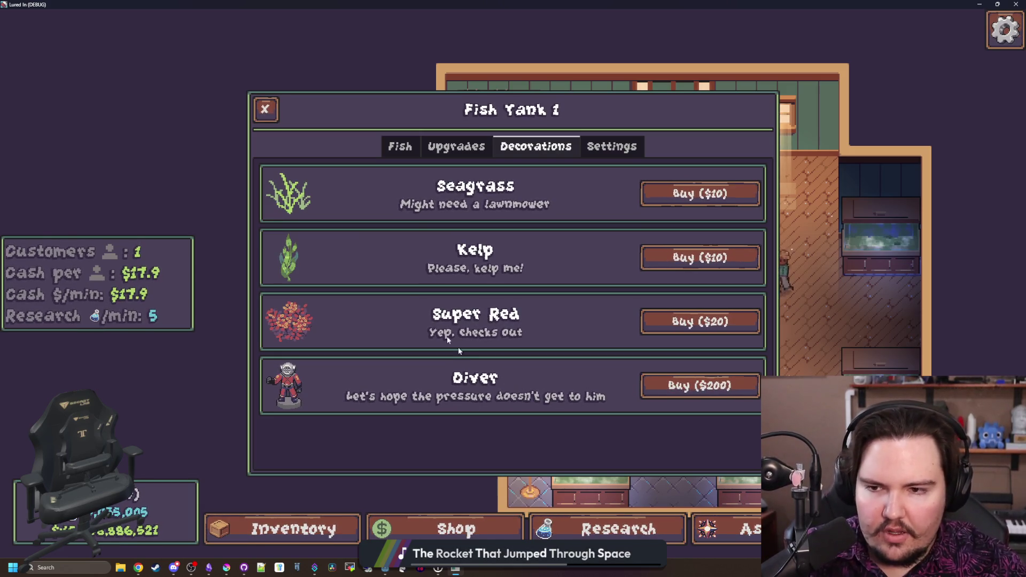
{"action": "key", "text": "Escape"}
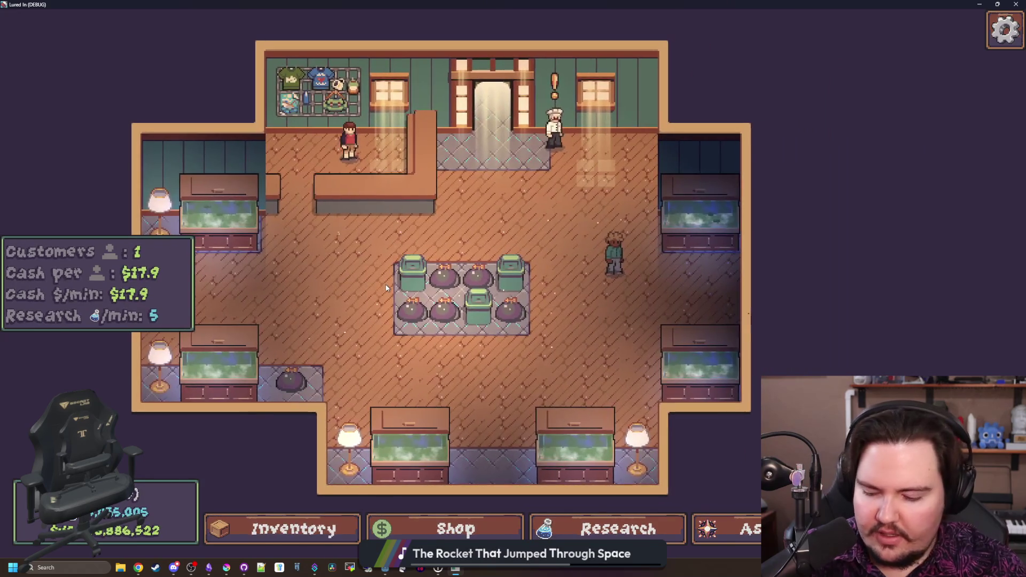
Toggle the command menu and its field in the game, then switch back to commands_menu.gd
{"action": "key", "text": "grave"}
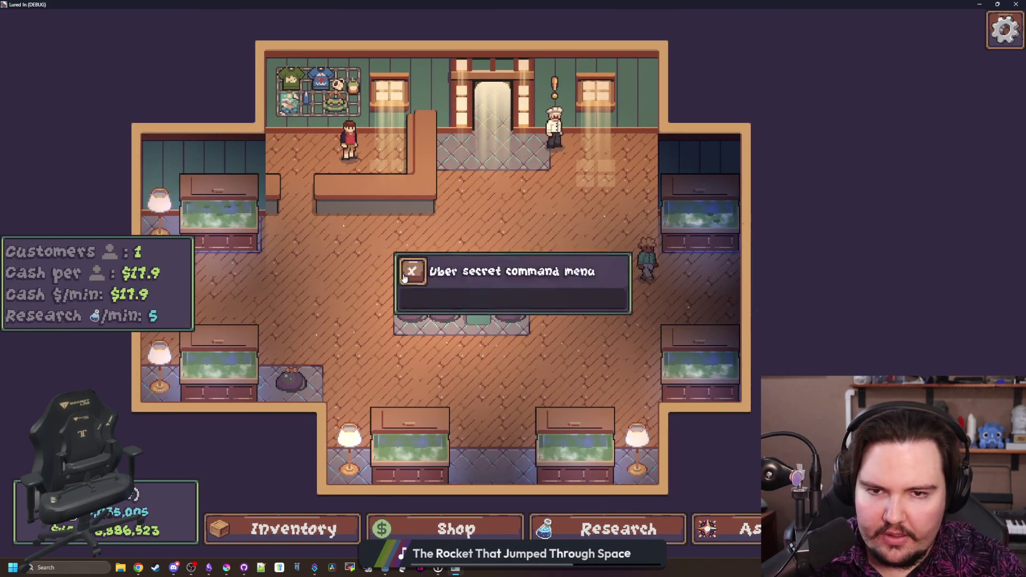
{"action": "left_click", "coordinate": [476, 306]}
{"action": "type", "text": "dwas"}
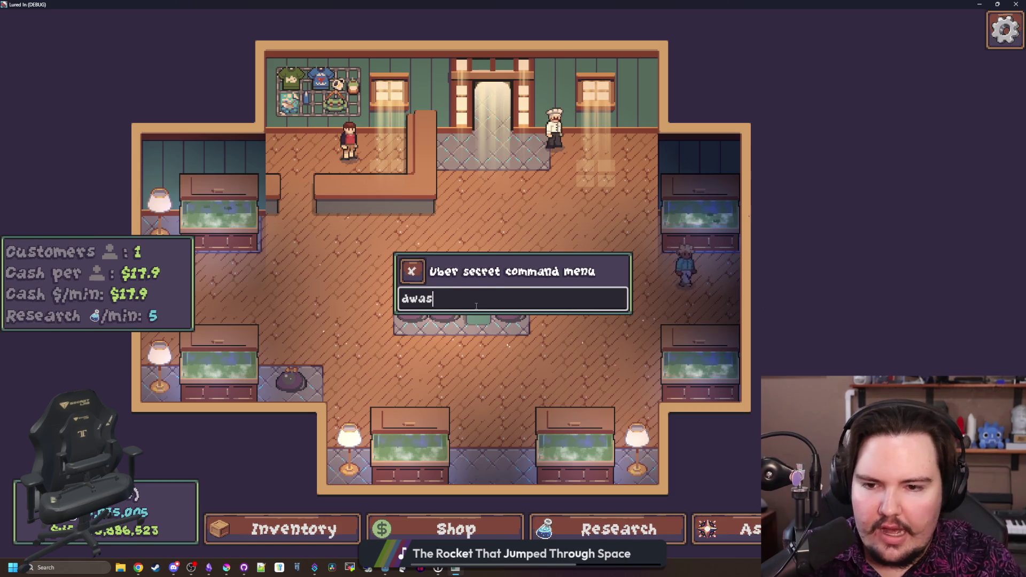
{"action": "key", "text": "grave"}
{"action": "key", "text": "grave"}
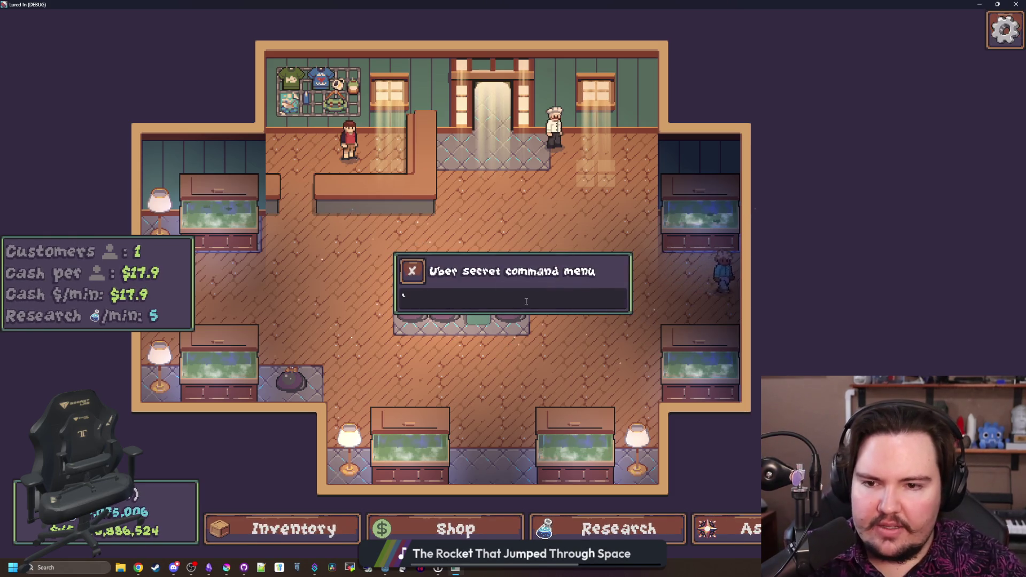
{"action": "left_click", "coordinate": [526, 301]}
{"action": "key", "text": "alt+Tab"}
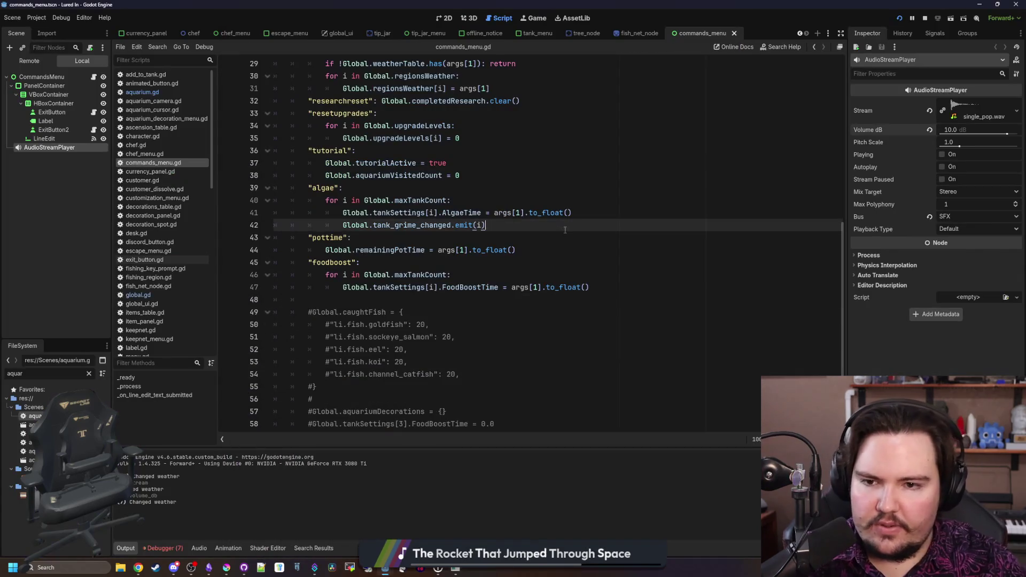
Add a changed(status, forced: bool = false) override below line 11 that calls super and checks status
{"action": "scroll", "coordinate": [340, 206], "scroll_direction": "up", "scroll_amount": 10}
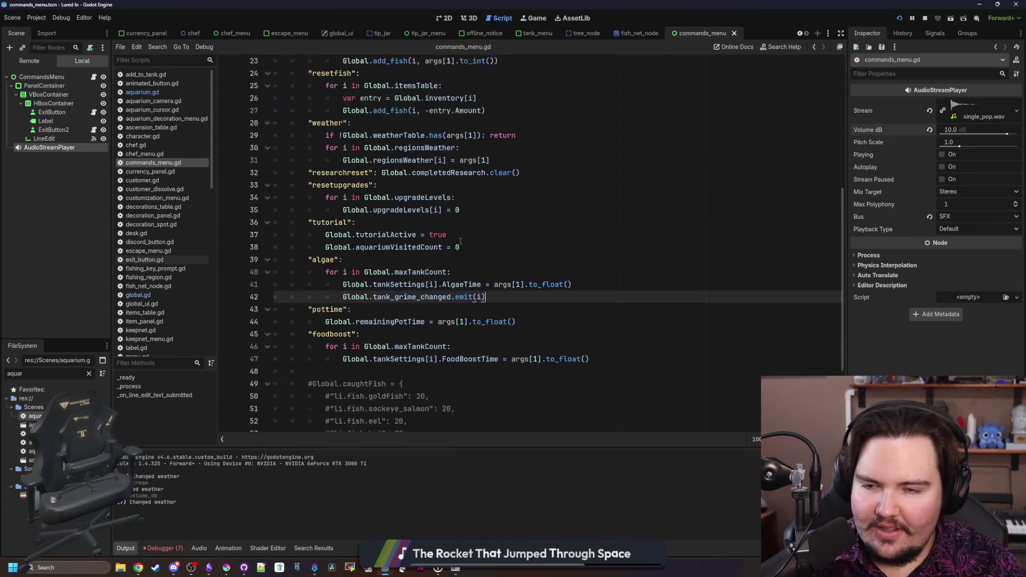
{"action": "left_click", "coordinate": [344, 192]}
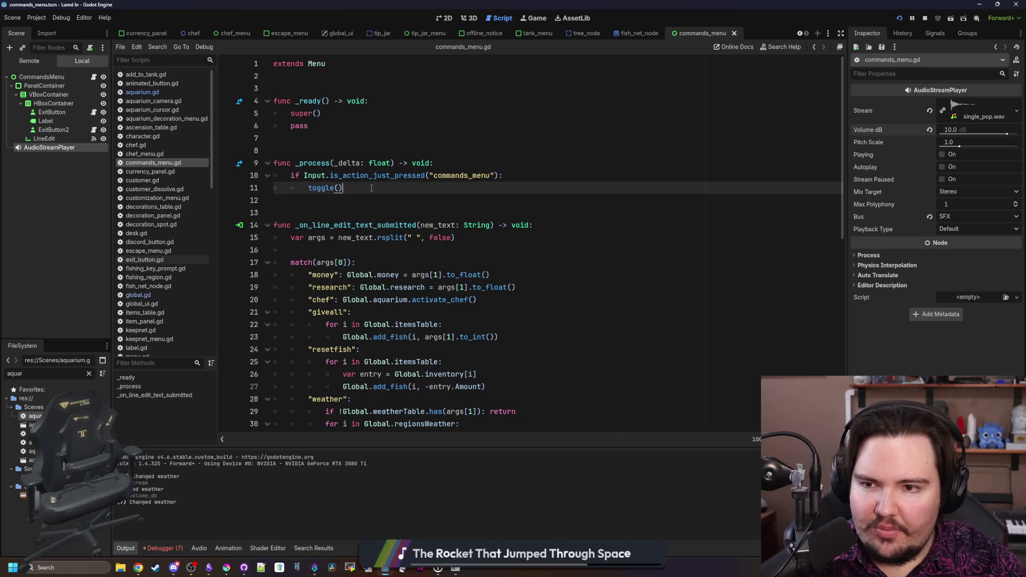
{"action": "left_click", "coordinate": [348, 201]}
{"action": "key", "text": "Return"}
{"action": "key", "text": "Return"}
{"action": "key", "text": "Return"}
{"action": "key", "text": "Up"}
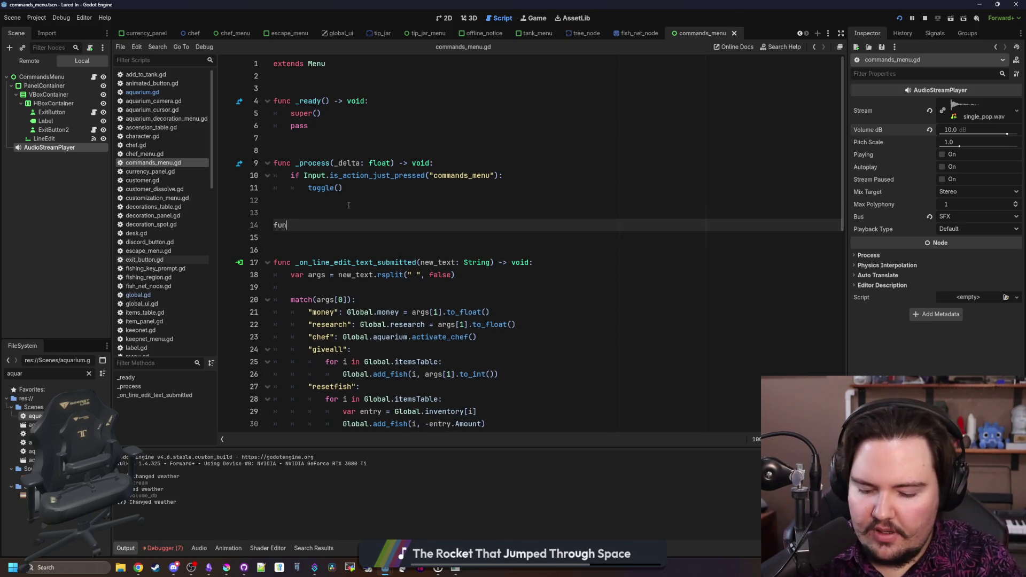
{"action": "type", "text": "c changed(status, forced : bool = false):"}
{"action": "key", "text": "Return"}
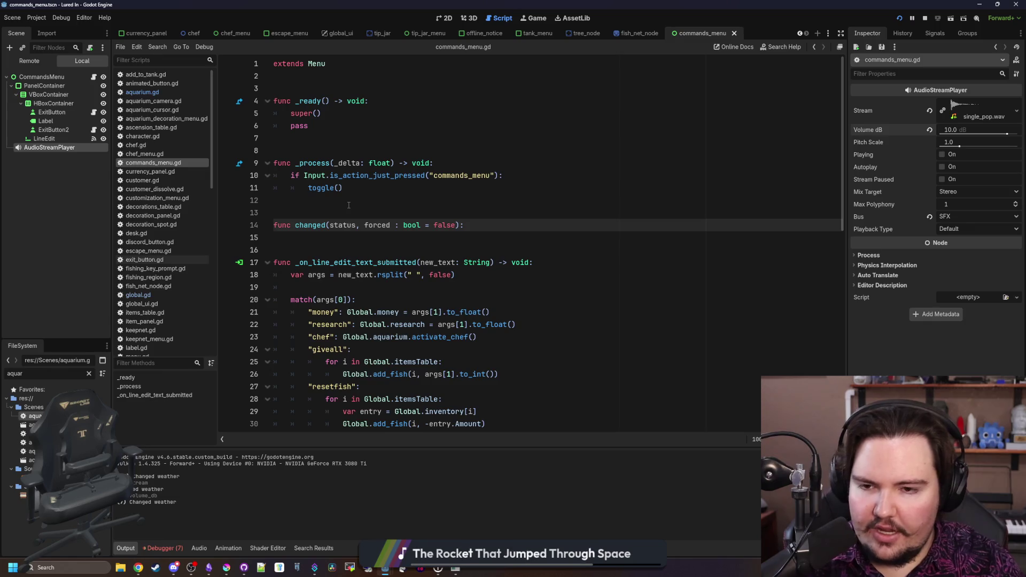
{"action": "key", "text": "Return"}
{"action": "type", "text": "super(s"}
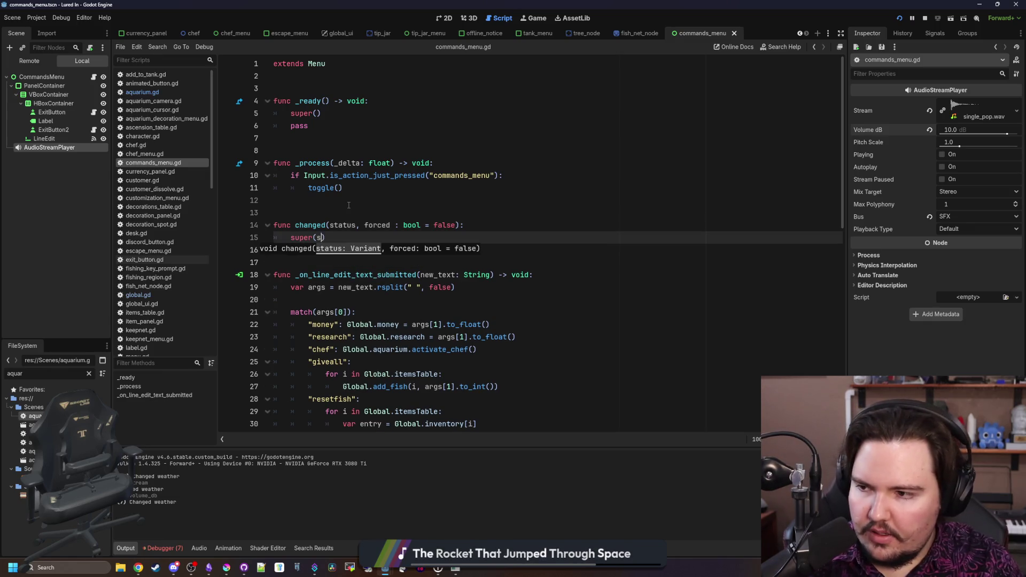
{"action": "type", "text": ", forced"}
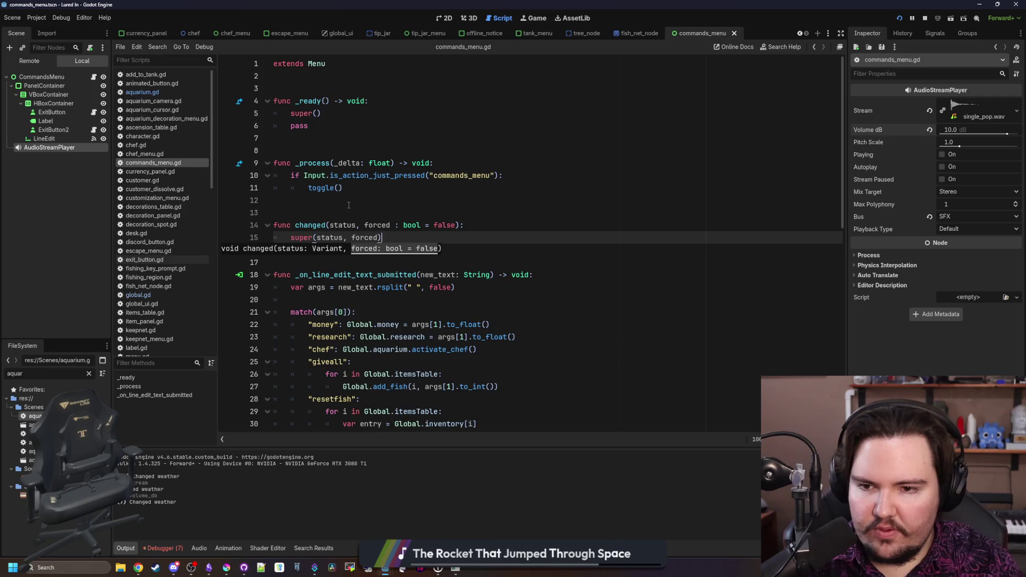
{"action": "key", "text": "Return"}
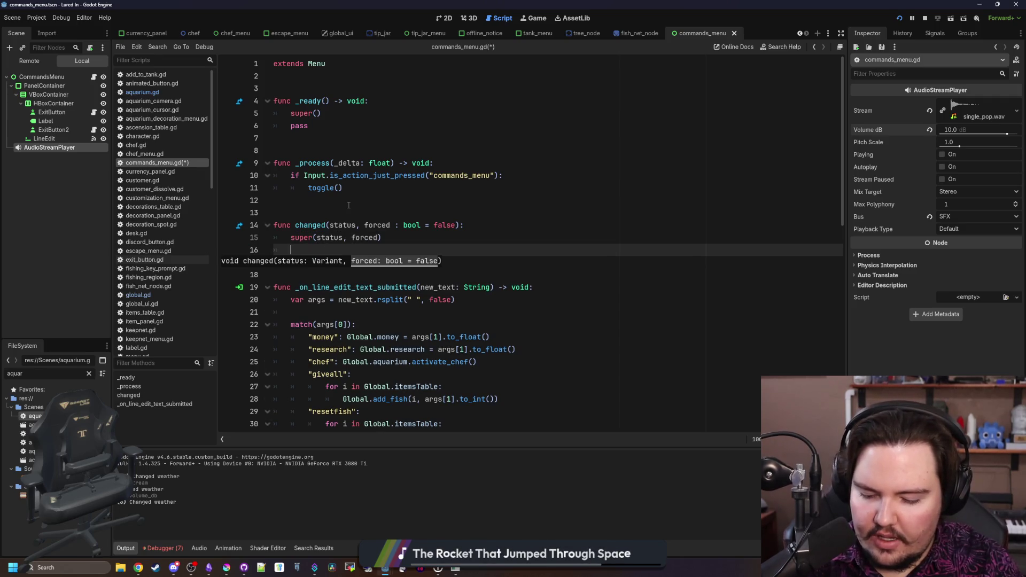
{"action": "type", "text": "if status:"}
{"action": "key", "text": "Return"}
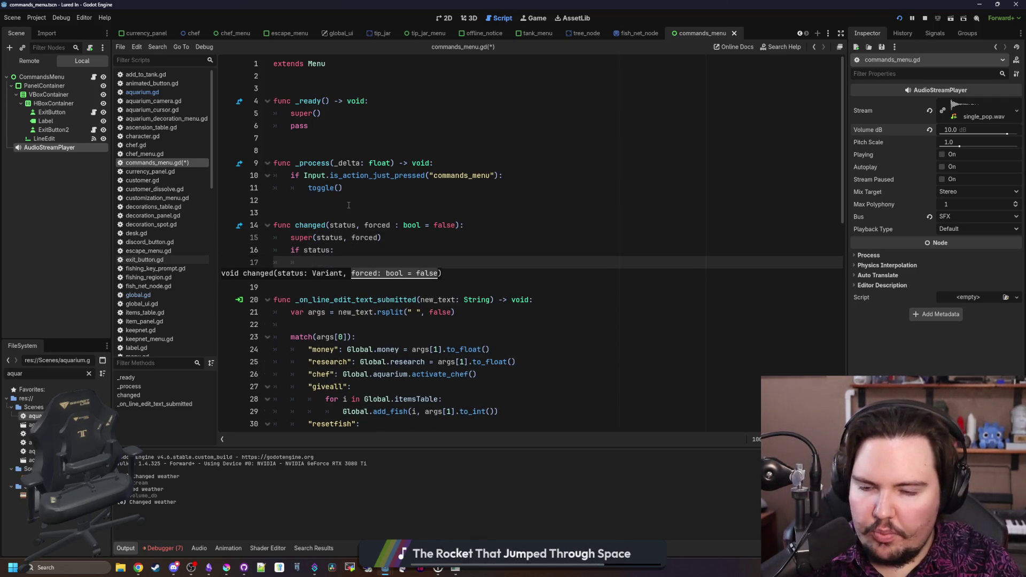
Call $PanelContainer/VBoxContainer/LineEdit.grab_click_focus() inside the if, then run the game
{"action": "mouse_move", "coordinate": [43, 139]}
{"action": "left_mouse_down"}
{"action": "mouse_move", "coordinate": [344, 252]}
{"action": "mouse_move", "coordinate": [342, 268]}
{"action": "mouse_move", "coordinate": [410, 262]}
{"action": "left_mouse_up"}
{"action": "left_click", "coordinate": [486, 261]}
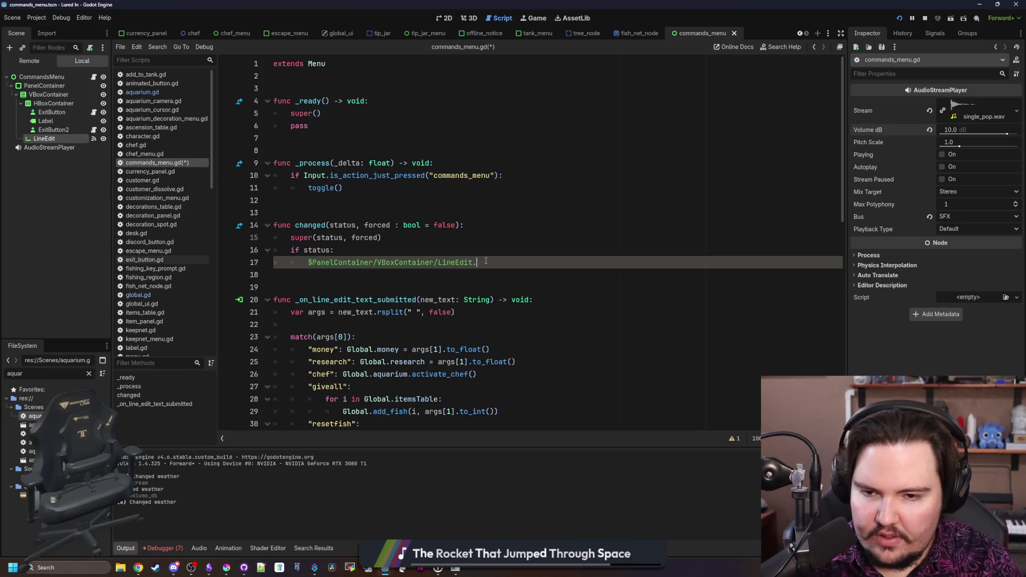
{"action": "type", "text": "gra"}
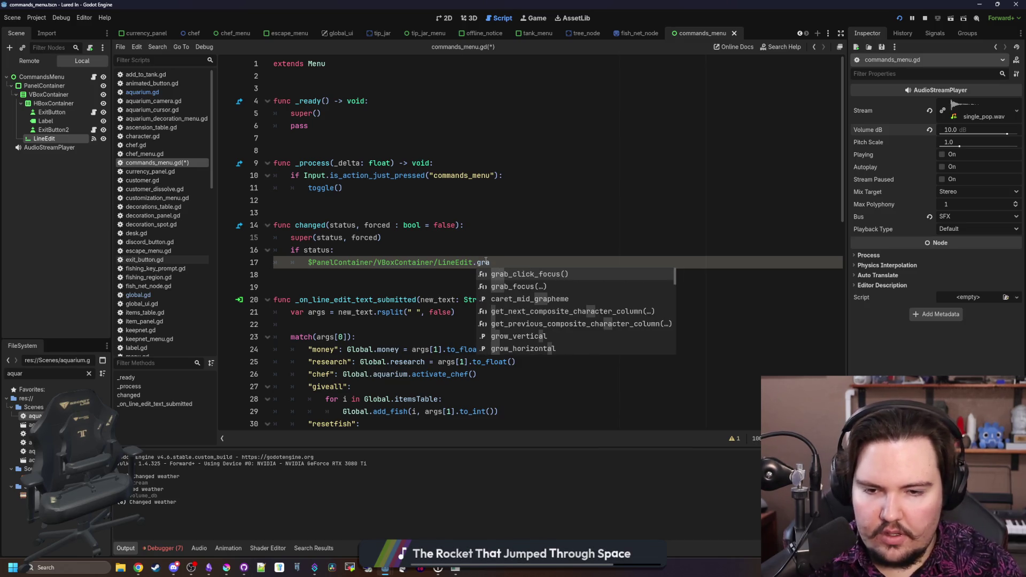
{"action": "key", "text": "Return"}
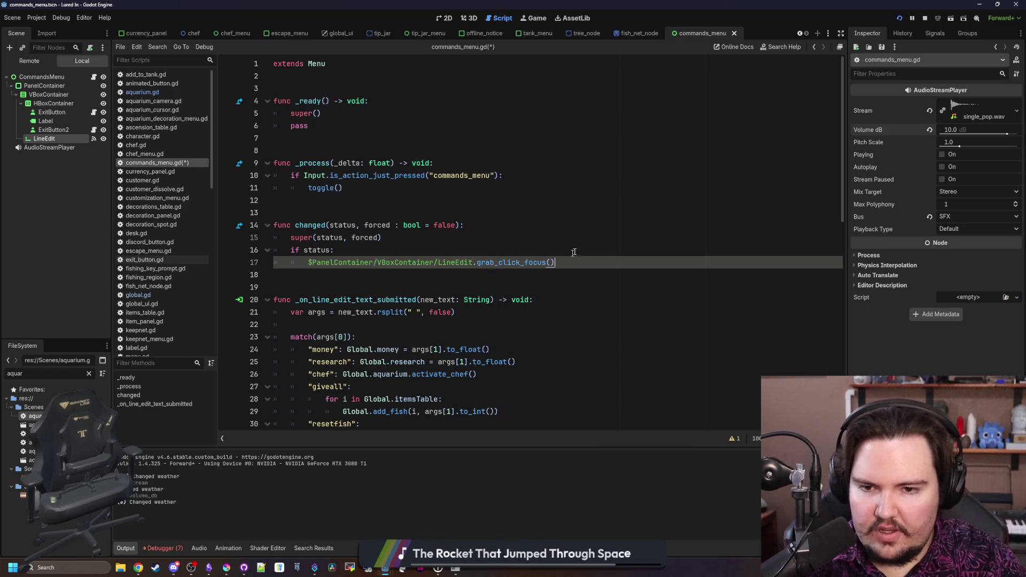
{"action": "left_click", "coordinate": [583, 247]}
{"action": "key", "text": "F5"}
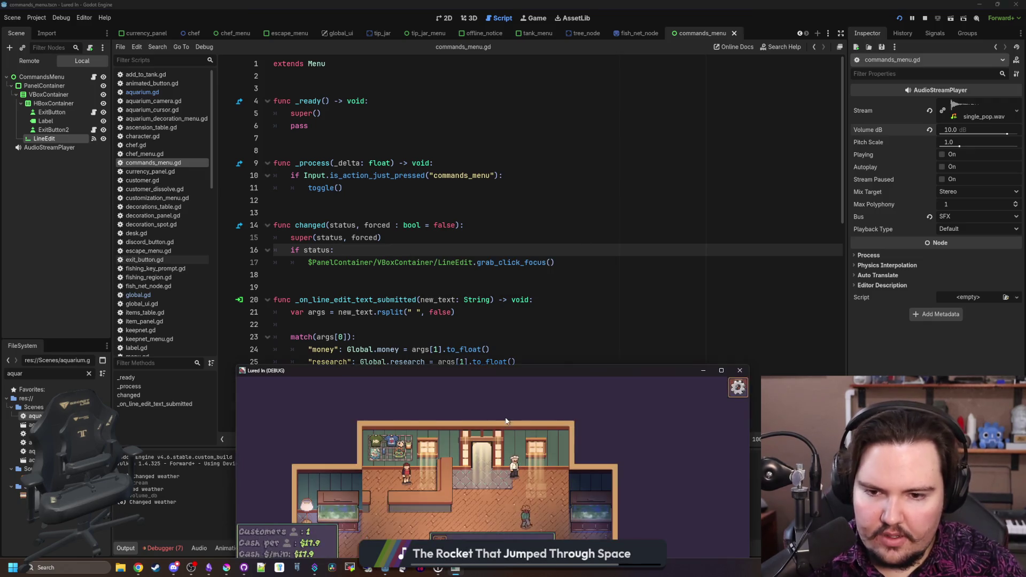
Stop the game, change line 17 to grab_focus(), and run it again
{"action": "key", "text": "grave"}
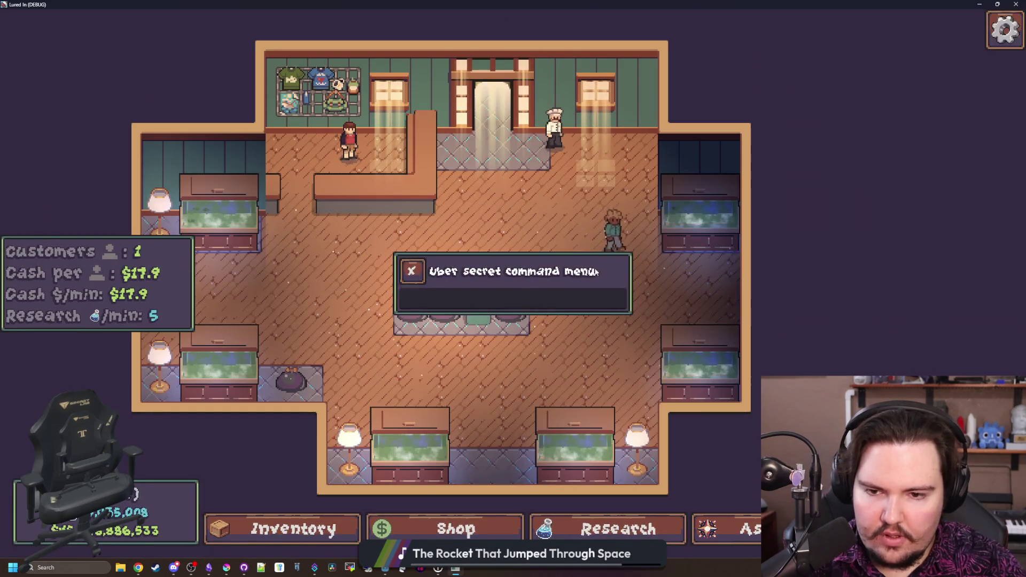
{"action": "key", "text": "F8"}
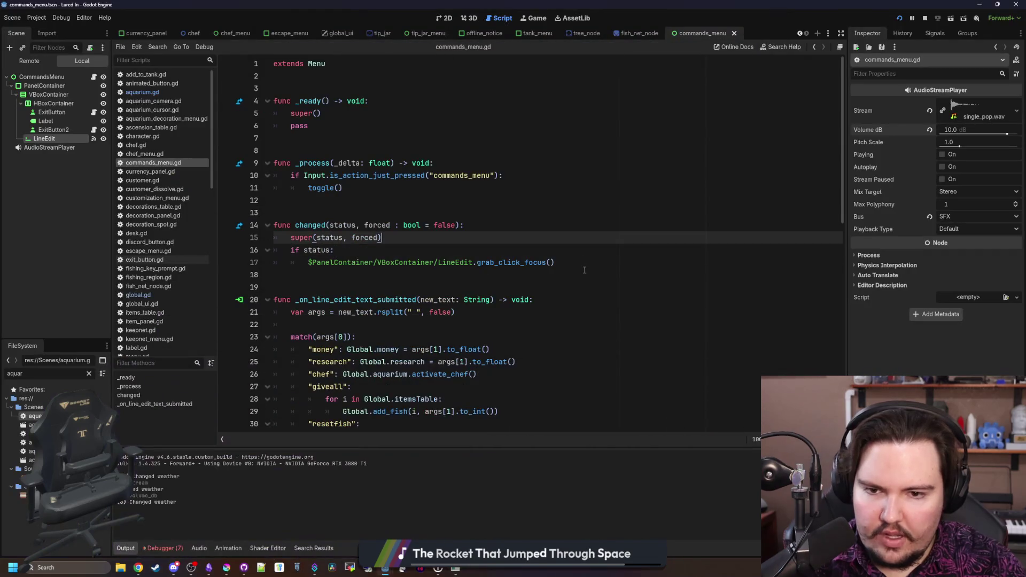
{"action": "left_click_drag", "start_coordinate": [556, 262], "coordinate": [301, 267]}
{"action": "left_click_drag", "start_coordinate": [557, 262], "coordinate": [498, 262]}
{"action": "key", "text": "BackSpace"}
{"action": "type", "text": "fo"}
{"action": "key", "text": "Return"}
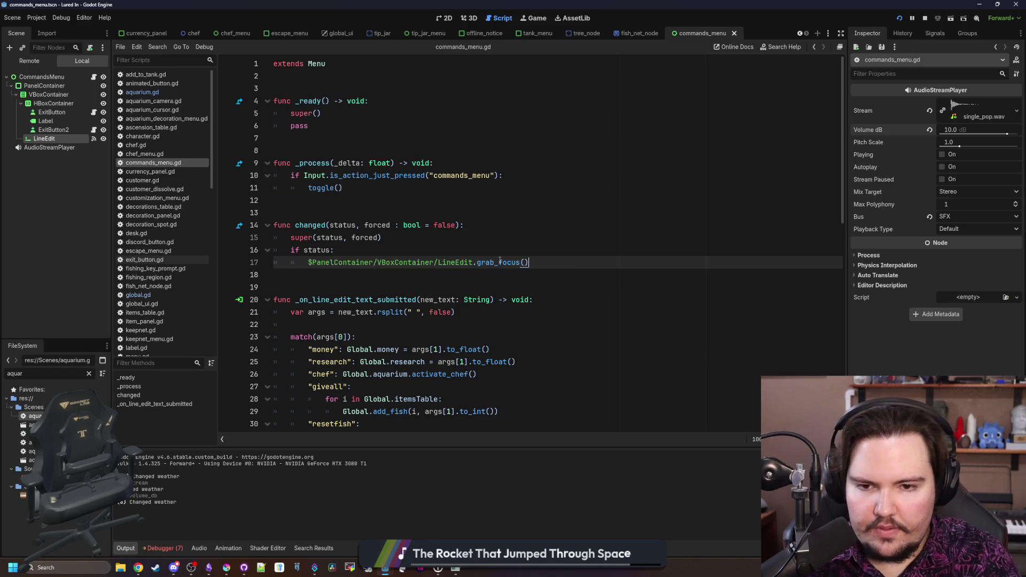
{"action": "left_click", "coordinate": [512, 213]}
{"action": "key", "text": "F5"}
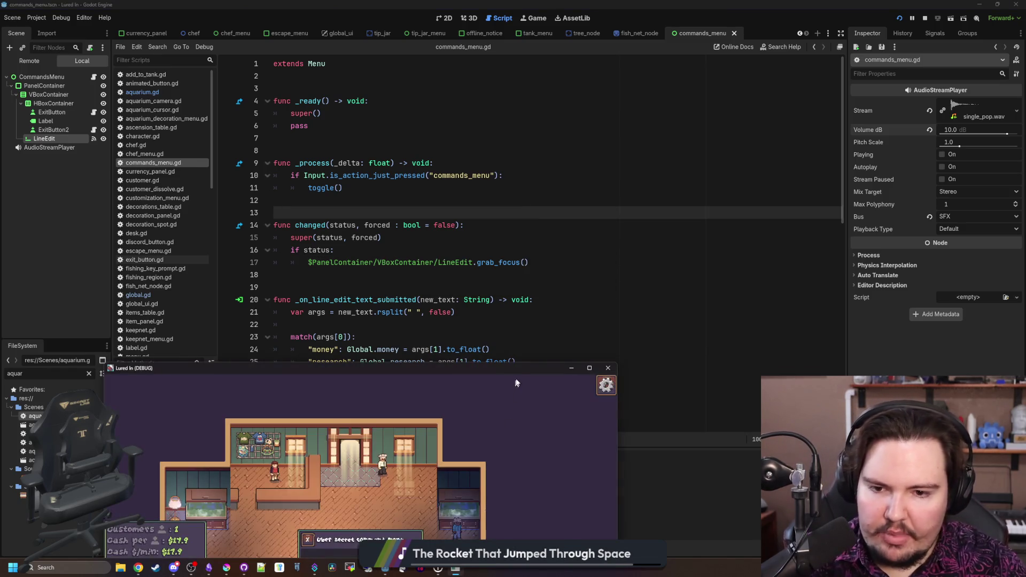
Test that typing like 'awasawa' and 'wasd' lands directly in the command menu, then return to the script
{"action": "double_click", "coordinate": [522, 367]}
{"action": "type", "text": "awasawa"}
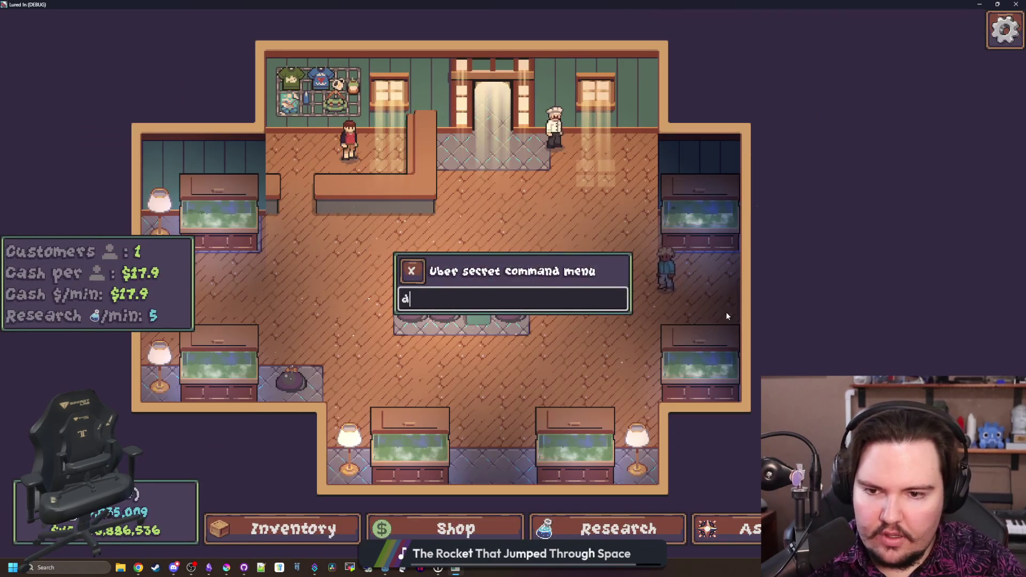
{"action": "key", "text": "Return"}
{"action": "key", "text": "w"}
{"action": "key", "text": "a"}
{"action": "key", "text": "grave"}
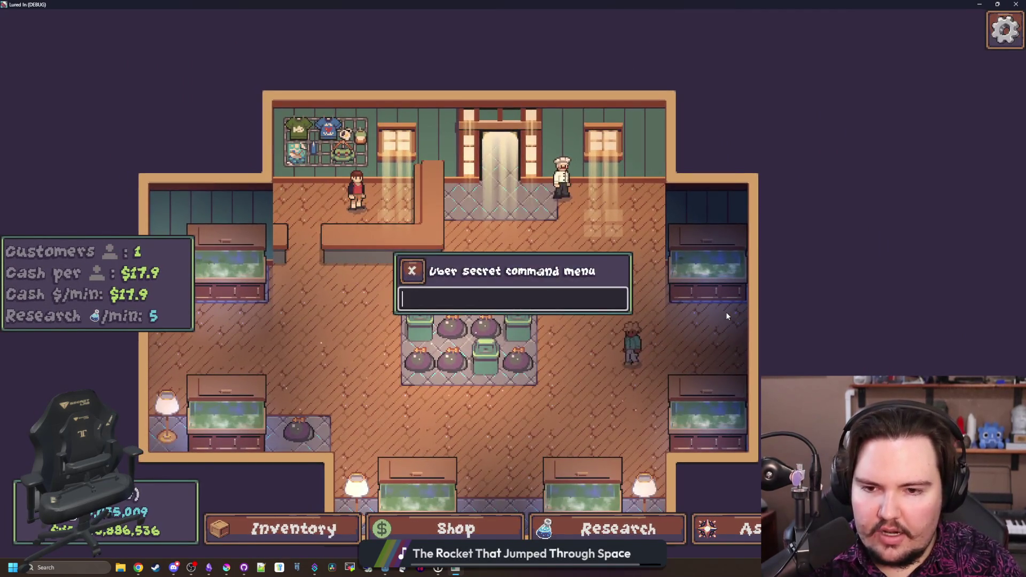
{"action": "key", "text": "grave"}
{"action": "key", "text": "grave"}
{"action": "type", "text": "wasd"}
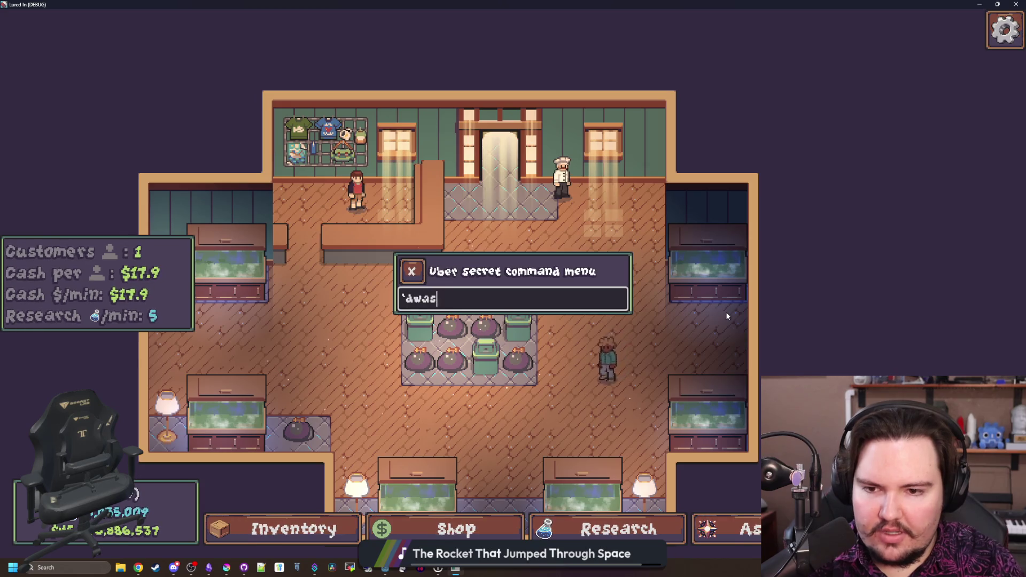
{"action": "key", "text": "grave"}
{"action": "key", "text": "grave"}
{"action": "type", "text": "awasa"}
{"action": "key", "text": "grave"}
{"action": "key", "text": "grave"}
{"action": "key", "text": "grave"}
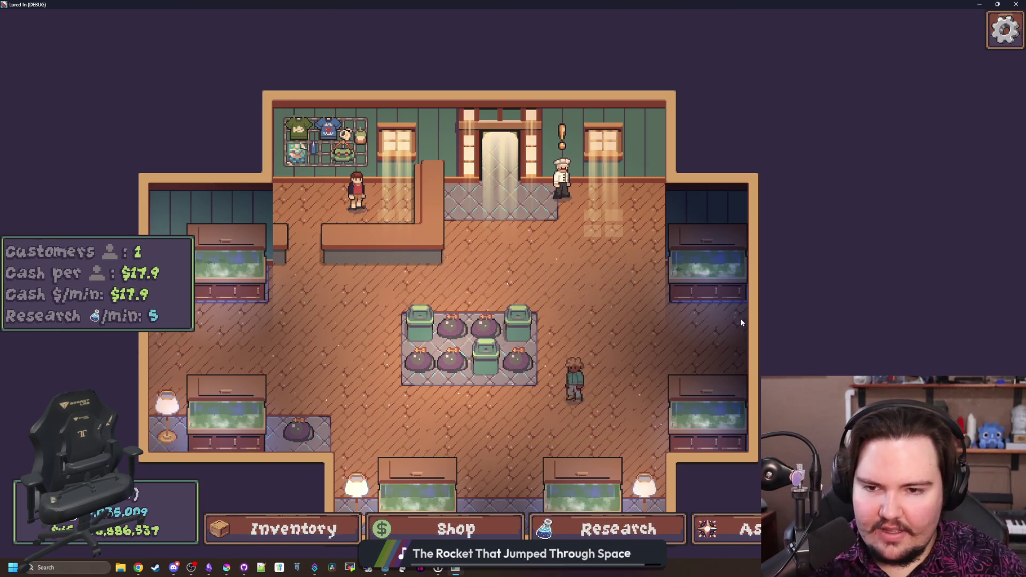
{"action": "key", "text": "grave"}
{"action": "type", "text": "``````"}
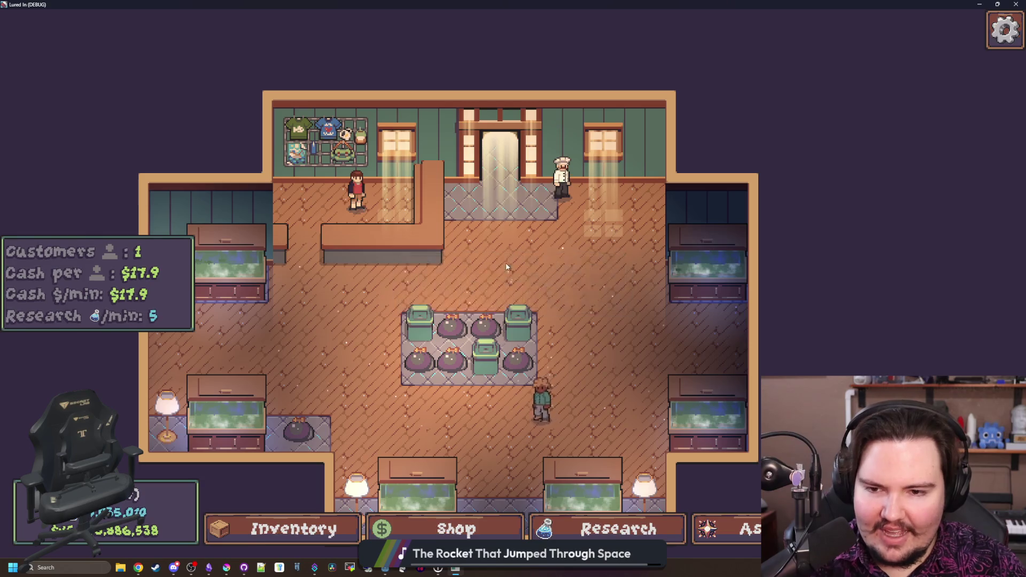
{"action": "key", "text": "alt+Tab"}
{"action": "left_click", "coordinate": [553, 264]}
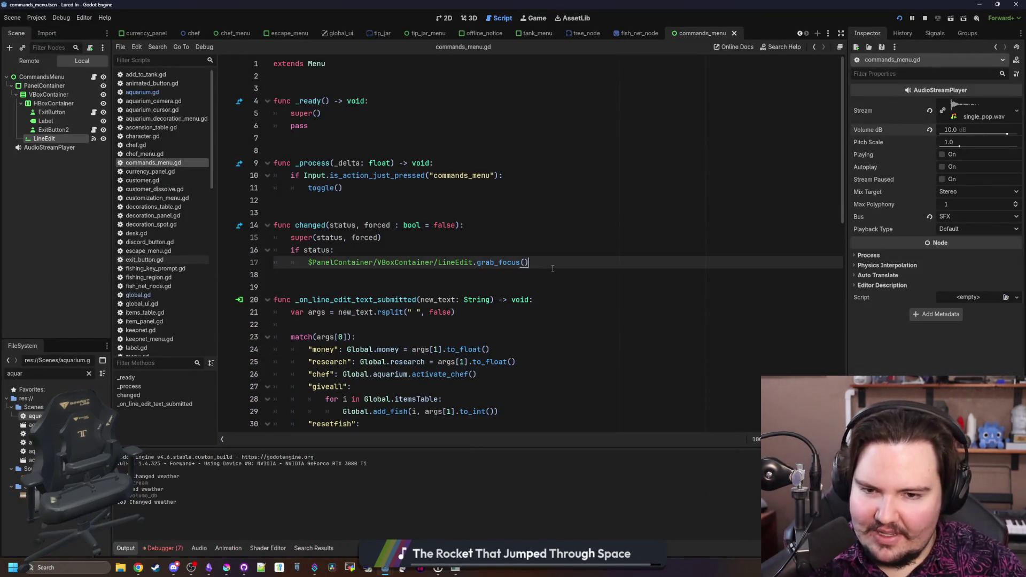
Add a line 18 clearing $PanelContainer/VBoxContainer/LineEdit.text to "" and save the script
{"action": "key", "text": "Return"}
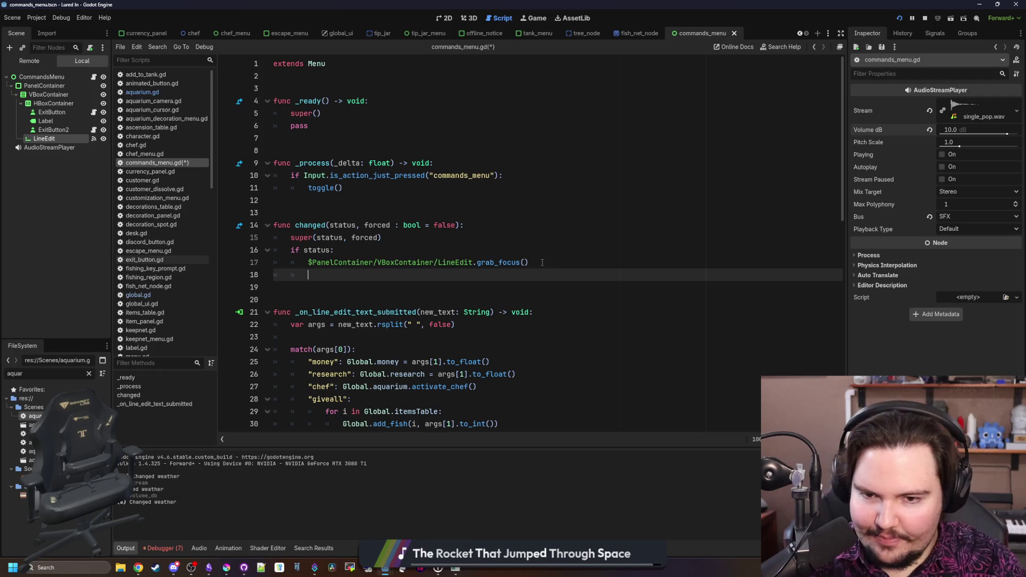
{"action": "left_click_drag", "start_coordinate": [474, 265], "coordinate": [308, 262]}
{"action": "key", "text": "ctrl+c"}
{"action": "key", "text": "Down"}
{"action": "key", "text": "ctrl+v"}
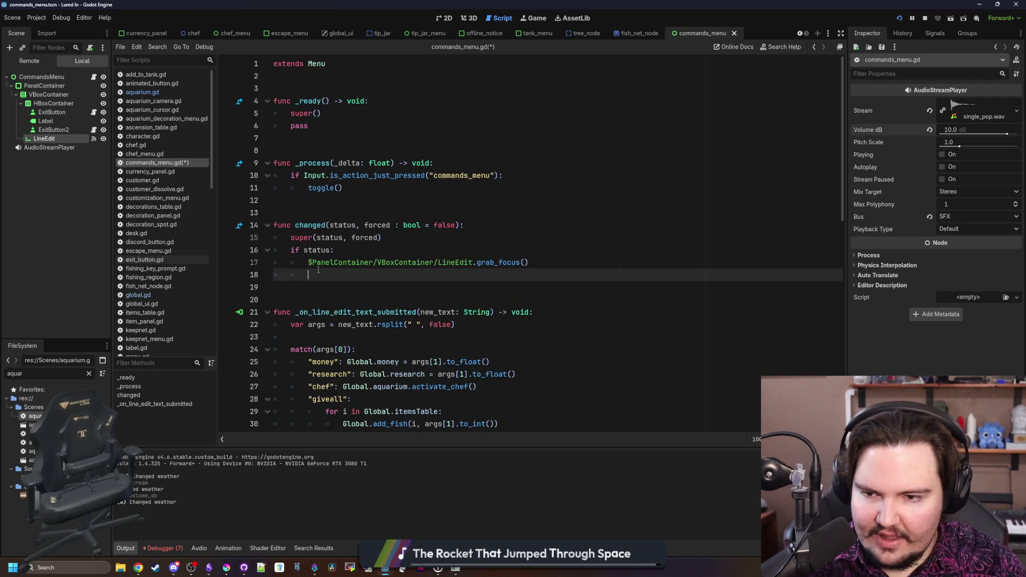
{"action": "left_click", "coordinate": [424, 247]}
{"action": "key", "text": "ctrl+s"}
Run the game and submit an empty command, triggering the invalid index 0 error
{"action": "key", "text": "alt+Tab"}
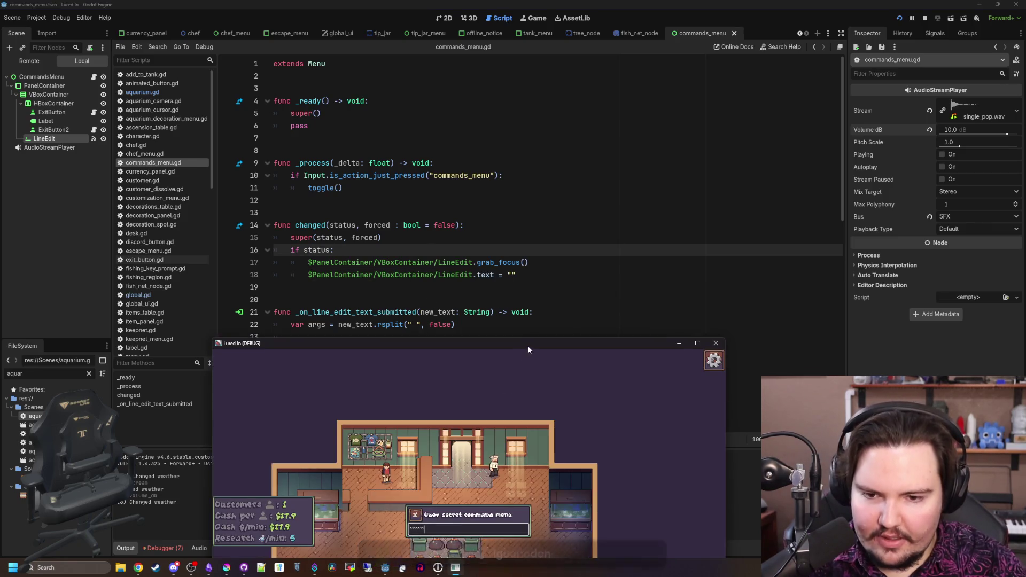
{"action": "double_click", "coordinate": [527, 346]}
{"action": "key", "text": "BackSpace"}
{"action": "key", "text": "BackSpace"}
{"action": "key", "text": "BackSpace"}
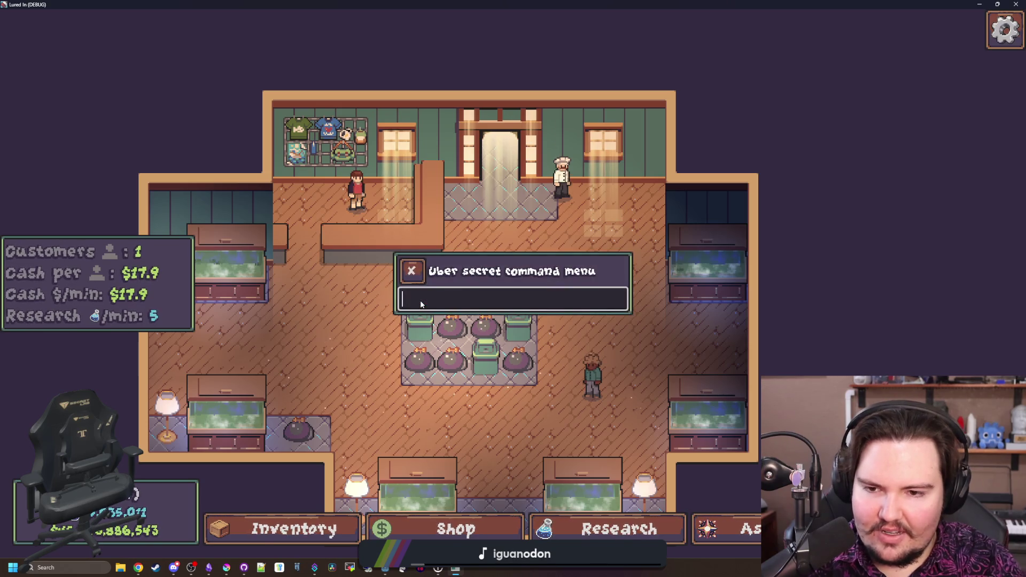
{"action": "key", "text": "Return"}
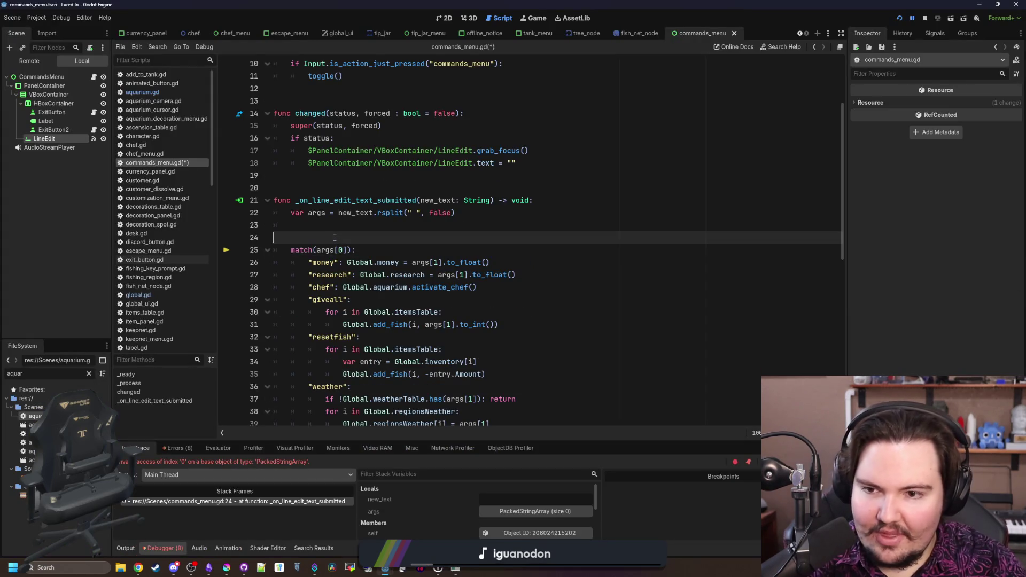
Add 'if new_text.is_empty(): return' at the top of _on_line_edit_text_submitted
{"action": "left_click", "coordinate": [558, 203]}
{"action": "key", "text": "Return"}
{"action": "type", "text": "if new_text.s"}
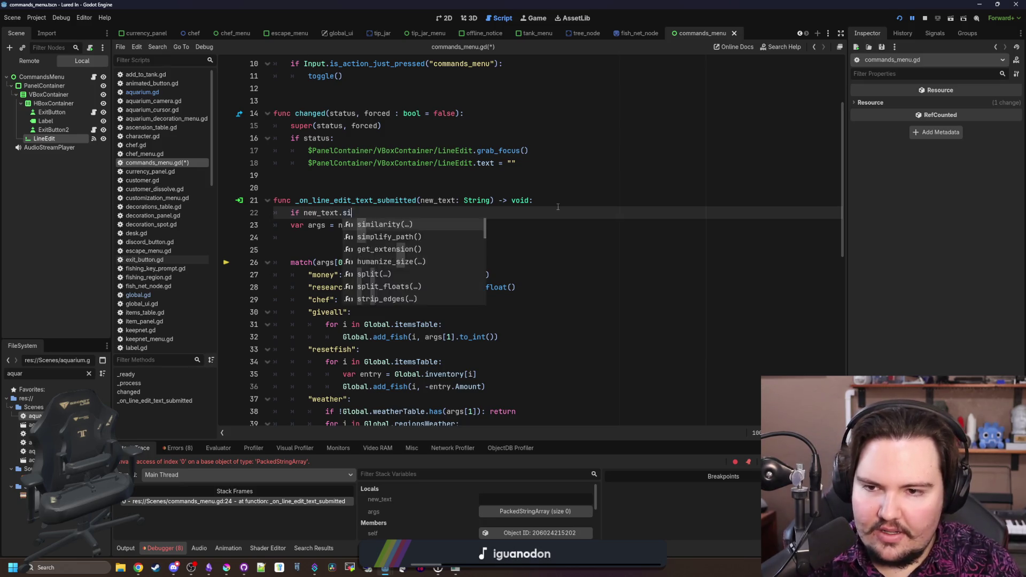
{"action": "type", "text": "is"}
{"action": "key", "text": "BackSpace"}
{"action": "key", "text": "BackSpace"}
{"action": "key", "text": "BackSpace"}
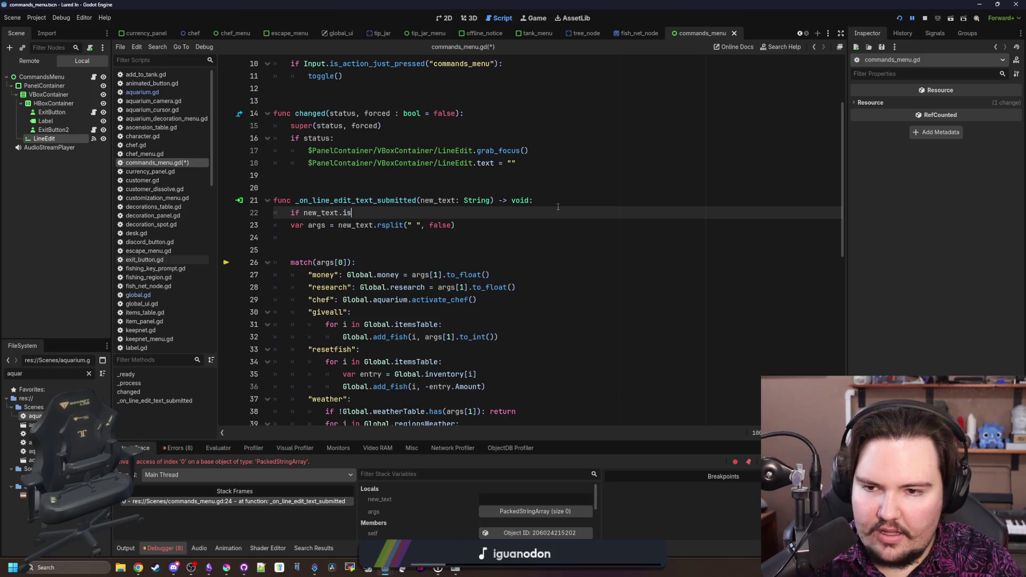
{"action": "type", "text": "_e"}
{"action": "key", "text": "Return"}
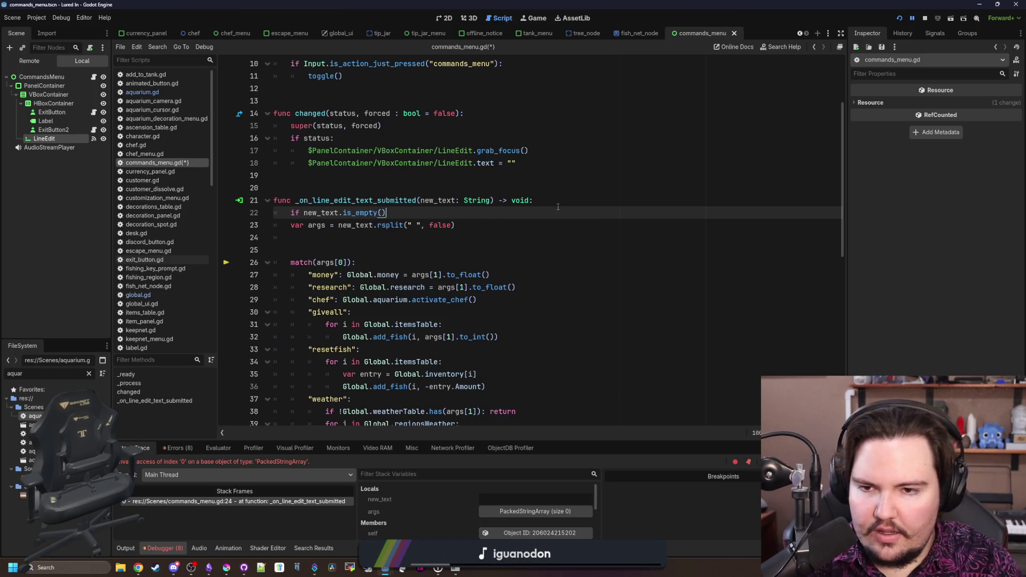
{"action": "type", "text": "rn"}
{"action": "key", "text": "Return"}
Remove the extra blank line, save, and relaunch the game
{"action": "left_click", "coordinate": [348, 262]}
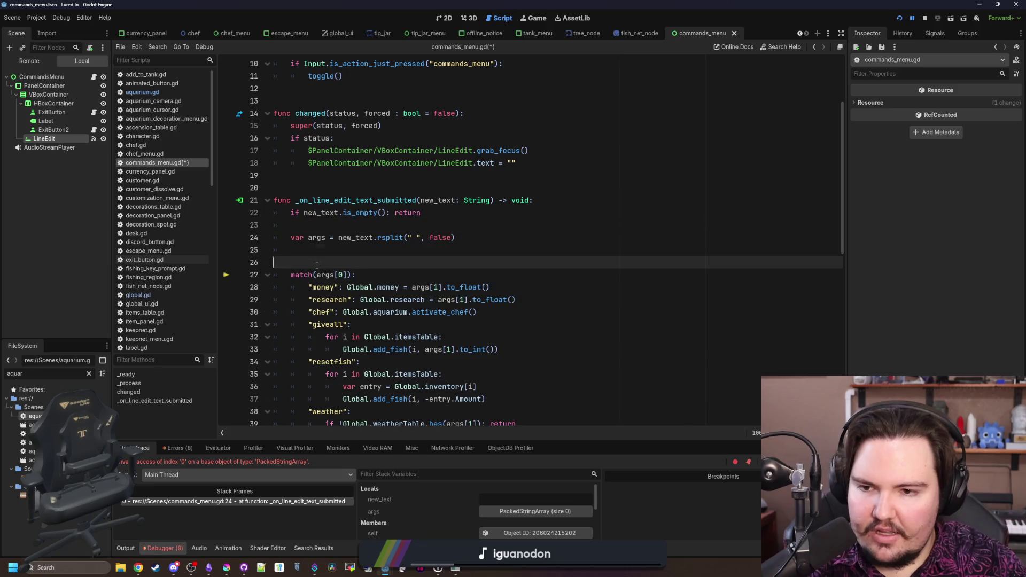
{"action": "key", "text": "BackSpace"}
{"action": "scroll", "coordinate": [534, 320], "scroll_direction": "down", "scroll_amount": 6}
{"action": "left_click", "coordinate": [737, 312]}
{"action": "key", "text": "ctrl+s"}
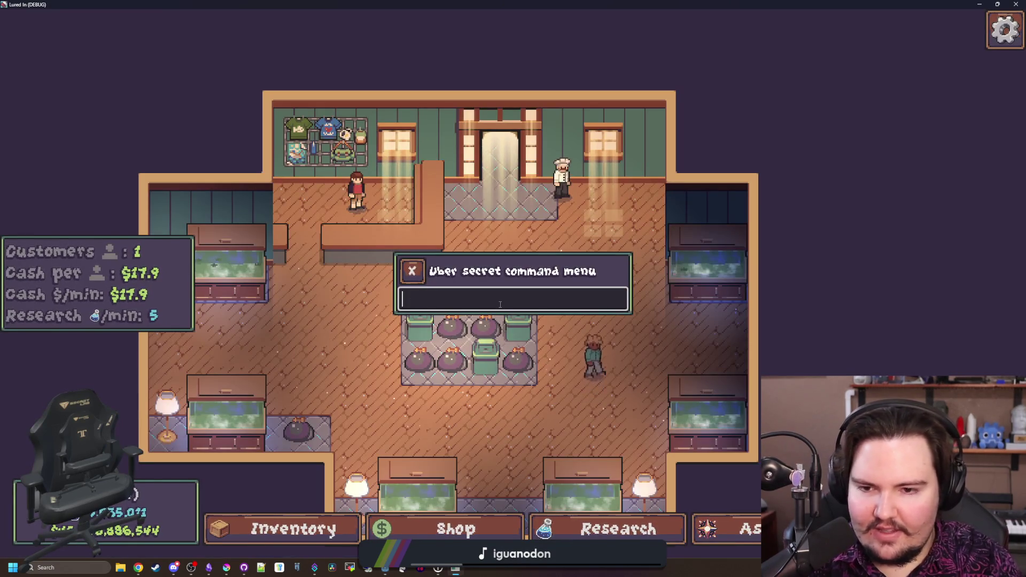
Clear the command field, back in the editor delete the stray line above match, and save
{"action": "type", "text": "ad"}
{"action": "key", "text": "BackSpace"}
{"action": "key", "text": "BackSpace"}
{"action": "key", "text": "Return"}
{"action": "type", "text": "d"}
{"action": "key", "text": "Return"}
{"action": "type", "text": "w"}
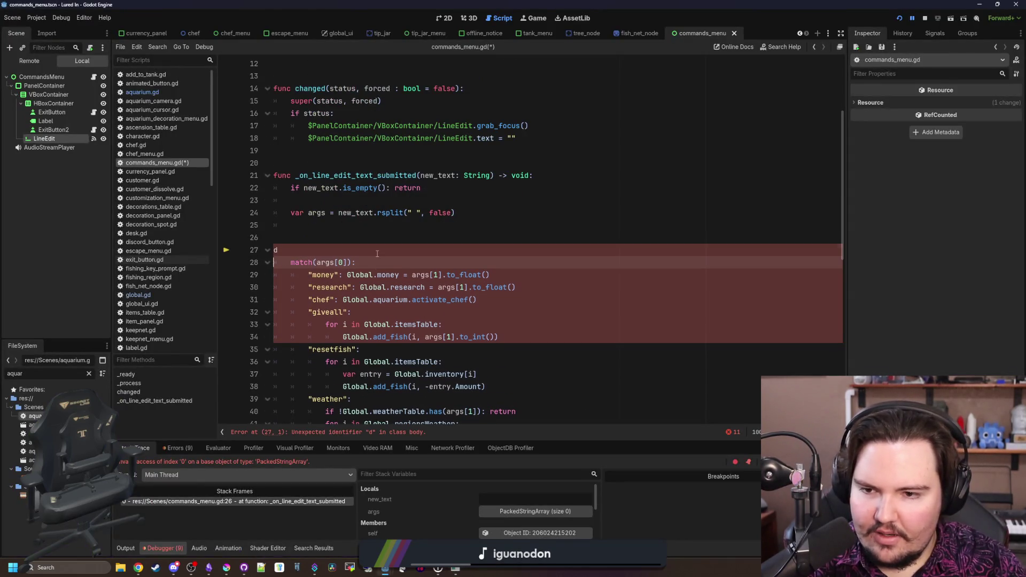
{"action": "key", "text": "BackSpace"}
{"action": "key", "text": "BackSpace"}
{"action": "key", "text": "BackSpace"}
{"action": "left_click", "coordinate": [349, 218]}
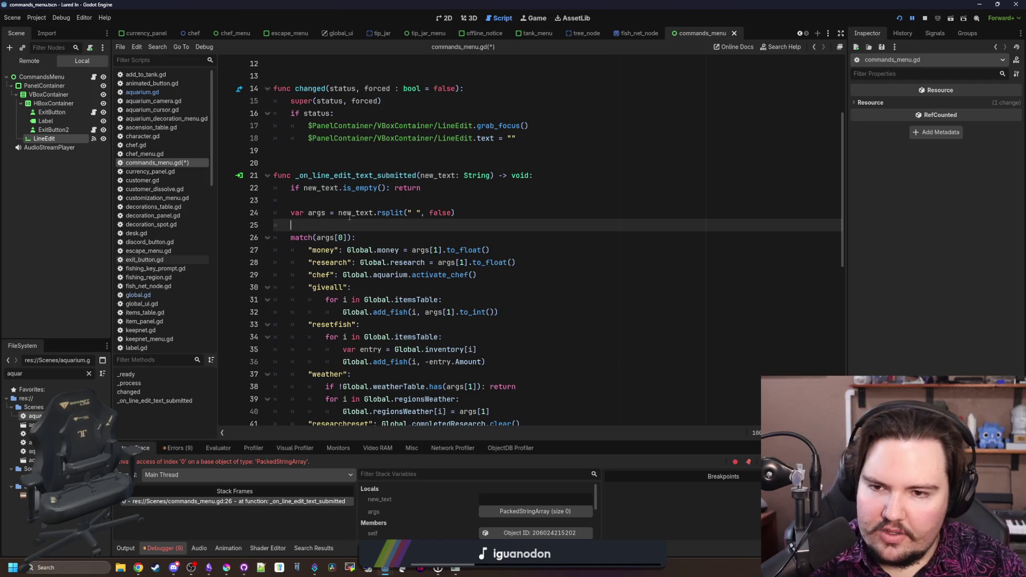
{"action": "key", "text": "Up"}
{"action": "key", "text": "Up"}
{"action": "key", "text": "ctrl+s"}
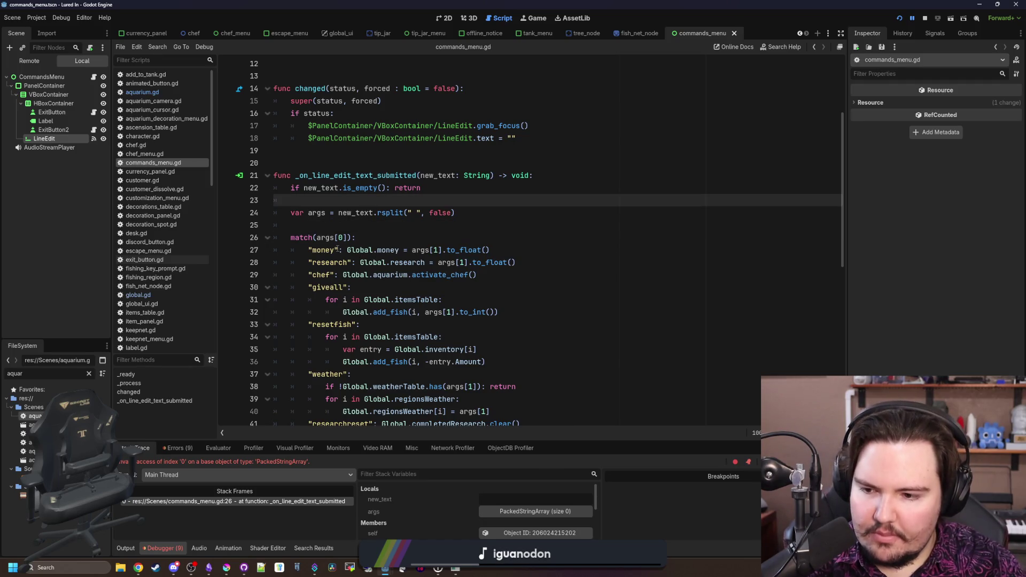
Remove the false argument so line 24 reads rsplit(" "), then switch to the game
{"action": "double_click", "coordinate": [442, 212]}
{"action": "key", "text": "BackSpace"}
{"action": "key", "text": "BackSpace"}
{"action": "key", "text": "BackSpace"}
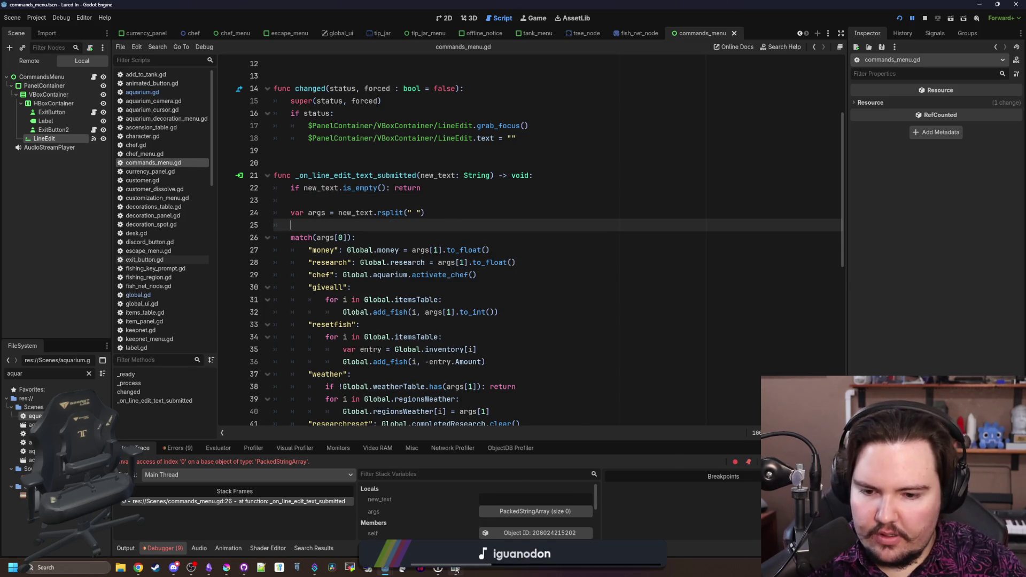
{"action": "key", "text": "F12"}
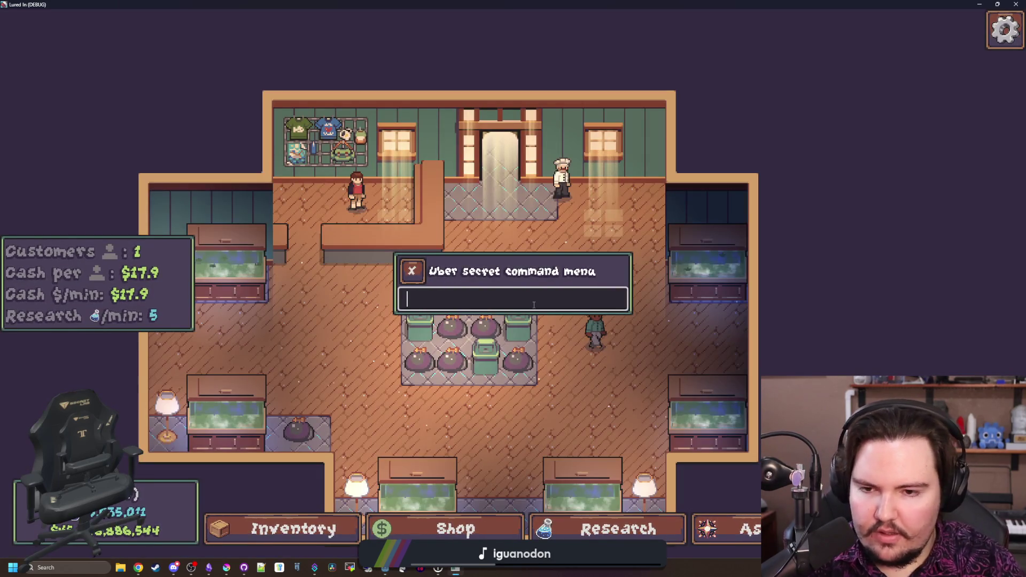
Resume the paused game and test typing and clearing text in the command field
{"action": "key", "text": "Return"}
{"action": "key", "text": "F12"}
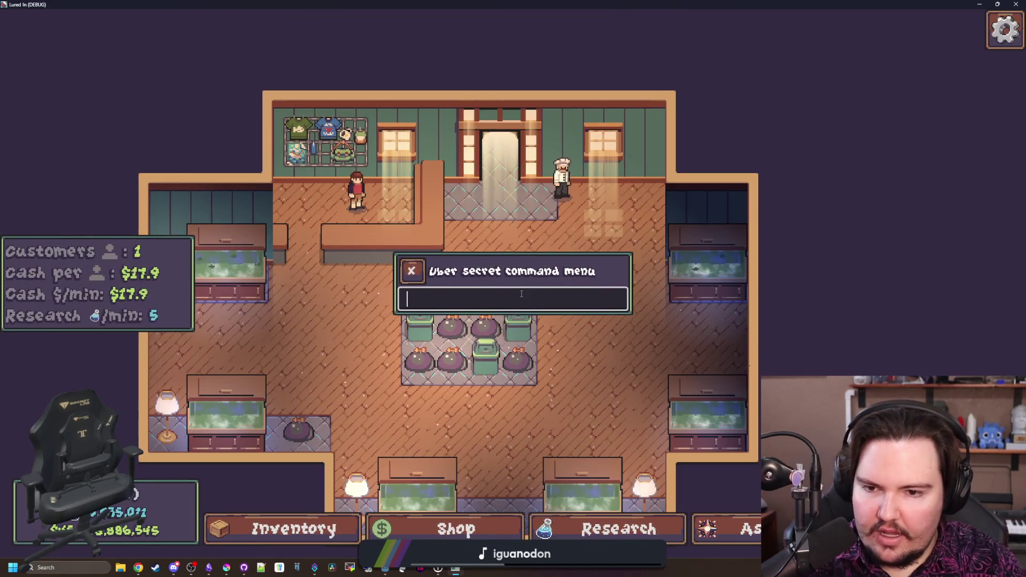
{"action": "type", "text": "dwdwdw dwd"}
{"action": "key", "text": "ctrl+a"}
{"action": "key", "text": "BackSpace"}
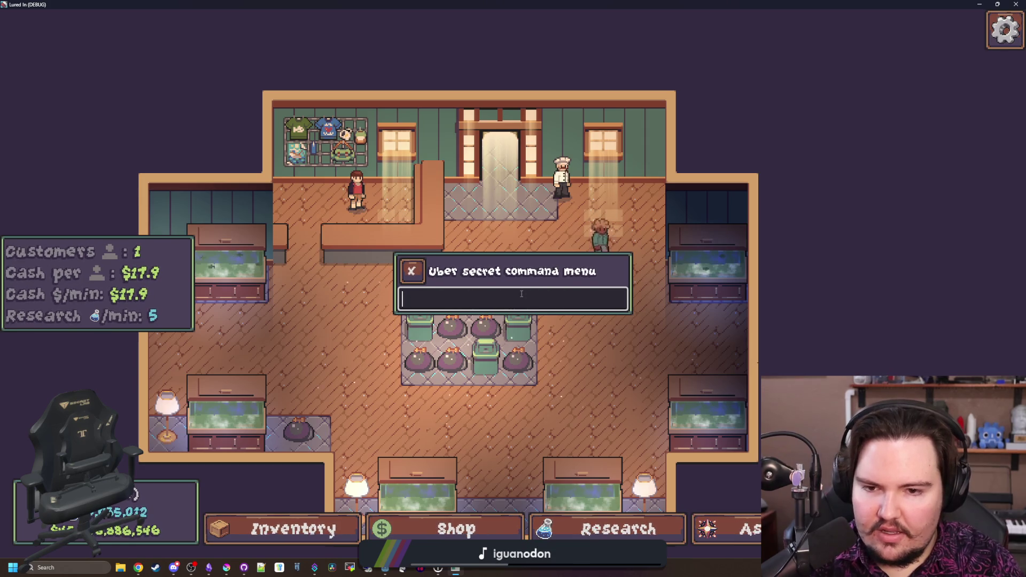
{"action": "type", "text": "dwa"}
{"action": "key", "text": "BackSpace"}
{"action": "key", "text": "BackSpace"}
{"action": "key", "text": "BackSpace"}
{"action": "type", "text": "d wA"}
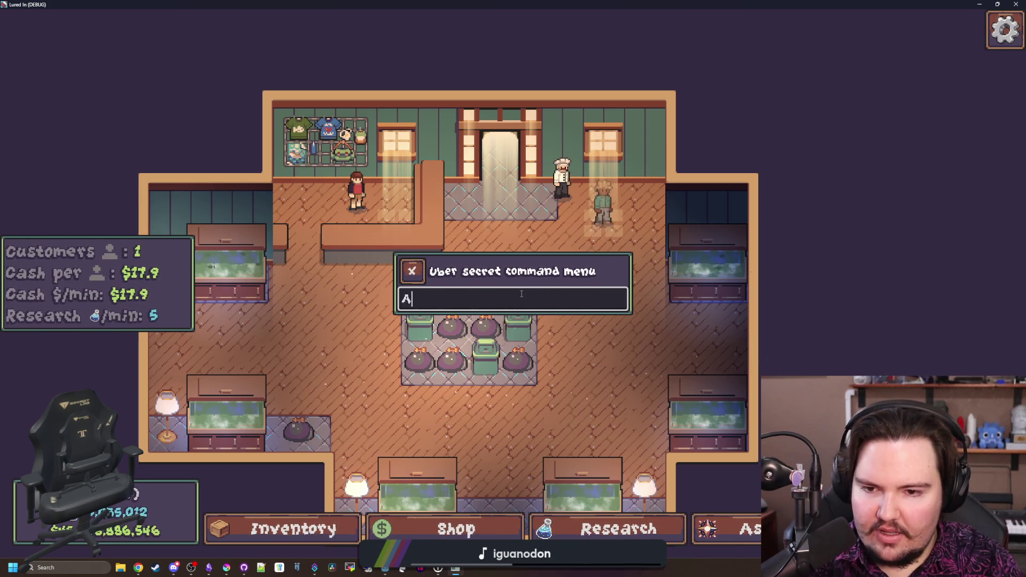
{"action": "type", "text": "DS d dw"}
{"action": "key", "text": "ctrl+a"}
{"action": "key", "text": "BackSpace"}
{"action": "type", "text": "dd"}
{"action": "key", "text": "BackSpace"}
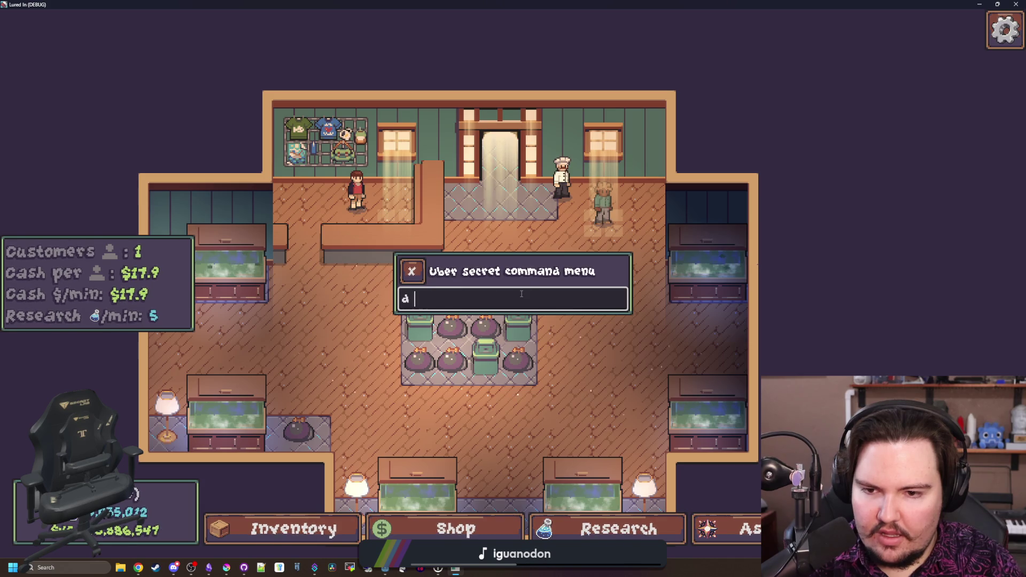
{"action": "type", "text": "d"}
{"action": "key", "text": "BackSpace"}
{"action": "key", "text": "BackSpace"}
{"action": "key", "text": "BackSpace"}
{"action": "type", "text": "A"}
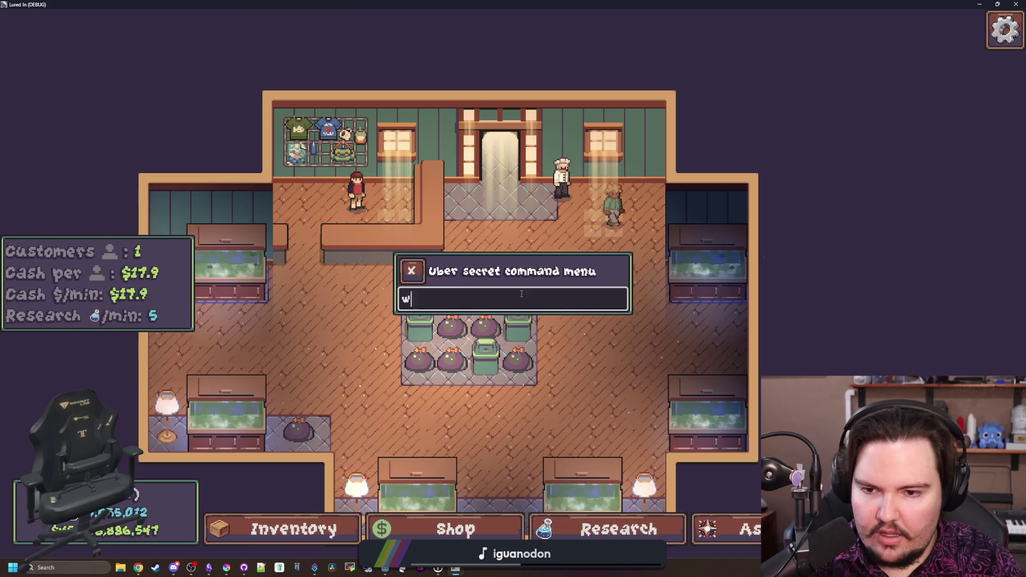
{"action": "type", "text": "a"}
{"action": "key", "text": "BackSpace"}
{"action": "key", "text": "BackSpace"}
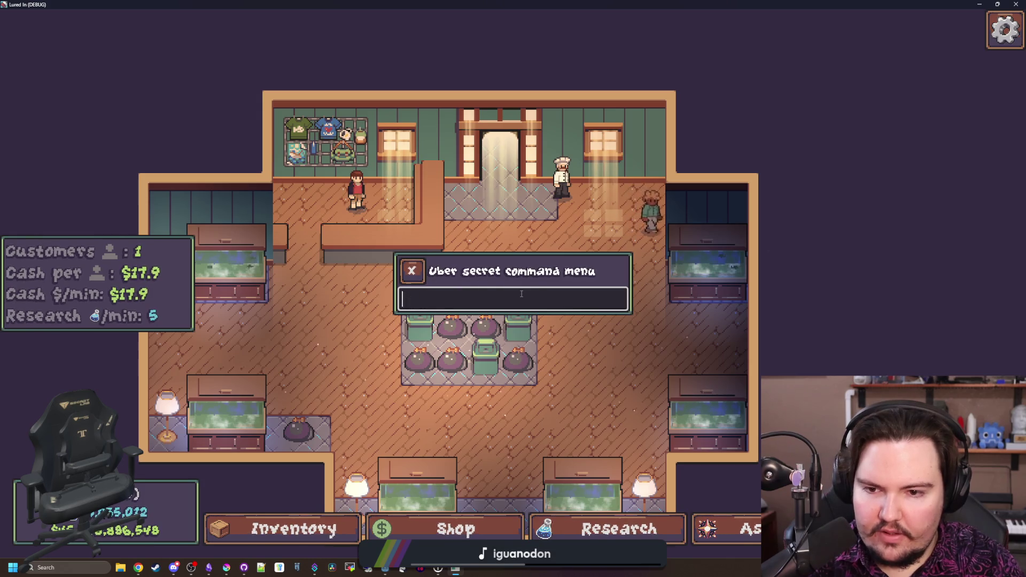
{"action": "type", "text": "dAS"}
{"action": "key", "text": "BackSpace"}
{"action": "key", "text": "BackSpace"}
{"action": "key", "text": "BackSpace"}
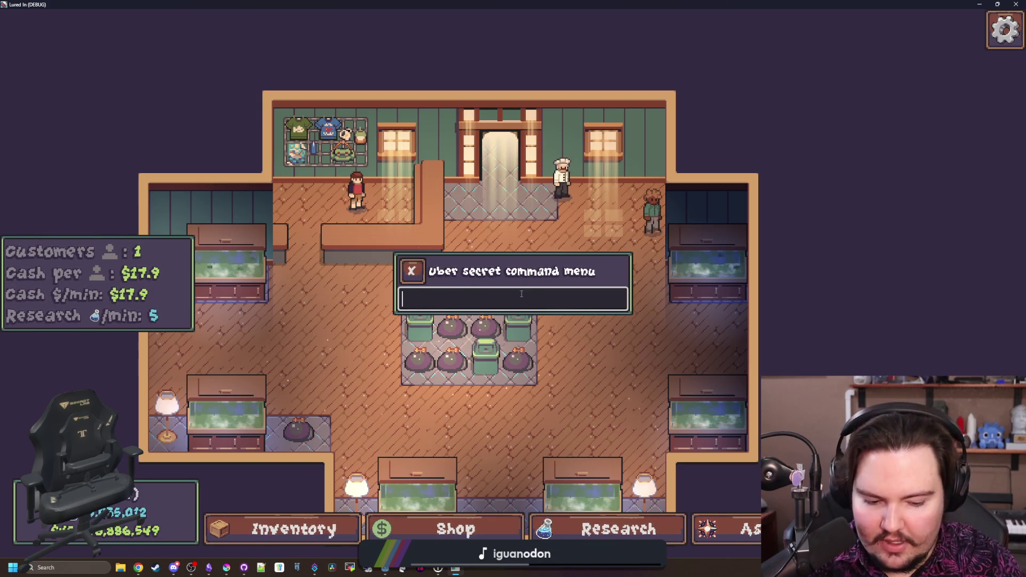
{"action": "type", "text": "ASDA"}
{"action": "key", "text": "BackSpace"}
{"action": "key", "text": "BackSpace"}
{"action": "key", "text": "BackSpace"}
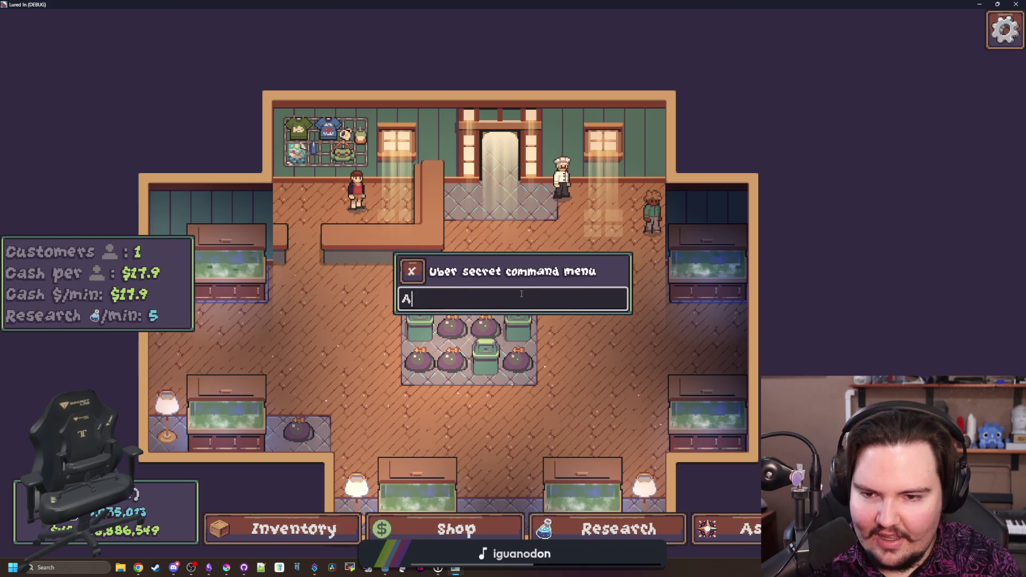
Submit 'Algae 10' in the command menu and move the game window out of the way
{"action": "type", "text": "lgae 10"}
{"action": "key", "text": "Return"}
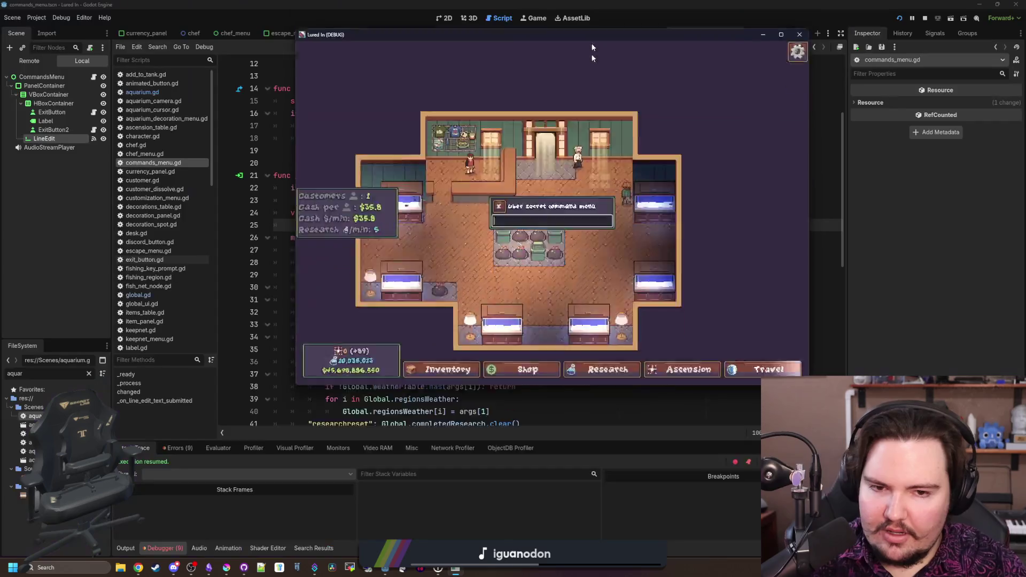
{"action": "left_click_drag", "start_coordinate": [590, 34], "coordinate": [488, 425]}
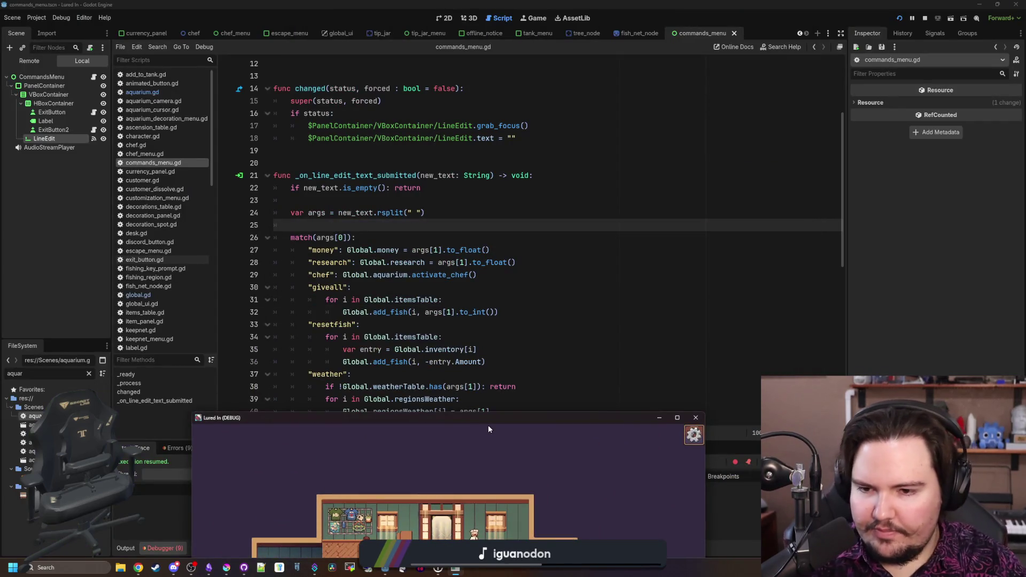
Add 'new_text = new_text.to_lower()' on line 23 and save the script
{"action": "left_click", "coordinate": [602, 191]}
{"action": "left_click", "coordinate": [317, 226]}
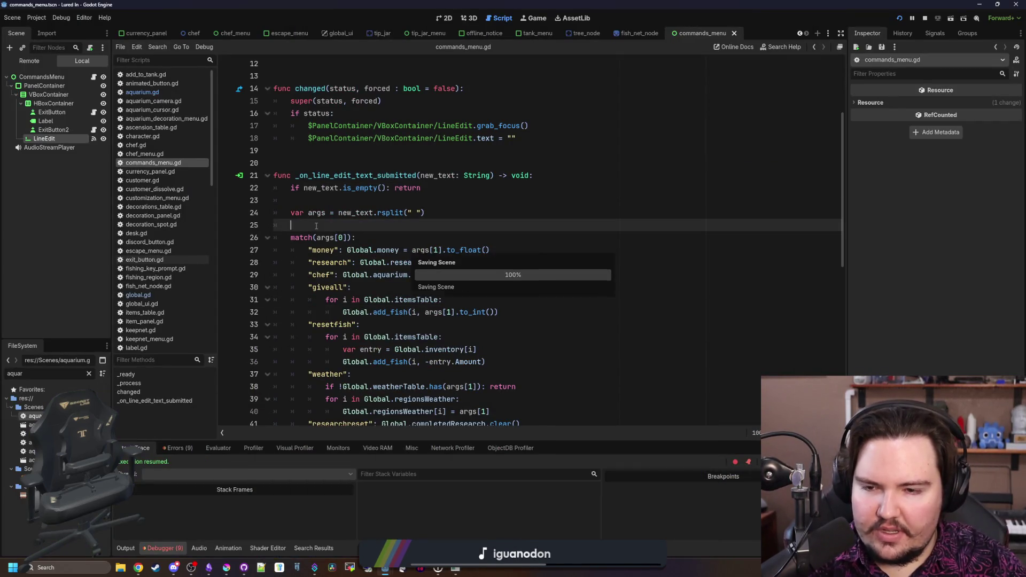
{"action": "scroll", "coordinate": [320, 225], "scroll_direction": "down", "scroll_amount": 5}
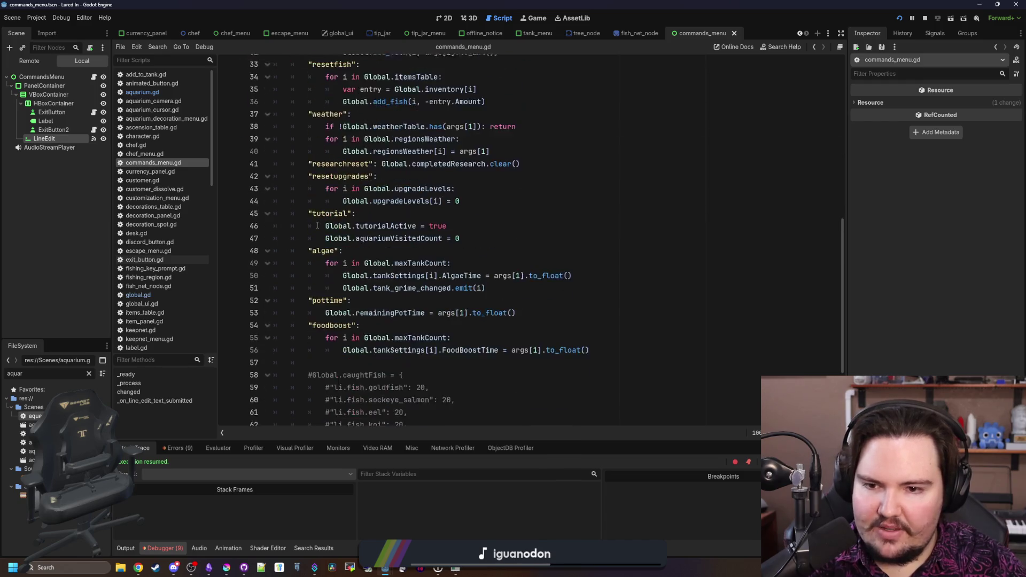
{"action": "scroll", "coordinate": [342, 216], "scroll_direction": "up", "scroll_amount": 5}
{"action": "left_click", "coordinate": [350, 203]}
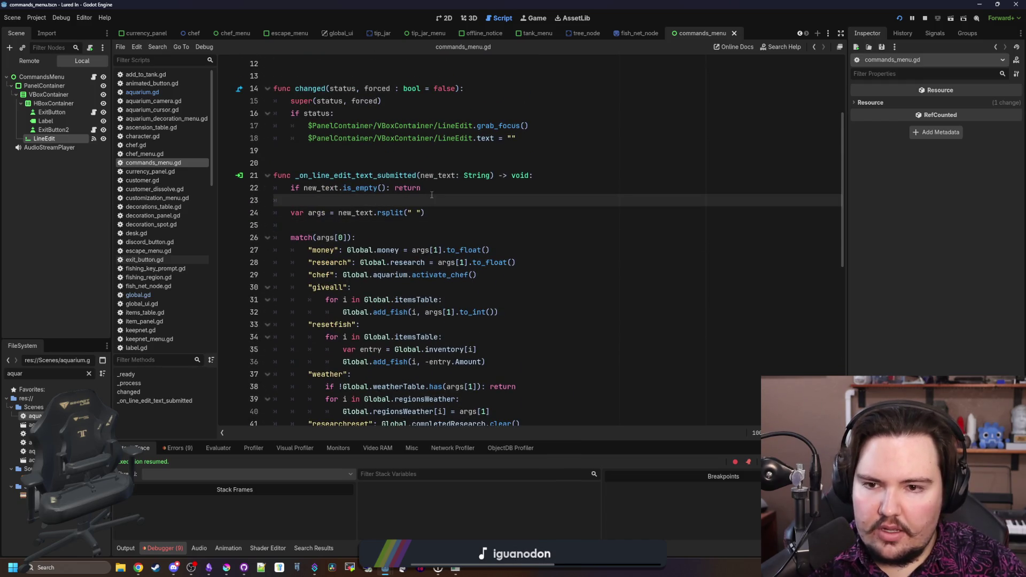
{"action": "key", "text": "Return"}
{"action": "type", "text": "new_text"}
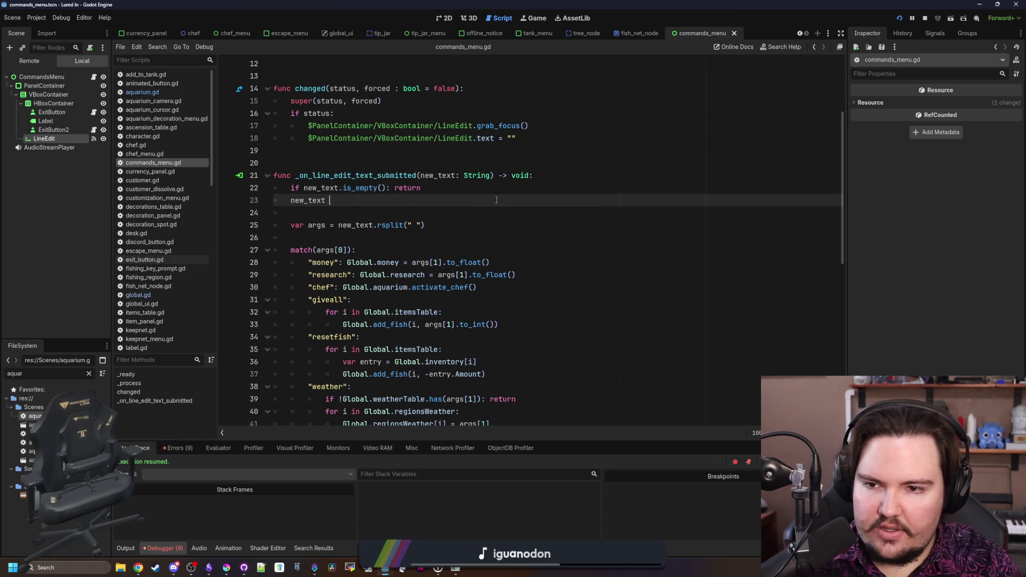
{"action": "type", "text": "= new_text.to_"}
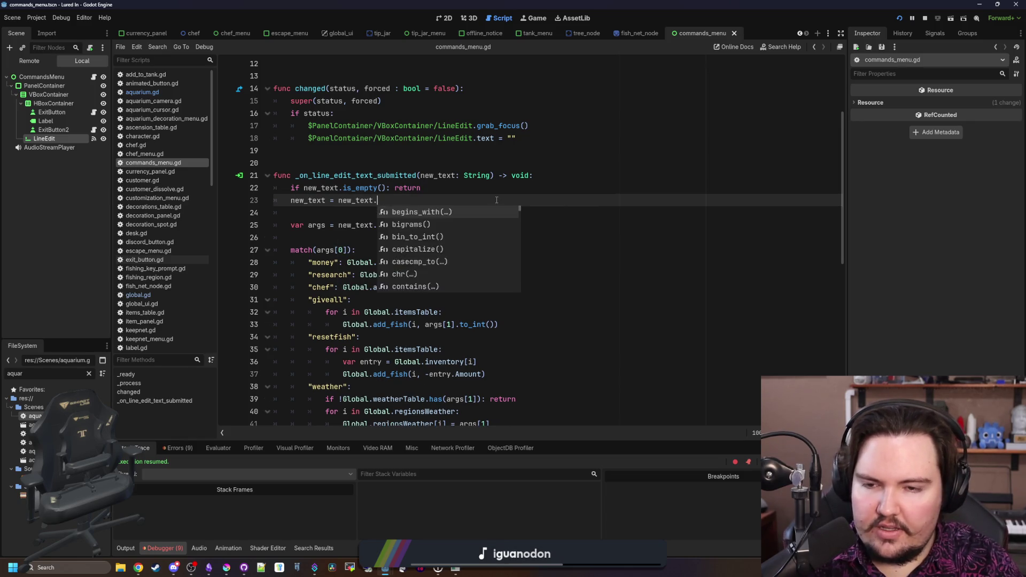
{"action": "type", "text": "lo"}
{"action": "key", "text": "Return"}
{"action": "left_click", "coordinate": [390, 210]}
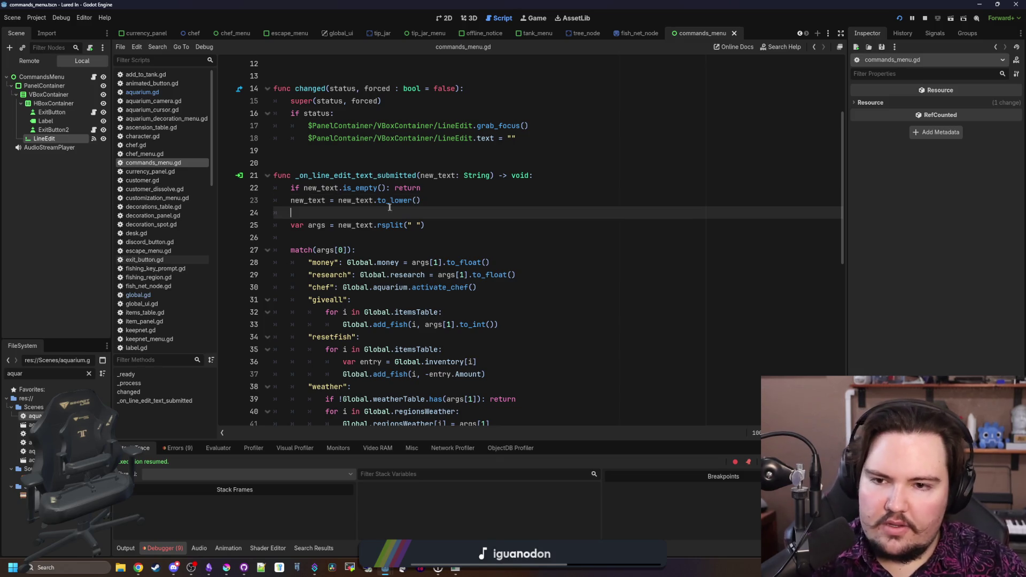
{"action": "key", "text": "ctrl+s"}
{"action": "key", "text": "BackSpace"}
{"action": "key", "text": "BackSpace"}
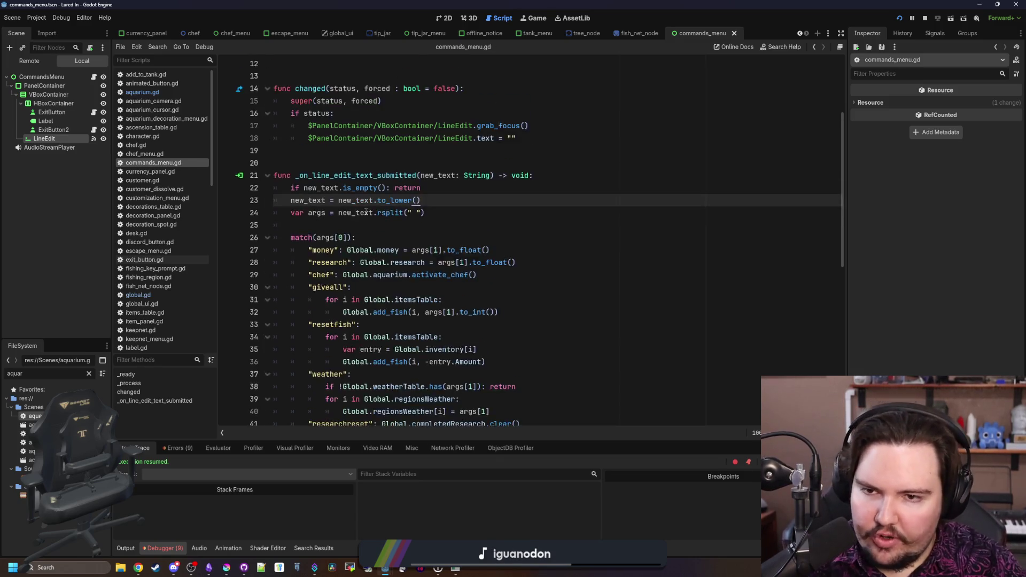
Open a new line 57 after the foodboost case for the next command
{"action": "scroll", "coordinate": [374, 224], "scroll_direction": "up", "scroll_amount": 2}
{"action": "left_click", "coordinate": [384, 241]}
{"action": "scroll", "coordinate": [384, 243], "scroll_direction": "down", "scroll_amount": 12}
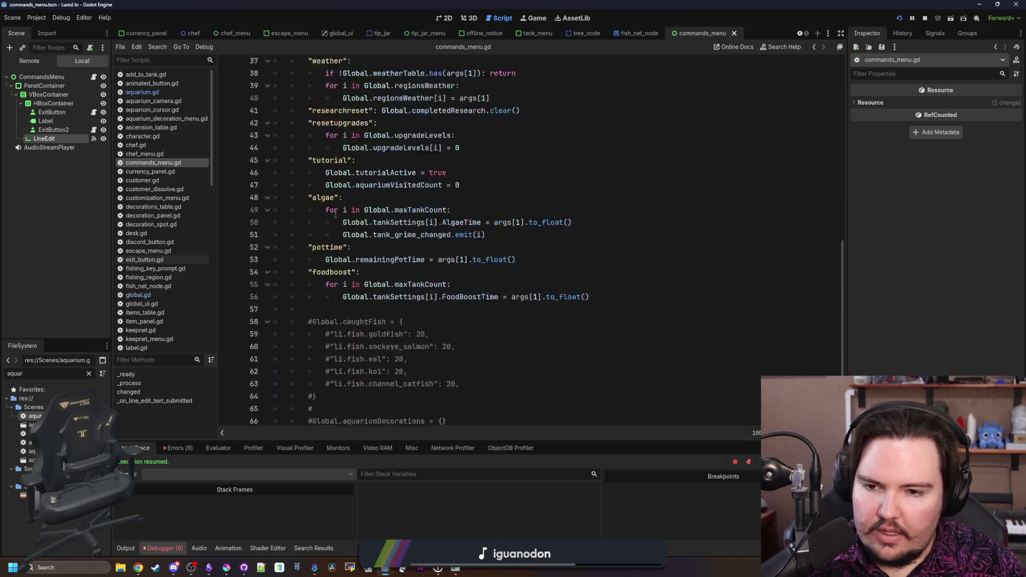
{"action": "left_click", "coordinate": [430, 250]}
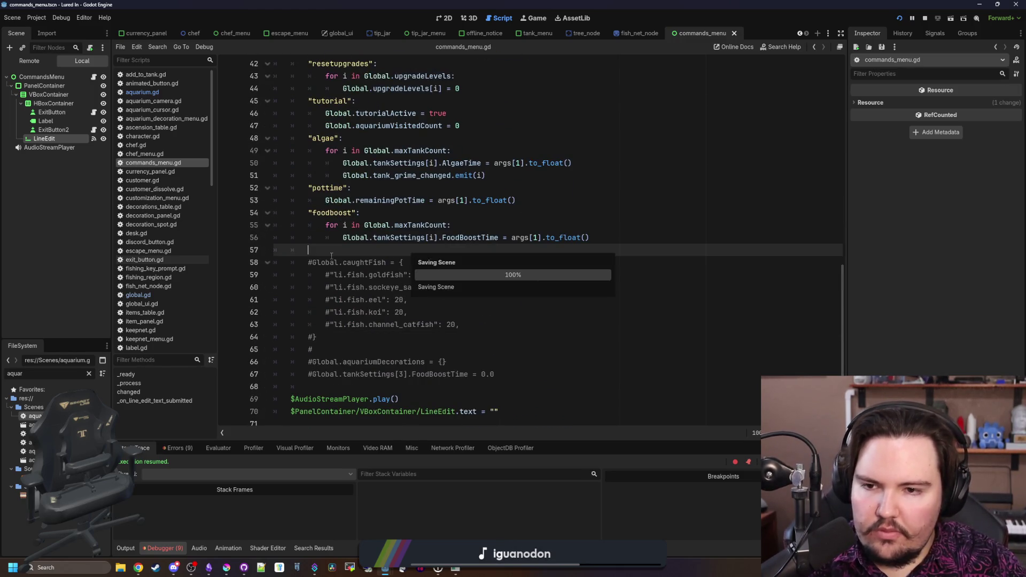
{"action": "key", "text": "ctrl+s"}
{"action": "key", "text": "ctrl+s"}
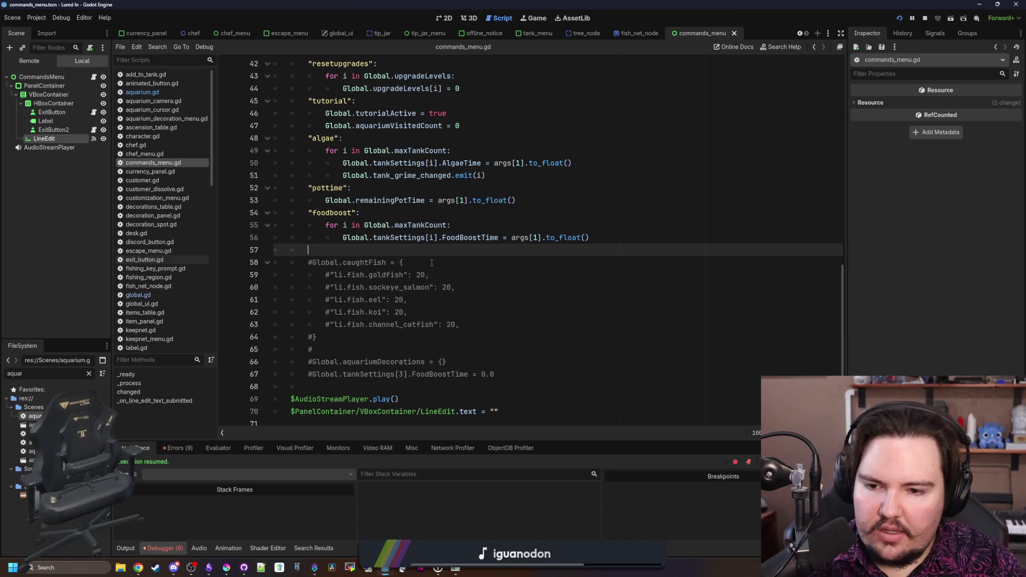
{"action": "key", "text": "Return"}
{"action": "type", "text": "\"resetdecorations"}
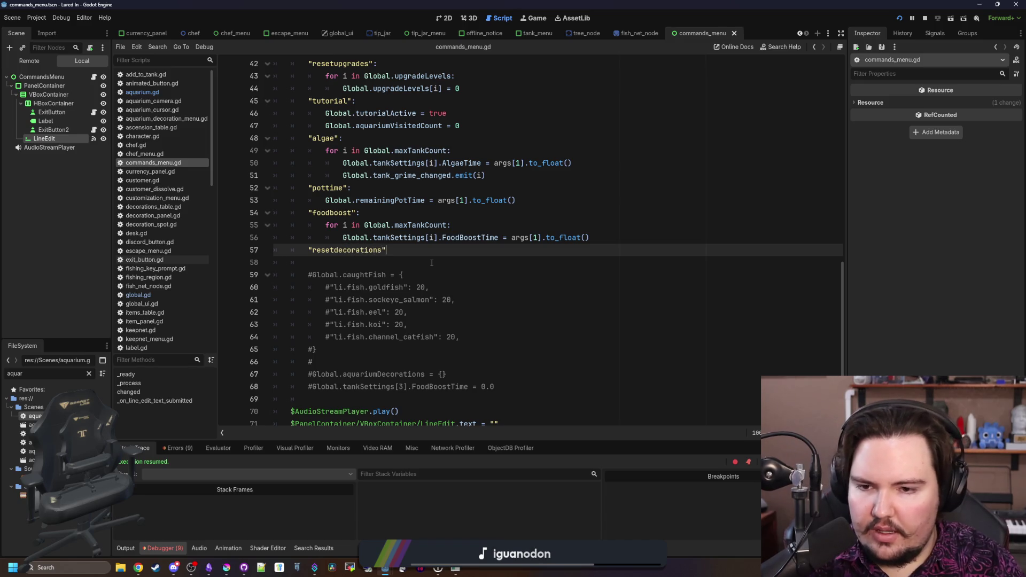
Finish the resetdecorations case, move the aquariumDecorations reset line under it uncommented, and save
{"action": "type", "text": ":"}
{"action": "key", "text": "Return"}
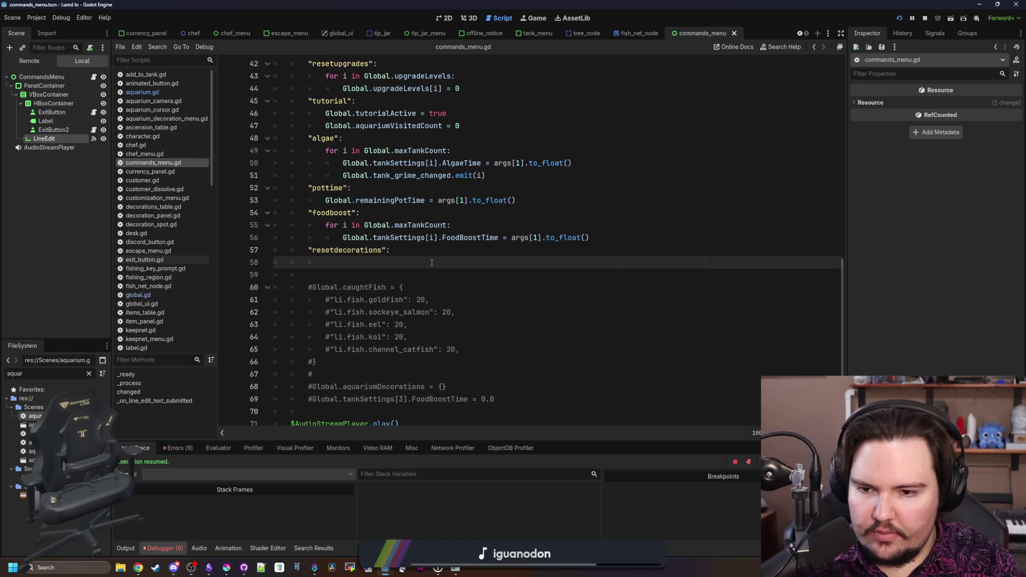
{"action": "left_click_drag", "start_coordinate": [481, 387], "coordinate": [300, 386]}
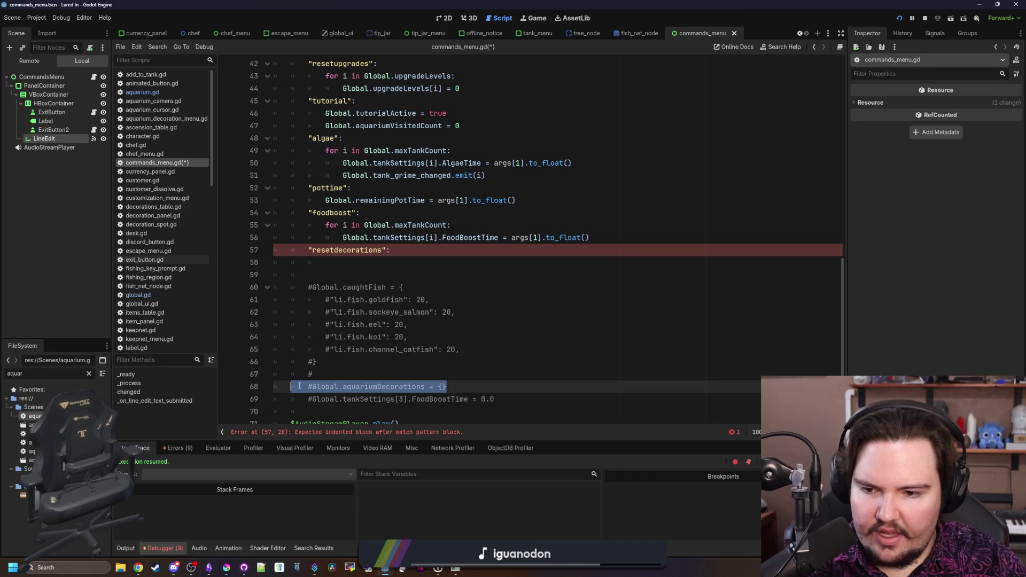
{"action": "key", "text": "ctrl+x"}
{"action": "left_click", "coordinate": [380, 262]}
{"action": "key", "text": "ctrl+v"}
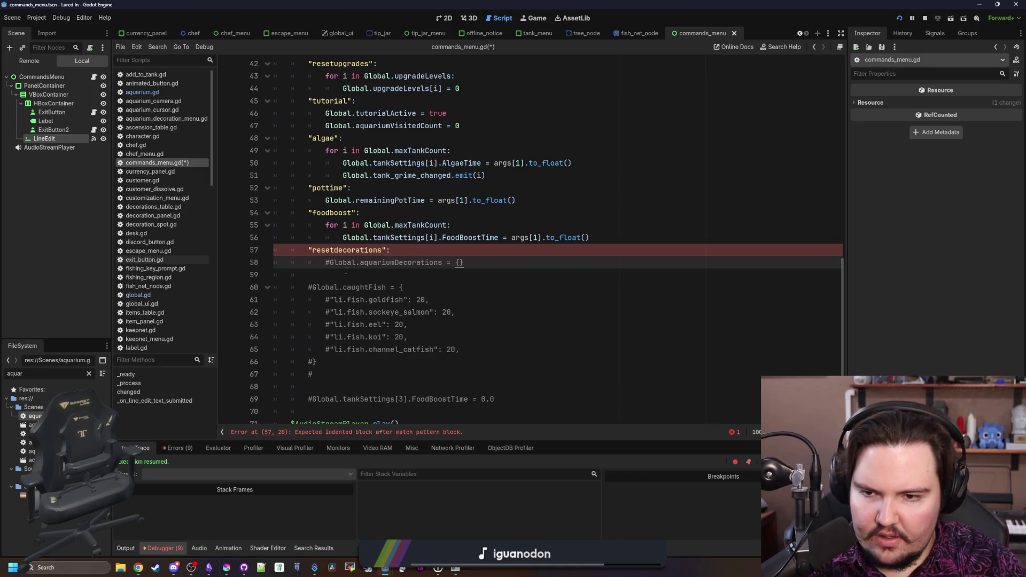
{"action": "left_click", "coordinate": [327, 266]}
{"action": "key", "text": "Delete"}
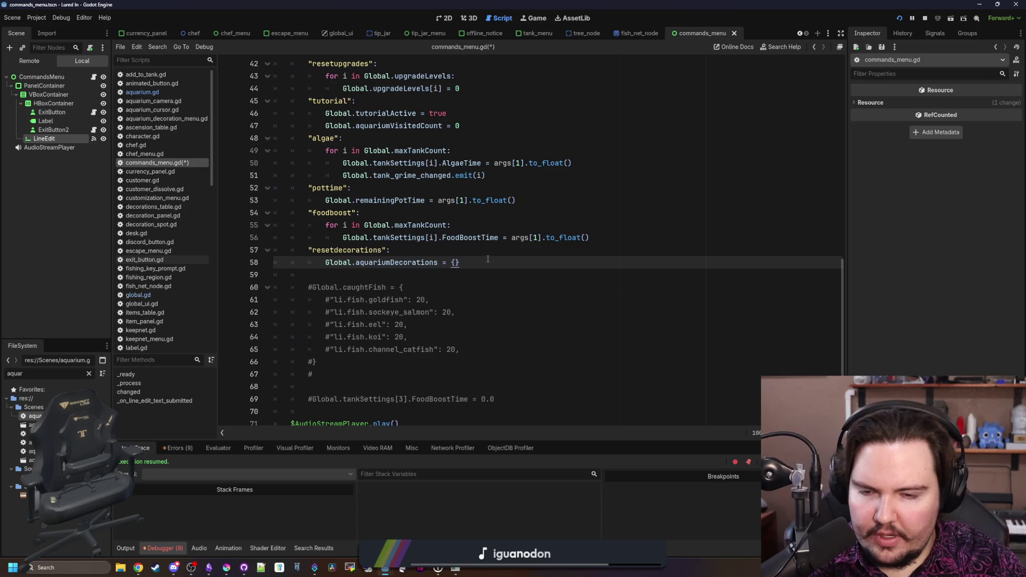
{"action": "key", "text": "Return"}
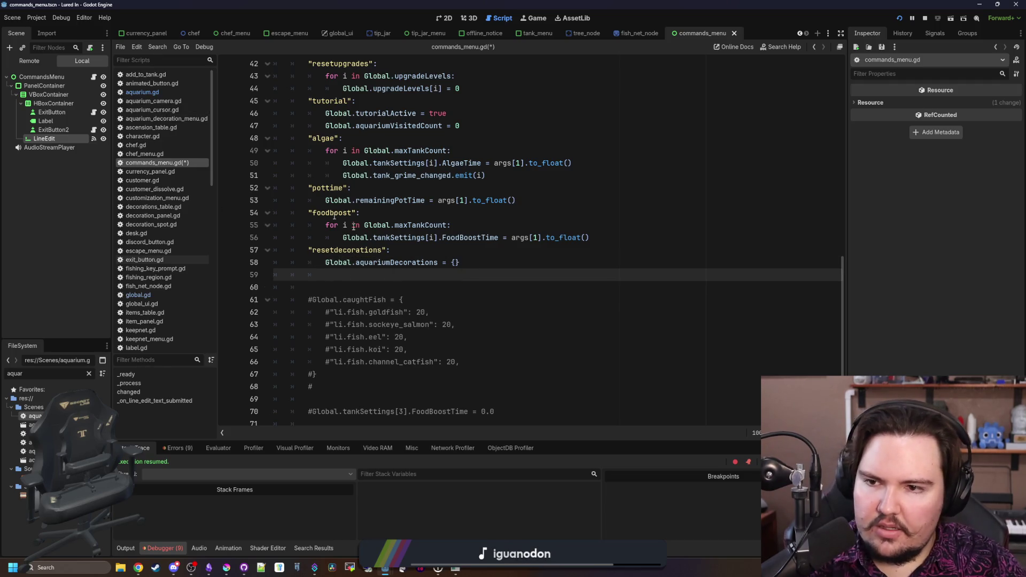
{"action": "key", "text": "ctrl+s"}
Check the running game full-screen, then return to commands_menu.gd
{"action": "key", "text": "alt+Left"}
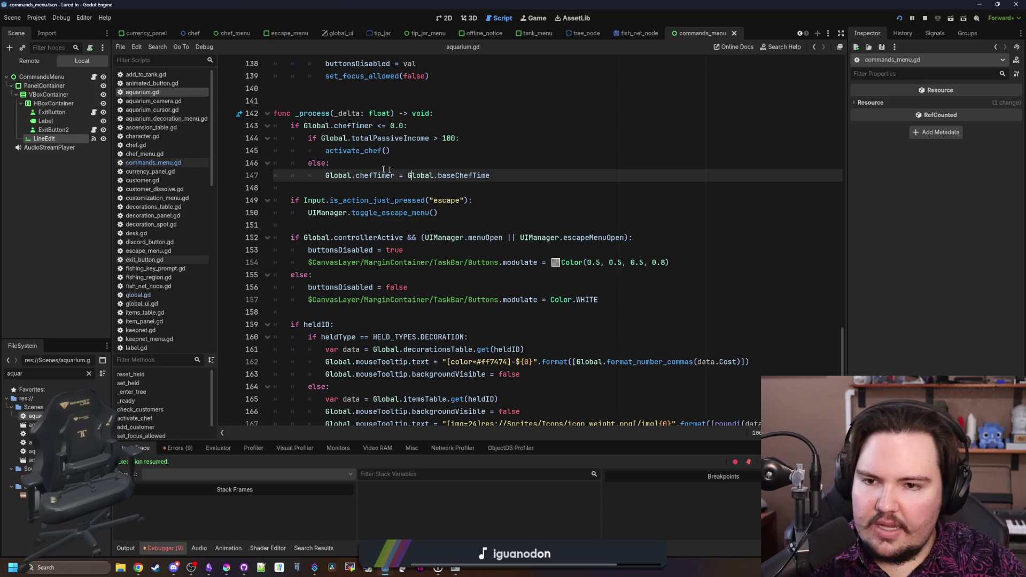
{"action": "left_click", "coordinate": [460, 573]}
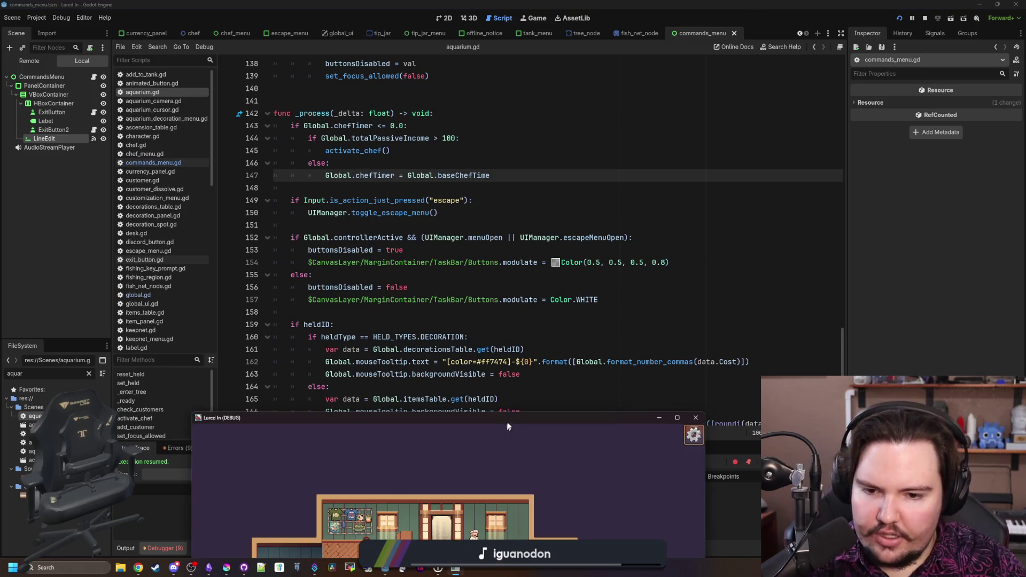
{"action": "left_click_drag", "start_coordinate": [508, 422], "coordinate": [492, 3]}
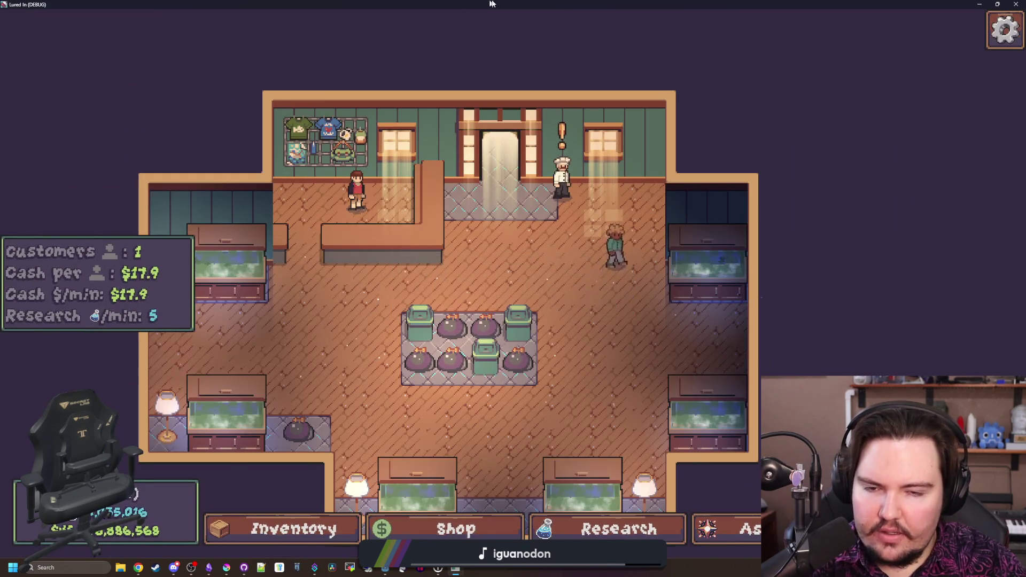
{"action": "left_click", "coordinate": [979, 3]}
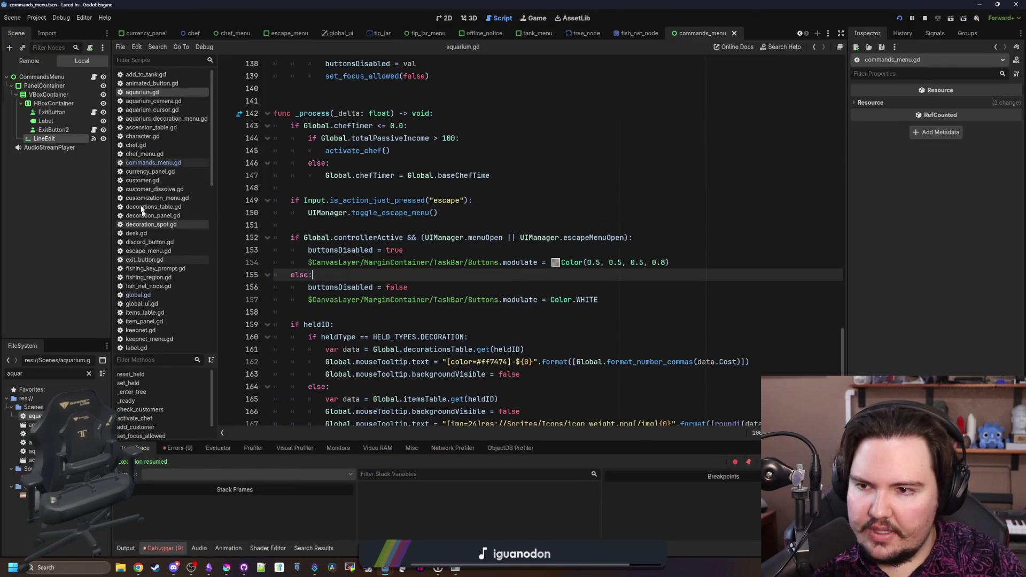
{"action": "left_click", "coordinate": [153, 163]}
Replace the reset line with a loop over AquariumDecorations nodes calling i.set_decoration(""), then save
{"action": "left_click_drag", "start_coordinate": [459, 263], "coordinate": [321, 261]}
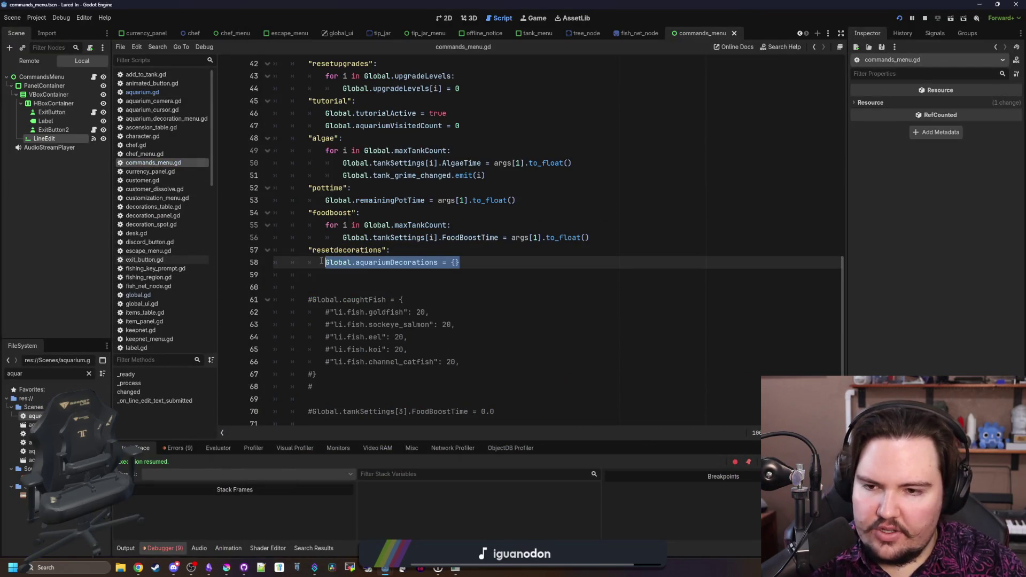
{"action": "key", "text": "BackSpace"}
{"action": "type", "text": "for i in get_tree()."}
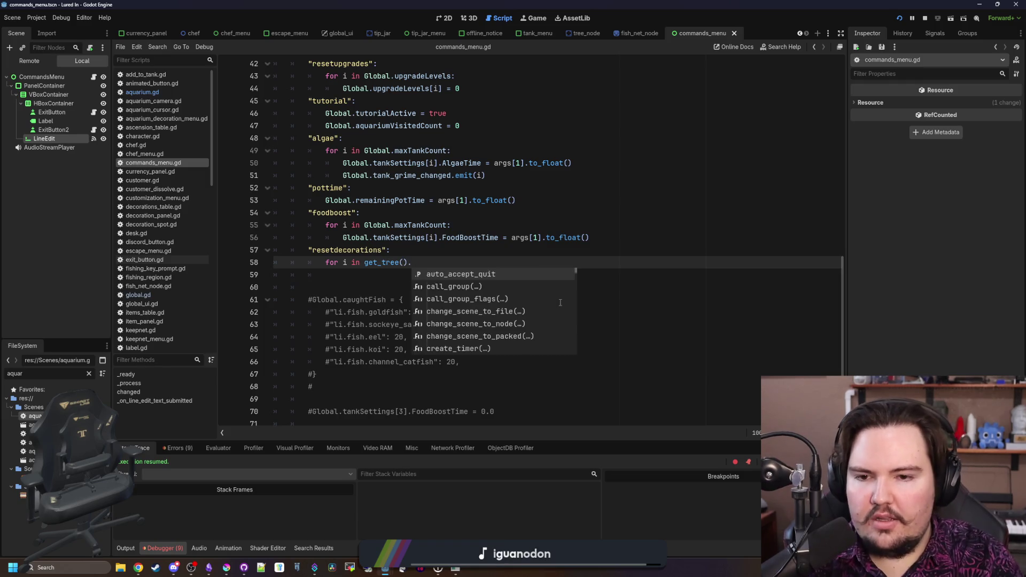
{"action": "type", "text": "get_nodes_in_group(\"Decorati"}
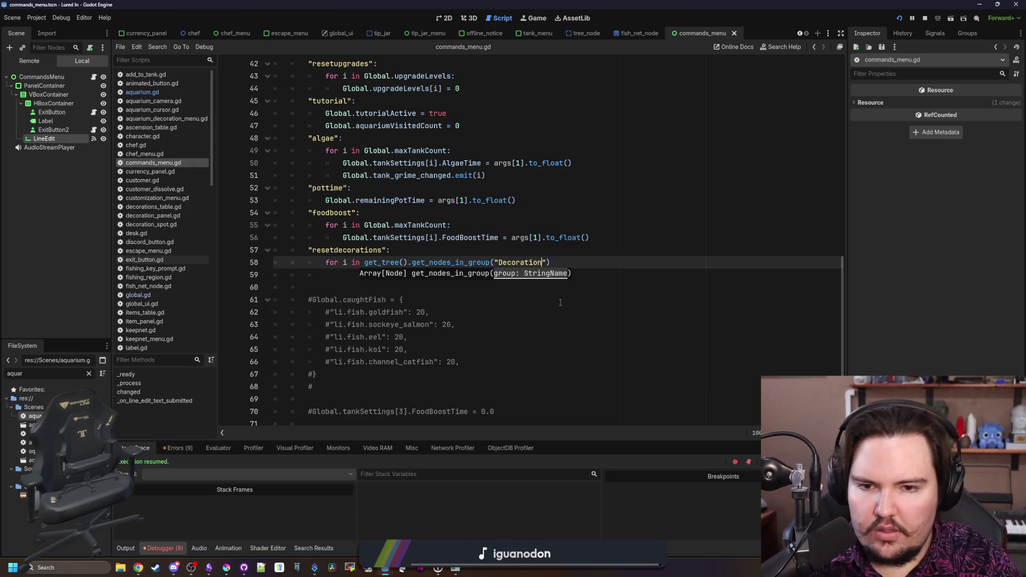
{"action": "key", "text": "ctrl+BackSpace"}
{"action": "type", "text": "Aquarium"}
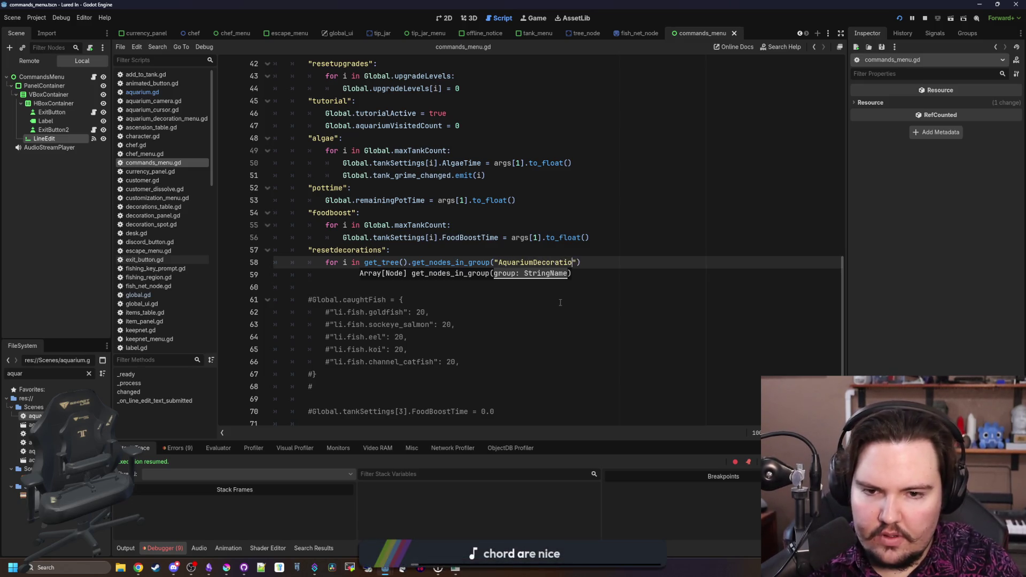
{"action": "key", "text": "Home"}
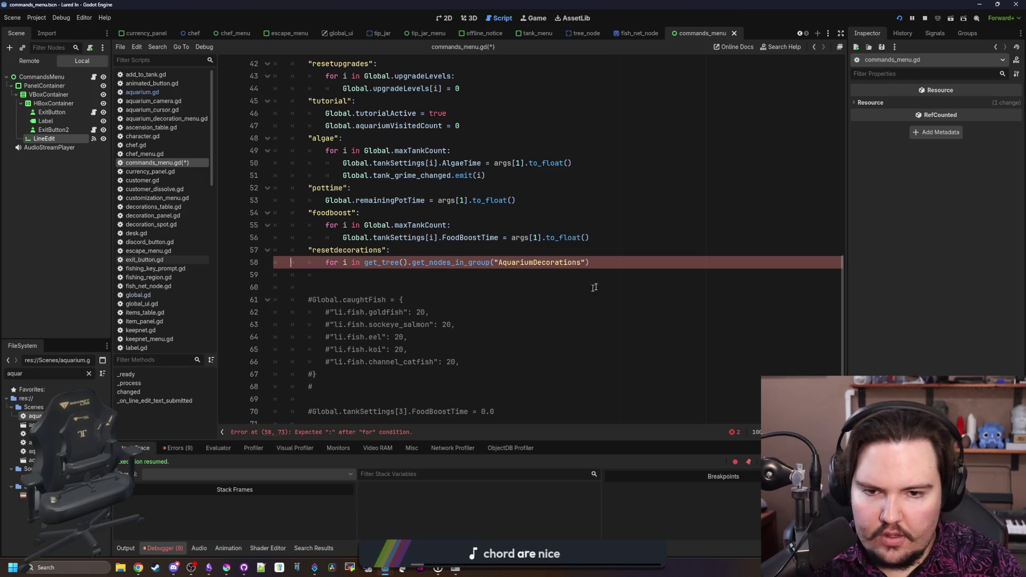
{"action": "type", "text": ":"}
{"action": "key", "text": "Return"}
{"action": "type", "text": "i."}
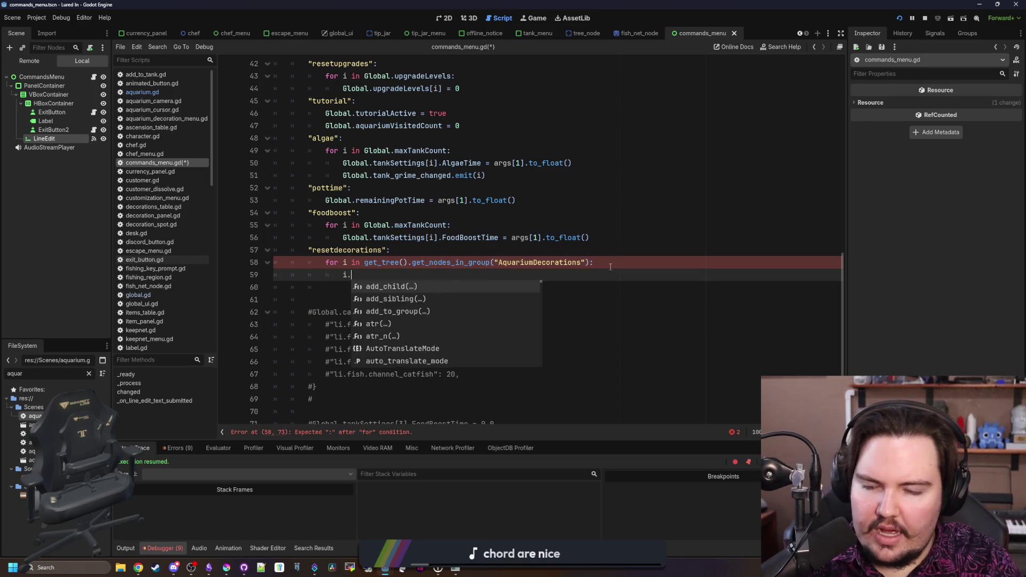
{"action": "type", "text": "set_decora"}
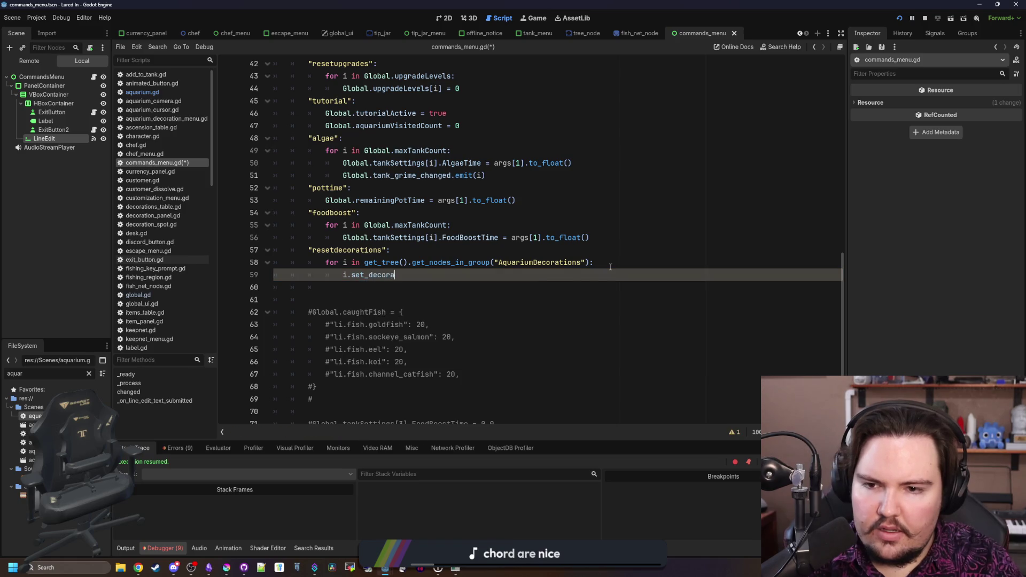
{"action": "key", "text": "BackSpace"}
{"action": "key", "text": "BackSpace"}
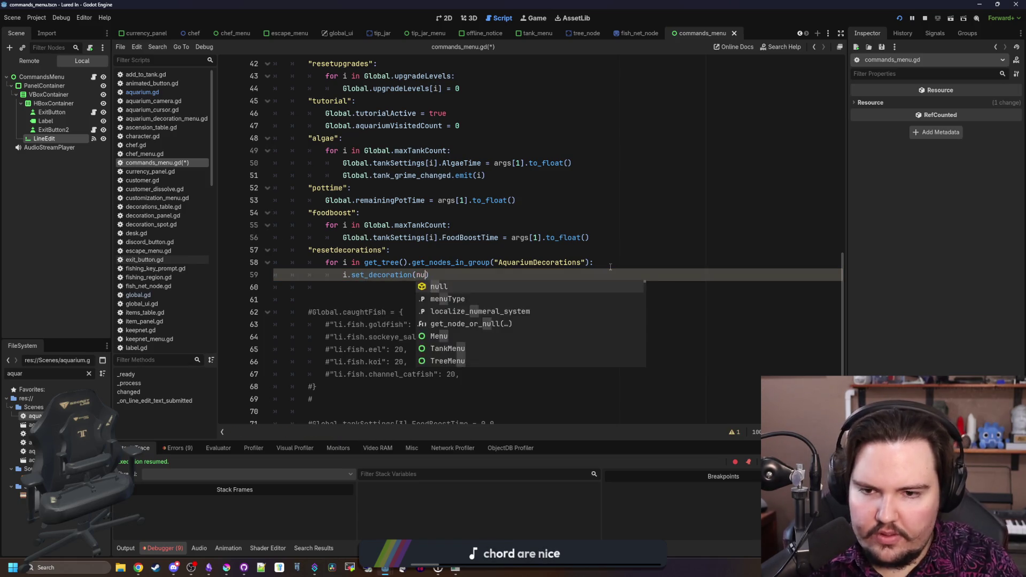
{"action": "type", "text": "\""}
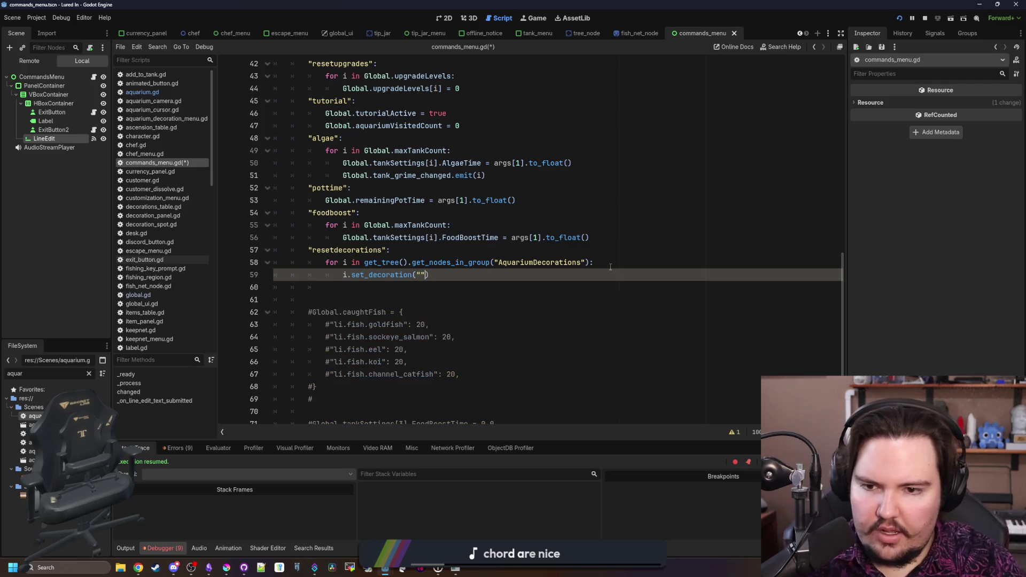
{"action": "key", "text": "ctrl+s"}
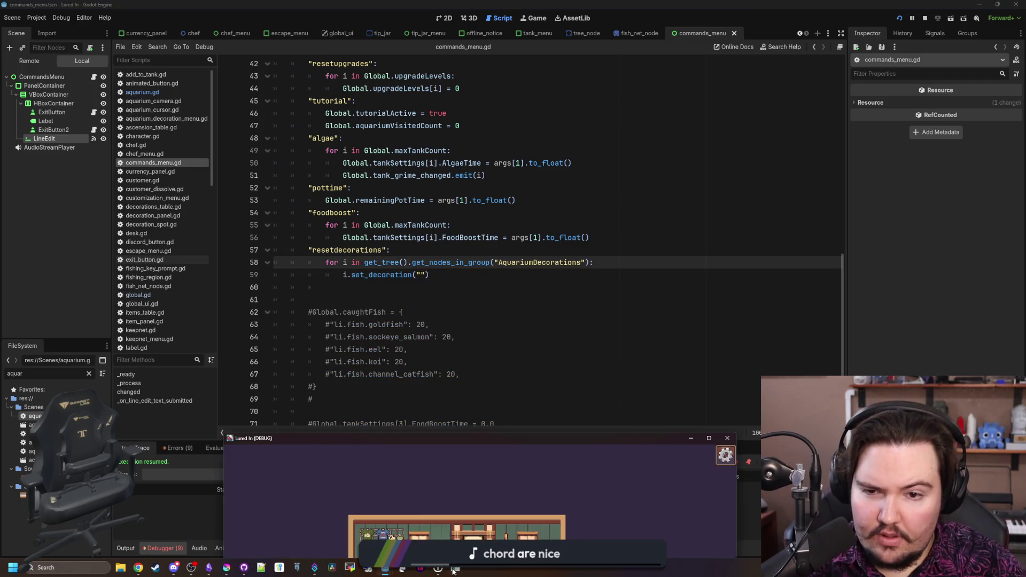
Run resetdecorations from the in-game secret command menu
{"action": "key", "text": "grave"}
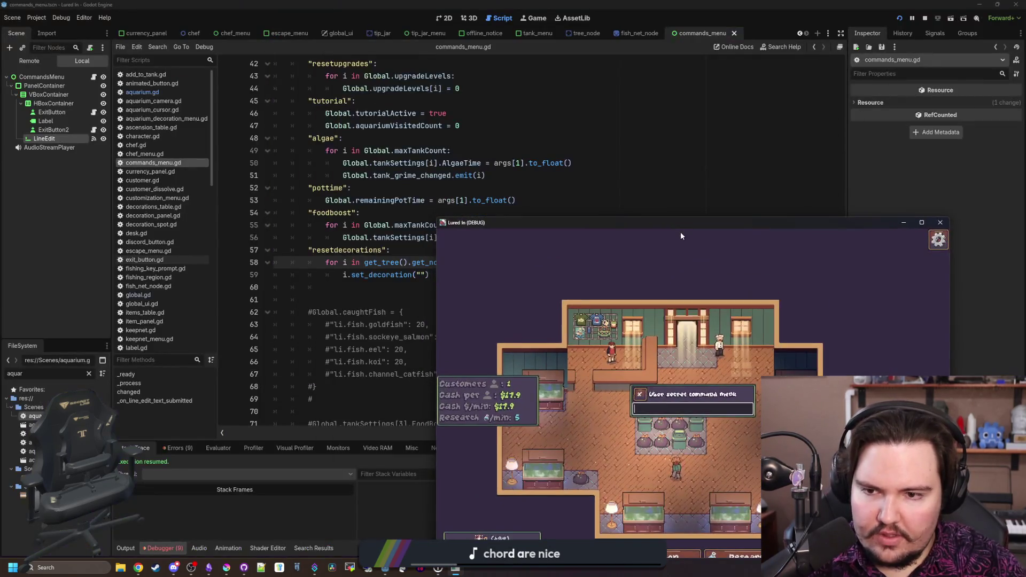
{"action": "double_click", "coordinate": [680, 232]}
{"action": "type", "text": "res"}
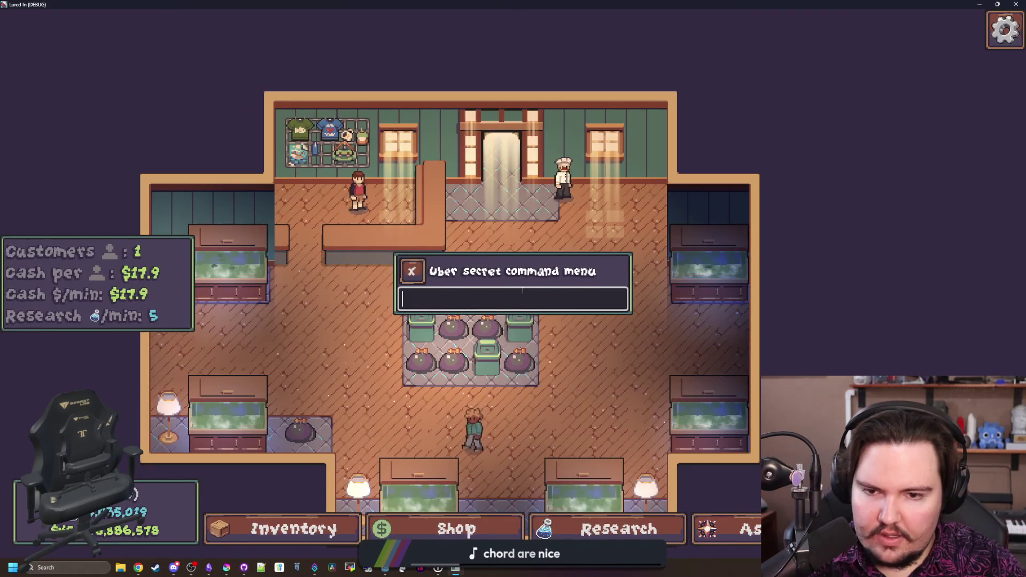
{"action": "type", "text": "etdecorations"}
{"action": "key", "text": "Return"}
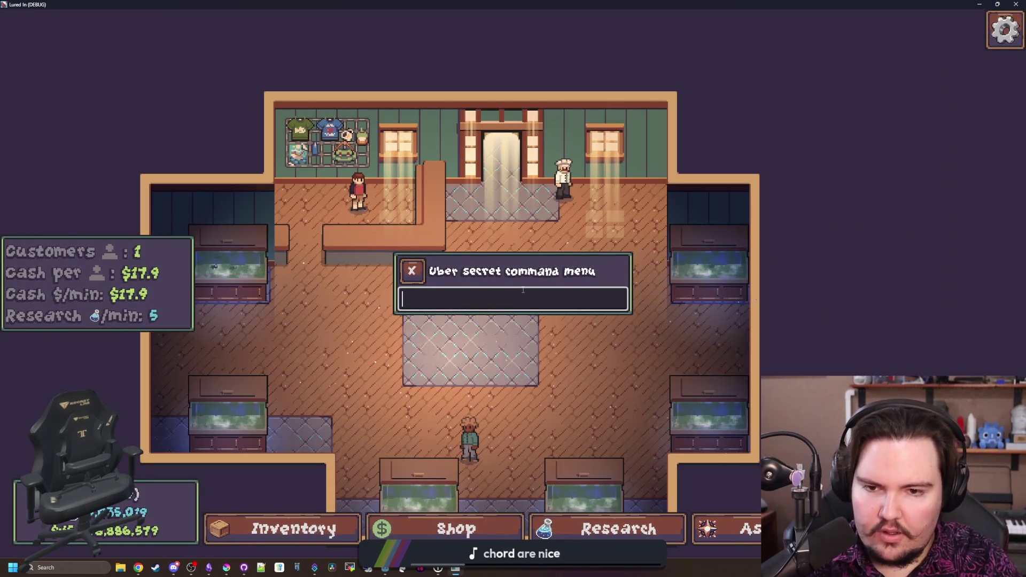
{"action": "key", "text": "Escape"}
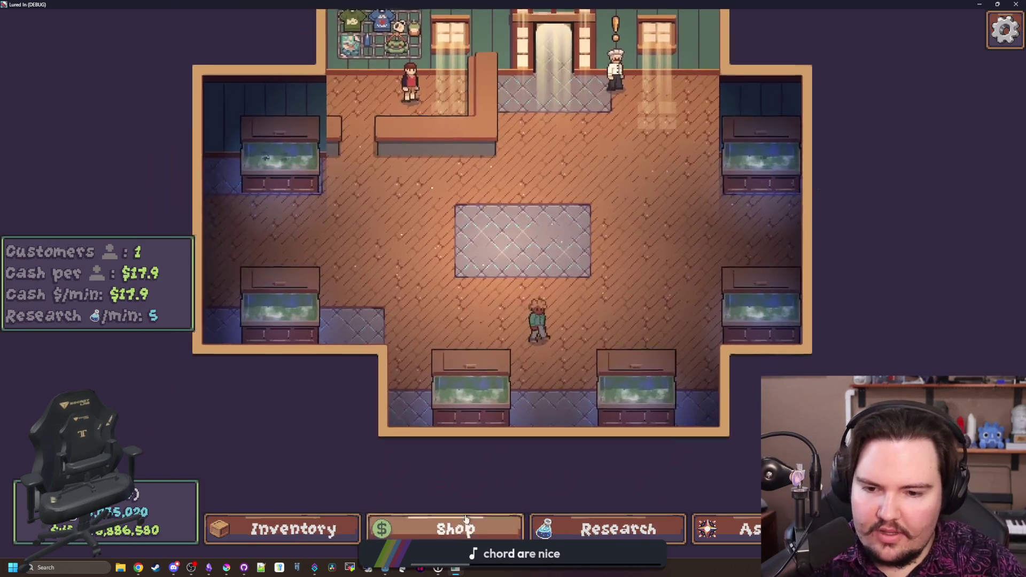
Buy lamps from the shop's Decorations and place them on three decoration spots
{"action": "left_click", "coordinate": [454, 529]}
{"action": "left_click", "coordinate": [657, 147]}
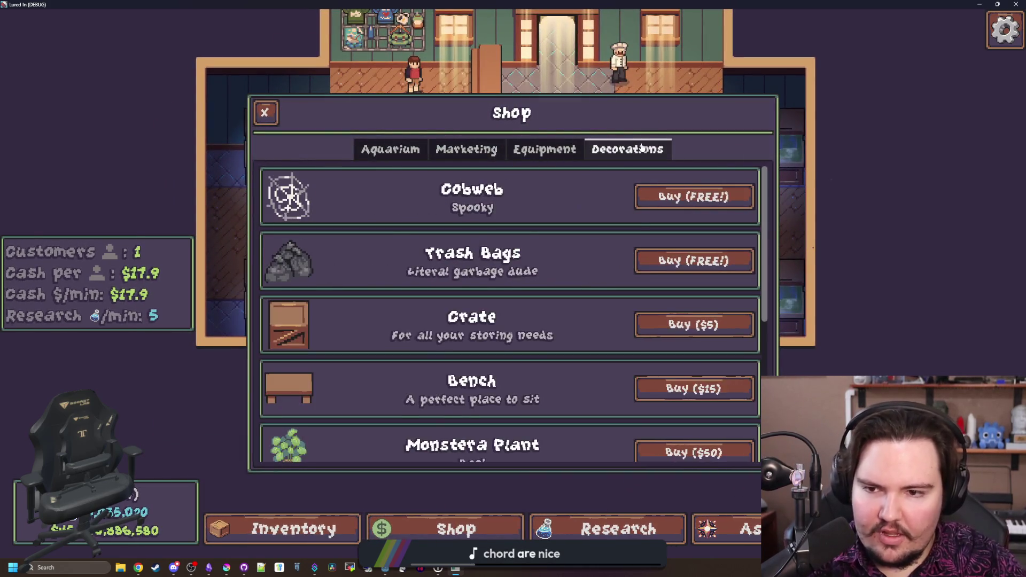
{"action": "scroll", "coordinate": [588, 345], "scroll_direction": "down", "scroll_amount": 5}
{"action": "left_click", "coordinate": [273, 319]}
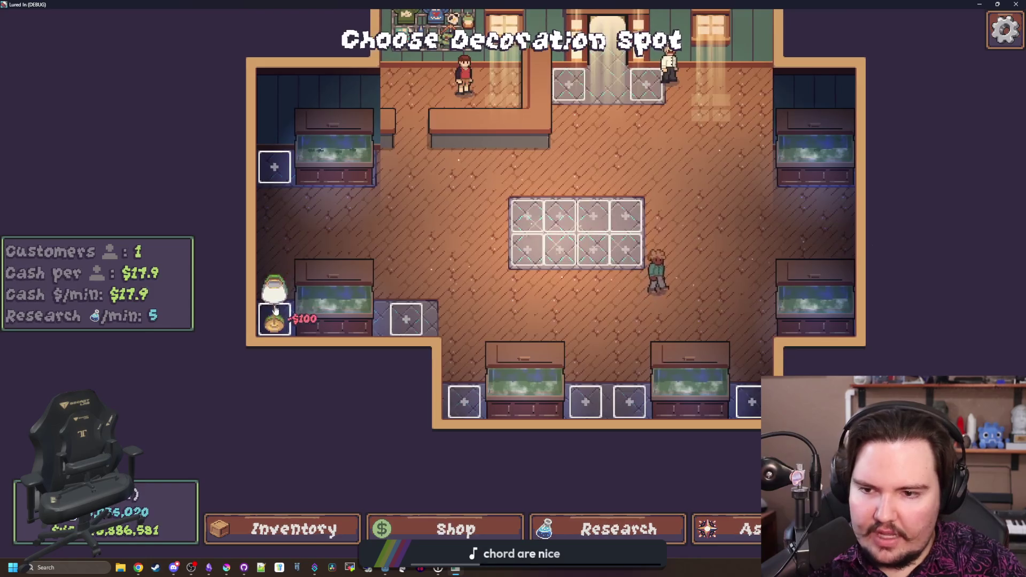
{"action": "left_click", "coordinate": [273, 167]}
{"action": "key", "text": "d"}
{"action": "left_click", "coordinate": [387, 395]}
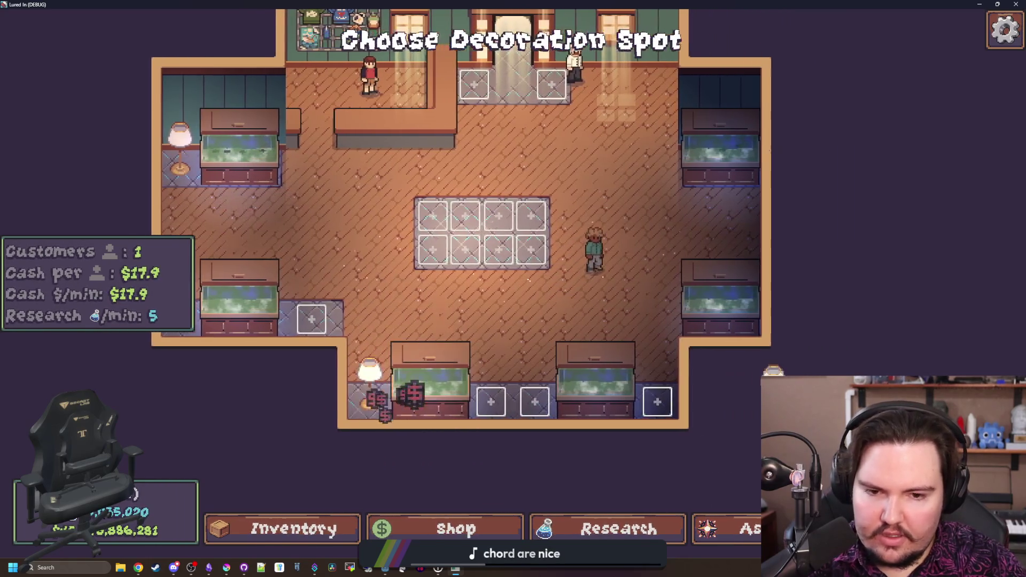
{"action": "left_click", "coordinate": [639, 401]}
{"action": "key", "text": "w"}
{"action": "key", "text": "Escape"}
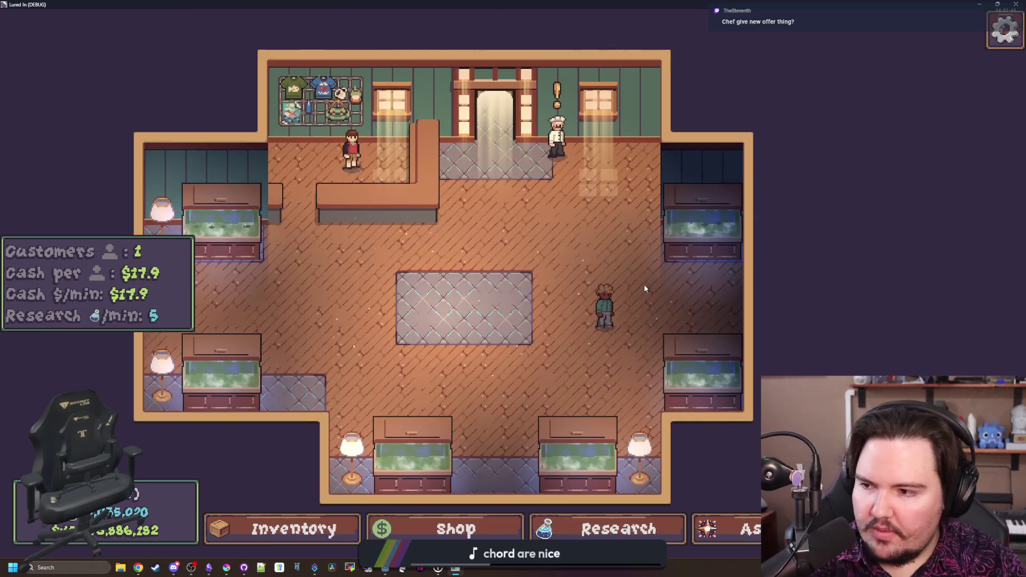
{"action": "key", "text": "a"}
{"action": "key", "text": "w"}
{"action": "key", "text": "d"}
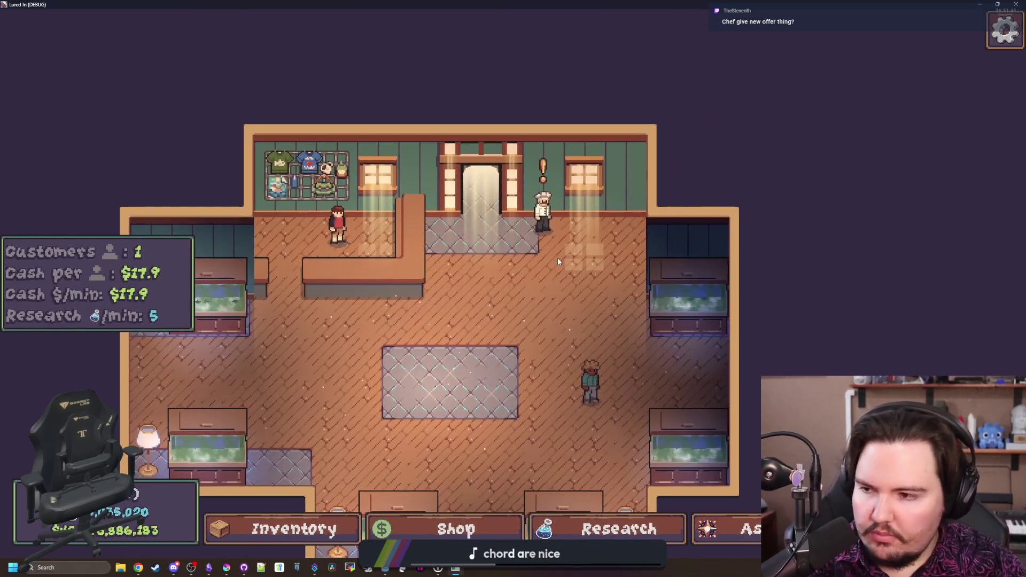
{"action": "scroll", "coordinate": [502, 278], "scroll_direction": "up", "scroll_amount": 3}
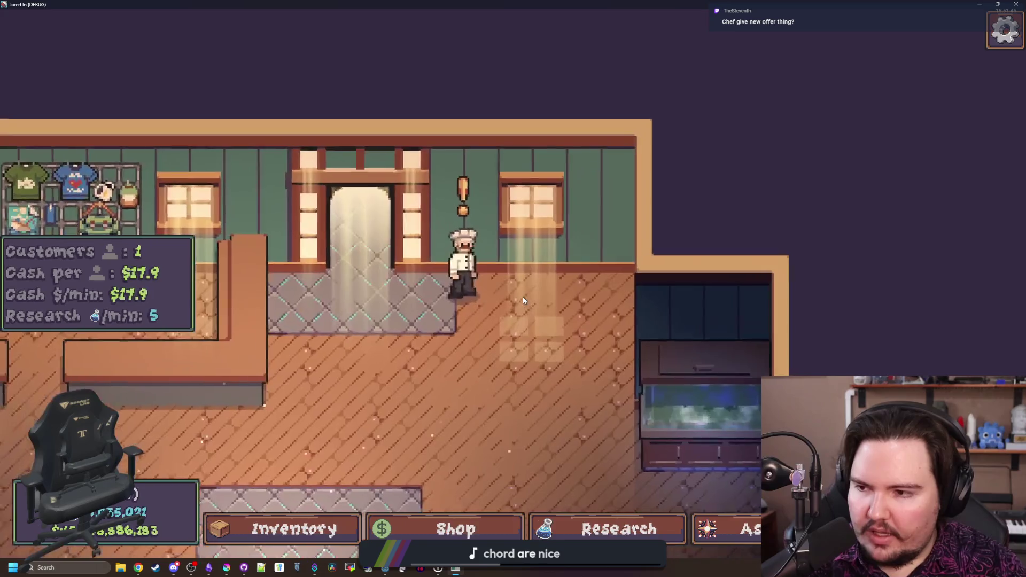
Decline the chef's current offer and run the chef command to spawn a new chef
{"action": "left_click", "coordinate": [463, 261]}
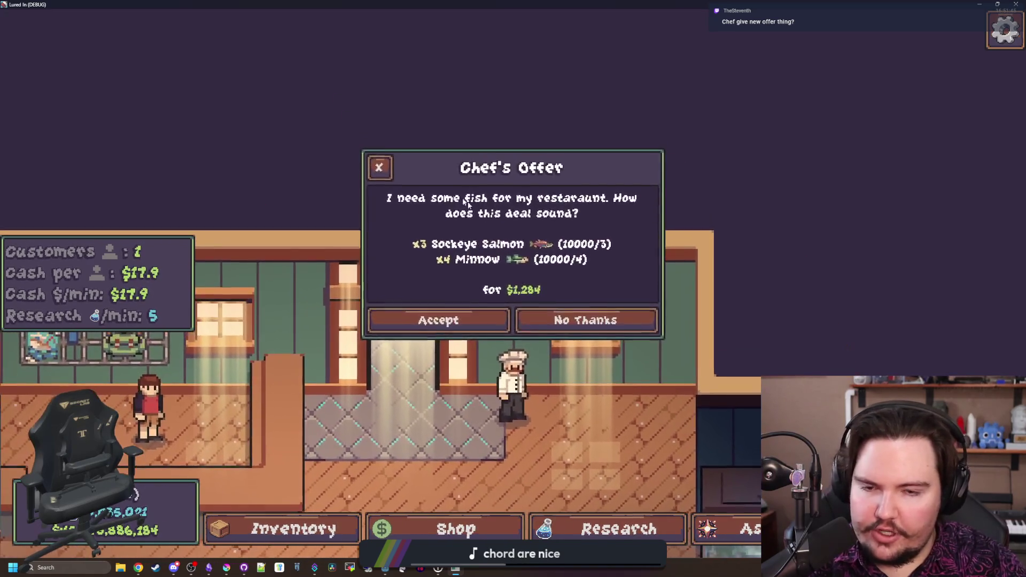
{"action": "key", "text": "grave"}
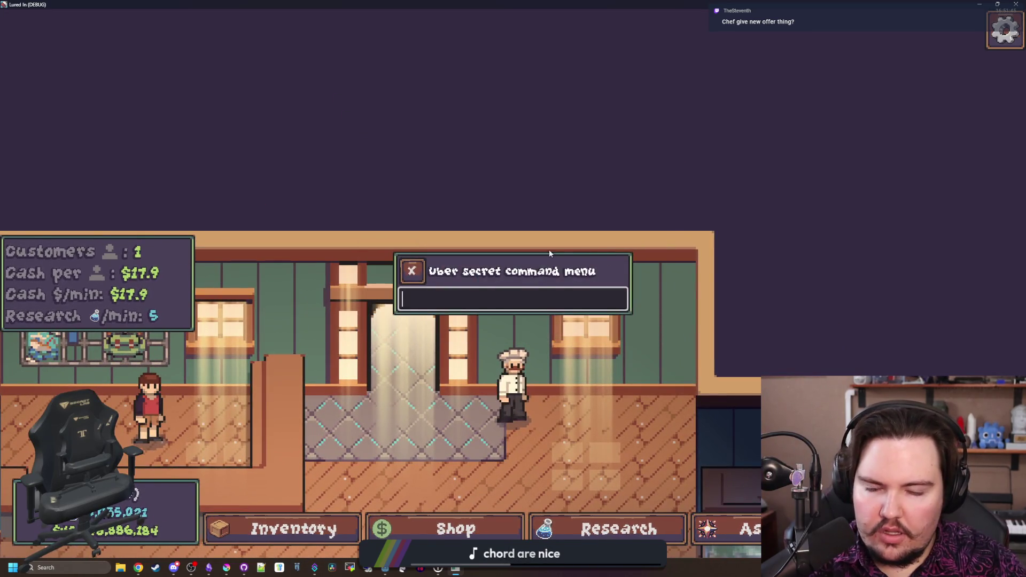
{"action": "key", "text": "Return"}
{"action": "left_click", "coordinate": [516, 335]}
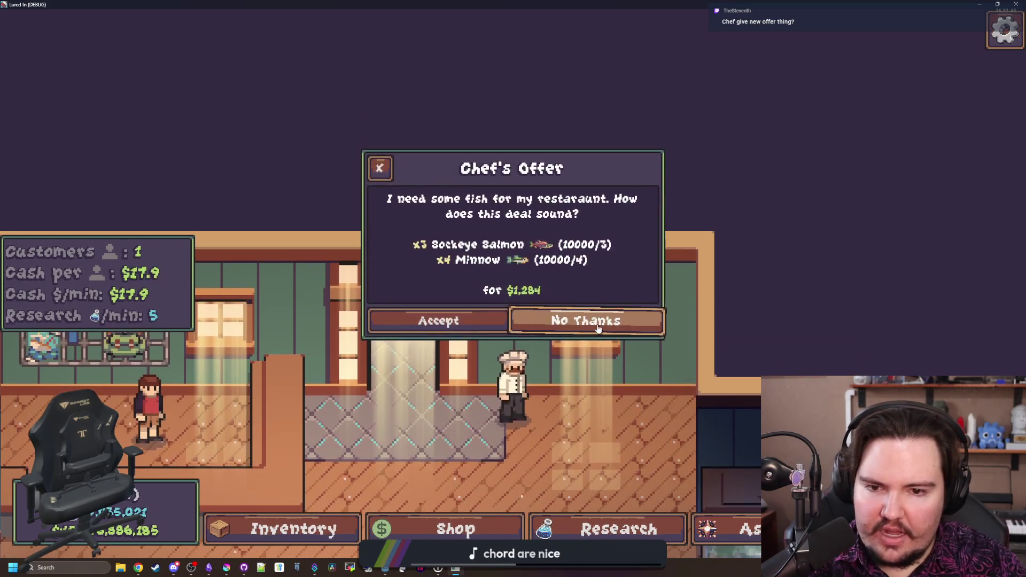
{"action": "left_click", "coordinate": [585, 315]}
{"action": "key", "text": "grave"}
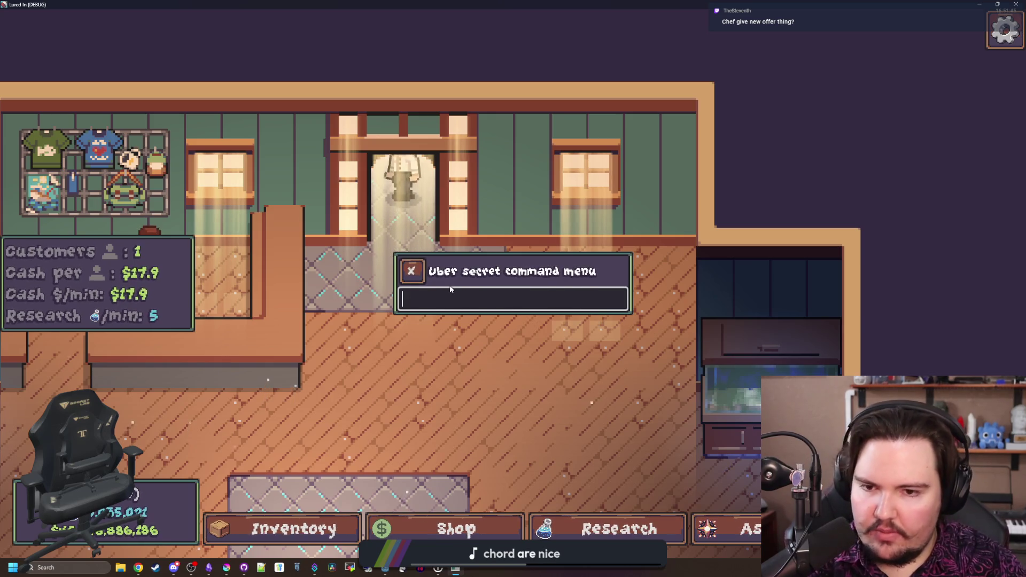
{"action": "type", "text": "chef"}
{"action": "key", "text": "Return"}
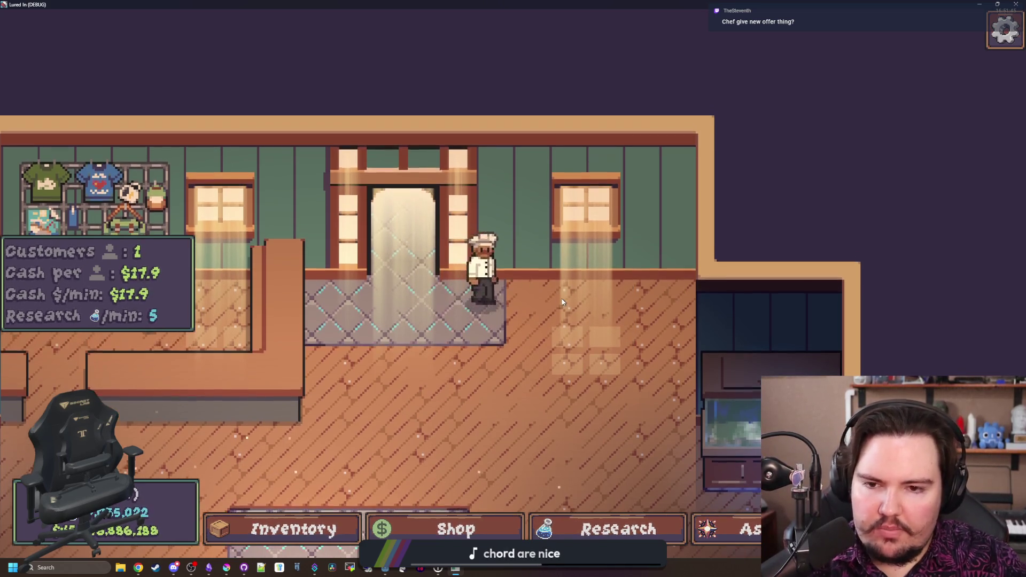
Accept the new chef's $312 fish offer and return to the script editor
{"action": "left_click", "coordinate": [510, 267]}
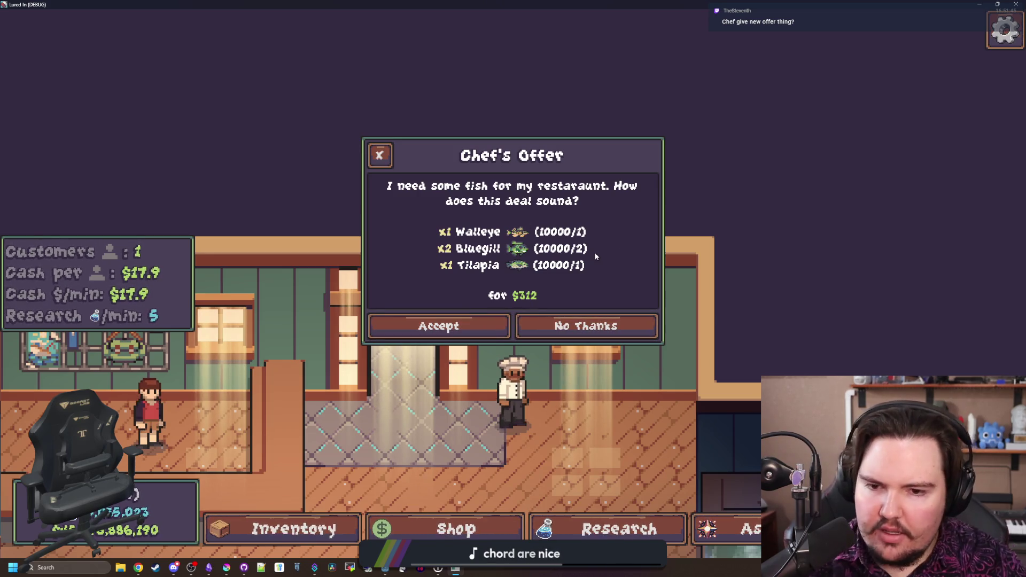
{"action": "left_click", "coordinate": [479, 329]}
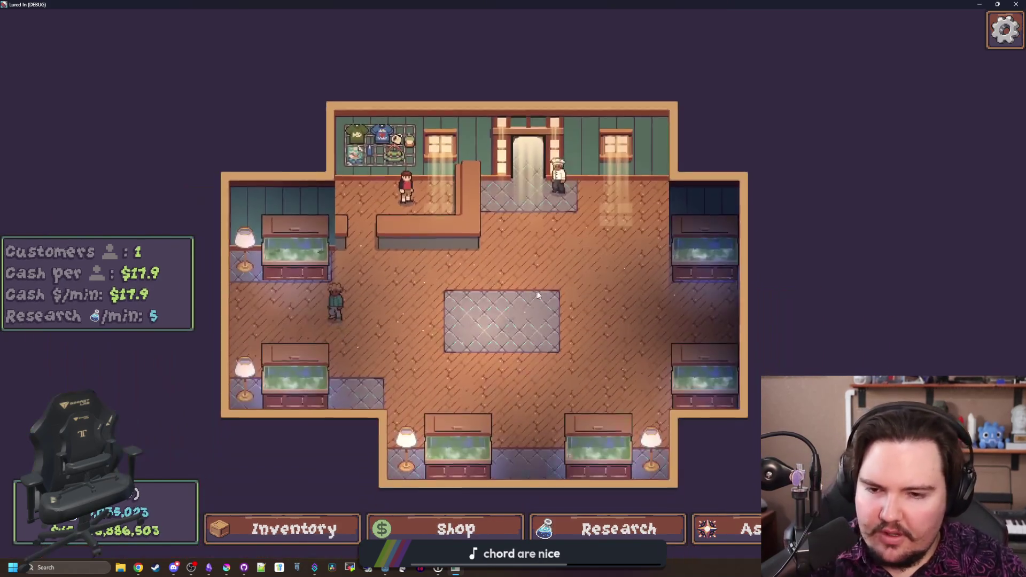
{"action": "key", "text": "alt+Tab"}
{"action": "left_click", "coordinate": [376, 300]}
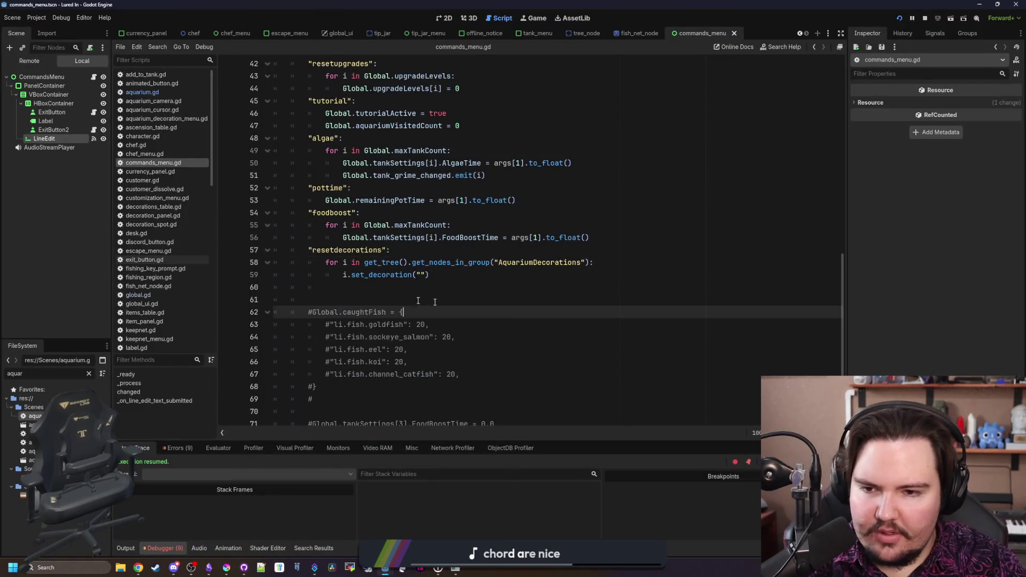
Delete the leftover commented lines below the resetdecorations block
{"action": "left_click", "coordinate": [377, 291]}
{"action": "scroll", "coordinate": [377, 291], "scroll_direction": "down", "scroll_amount": 1}
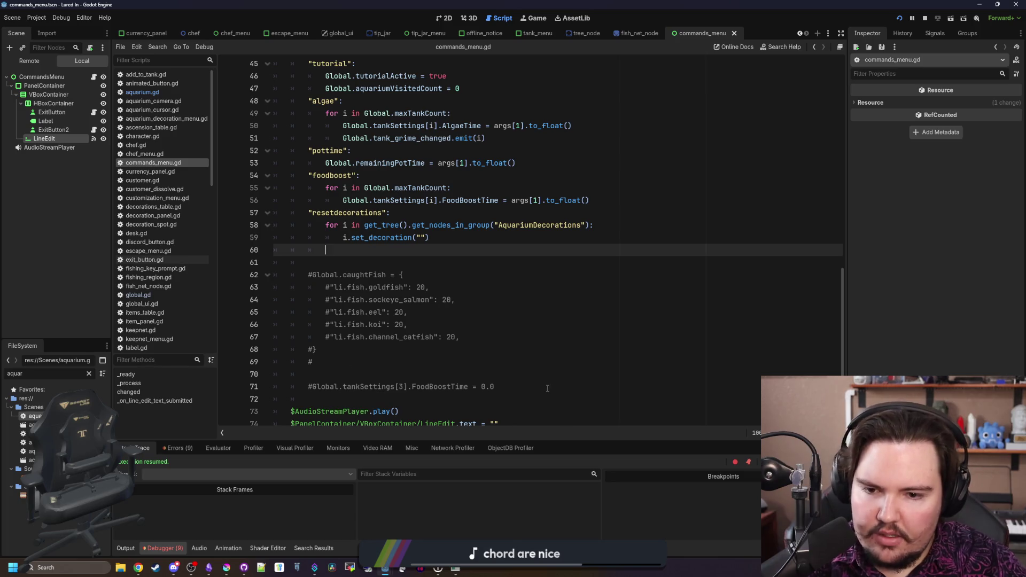
{"action": "left_click_drag", "start_coordinate": [547, 388], "coordinate": [260, 357]}
{"action": "key", "text": "BackSpace"}
{"action": "left_click", "coordinate": [340, 243]}
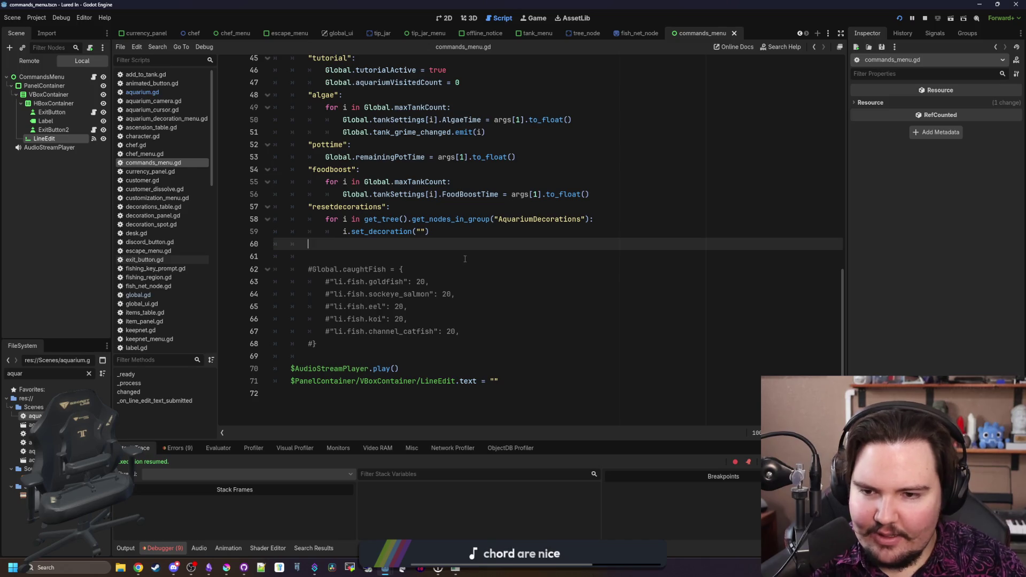
{"action": "scroll", "coordinate": [465, 258], "scroll_direction": "up", "scroll_amount": 2}
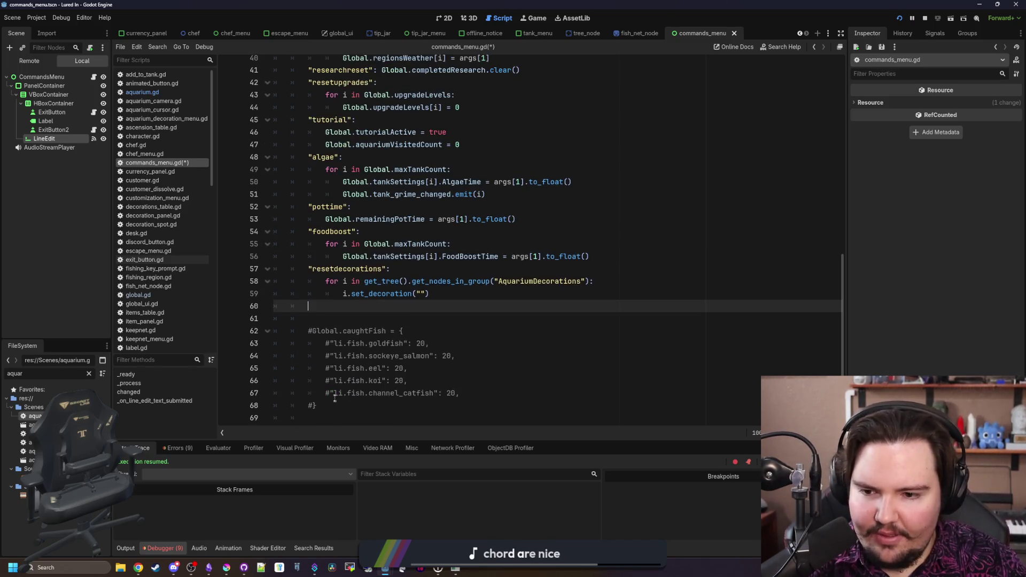
{"action": "left_click_drag", "start_coordinate": [335, 399], "coordinate": [234, 328]}
{"action": "left_click", "coordinate": [357, 307]}
{"action": "type", "text": "\""}
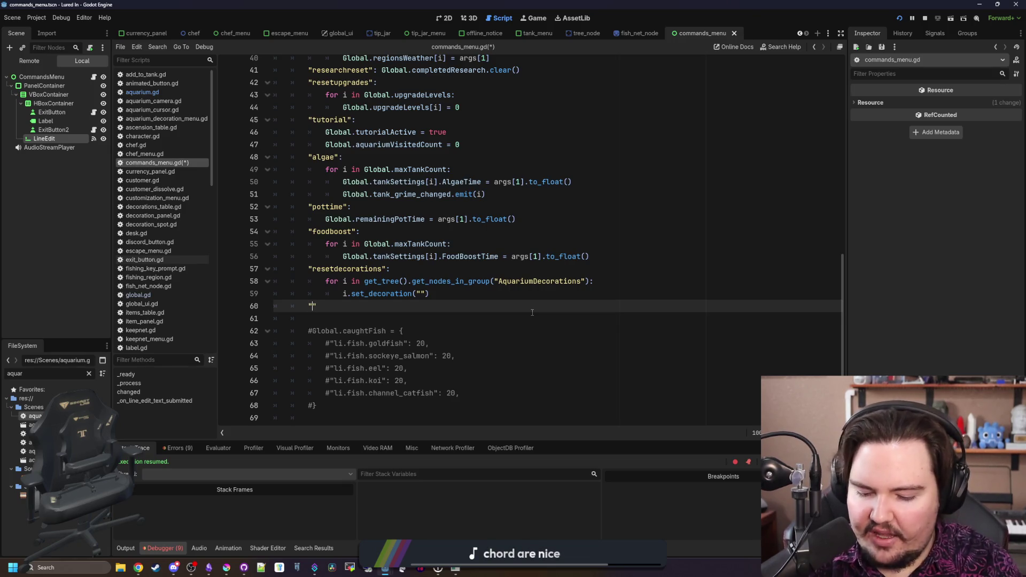
Add a "caughtfish": case and indent the commented Global.caughtFish block under it
{"action": "type", "text": "caughtfish"}
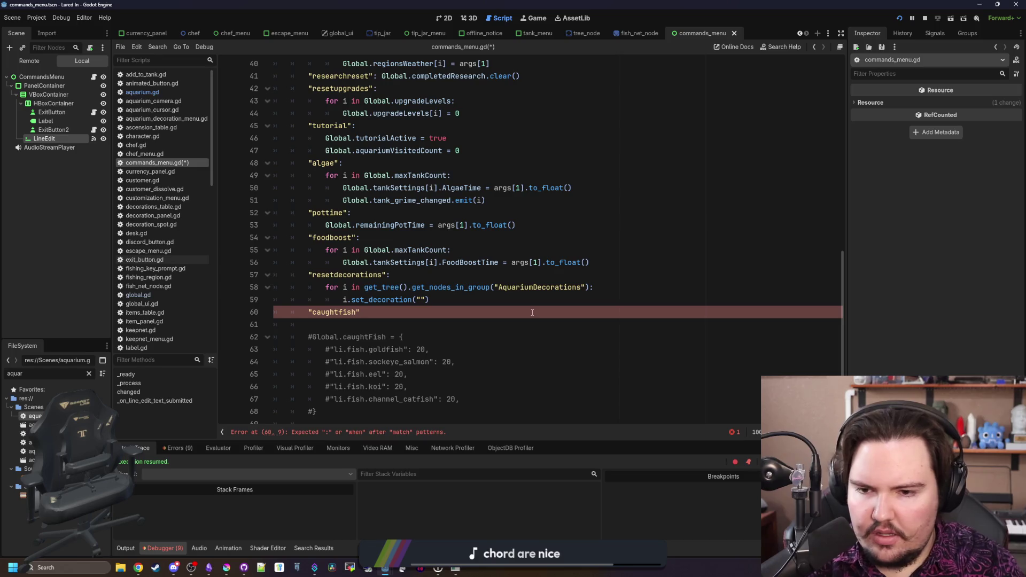
{"action": "key", "text": "BackSpace"}
{"action": "key", "text": "BackSpace"}
{"action": "key", "text": "BackSpace"}
{"action": "type", "text": ":"}
{"action": "key", "text": "Return"}
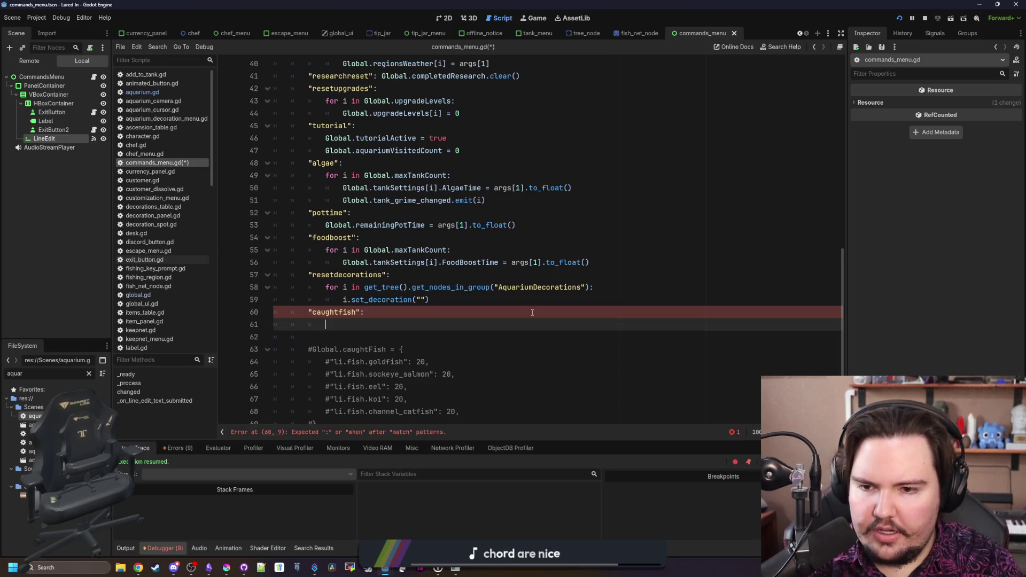
{"action": "scroll", "coordinate": [532, 312], "scroll_direction": "down", "scroll_amount": 1}
{"action": "left_click_drag", "start_coordinate": [350, 384], "coordinate": [291, 312]}
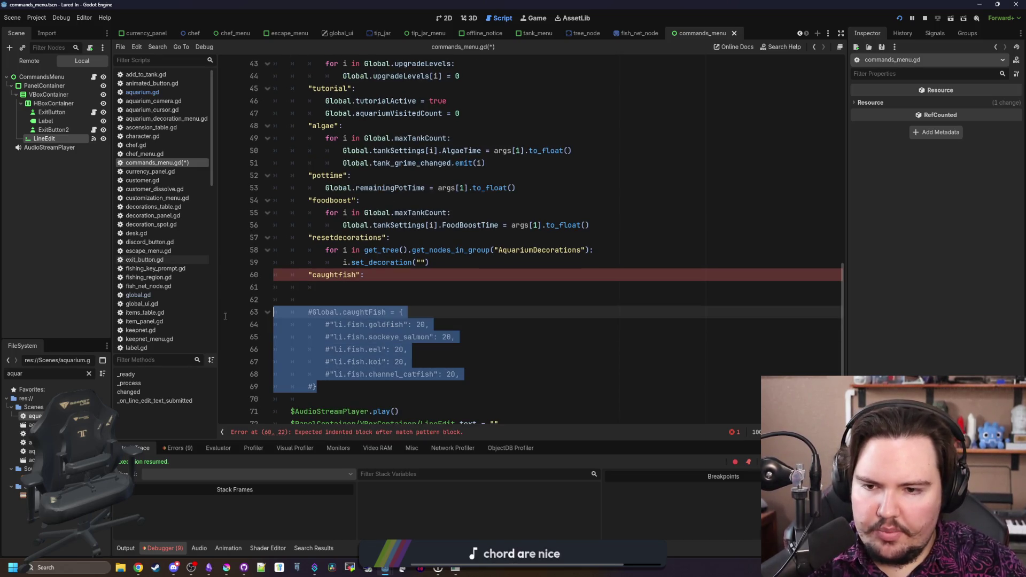
{"action": "key", "text": "Tab"}
{"action": "left_click_drag", "start_coordinate": [366, 275], "coordinate": [357, 300]}
{"action": "key", "text": "BackSpace"}
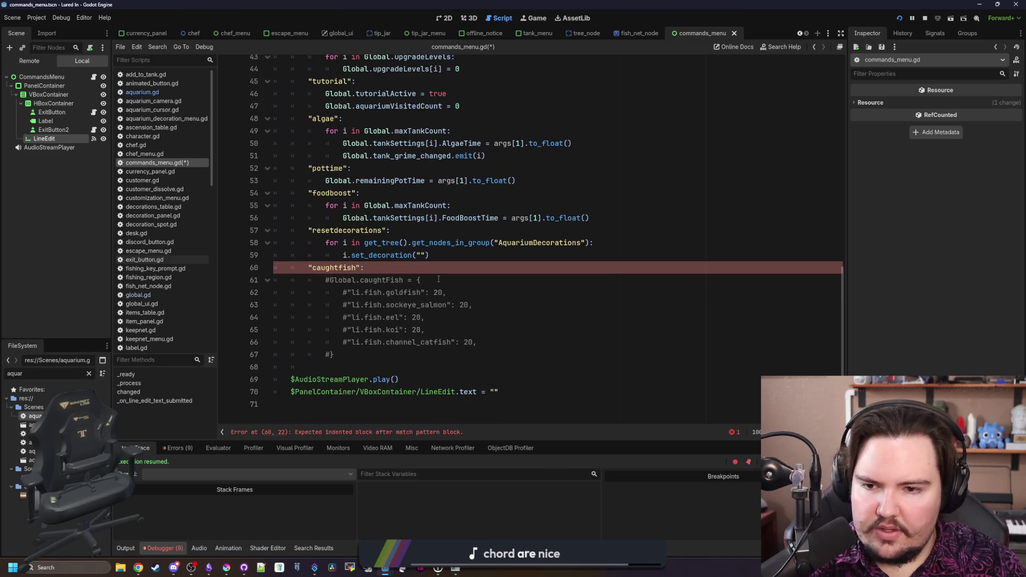
Uncomment the Global.caughtFish dictionary of 20 each for five fish, then save and run with F5
{"action": "left_click", "coordinate": [329, 280]}
{"action": "key", "text": "BackSpace"}
{"action": "left_click", "coordinate": [326, 354]}
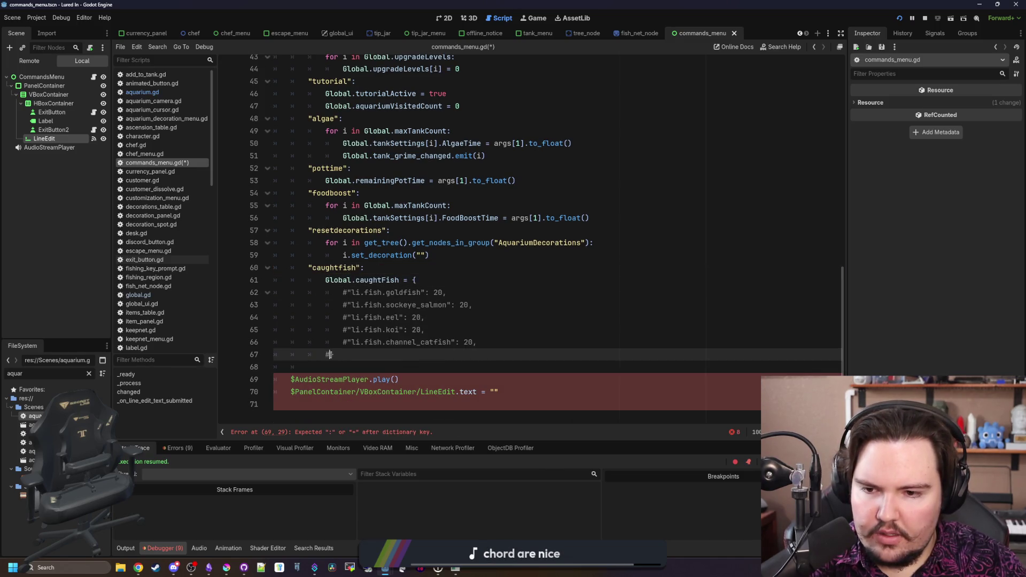
{"action": "key", "text": "Delete"}
{"action": "key", "text": "Up"}
{"action": "key", "text": "ctrl+k"}
{"action": "key", "text": "Up"}
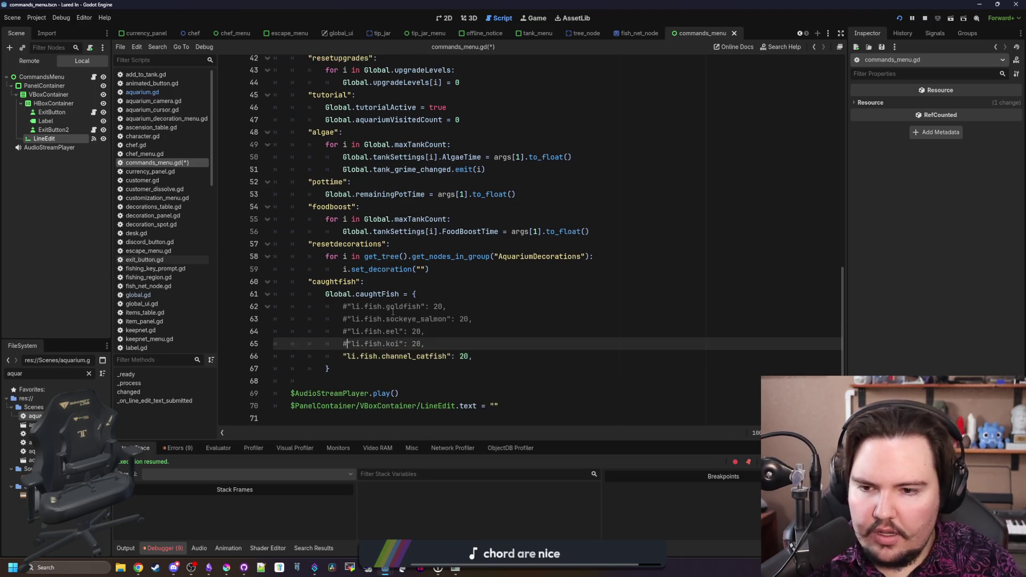
{"action": "key", "text": "Up"}
{"action": "key", "text": "ctrl+k"}
{"action": "key", "text": "Up"}
{"action": "key", "text": "ctrl+k"}
{"action": "key", "text": "Up"}
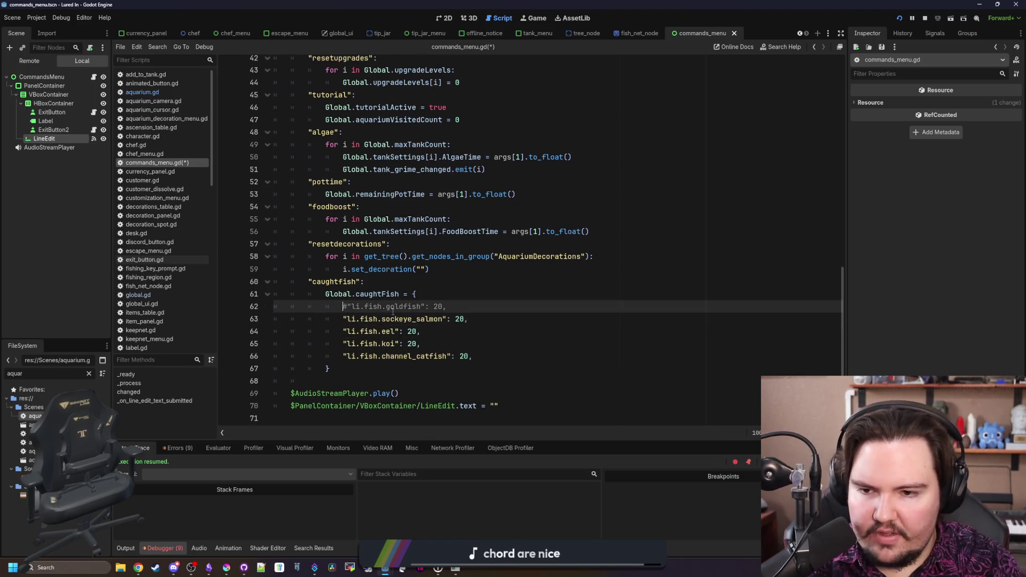
{"action": "left_click", "coordinate": [468, 287]}
{"action": "key", "text": "F5"}
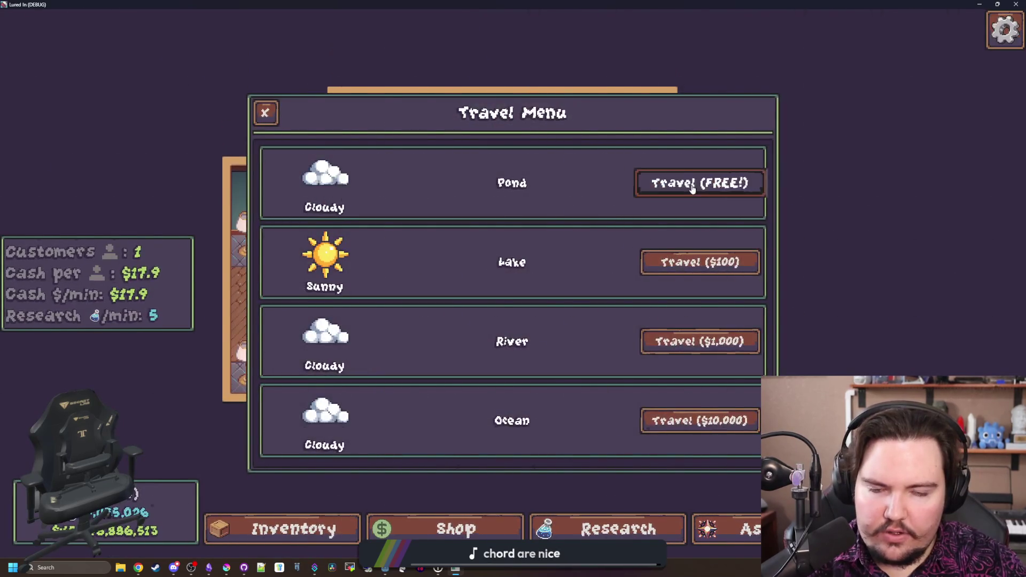
At the Pond, run caughtfish from the command menu, return to the aquarium, and stop with F8
{"action": "left_click", "coordinate": [692, 187]}
{"action": "key", "text": "grave"}
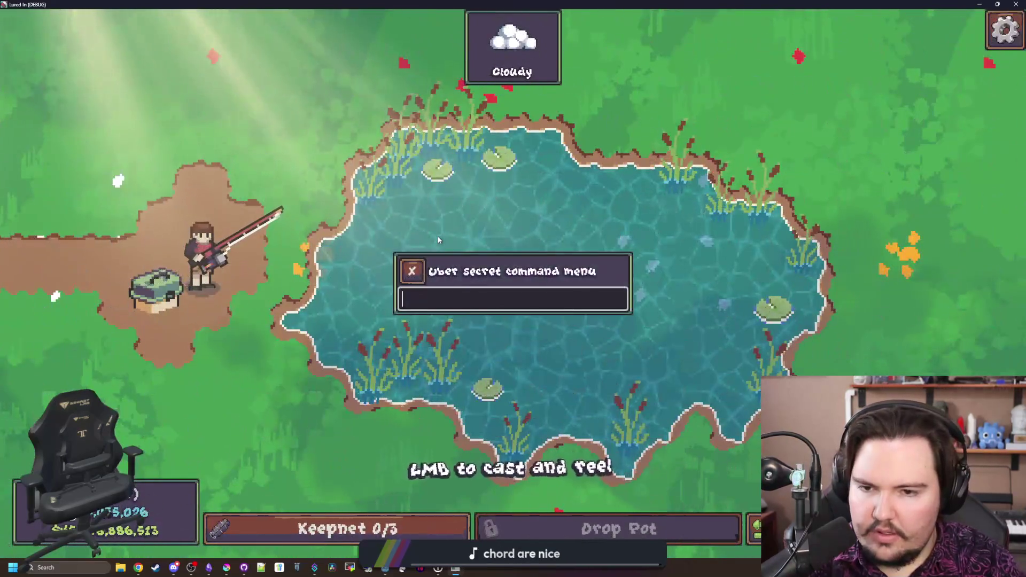
{"action": "type", "text": "caught"}
{"action": "type", "text": "(100)"}
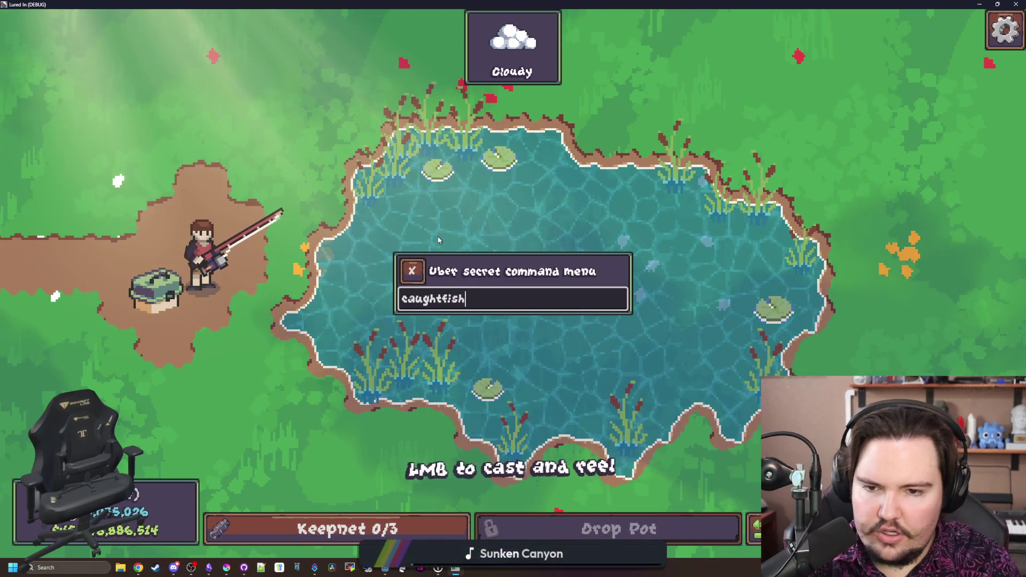
{"action": "key", "text": "Return"}
{"action": "key", "text": "grave"}
{"action": "left_click", "coordinate": [748, 529]}
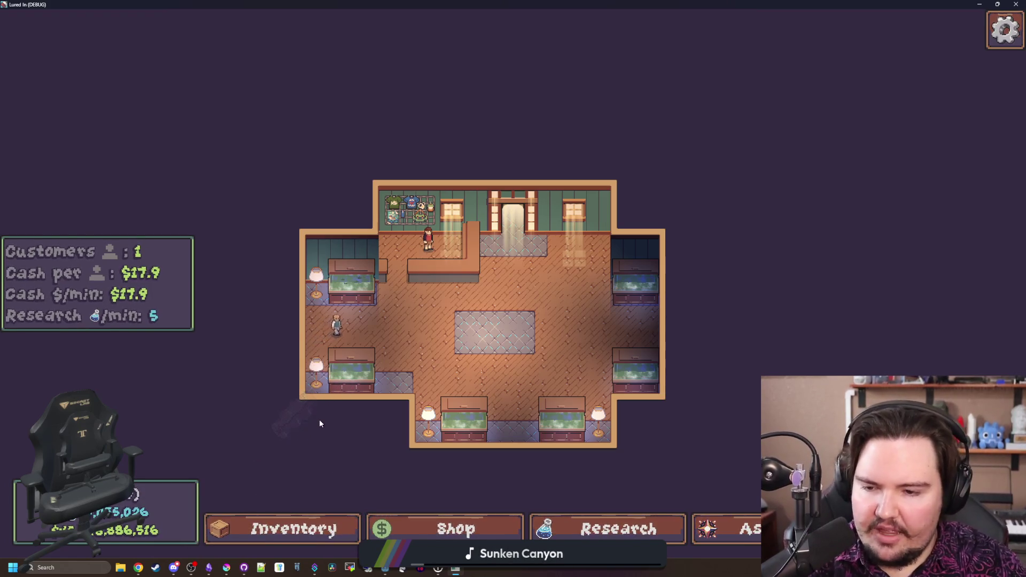
{"action": "key", "text": "F8"}
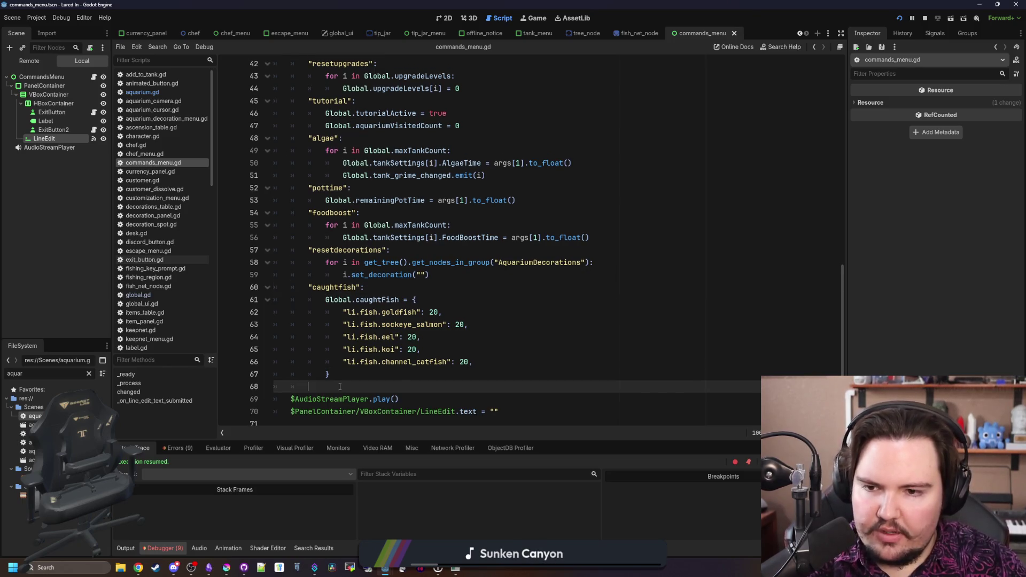
Scroll through commands_menu.gd to review the finished command cases
{"action": "scroll", "coordinate": [342, 374], "scroll_direction": "up", "scroll_amount": 12}
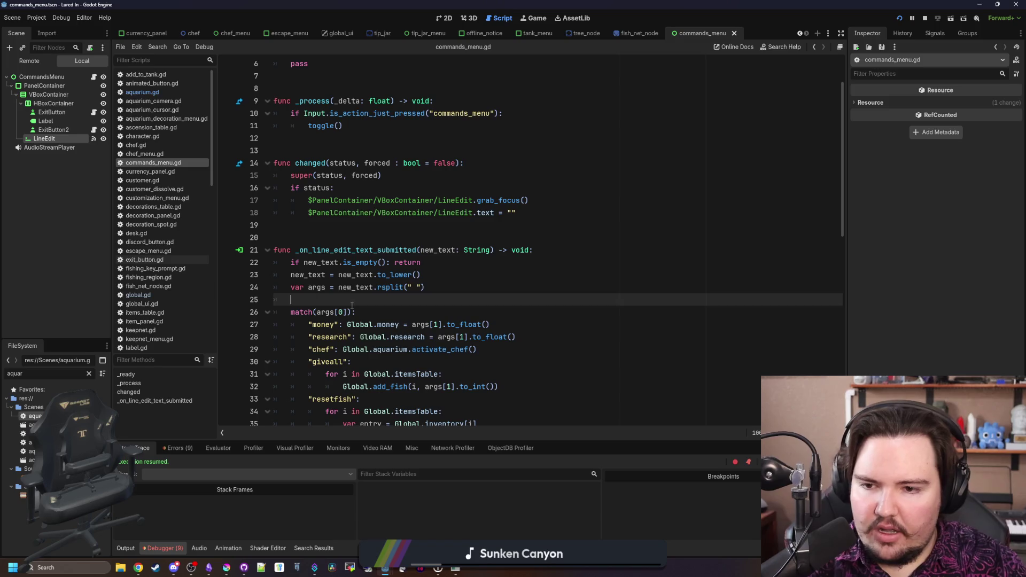
{"action": "scroll", "coordinate": [353, 337], "scroll_direction": "down", "scroll_amount": 12}
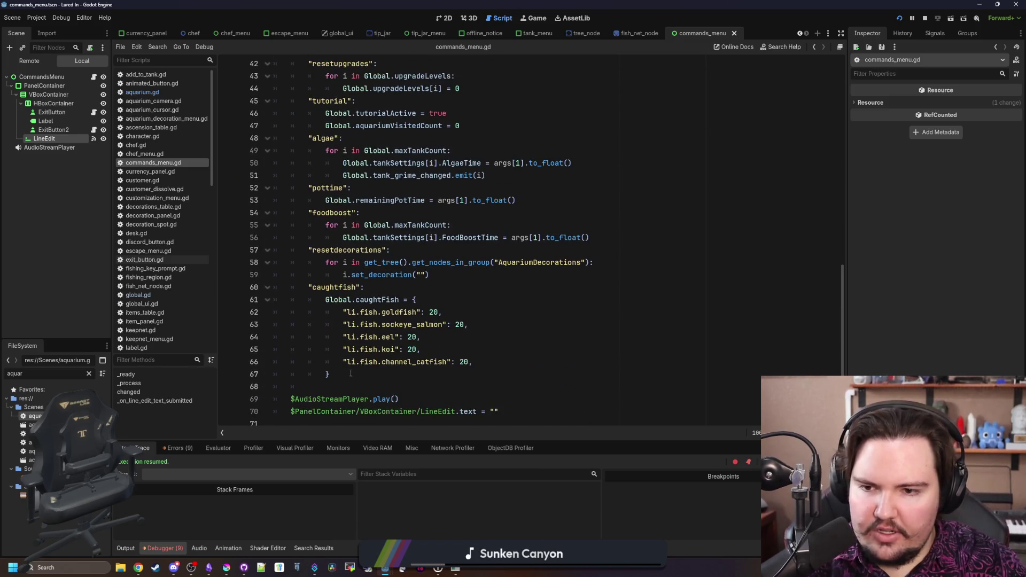
{"action": "left_click_drag", "start_coordinate": [350, 373], "coordinate": [347, 235]}
{"action": "scroll", "coordinate": [347, 235], "scroll_direction": "up", "scroll_amount": 7}
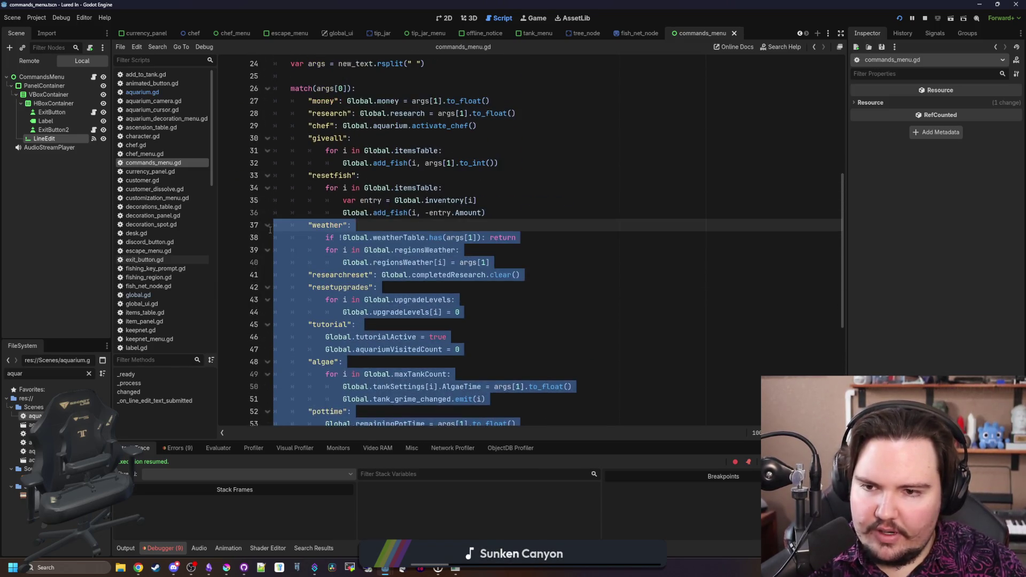
{"action": "left_click", "coordinate": [373, 225]}
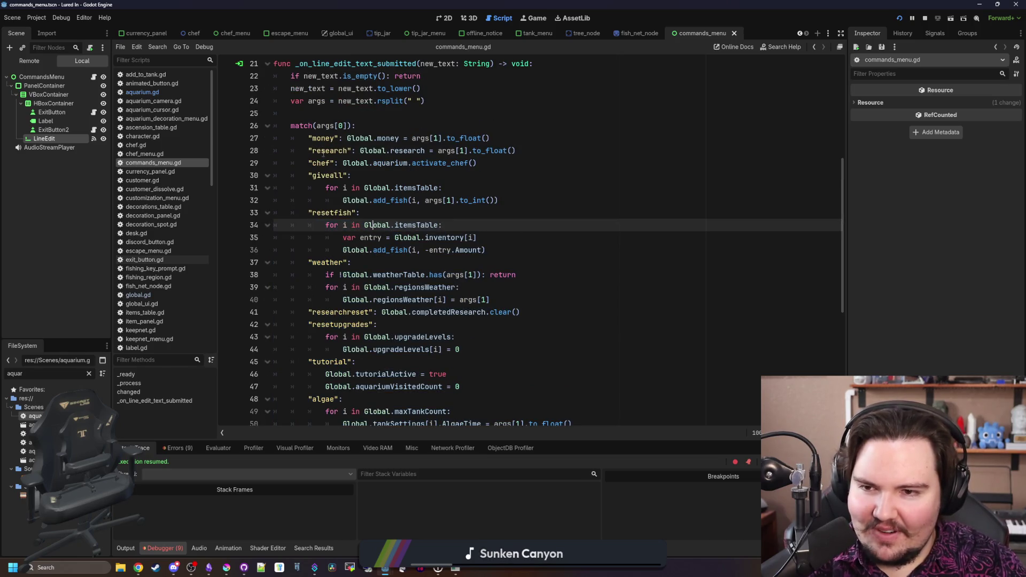
{"action": "scroll", "coordinate": [332, 241], "scroll_direction": "down", "scroll_amount": 2}
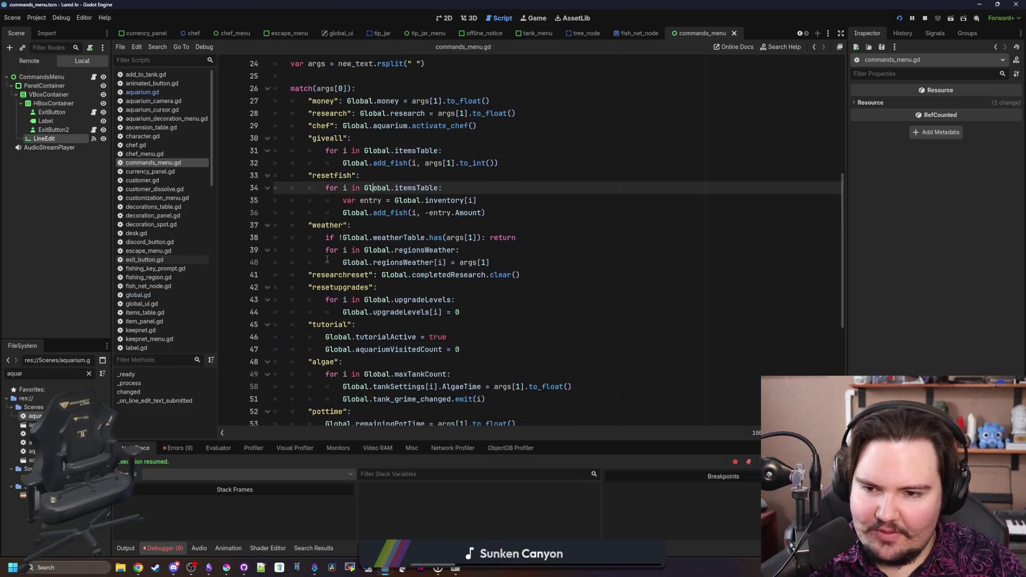
{"action": "scroll", "coordinate": [435, 268], "scroll_direction": "down", "scroll_amount": 1}
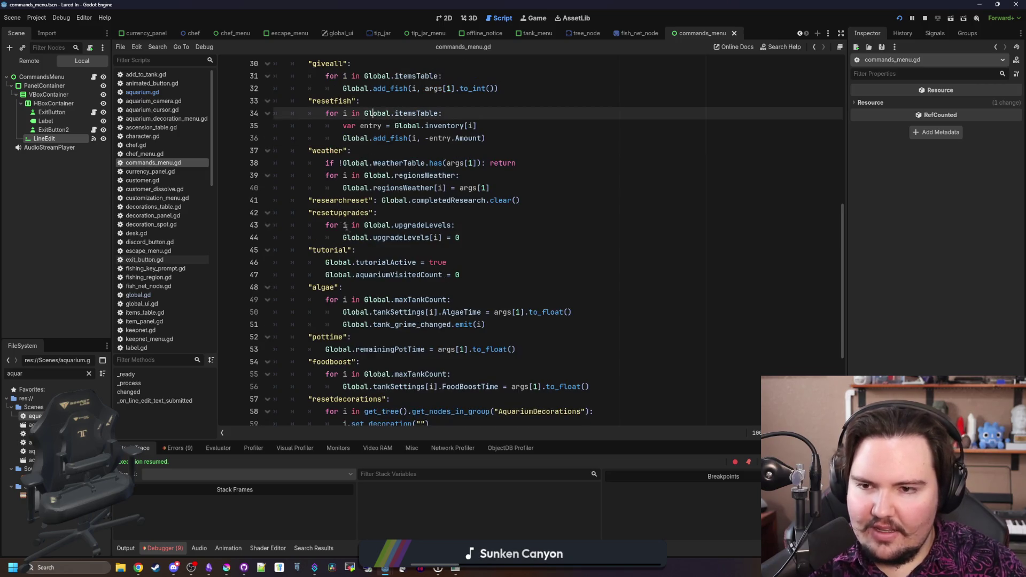
{"action": "scroll", "coordinate": [385, 225], "scroll_direction": "down", "scroll_amount": 3}
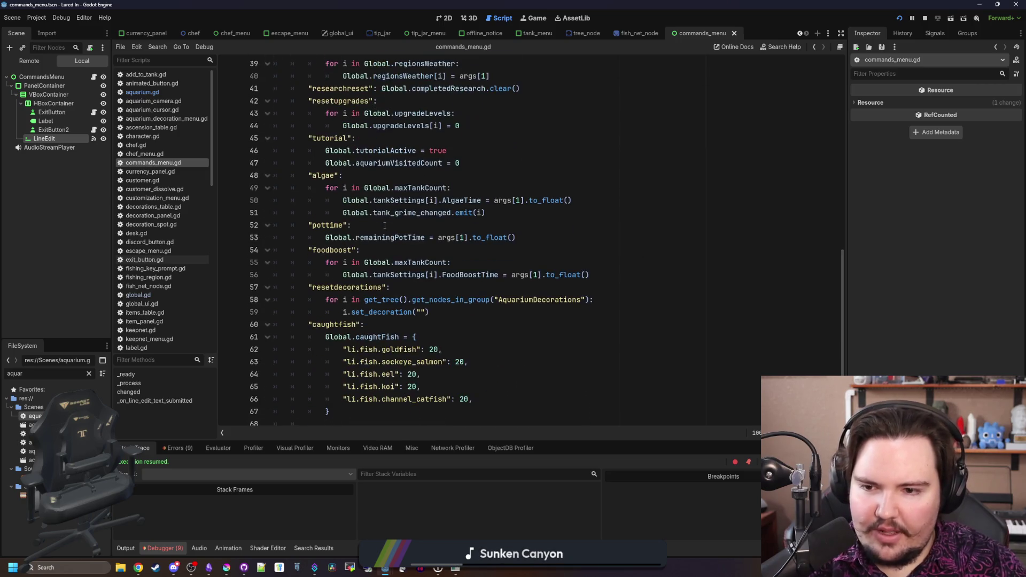
{"action": "scroll", "coordinate": [347, 246], "scroll_direction": "down", "scroll_amount": 1}
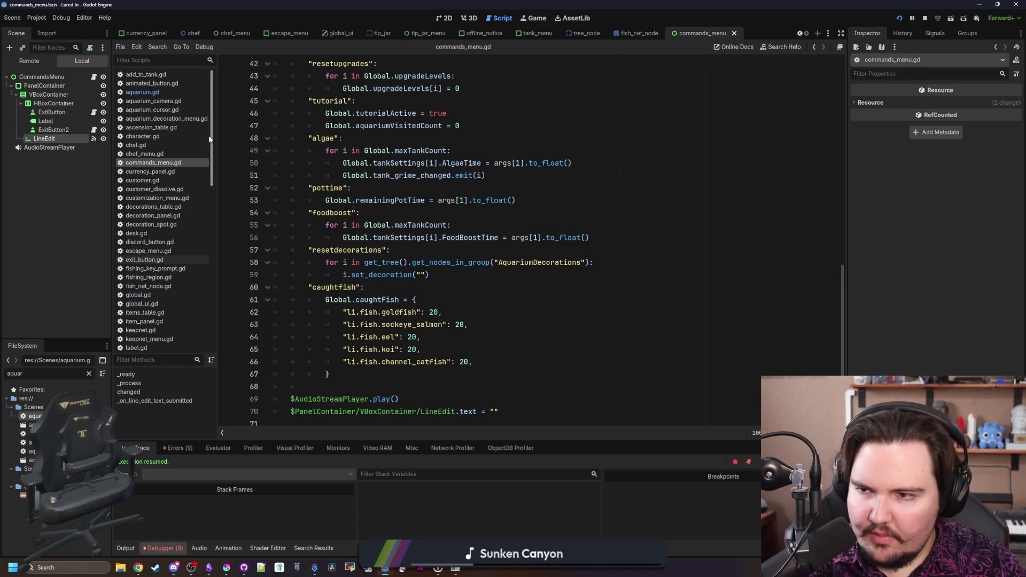
Glance at aquarium.gd's process function, return to commands_menu.gd, and maximize the running game
{"action": "left_click", "coordinate": [161, 92]}
{"action": "left_click", "coordinate": [361, 228]}
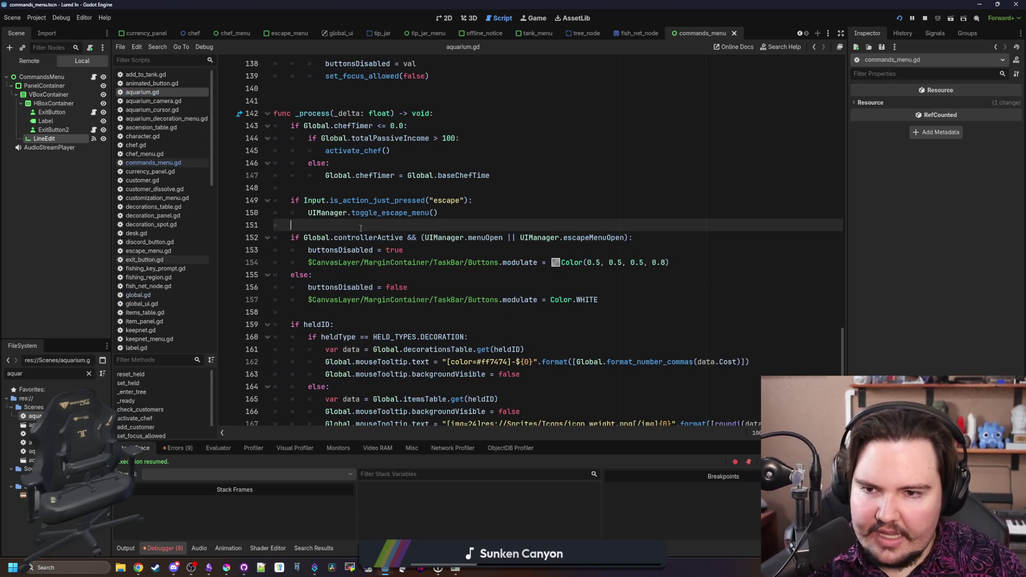
{"action": "key", "text": "Up"}
{"action": "key", "text": "Up"}
{"action": "key", "text": "Up"}
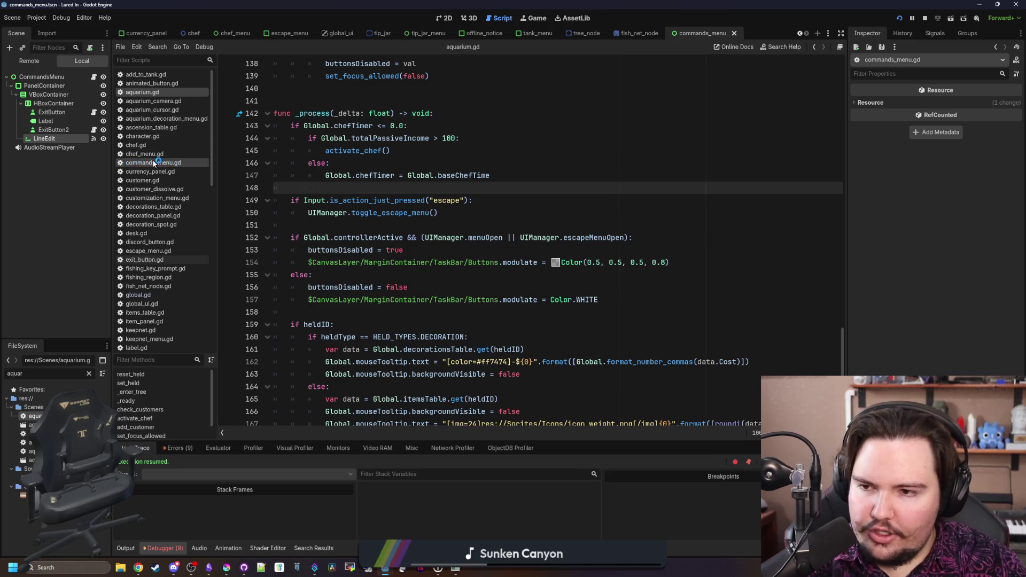
{"action": "left_click", "coordinate": [398, 288]}
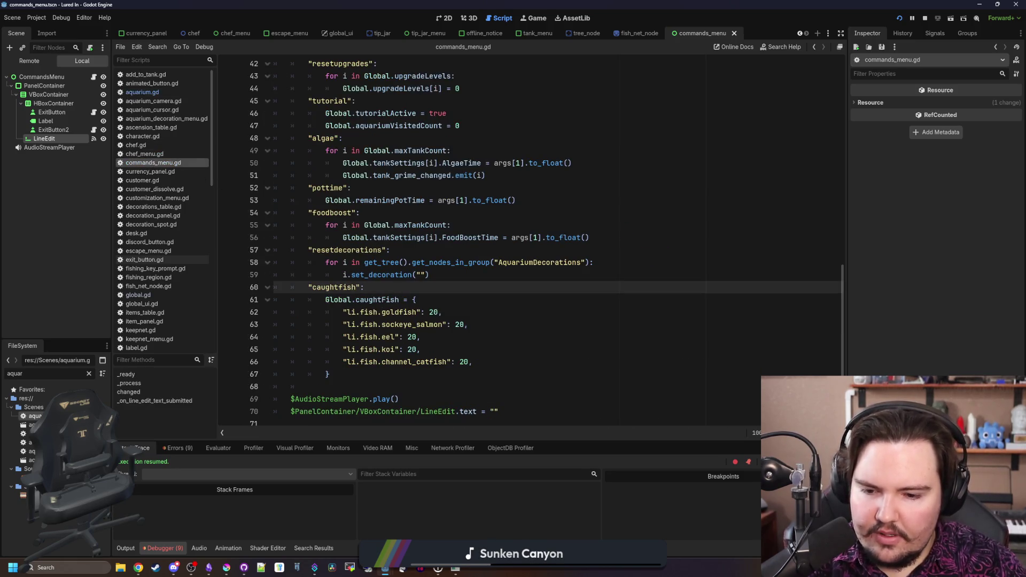
{"action": "left_click", "coordinate": [451, 569]}
{"action": "left_click_drag", "start_coordinate": [479, 383], "coordinate": [481, 2]}
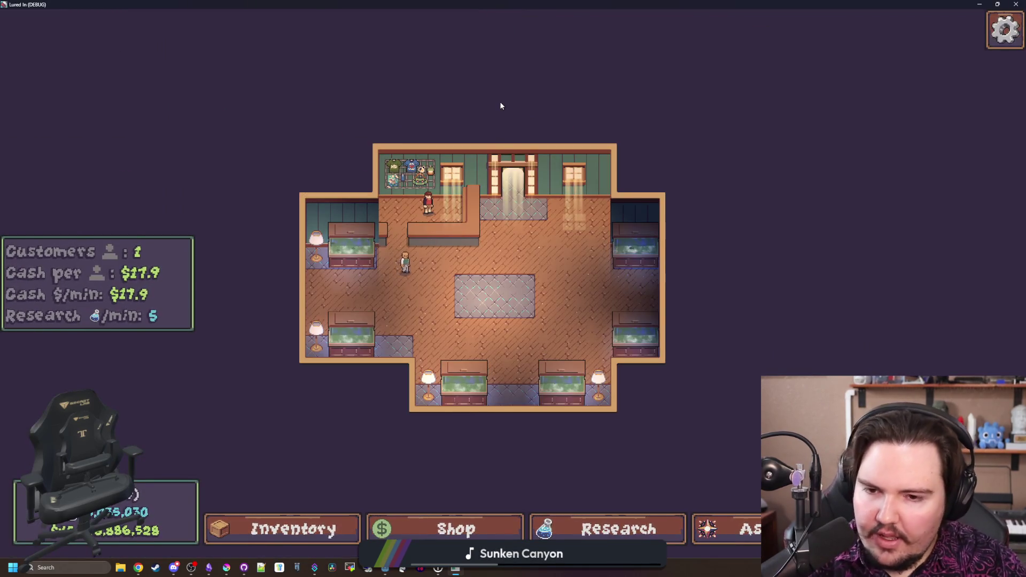
Open and close the secret command menu twice in the running game
{"action": "key", "text": "grave"}
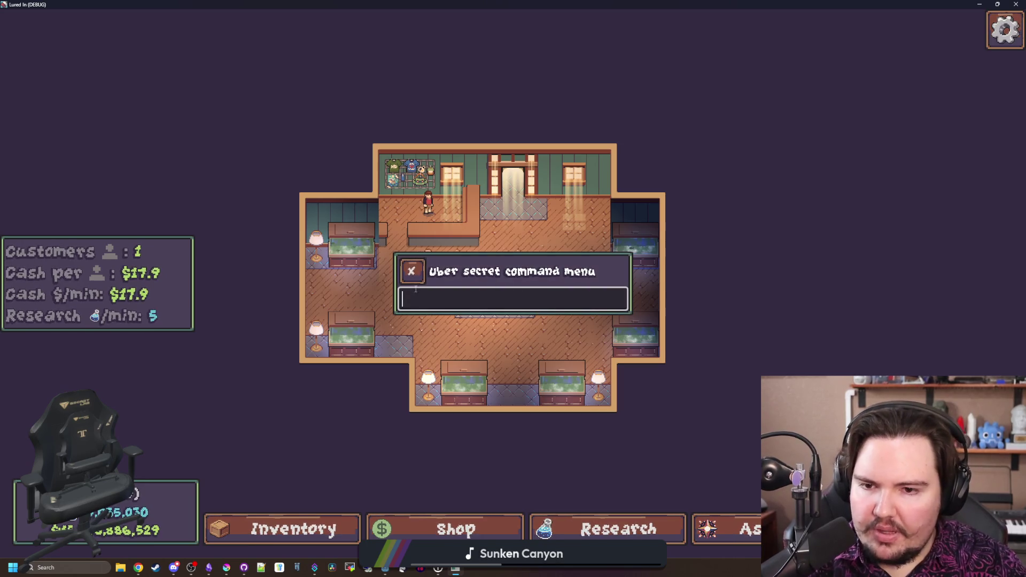
{"action": "left_click", "coordinate": [415, 273]}
{"action": "scroll", "coordinate": [414, 273], "scroll_direction": "up", "scroll_amount": 3}
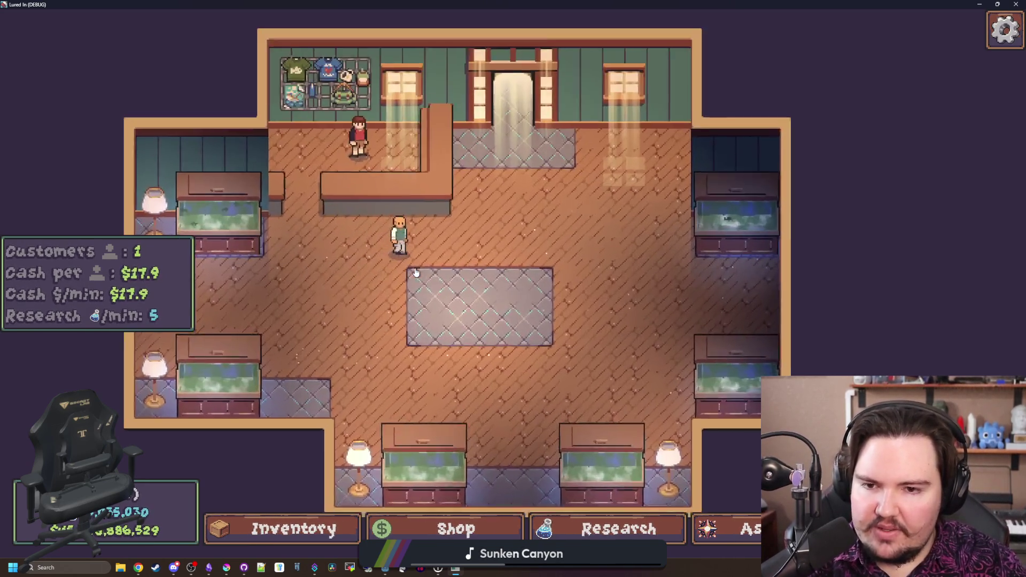
{"action": "key", "text": "grave"}
{"action": "left_click", "coordinate": [415, 273]}
Look through the game's Options screen from the pause menu, then close both menus
{"action": "key", "text": "Escape"}
{"action": "left_click", "coordinate": [513, 284]}
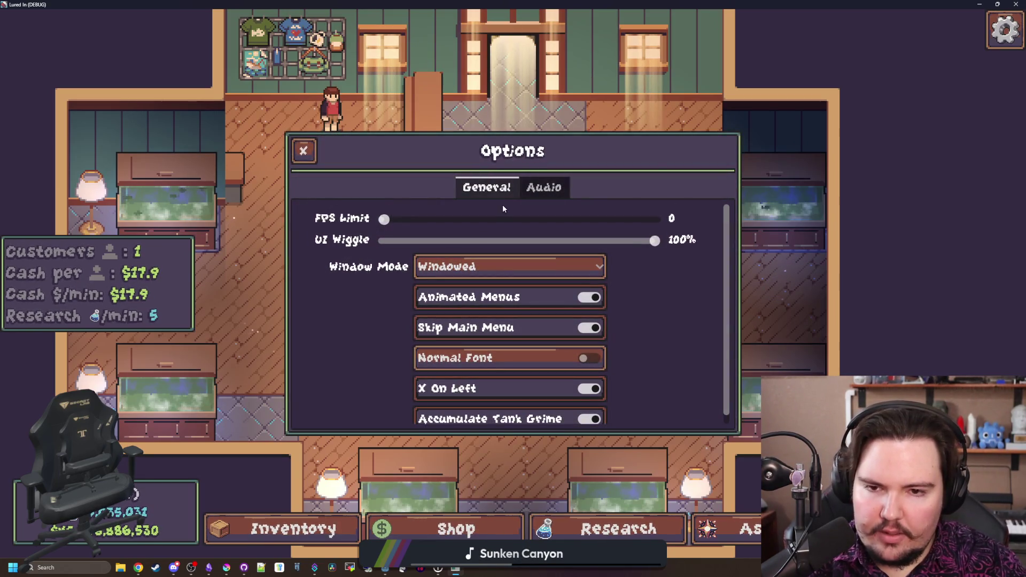
{"action": "scroll", "coordinate": [382, 312], "scroll_direction": "up", "scroll_amount": 1}
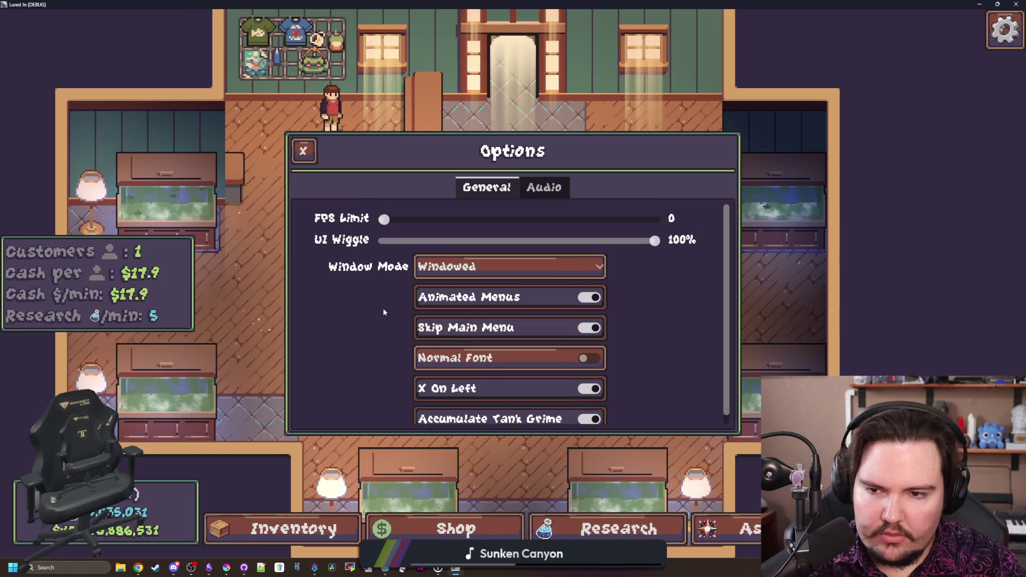
{"action": "scroll", "coordinate": [383, 312], "scroll_direction": "down", "scroll_amount": 1}
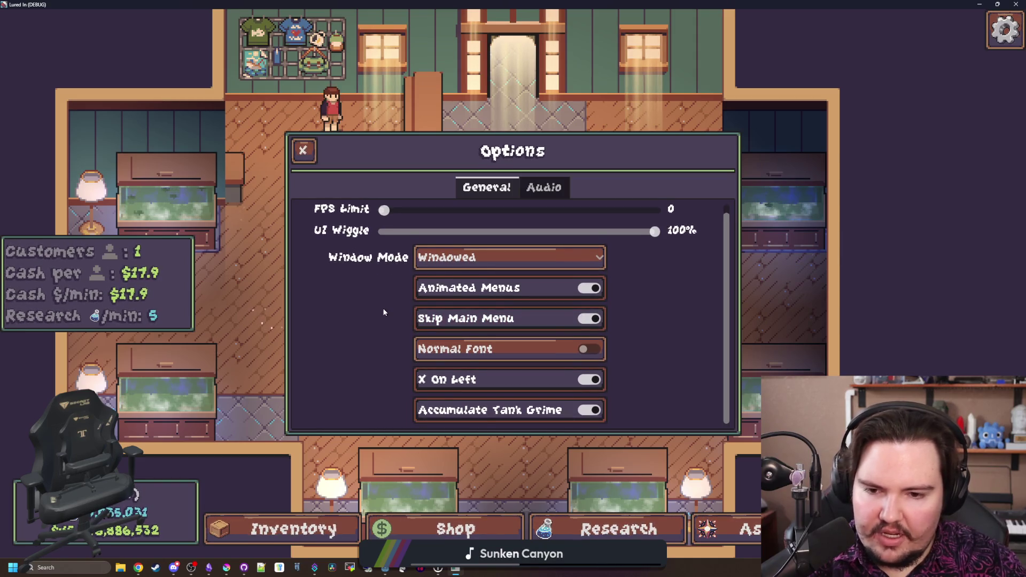
{"action": "scroll", "coordinate": [383, 307], "scroll_direction": "up", "scroll_amount": 1}
{"action": "scroll", "coordinate": [383, 303], "scroll_direction": "down", "scroll_amount": 1}
{"action": "key", "text": "Escape"}
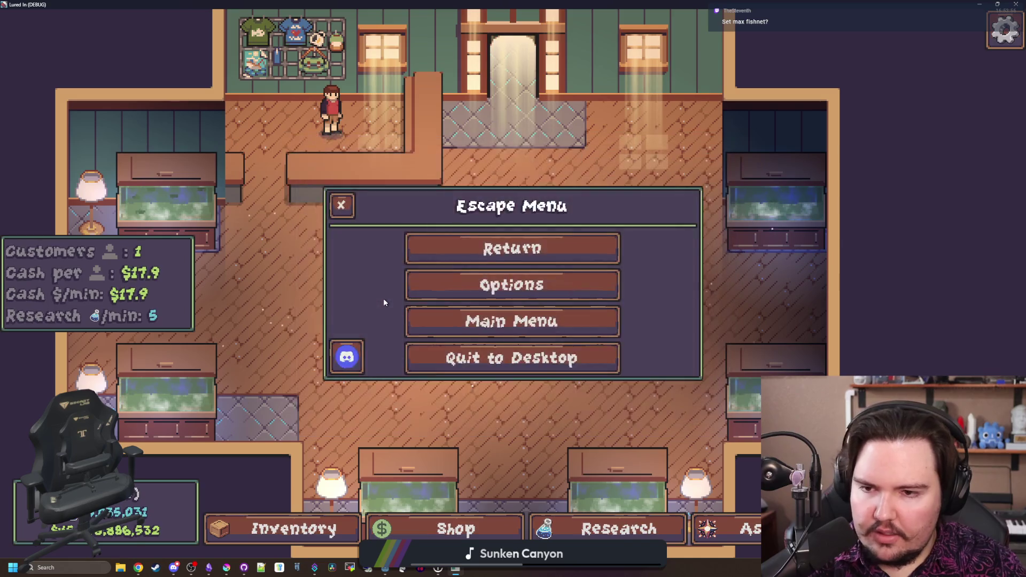
{"action": "key", "text": "Escape"}
Check the shop's Marketing and Equipment upgrade levels, including Larger Keepnet, then return to the script
{"action": "scroll", "coordinate": [378, 288], "scroll_direction": "down", "scroll_amount": 3}
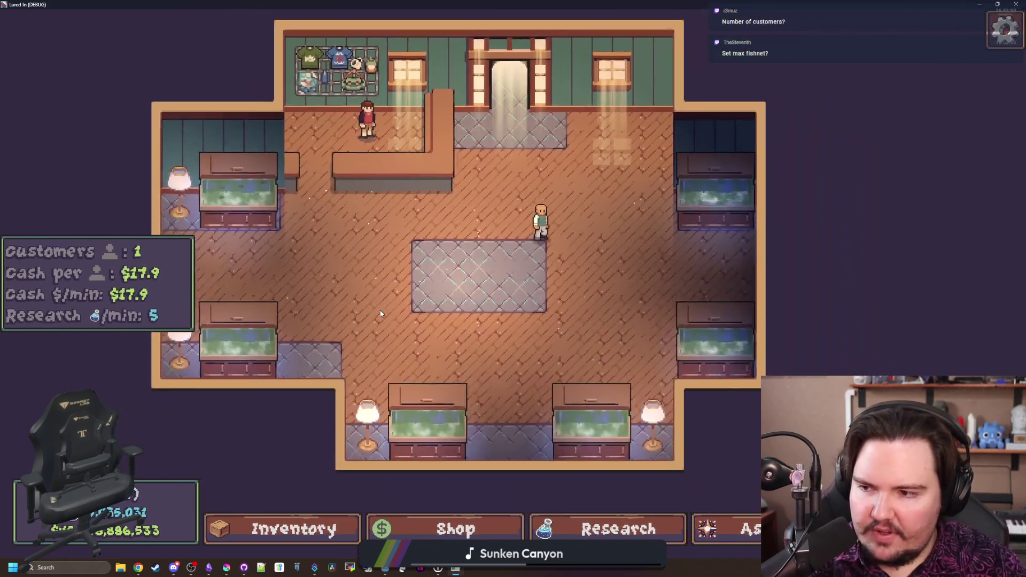
{"action": "left_click", "coordinate": [423, 529]}
{"action": "left_click", "coordinate": [466, 149]}
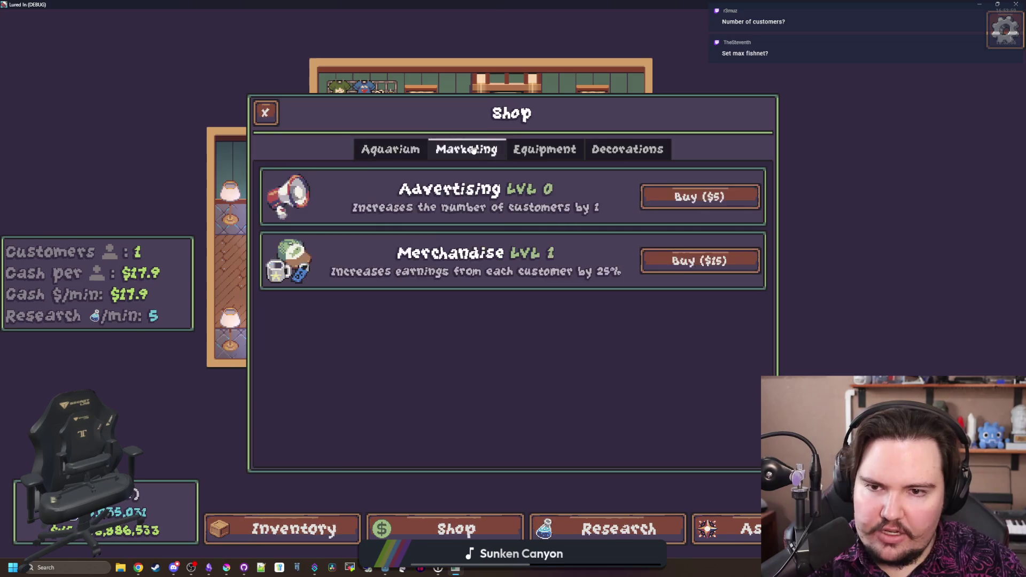
{"action": "left_click", "coordinate": [544, 149]}
{"action": "left_click", "coordinate": [390, 145]}
{"action": "left_click", "coordinate": [545, 150]}
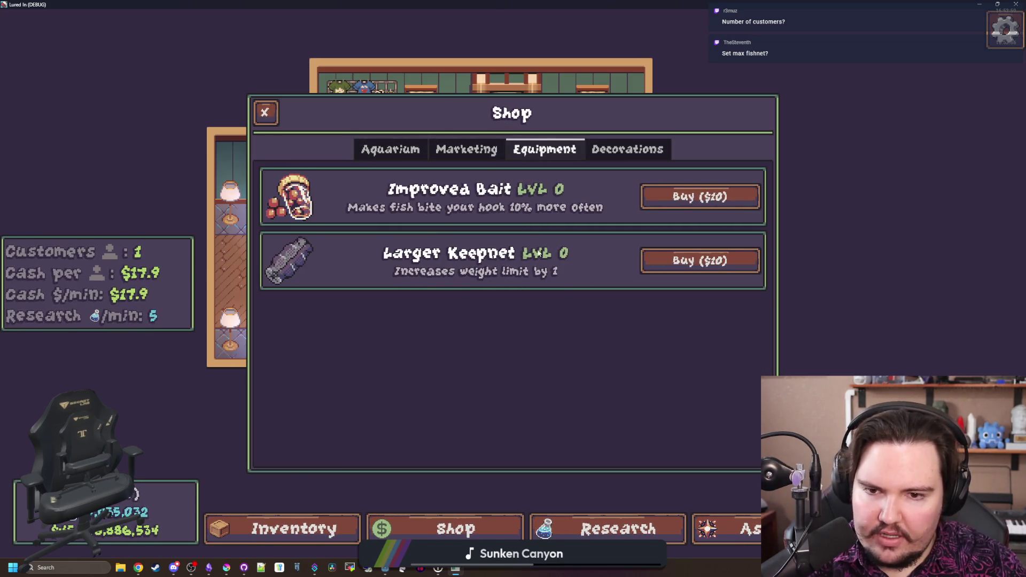
{"action": "key", "text": "super+Down"}
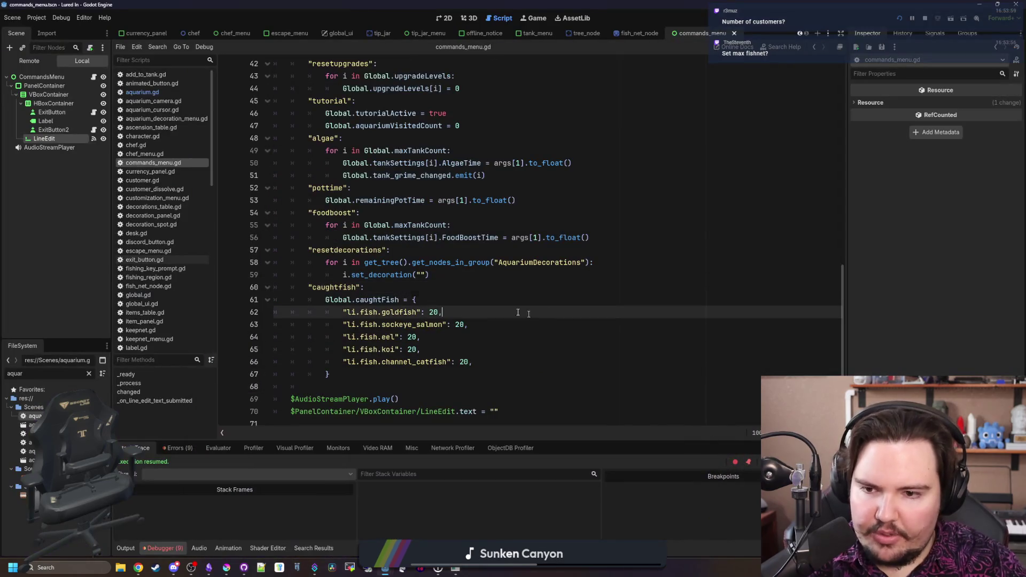
Start a "setupgrade" case after caughtfish with a Global.upgrade_purchased call
{"action": "left_click_drag", "start_coordinate": [364, 287], "coordinate": [315, 288]}
{"action": "left_click", "coordinate": [374, 369]}
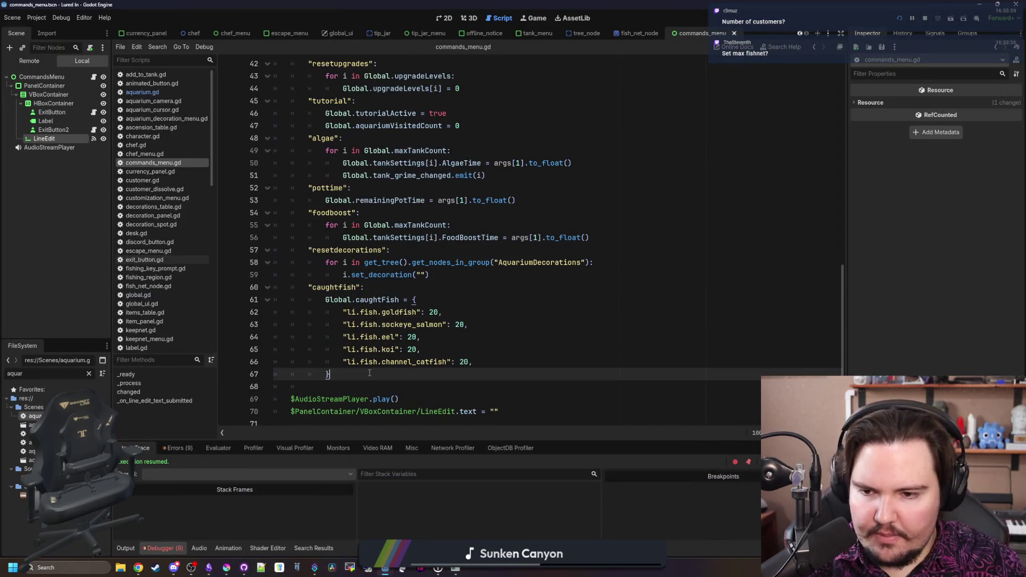
{"action": "key", "text": "Return"}
{"action": "type", "text": "\"setupgrade\":"}
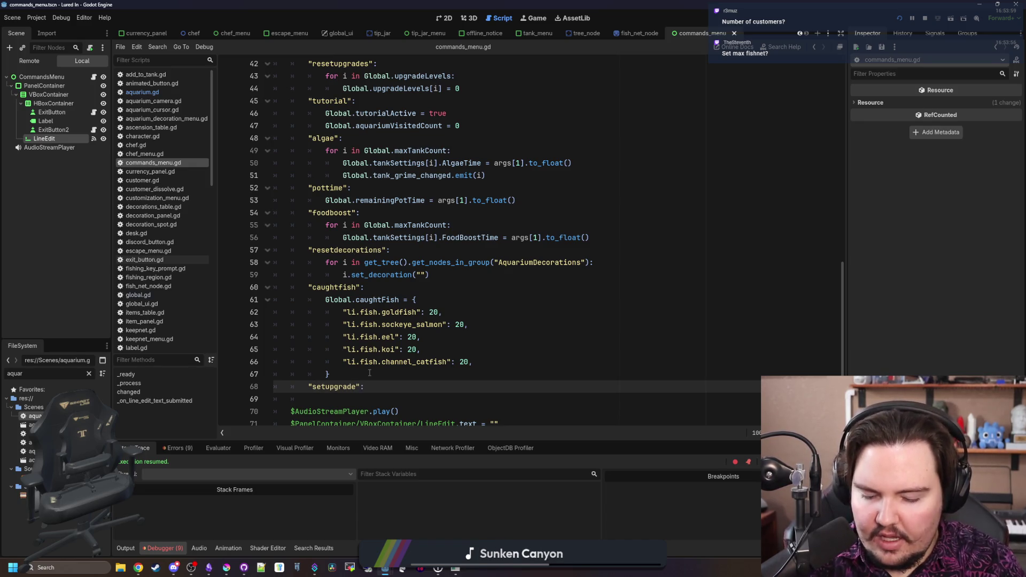
{"action": "key", "text": "Return"}
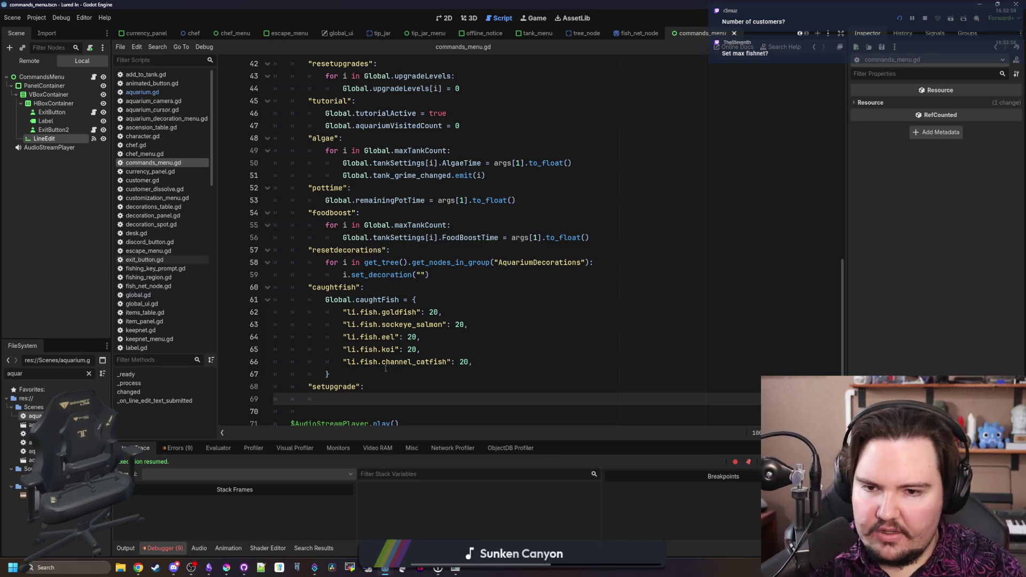
{"action": "scroll", "coordinate": [385, 368], "scroll_direction": "down", "scroll_amount": 1}
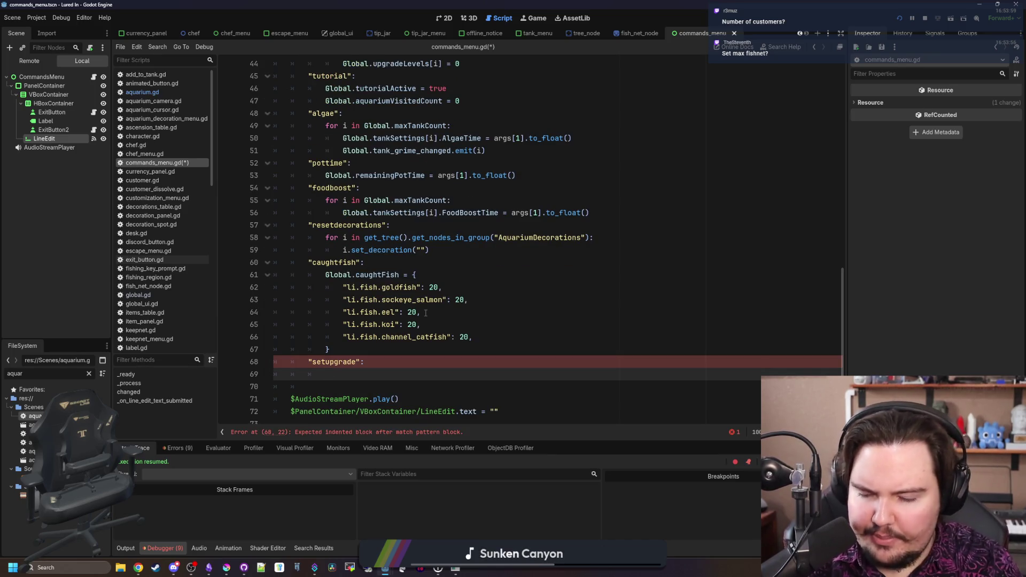
{"action": "type", "text": "Global.upgrade"}
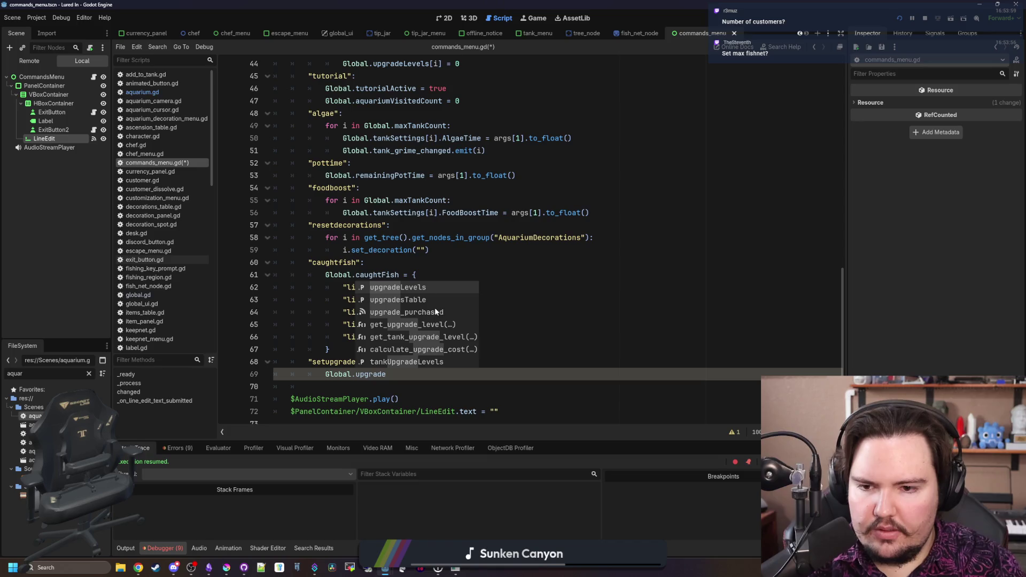
{"action": "left_click", "coordinate": [435, 309]}
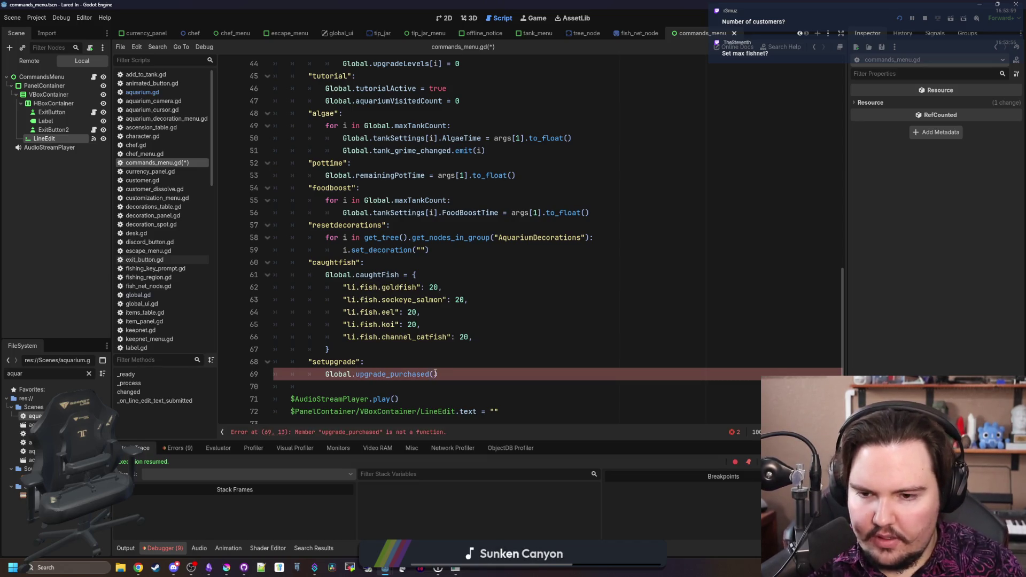
Add var id = args[1] and var level = args[2].to_int() lines to setupgrade
{"action": "left_click", "coordinate": [459, 362]}
{"action": "key", "text": "Return"}
{"action": "type", "text": "var id = ar"}
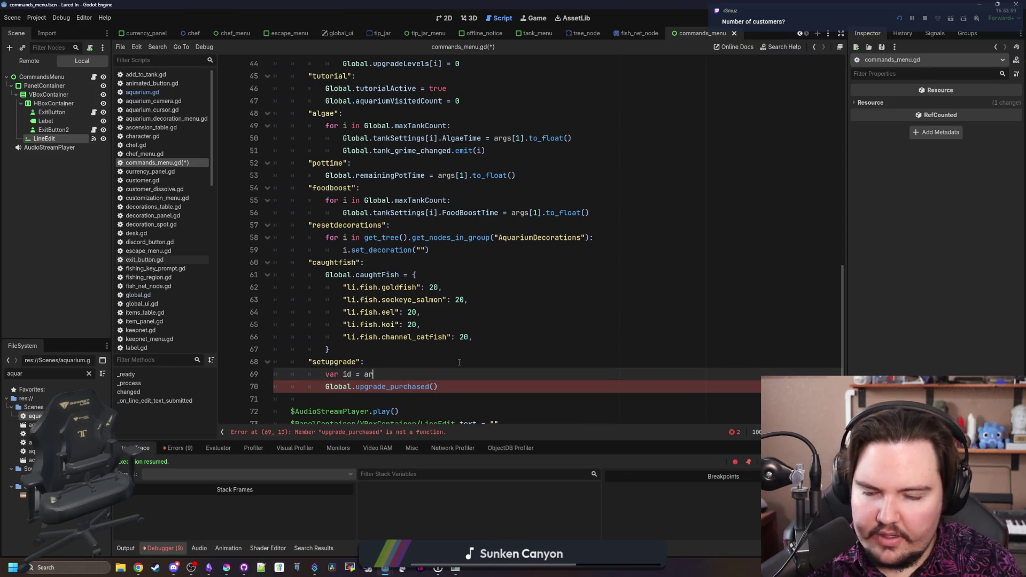
{"action": "type", "text": "gs[1].to"}
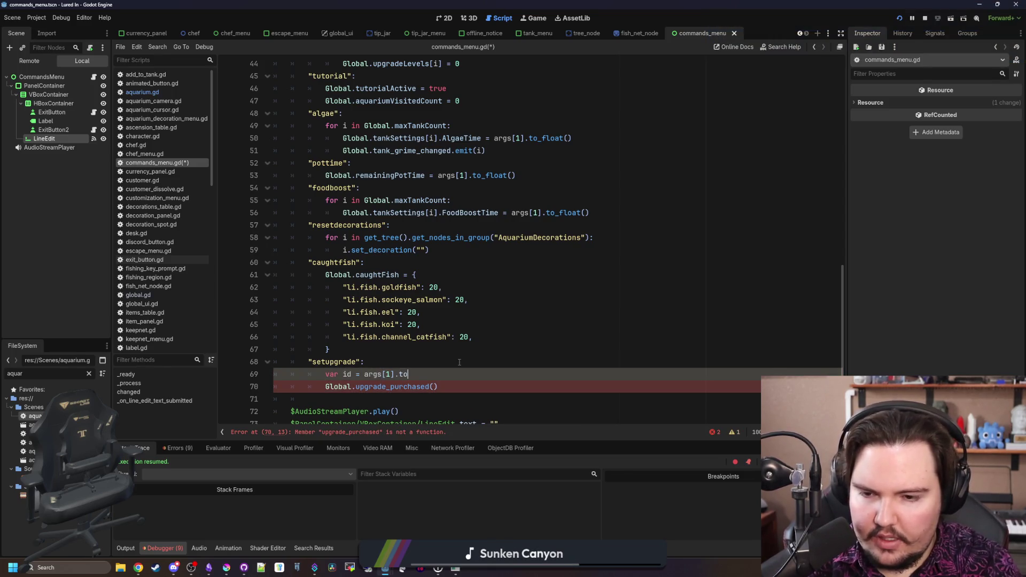
{"action": "key", "text": "BackSpace"}
{"action": "key", "text": "Return"}
{"action": "scroll", "coordinate": [460, 360], "scroll_direction": "down", "scroll_amount": 1}
{"action": "type", "text": "var level = args[2"}
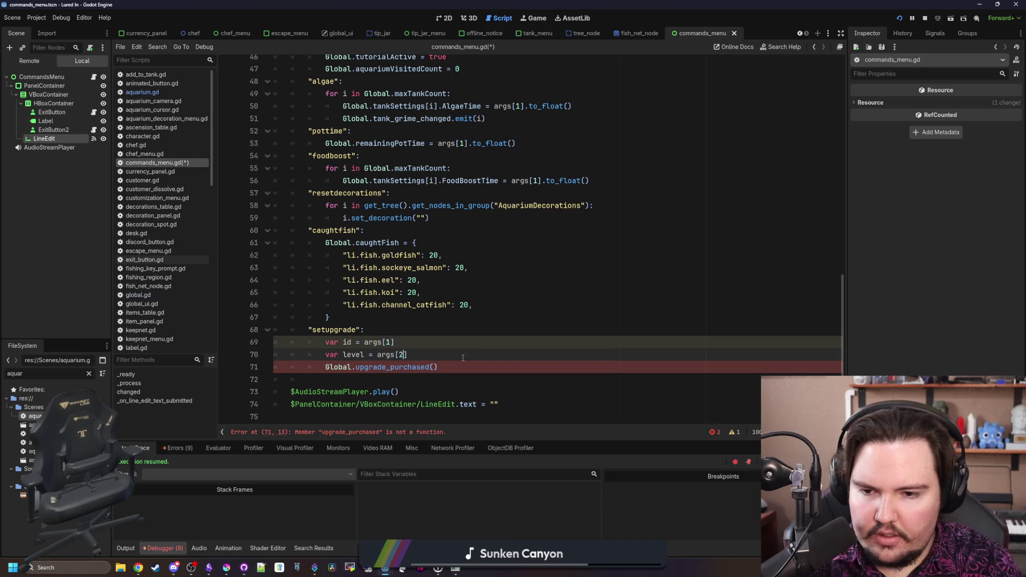
{"action": "type", "text": "].to_int("}
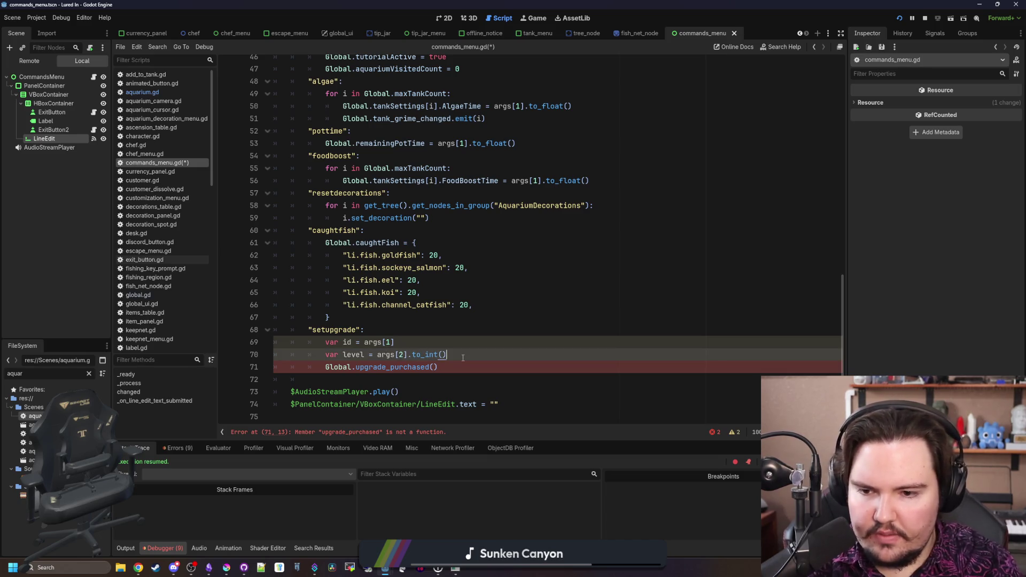
Add Global.upgradeLevels[id] = level above the emit(id) call, then save and run with F5
{"action": "key", "text": "Down"}
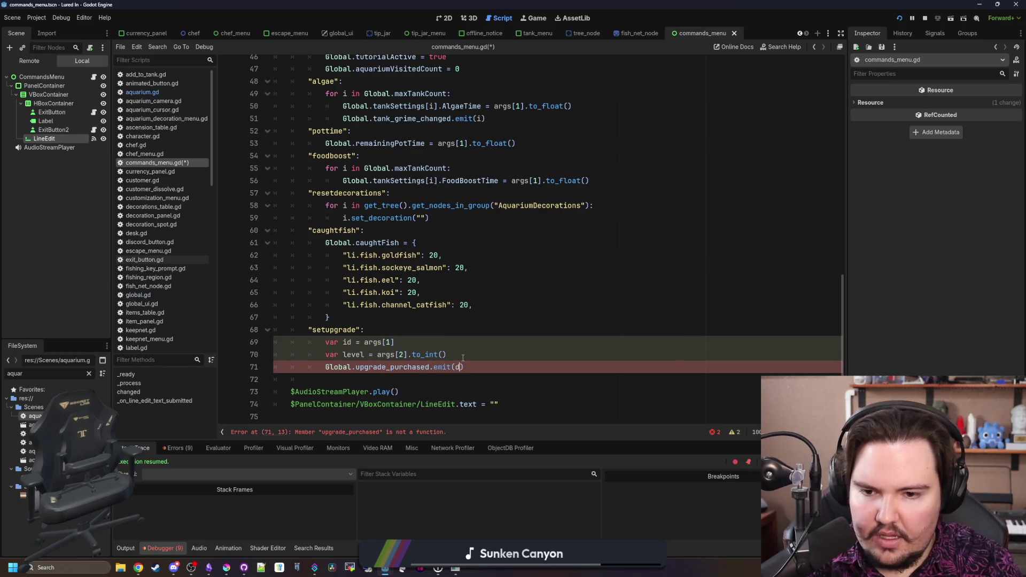
{"action": "type", "text": "d"}
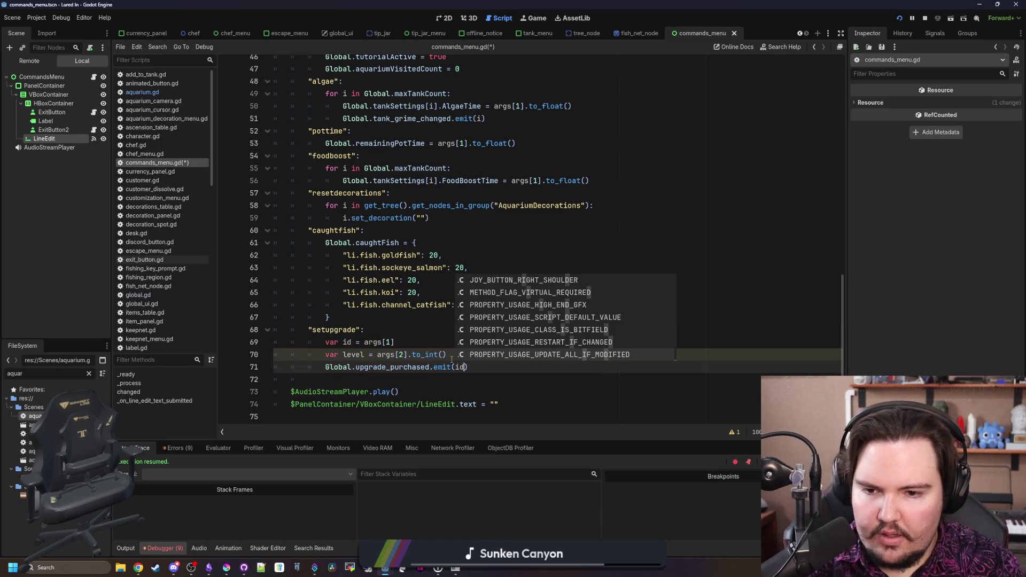
{"action": "left_click", "coordinate": [452, 357]}
{"action": "key", "text": "Return"}
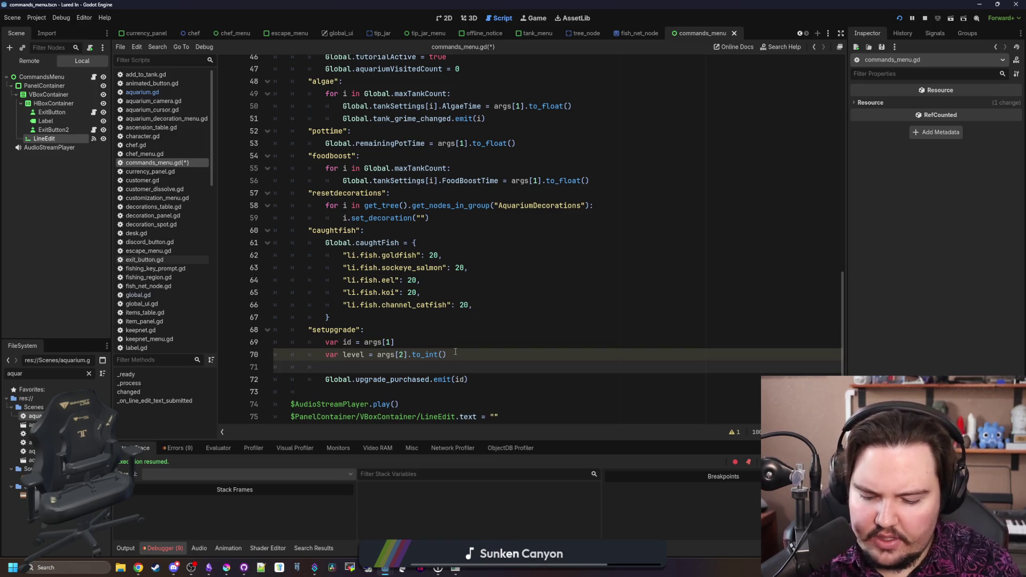
{"action": "type", "text": "Global.upgradeLevels[id] = "}
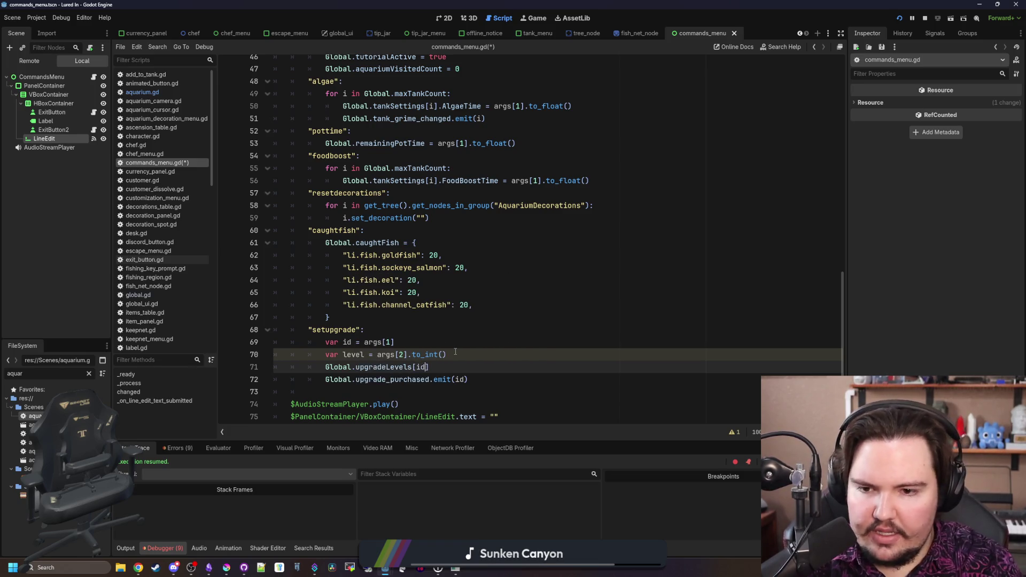
{"action": "type", "text": "level"}
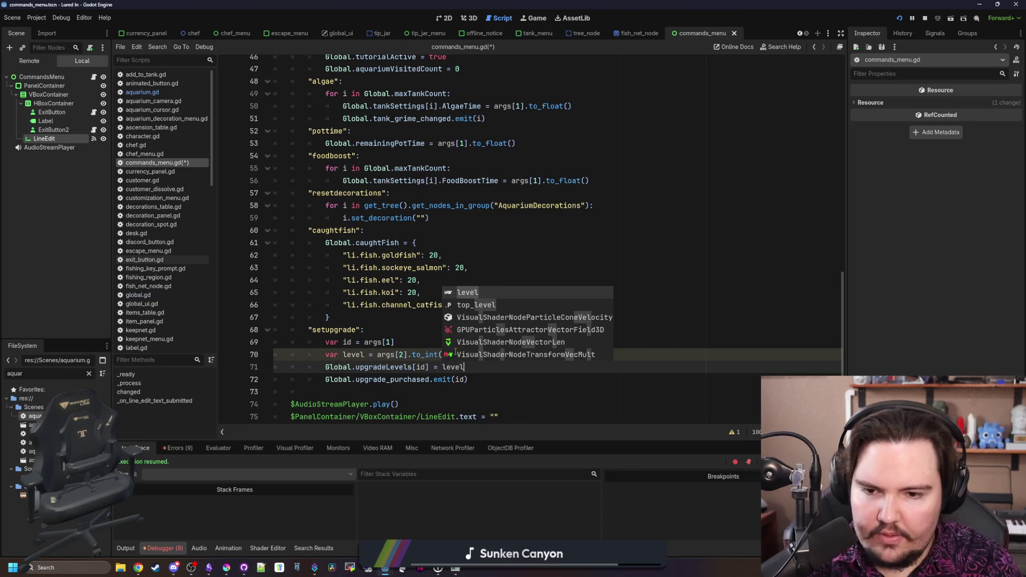
{"action": "left_click", "coordinate": [413, 332]}
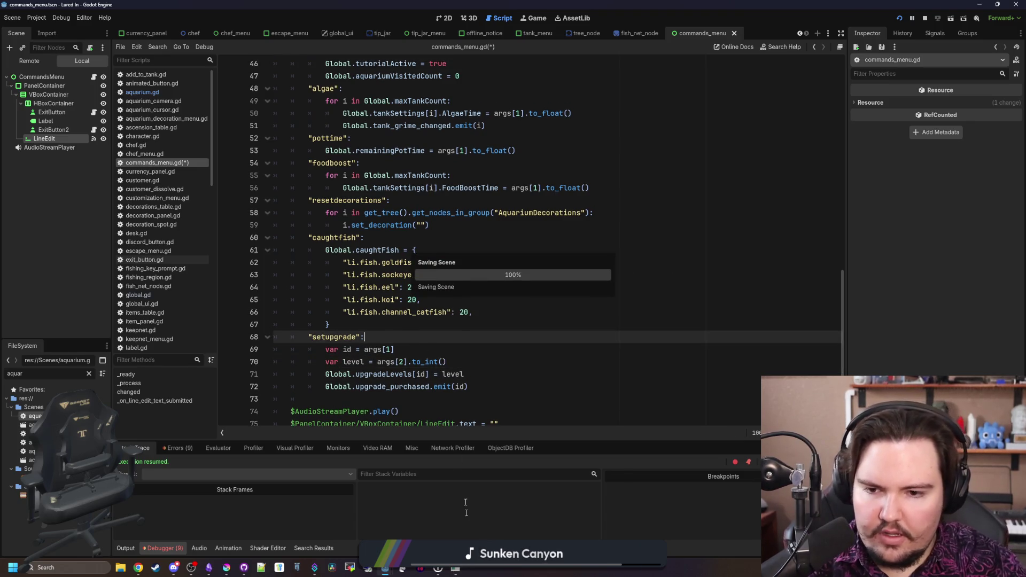
{"action": "key", "text": "F5"}
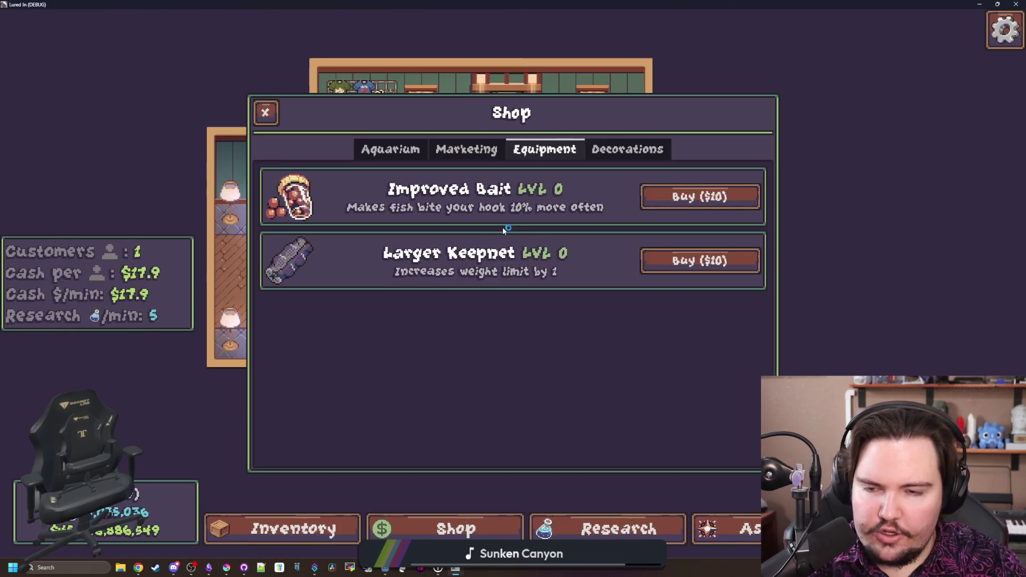
Browse the Aquarium and Equipment upgrades and make a first setupgrade attempt in the command menu
{"action": "left_click", "coordinate": [392, 152]}
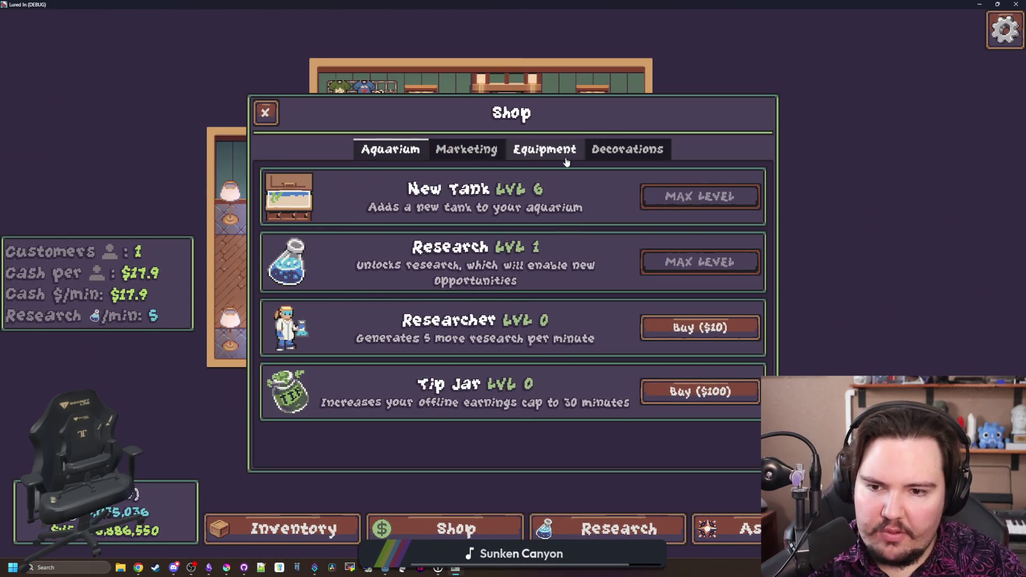
{"action": "left_click", "coordinate": [544, 149]}
{"action": "key", "text": "grave"}
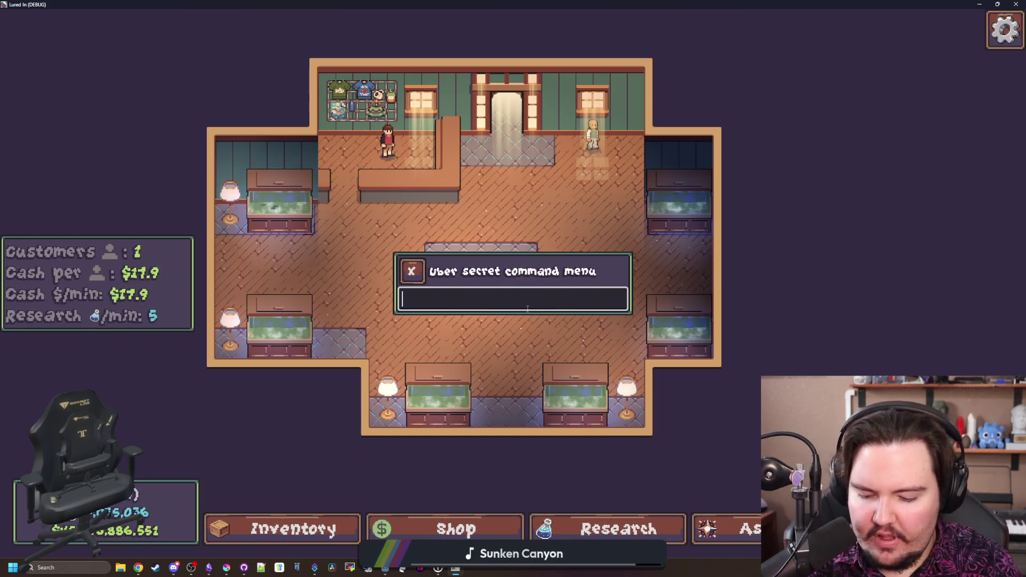
{"action": "type", "text": "setupgrade l/.upgrade.keepnet"}
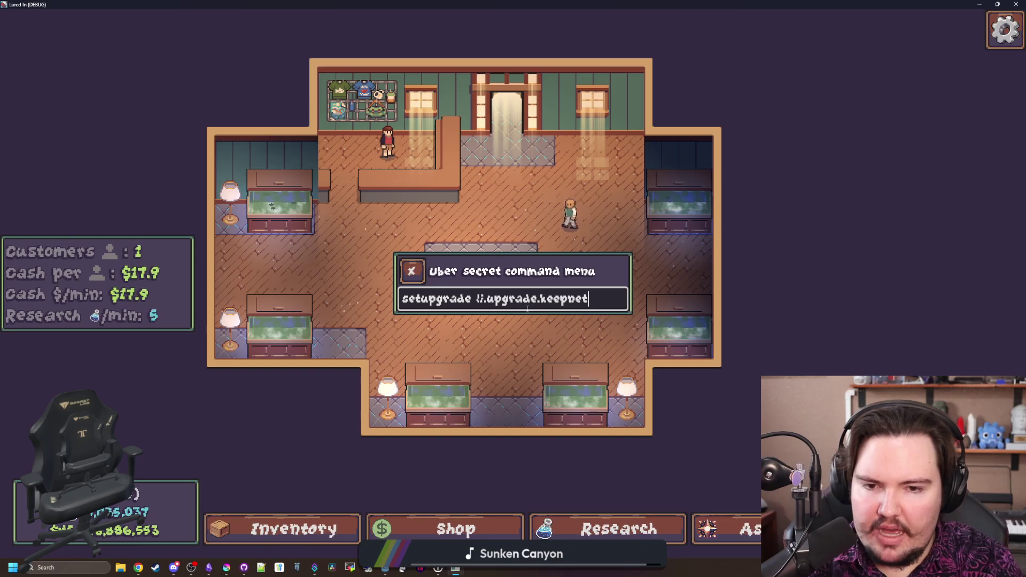
{"action": "key", "text": "Escape"}
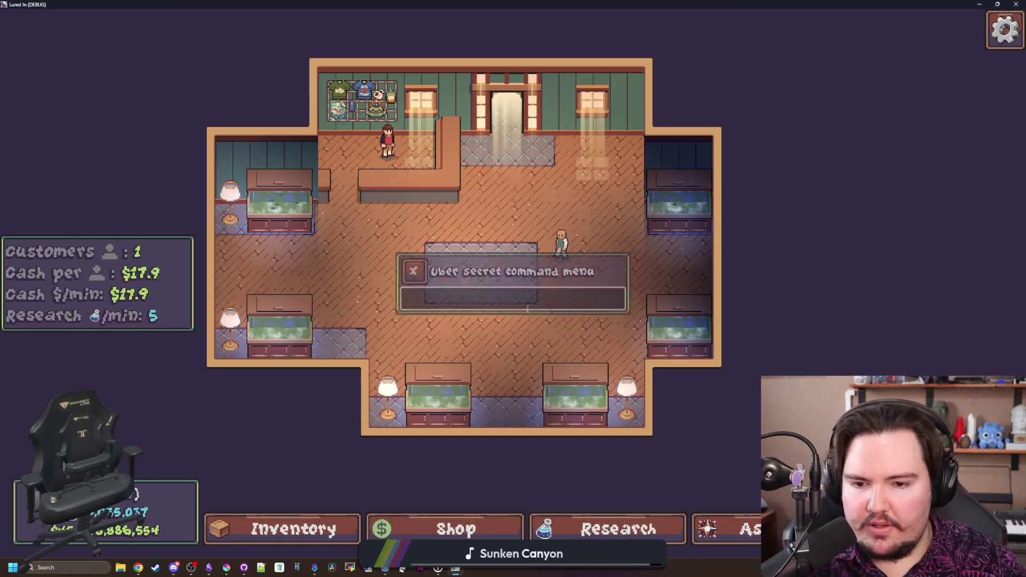
{"action": "left_click", "coordinate": [456, 529]}
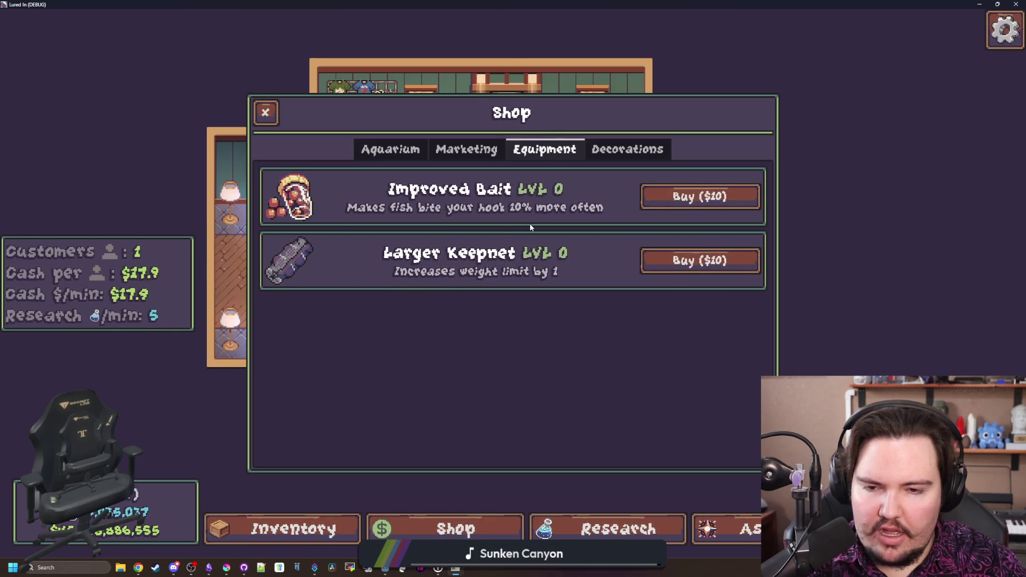
Run setupgrade for the Larger Keepnet upgrade at level 1000 and check it in the shop
{"action": "key", "text": "grave"}
{"action": "type", "text": "ad"}
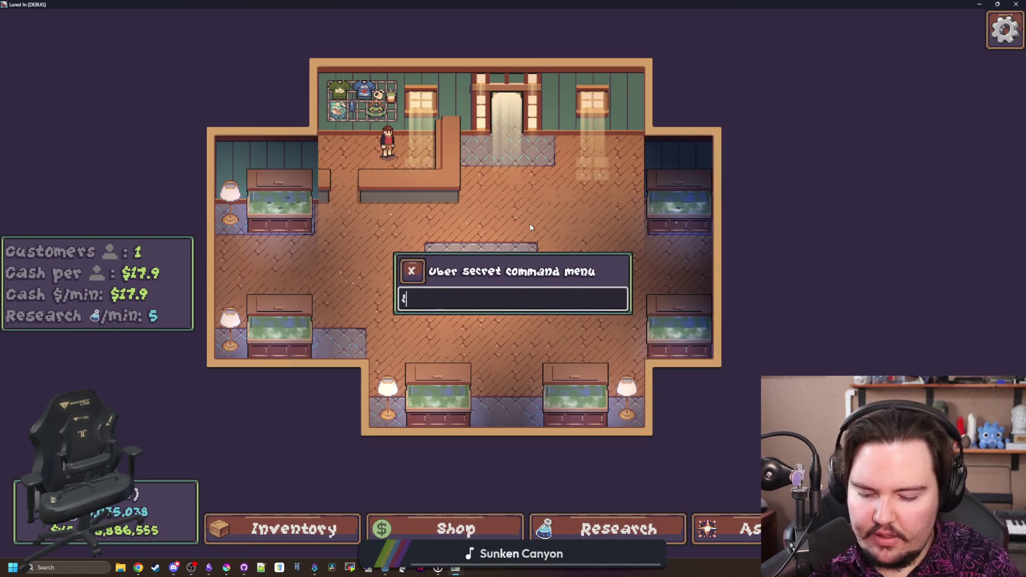
{"action": "key", "text": "BackSpace"}
{"action": "key", "text": "BackSpace"}
{"action": "type", "text": "s"}
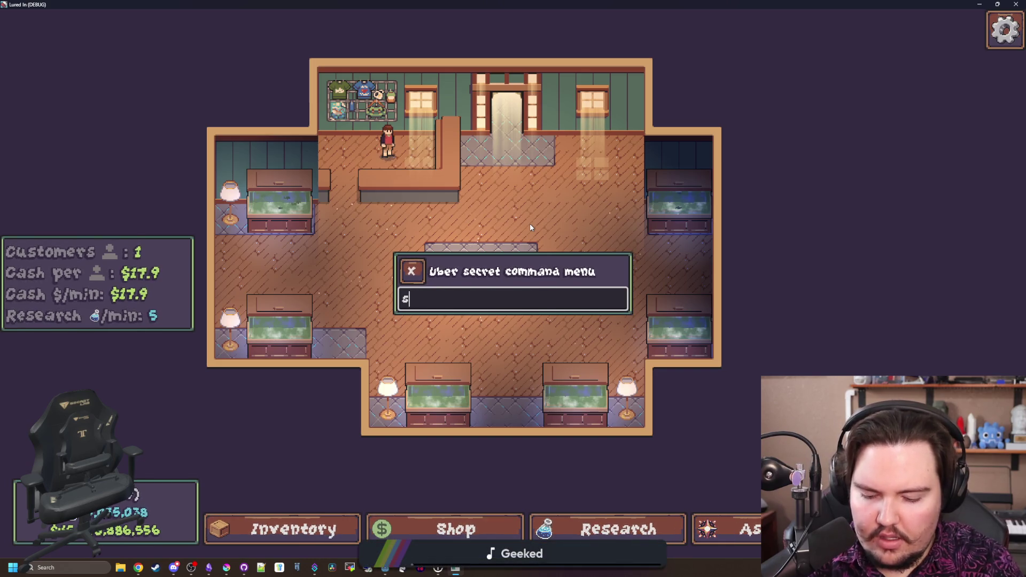
{"action": "type", "text": "etupgrade liupgr"}
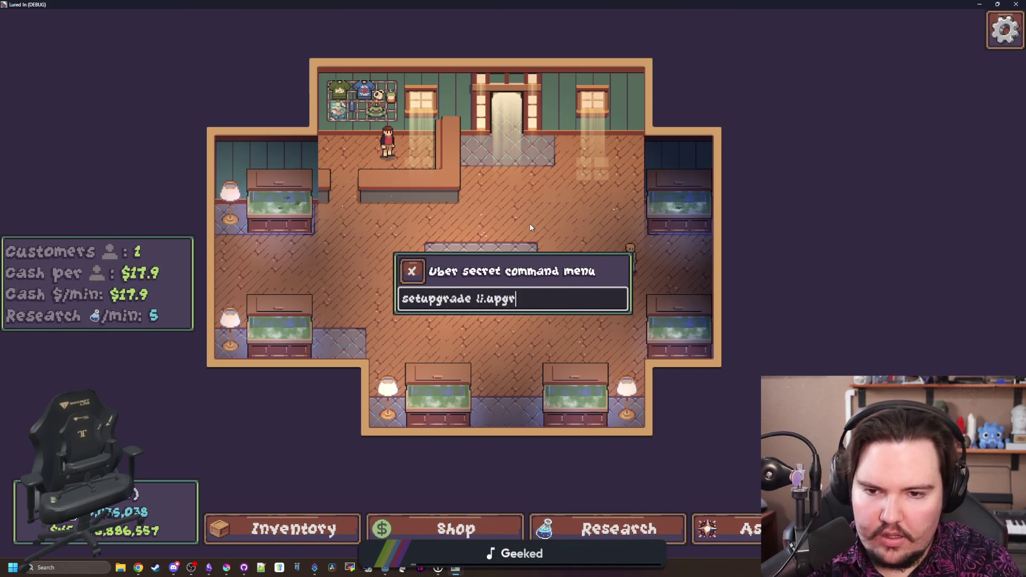
{"action": "type", "text": "ade.larger_keeper 1000"}
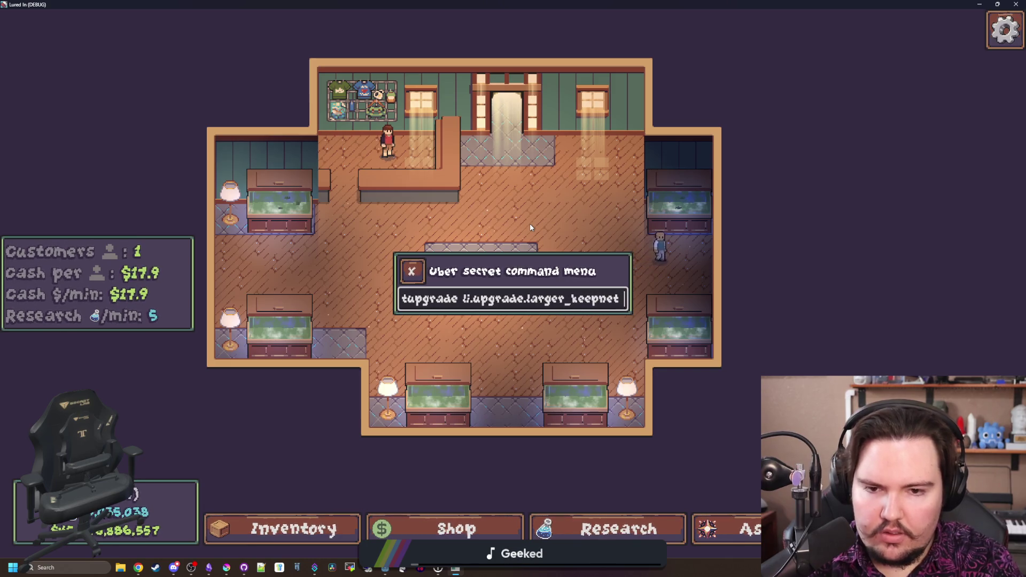
{"action": "key", "text": "Return"}
{"action": "key", "text": "Escape"}
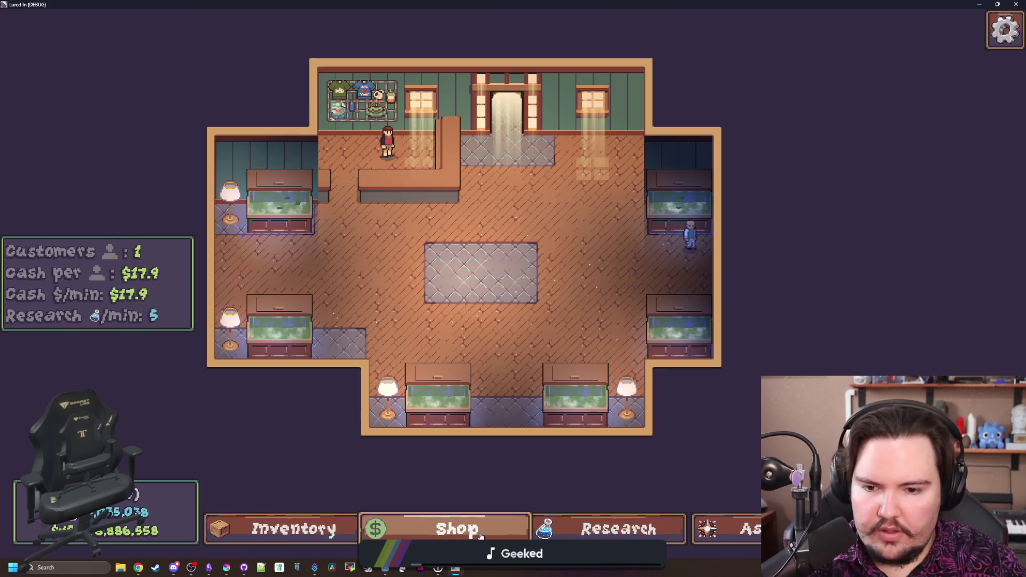
{"action": "left_click", "coordinate": [455, 529]}
{"action": "key", "text": "Escape"}
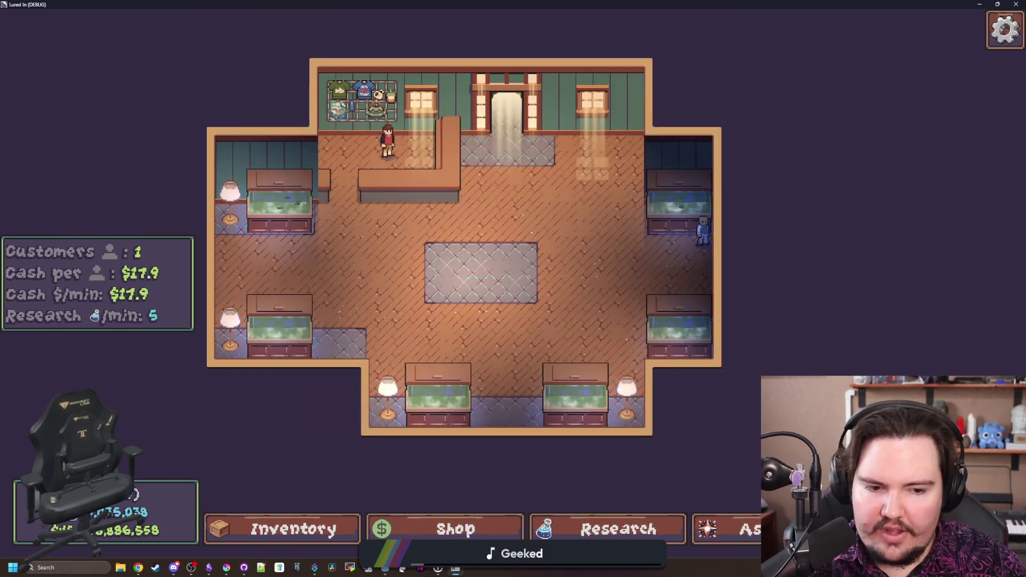
Travel to the Pond to see the 1003-fish keepnet, then return and view the Marketing upgrades
{"action": "key", "text": "t"}
{"action": "left_click", "coordinate": [700, 183]}
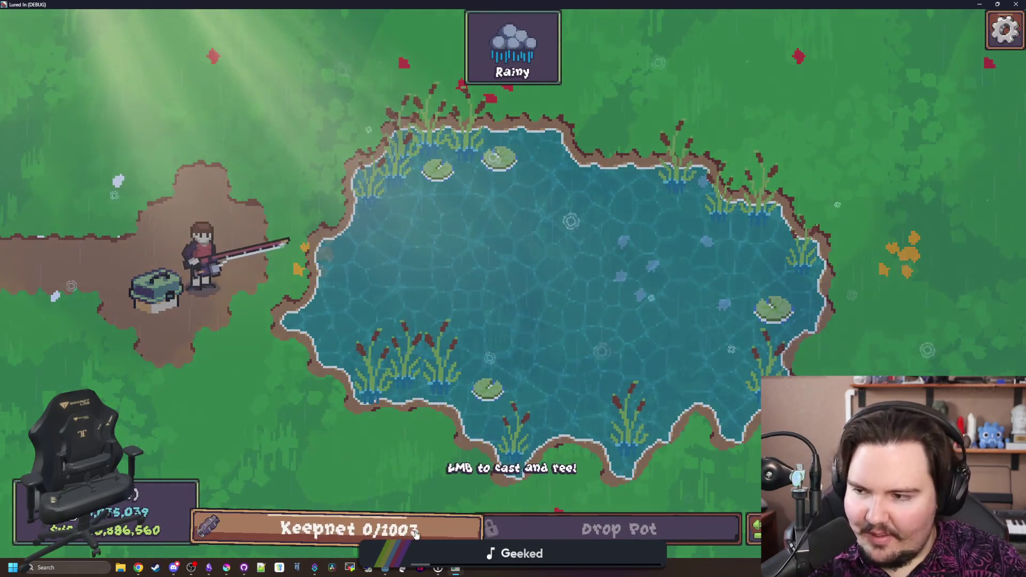
{"action": "left_click", "coordinate": [755, 528]}
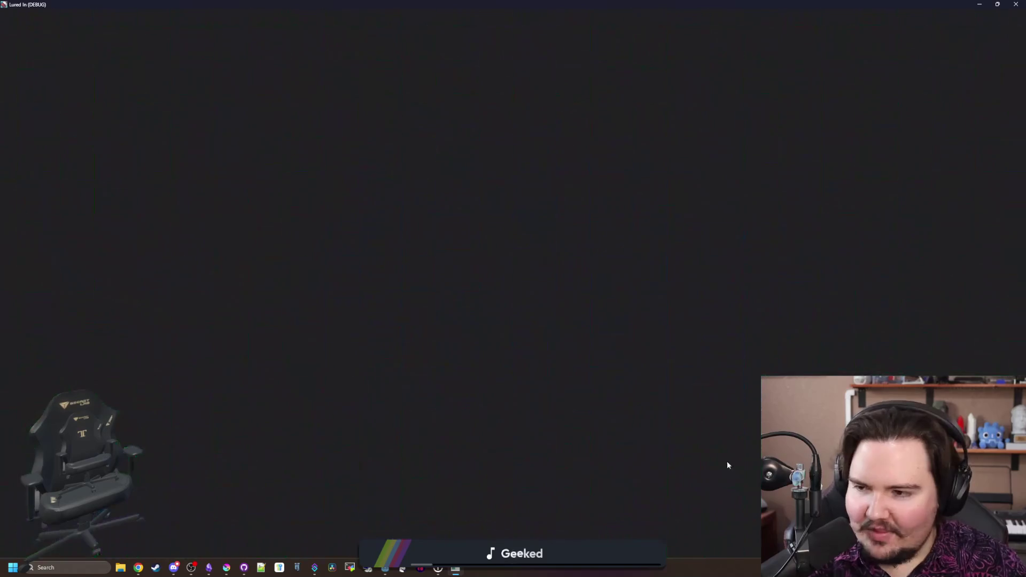
{"action": "left_click", "coordinate": [446, 528]}
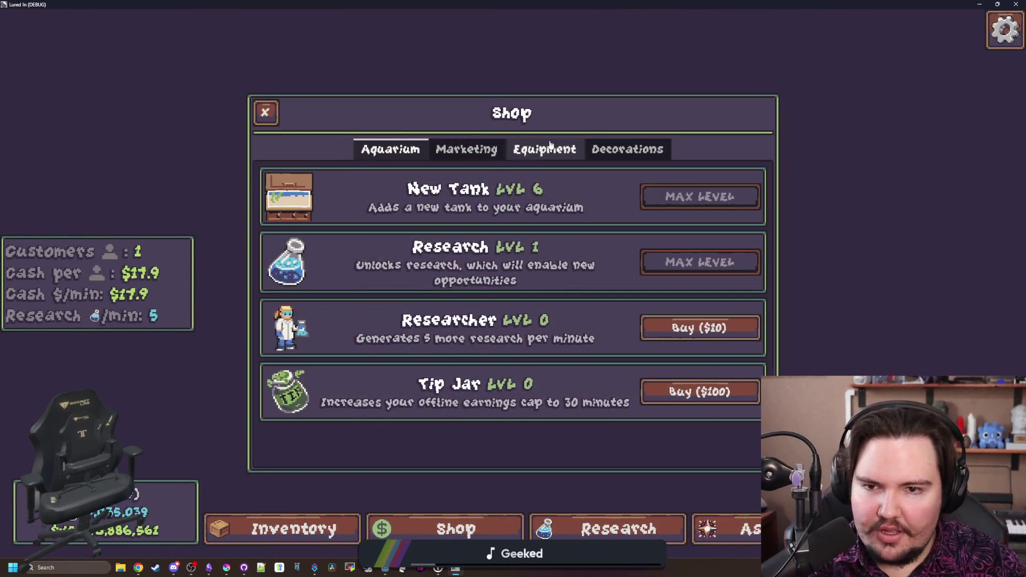
{"action": "left_click", "coordinate": [472, 146]}
{"action": "key", "text": "Escape"}
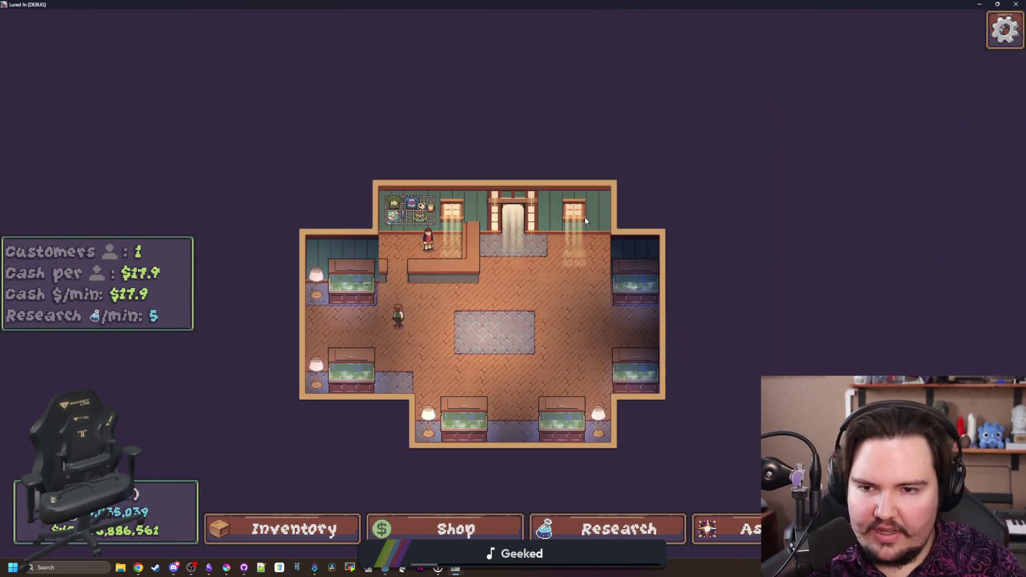
{"action": "key", "text": "grave"}
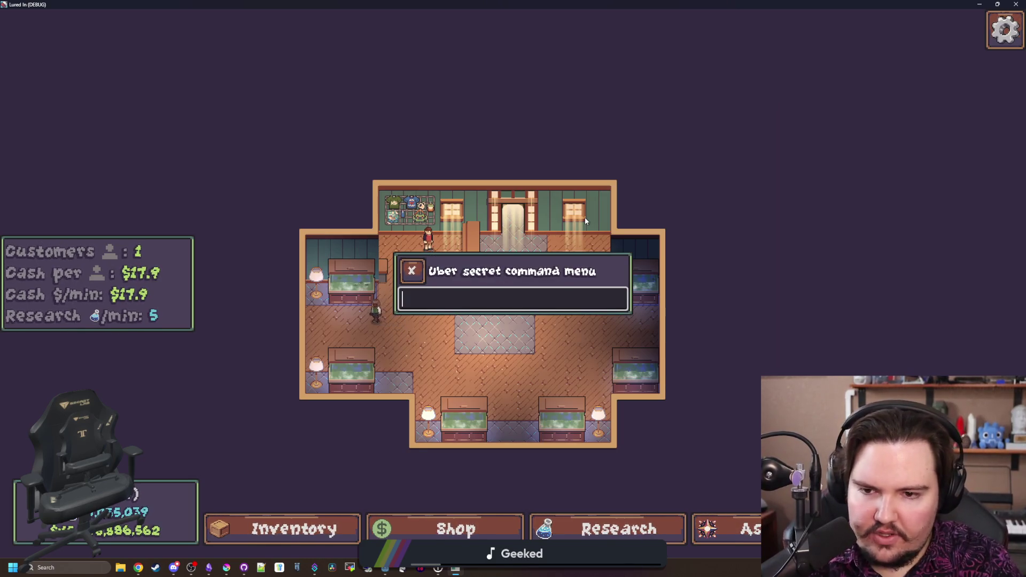
Run setupgrade for the advertising upgrade at level 1000 from the command menu
{"action": "type", "text": "setup"}
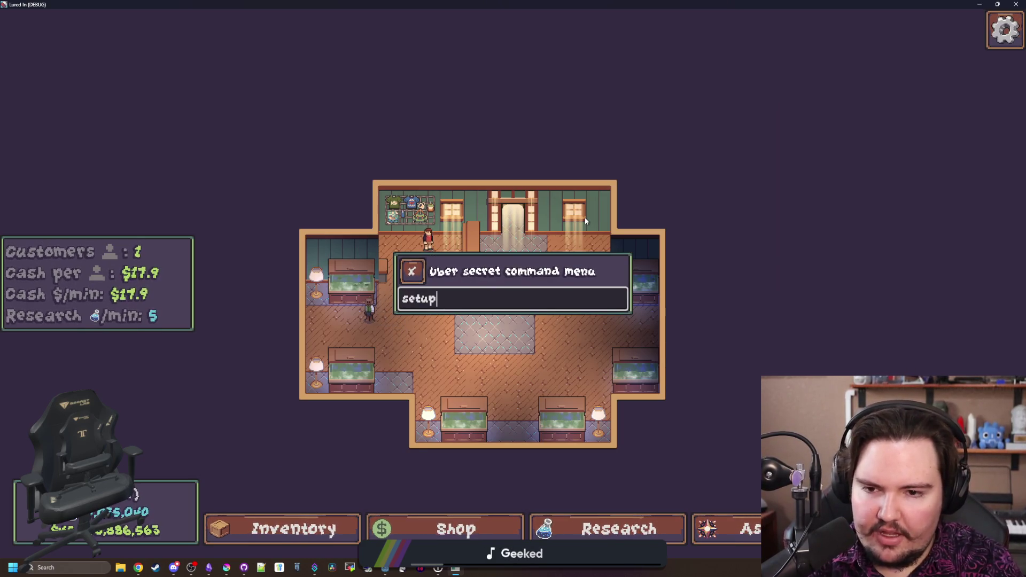
{"action": "type", "text": "grade ll.upgrade."}
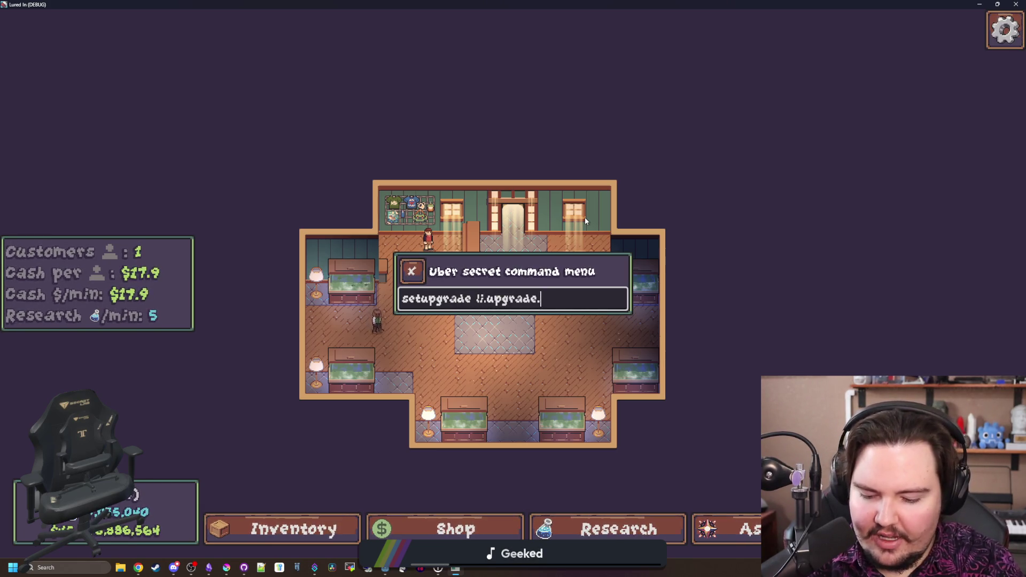
{"action": "type", "text": "advertising 1000"}
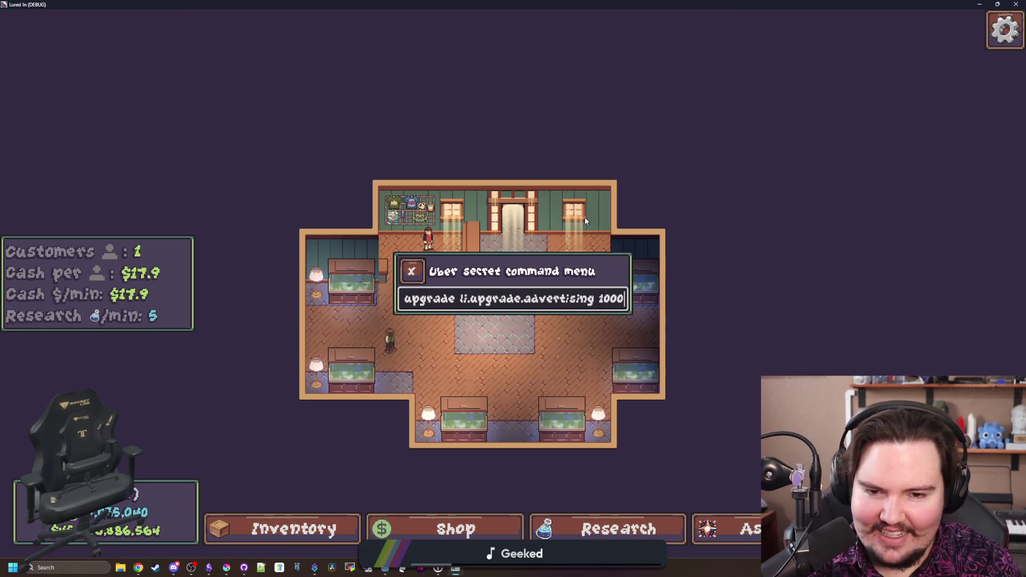
{"action": "key", "text": "Return"}
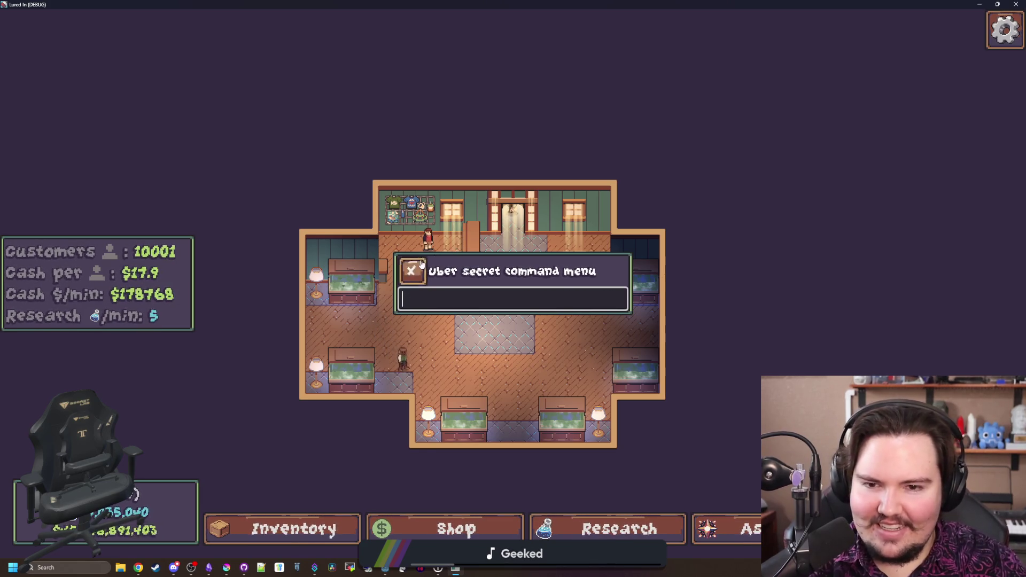
{"action": "left_click", "coordinate": [412, 271]}
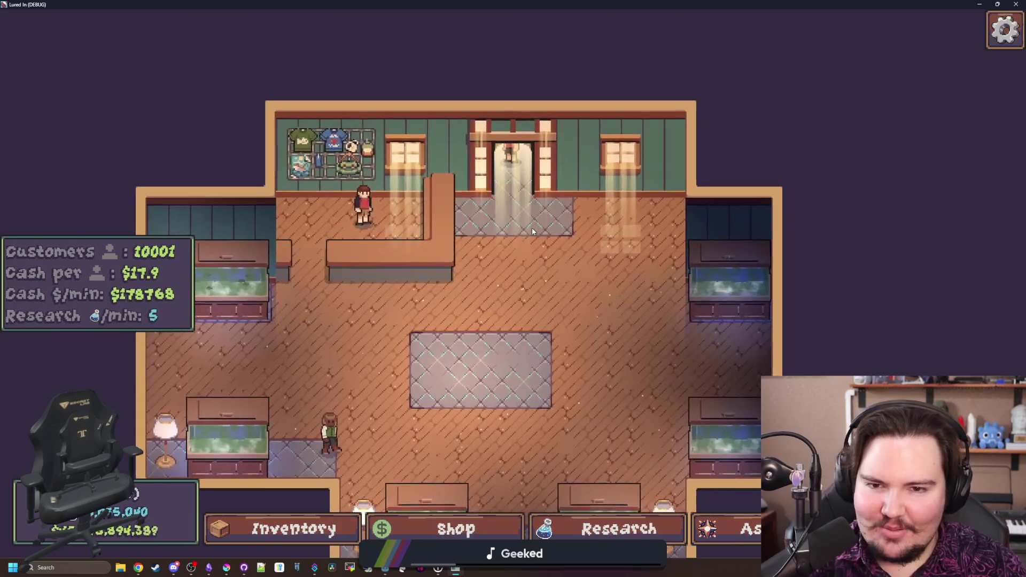
{"action": "scroll", "coordinate": [531, 227], "scroll_direction": "up", "scroll_amount": 3}
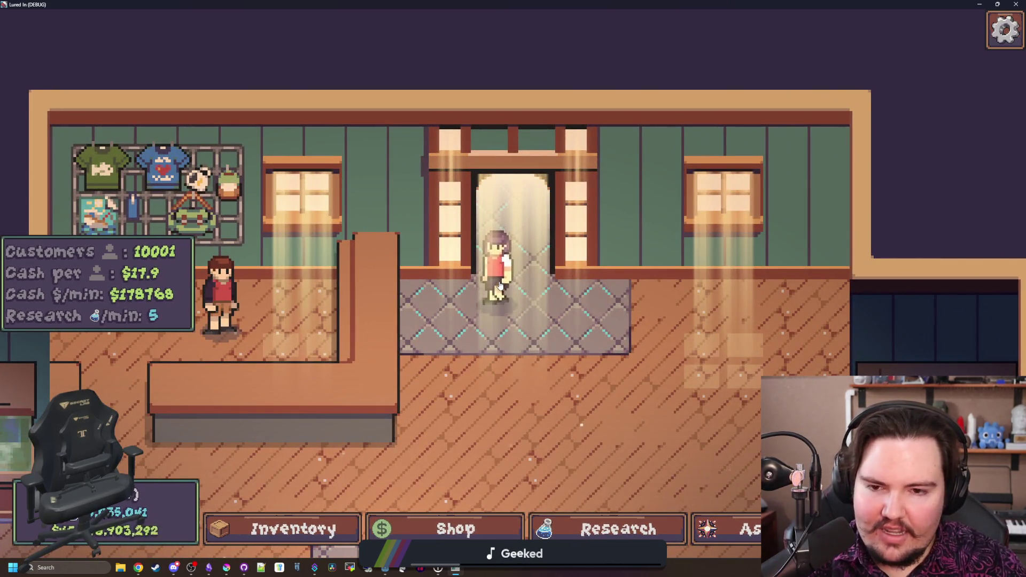
{"action": "scroll", "coordinate": [499, 286], "scroll_direction": "down", "scroll_amount": 5}
Reload via Main Menu and Play to see 10001 customers earning $178768 per minute
{"action": "key", "text": "Escape"}
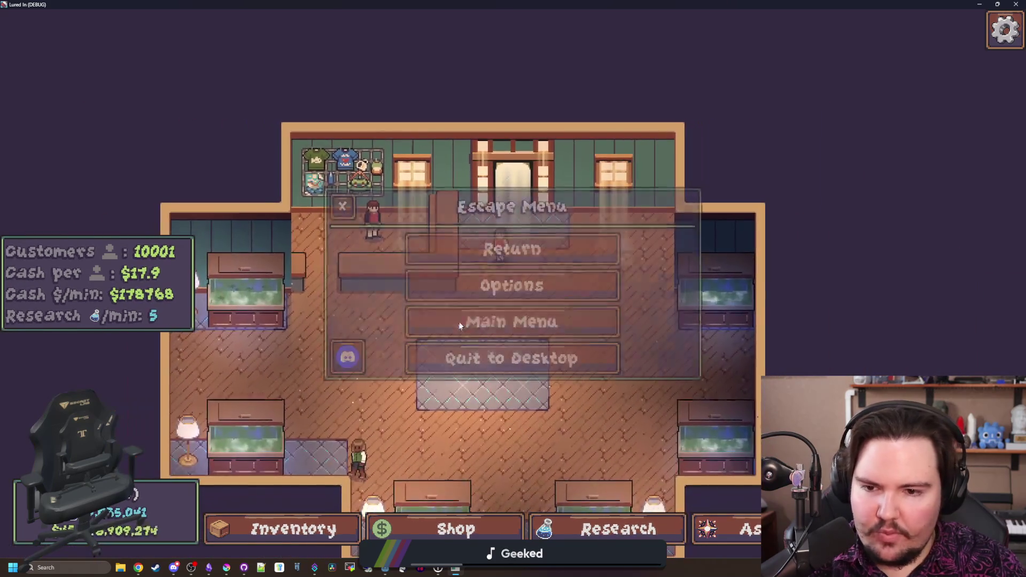
{"action": "left_click", "coordinate": [470, 319]}
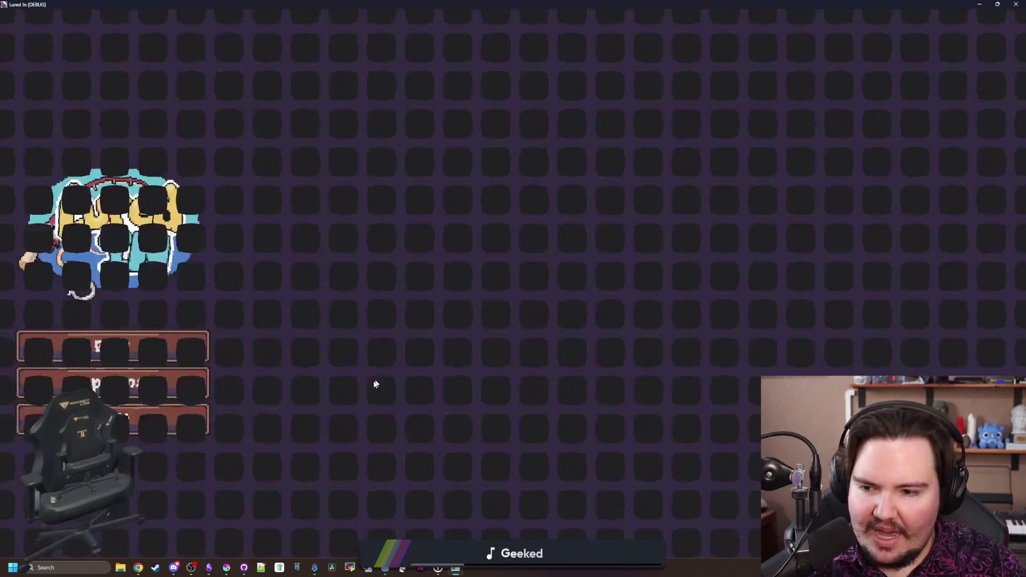
{"action": "left_click", "coordinate": [164, 346]}
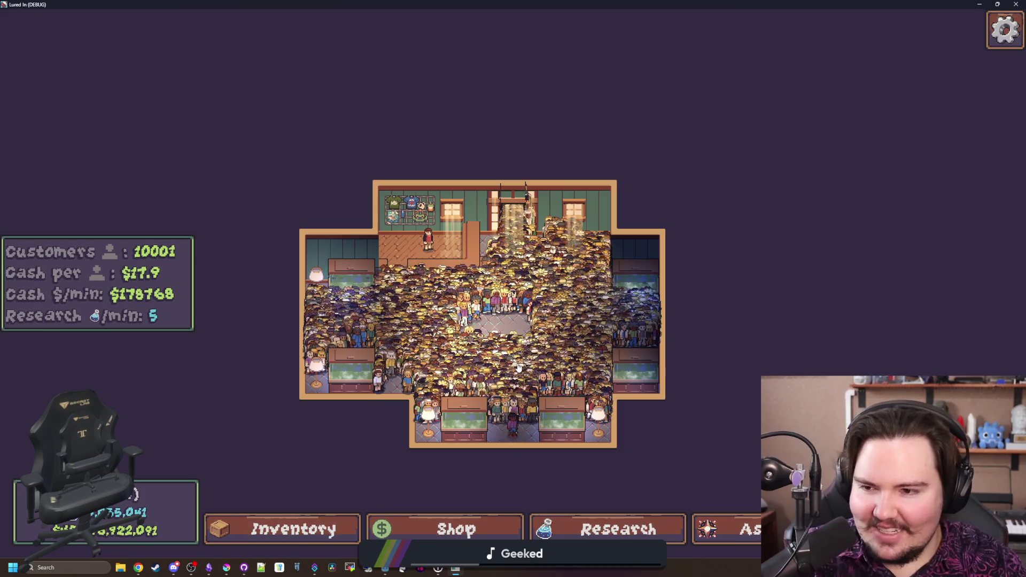
{"action": "scroll", "coordinate": [496, 400], "scroll_direction": "up", "scroll_amount": 3}
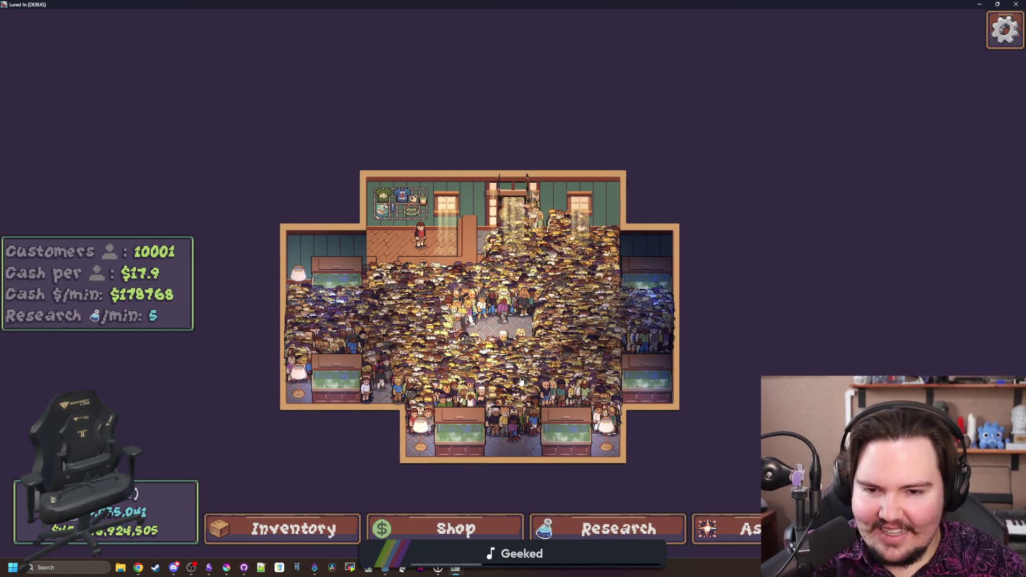
{"action": "scroll", "coordinate": [507, 376], "scroll_direction": "up", "scroll_amount": 2}
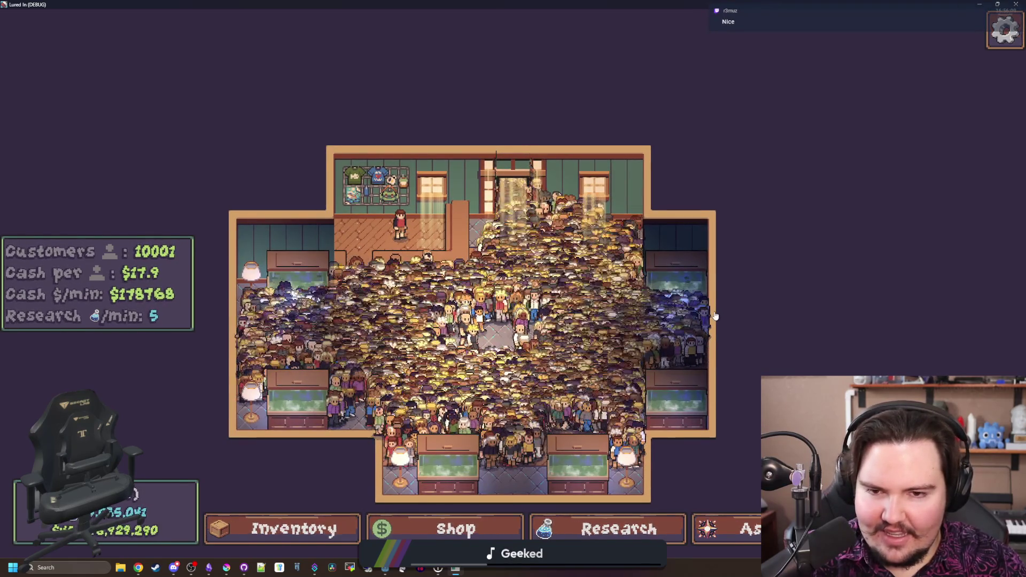
{"action": "key", "text": "Escape"}
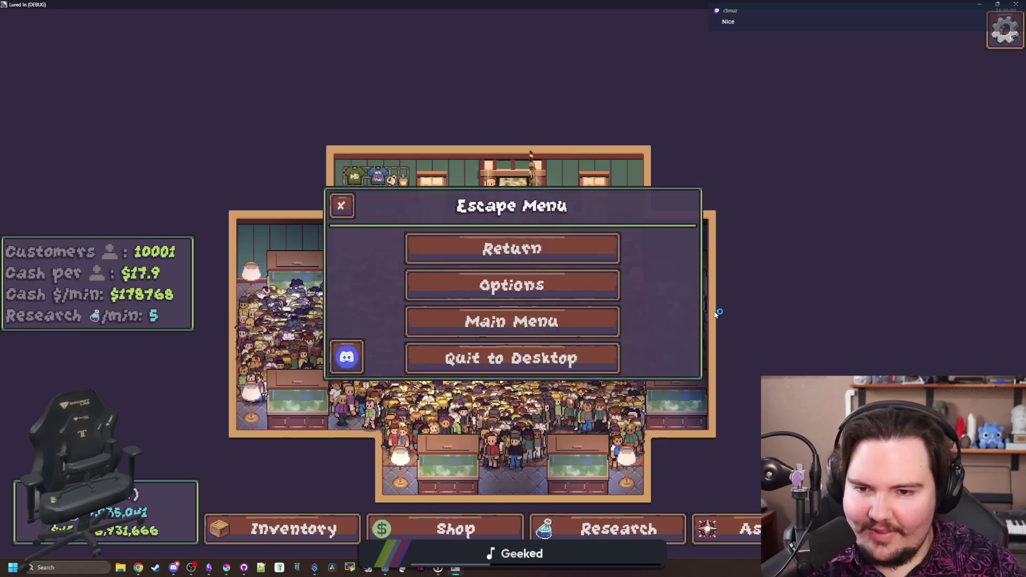
Enter setupgrade for advertising with level 1000 again in the command menu
{"action": "key", "text": "Escape"}
{"action": "key", "text": "grave"}
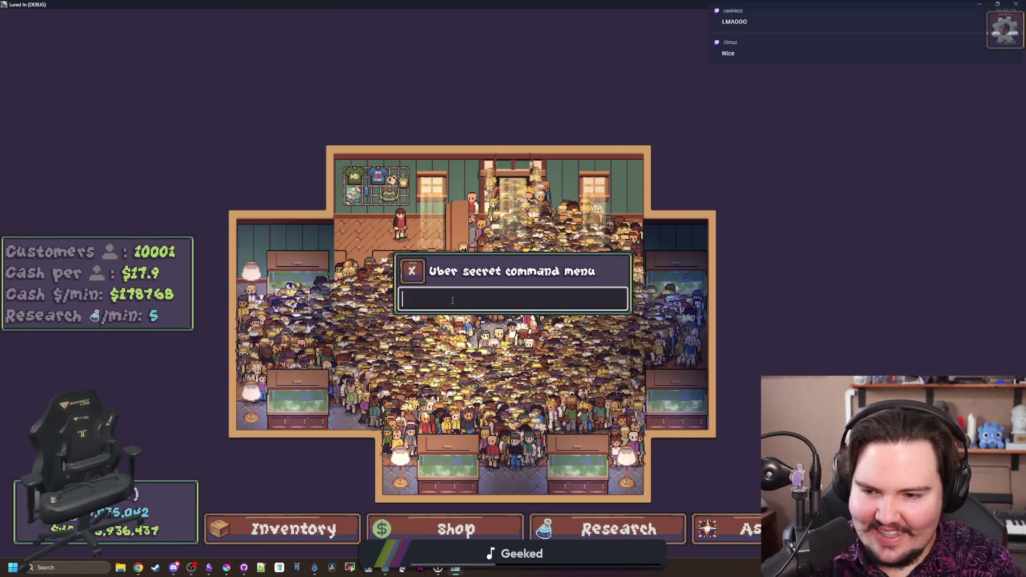
{"action": "type", "text": "/"}
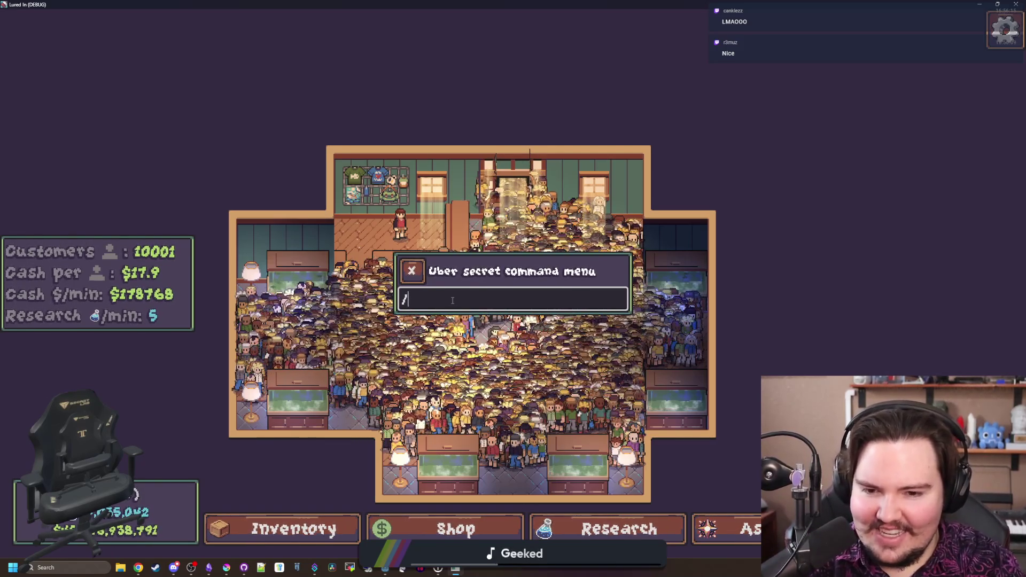
{"action": "key", "text": "BackSpace"}
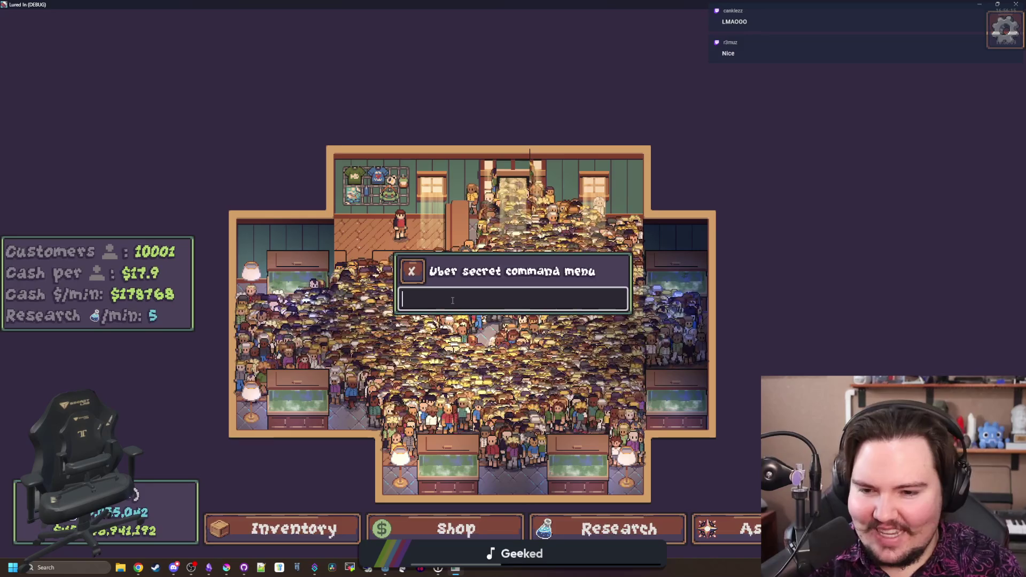
{"action": "type", "text": "/"}
{"action": "key", "text": "BackSpace"}
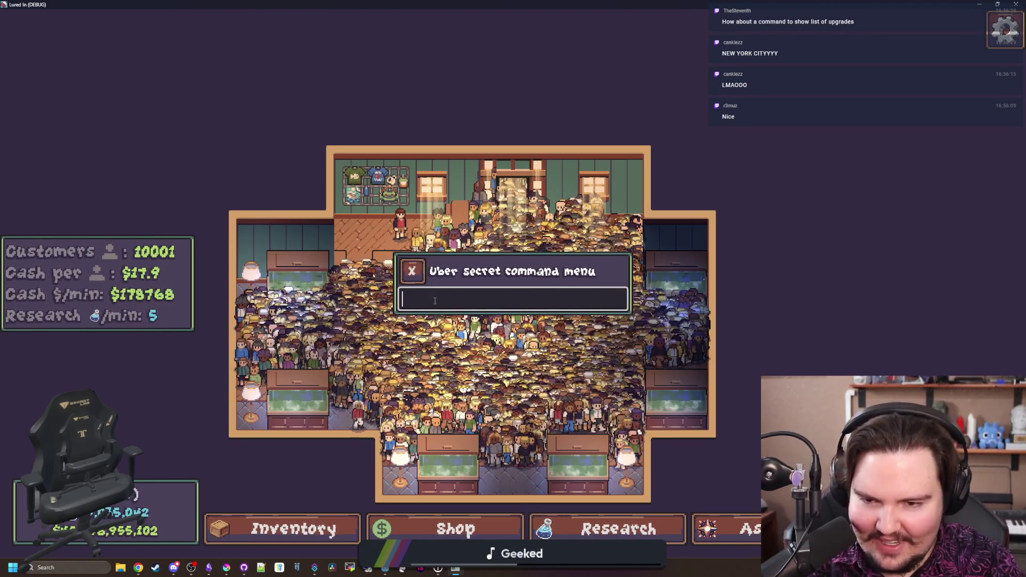
{"action": "type", "text": "setupgr"}
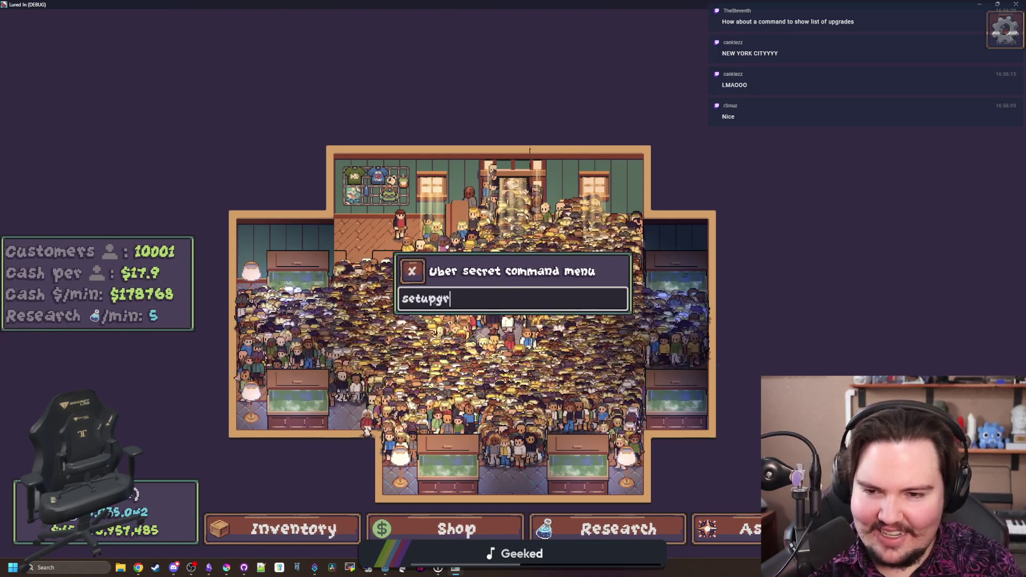
{"action": "type", "text": "ade 11."}
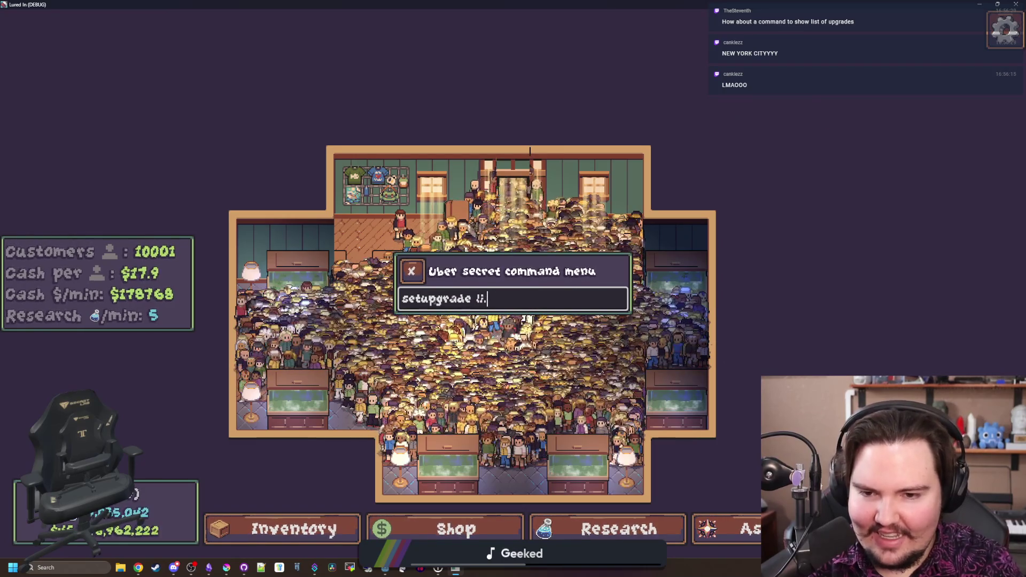
{"action": "type", "text": "upgrade.ad"}
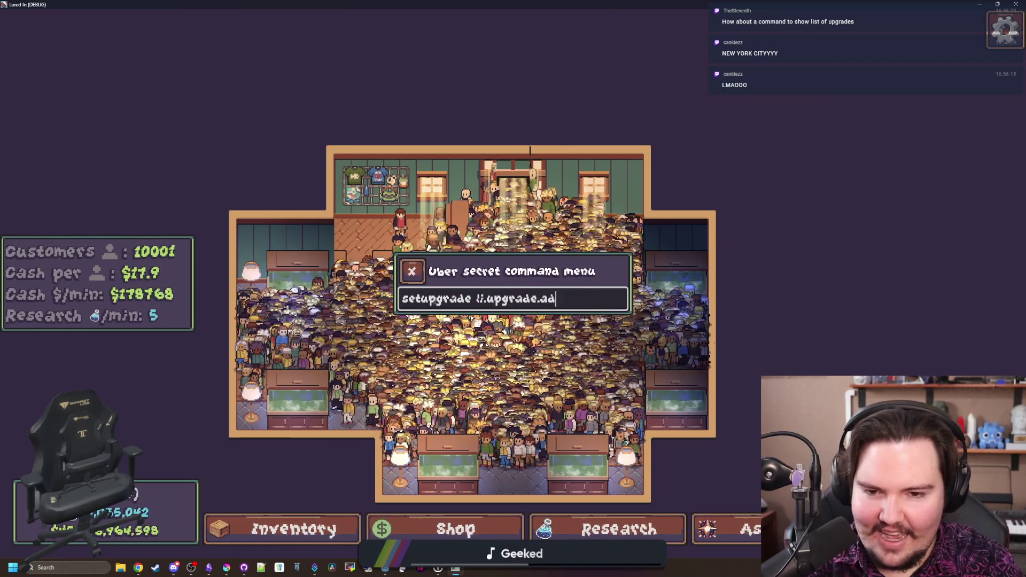
{"action": "type", "text": "vertising"}
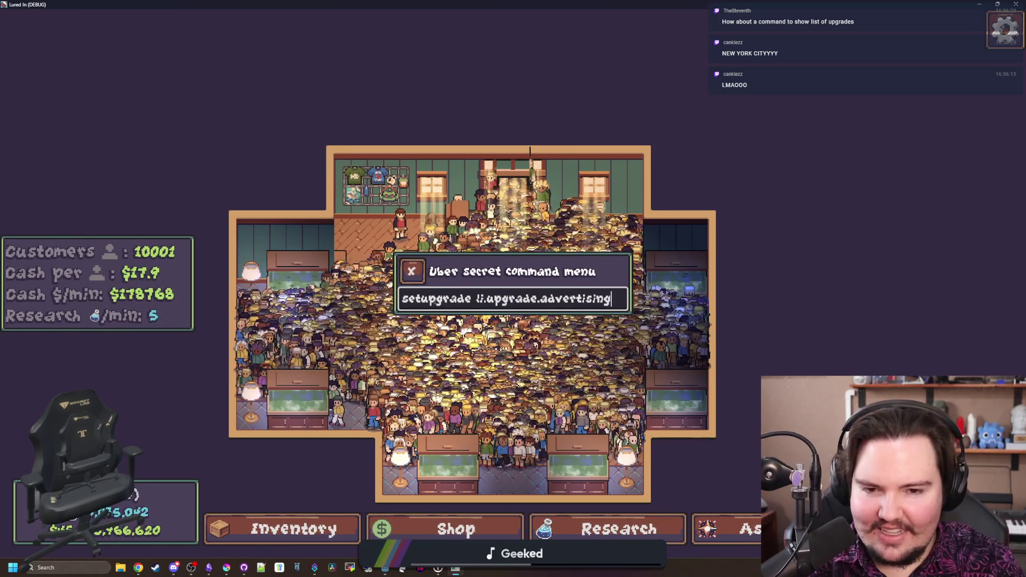
{"action": "type", "text": " 1000"}
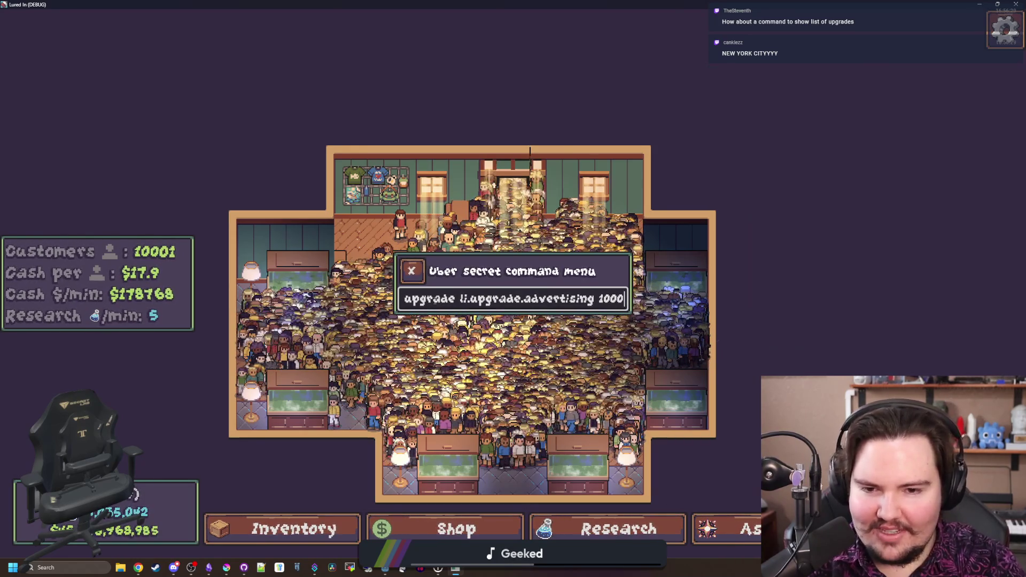
{"action": "key", "text": "Return"}
Close the command menu and quit to the title screen through the pause menu
{"action": "key", "text": "Escape"}
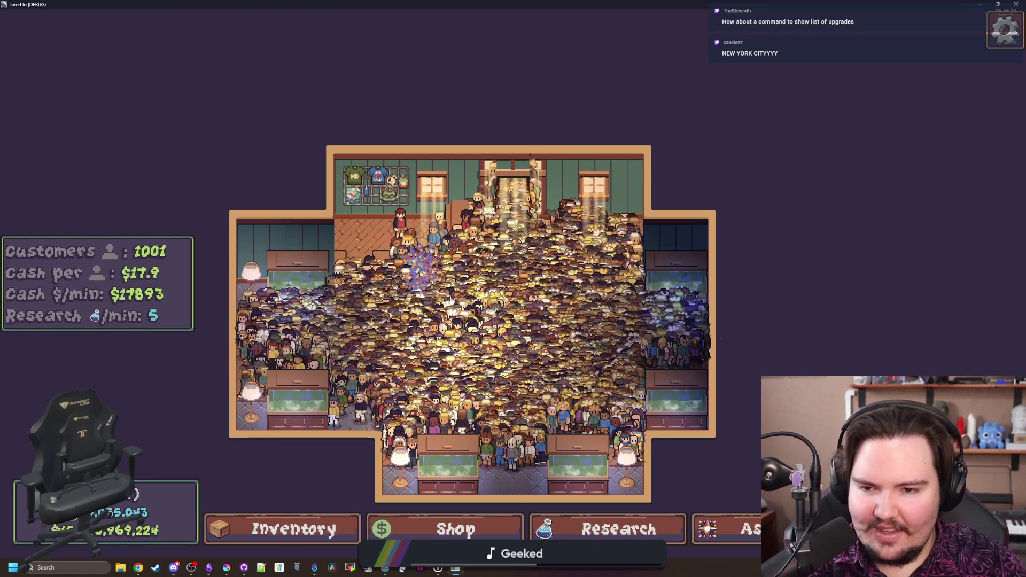
{"action": "key", "text": "Escape"}
{"action": "left_click", "coordinate": [480, 334]}
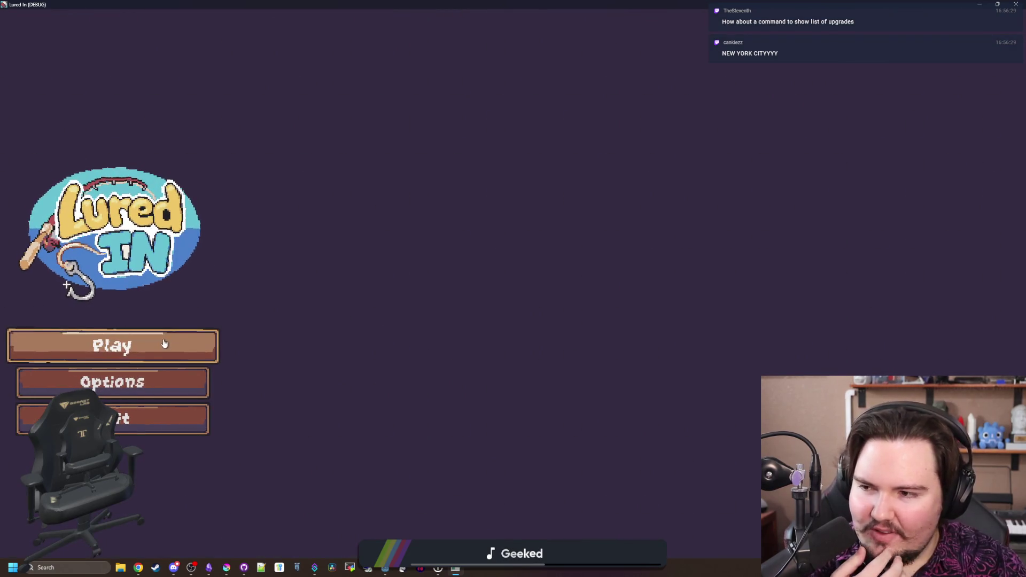
Start the game and pan and zoom across the shop crowded with 1001 customers
{"action": "left_click", "coordinate": [164, 343]}
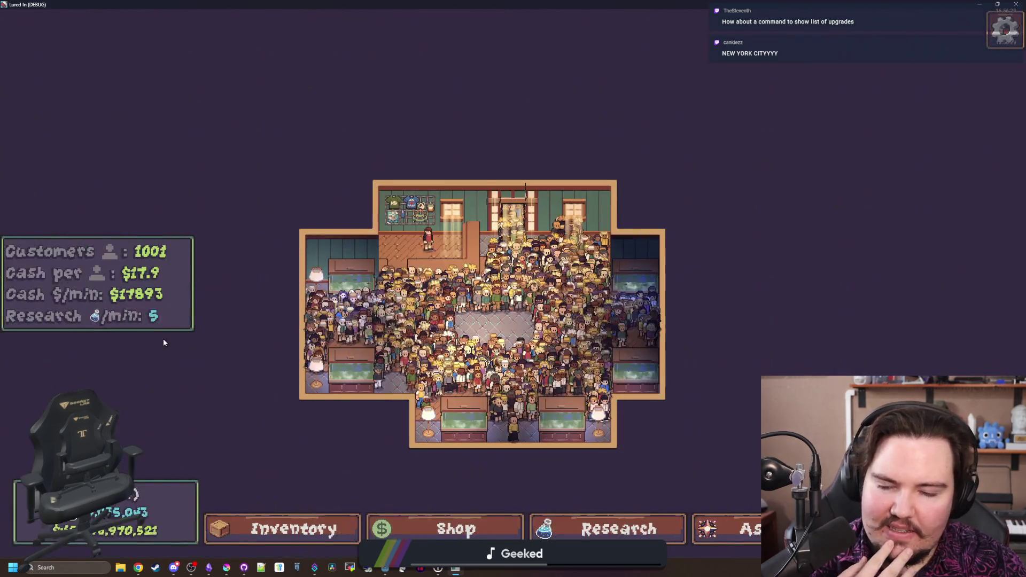
{"action": "scroll", "coordinate": [521, 367], "scroll_direction": "up", "scroll_amount": 3}
{"action": "scroll", "coordinate": [521, 367], "scroll_direction": "up", "scroll_amount": 2}
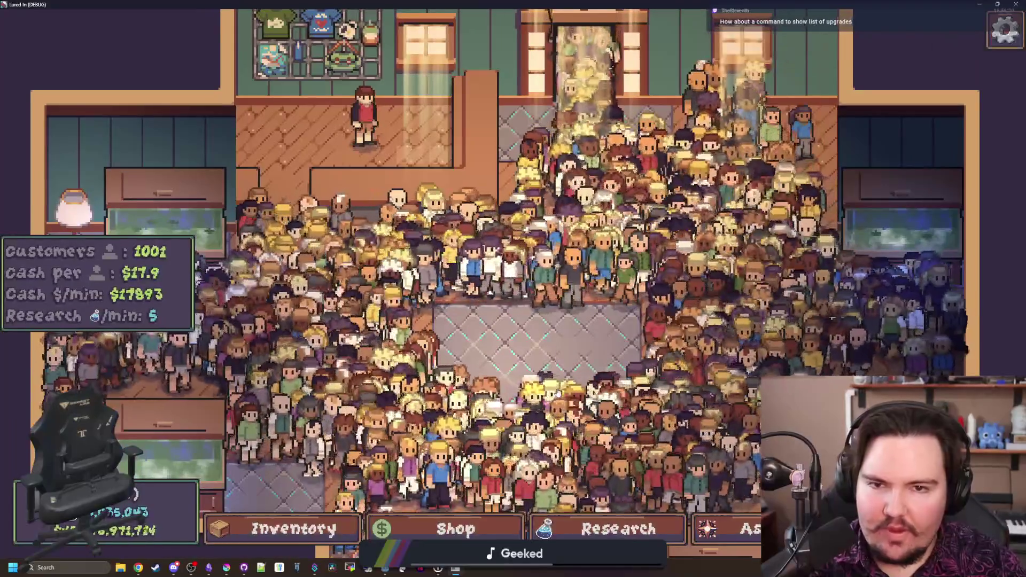
{"action": "scroll", "coordinate": [558, 392], "scroll_direction": "down", "scroll_amount": 2}
{"action": "scroll", "coordinate": [537, 183], "scroll_direction": "up", "scroll_amount": 3}
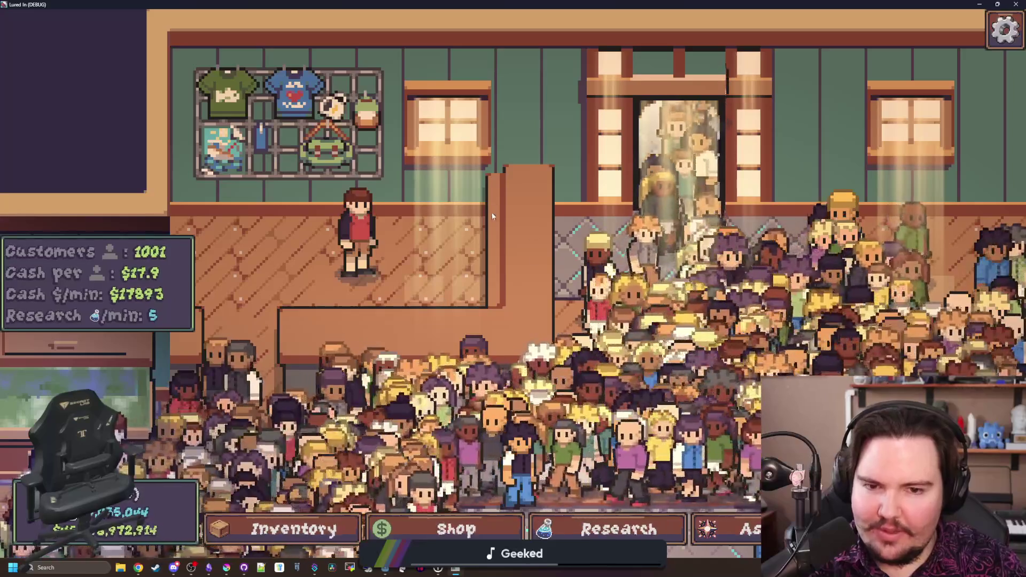
{"action": "scroll", "coordinate": [469, 292], "scroll_direction": "down", "scroll_amount": 3}
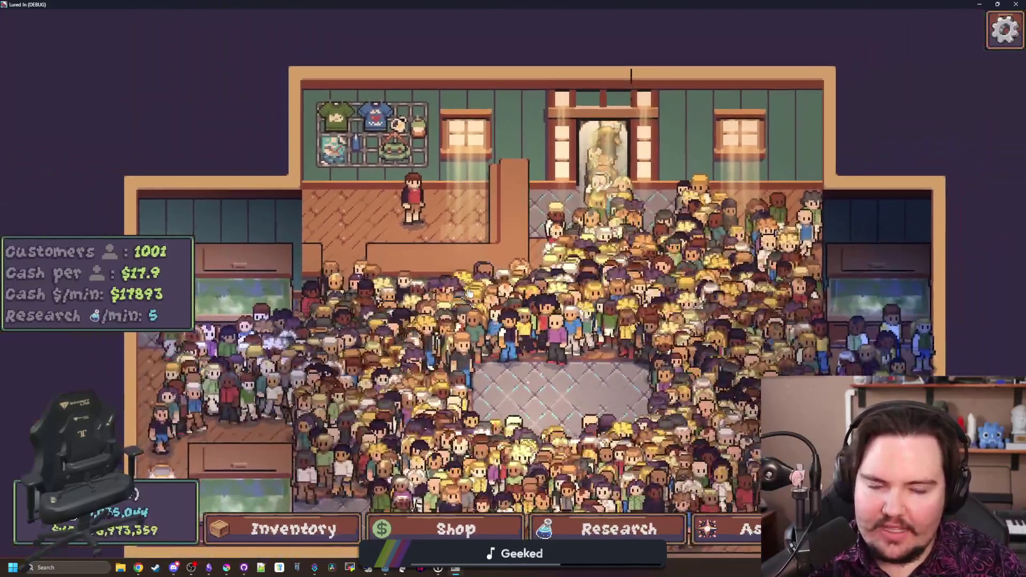
{"action": "key", "text": "s"}
{"action": "key", "text": "d"}
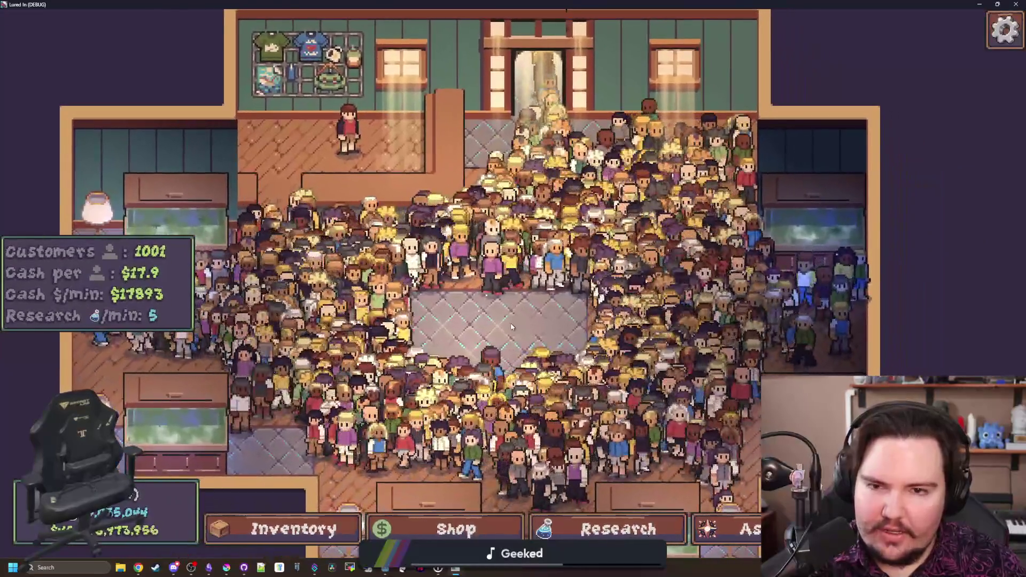
{"action": "scroll", "coordinate": [511, 327], "scroll_direction": "down", "scroll_amount": 1}
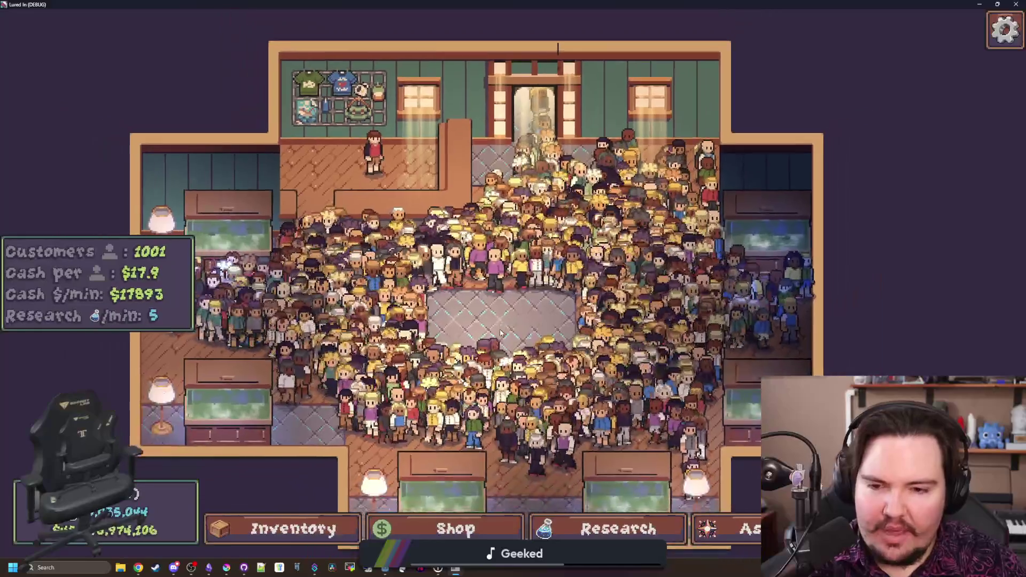
{"action": "key", "text": "a"}
{"action": "key", "text": "s"}
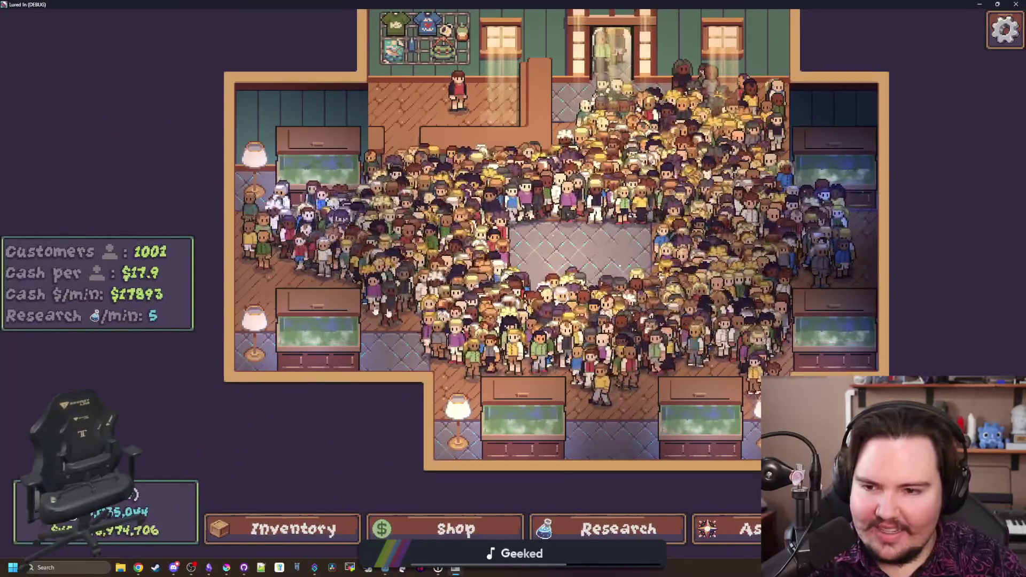
{"action": "key", "text": "d"}
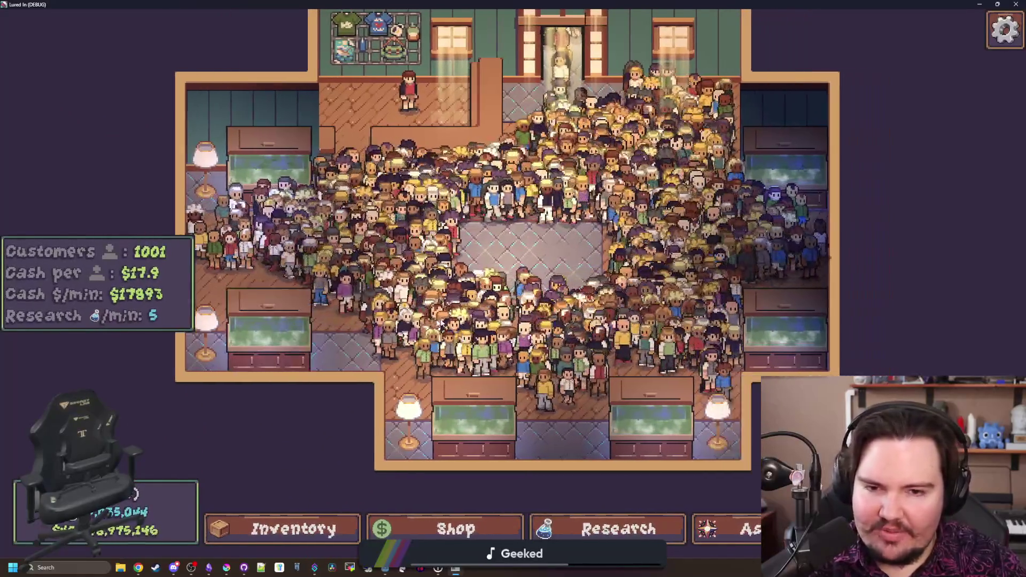
{"action": "key", "text": "d"}
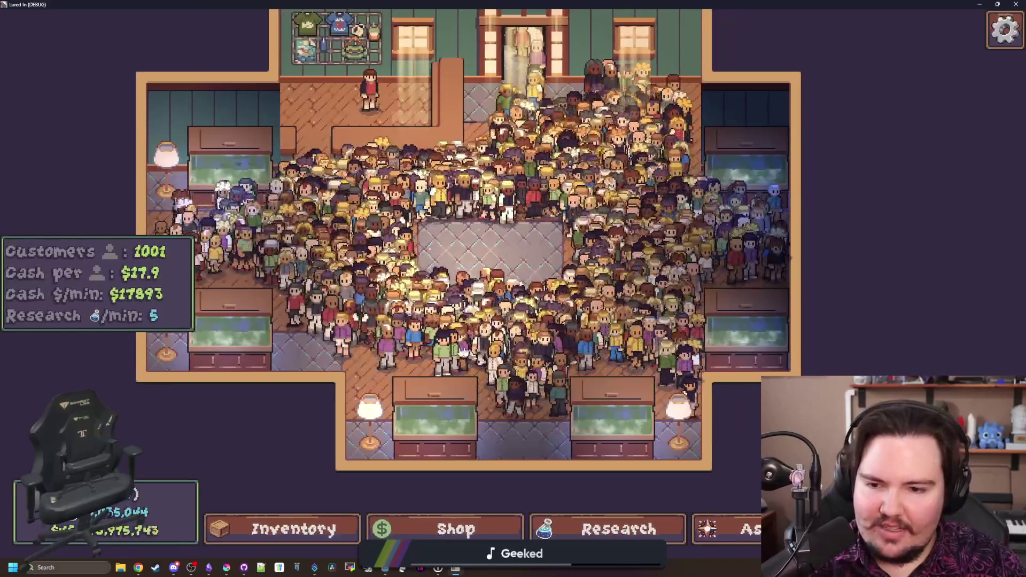
Survey the rest of the shop floor and bottom rooms, then switch back to the script editor
{"action": "scroll", "coordinate": [464, 350], "scroll_direction": "down", "scroll_amount": 2}
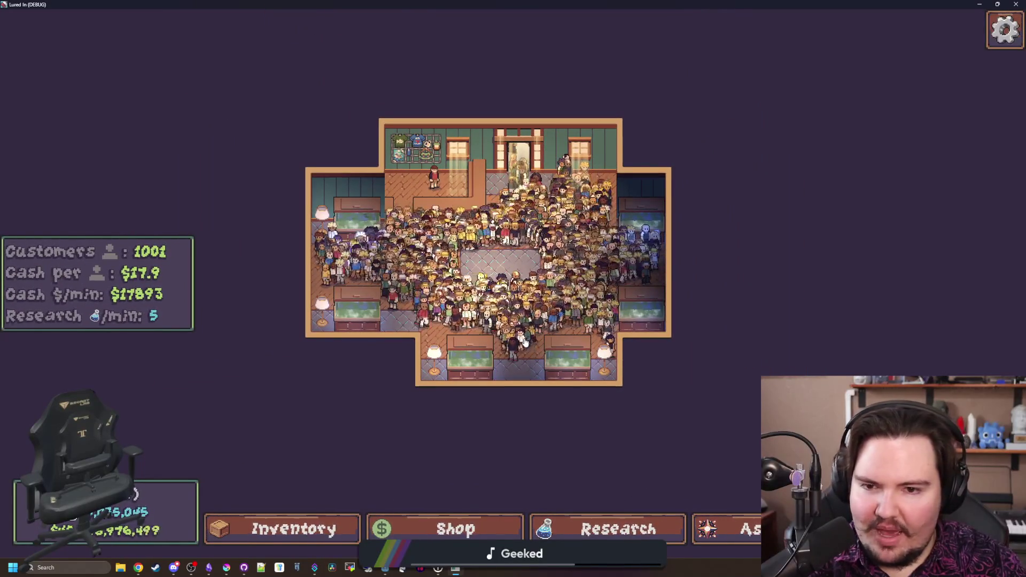
{"action": "scroll", "coordinate": [524, 343], "scroll_direction": "up", "scroll_amount": 3}
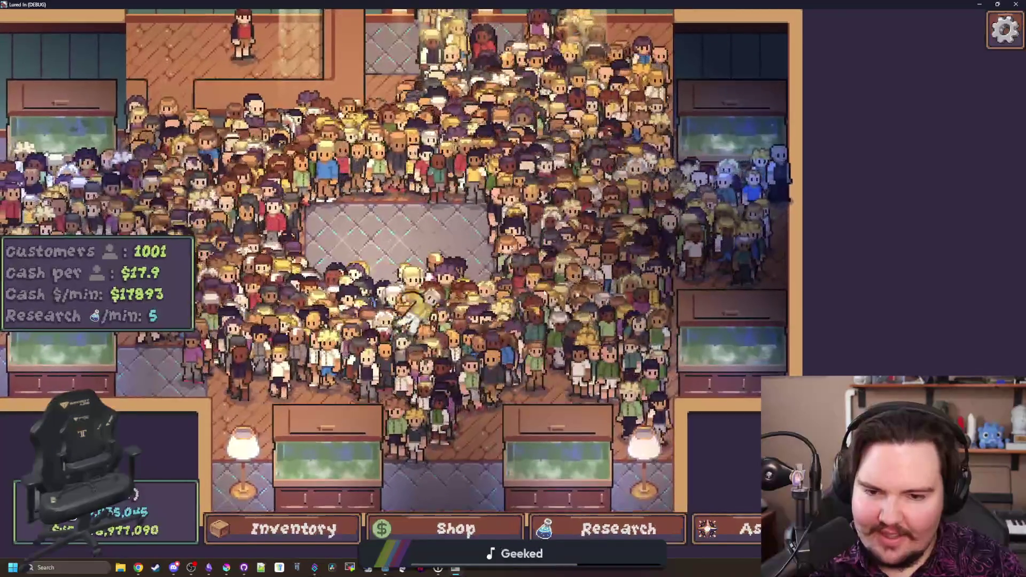
{"action": "key", "text": "w"}
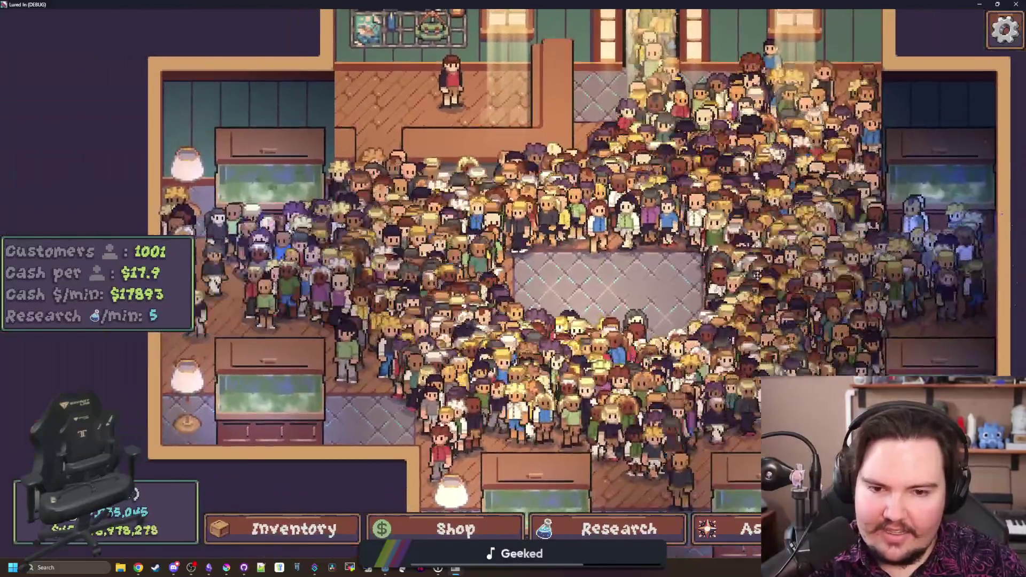
{"action": "key", "text": "d"}
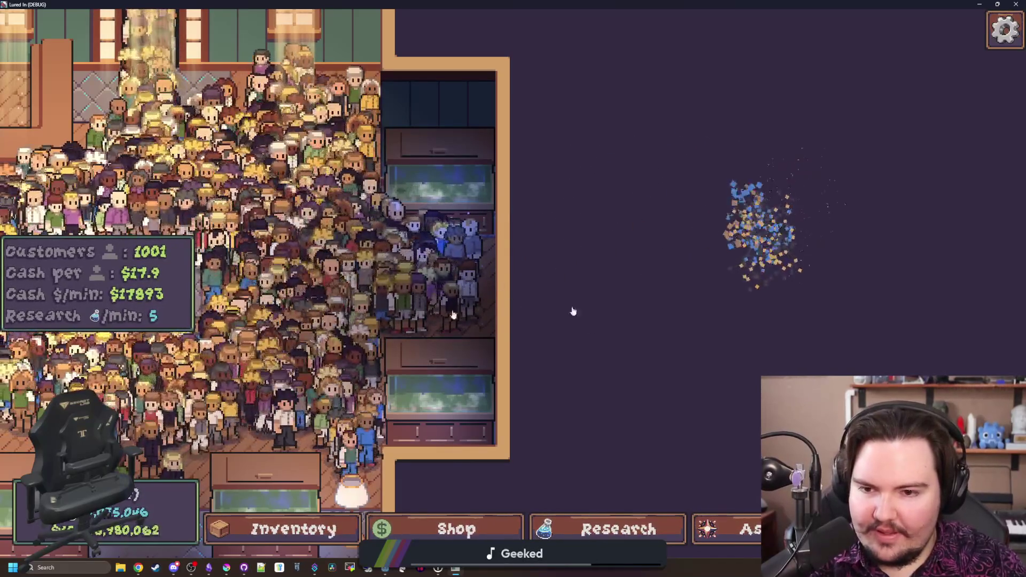
{"action": "key", "text": "a"}
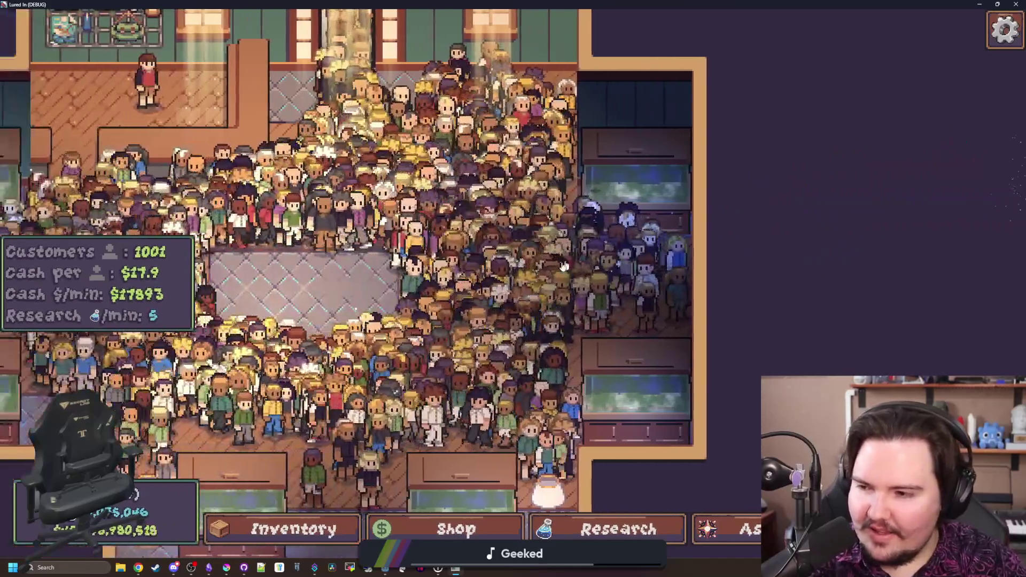
{"action": "scroll", "coordinate": [564, 266], "scroll_direction": "down", "scroll_amount": 3}
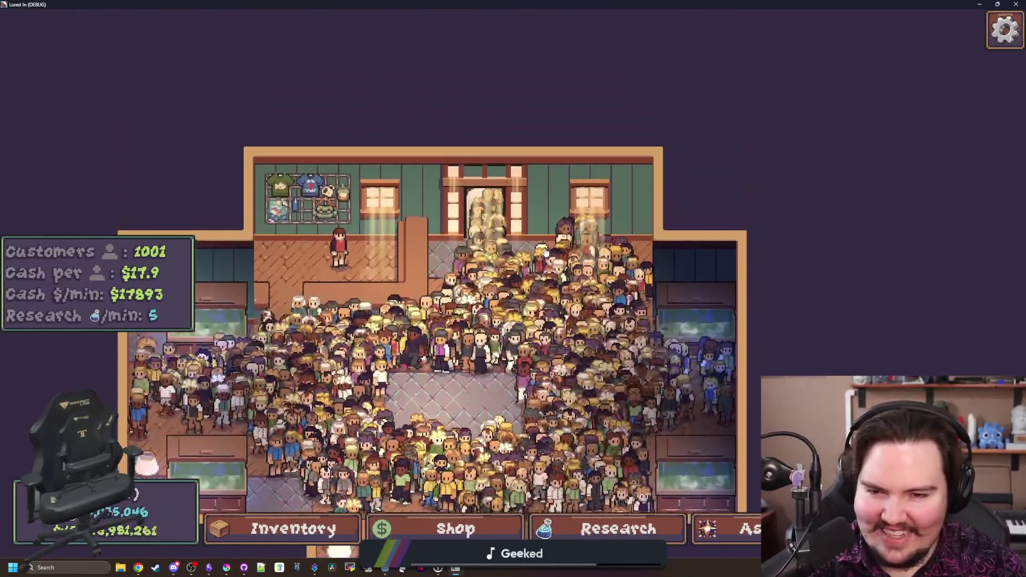
{"action": "scroll", "coordinate": [437, 263], "scroll_direction": "up", "scroll_amount": 1}
{"action": "scroll", "coordinate": [541, 230], "scroll_direction": "up", "scroll_amount": 1}
{"action": "key", "text": "s"}
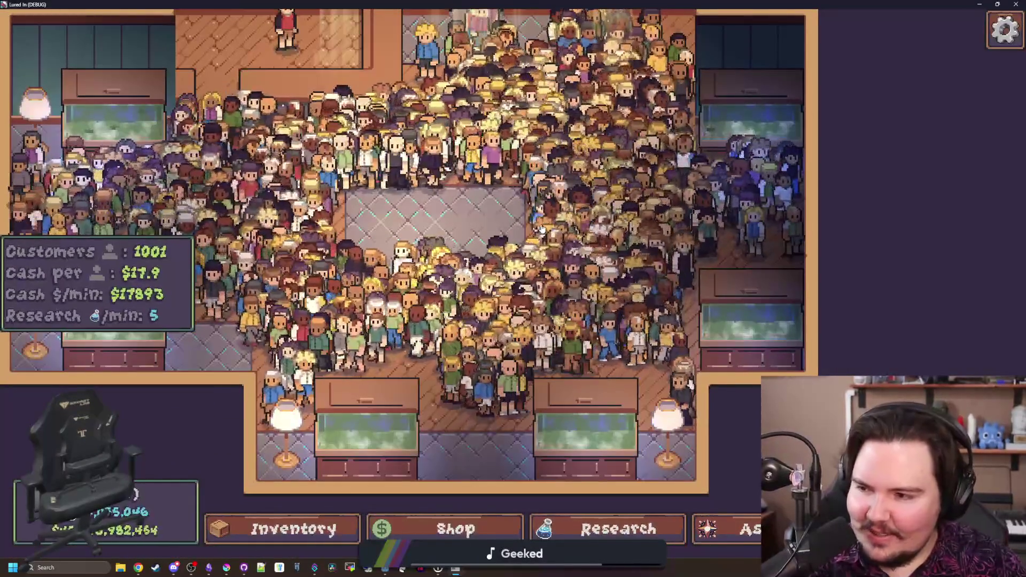
{"action": "key", "text": "w"}
{"action": "key", "text": "alt+Tab"}
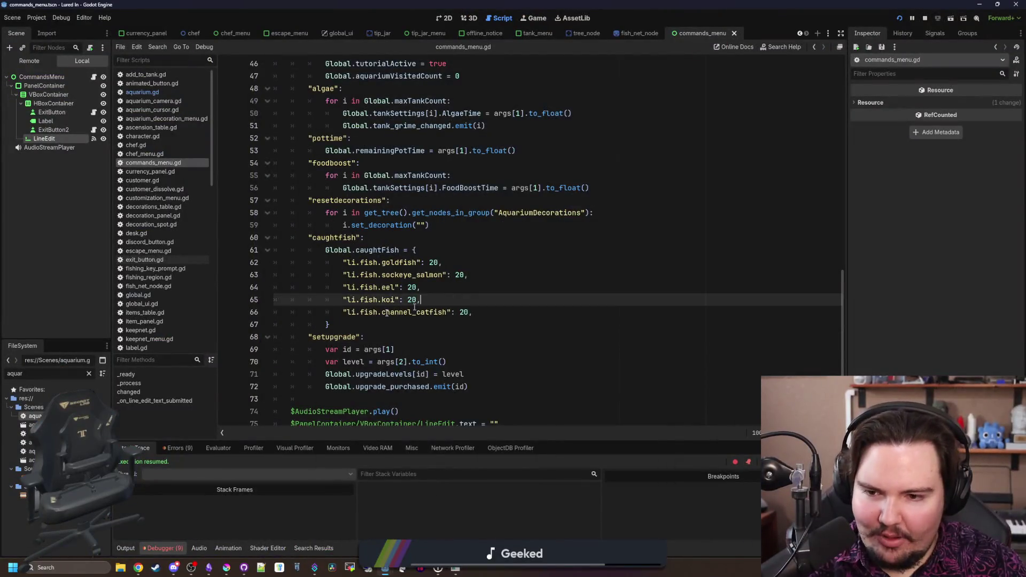
Add a dedented "help": case on line 73 after the setupgrade block
{"action": "scroll", "coordinate": [479, 321], "scroll_direction": "down", "scroll_amount": 1}
{"action": "left_click", "coordinate": [479, 363]}
{"action": "key", "text": "Down"}
{"action": "key", "text": "End"}
{"action": "key", "text": "Return"}
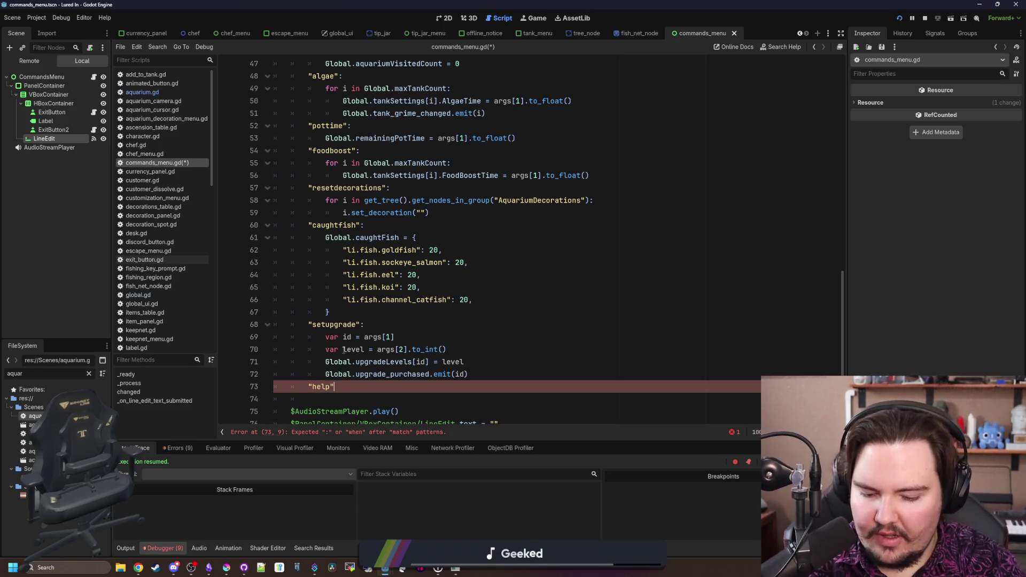
{"action": "type", "text": ":"}
{"action": "key", "text": "Return"}
Scroll through and select the existing command cases to review them
{"action": "scroll", "coordinate": [344, 350], "scroll_direction": "up", "scroll_amount": 8}
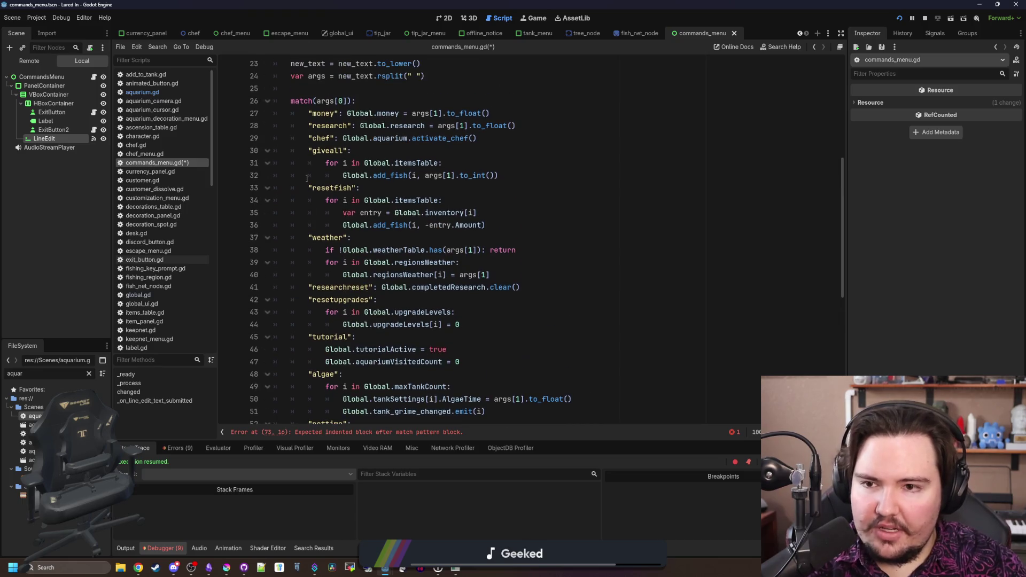
{"action": "scroll", "coordinate": [313, 114], "scroll_direction": "up", "scroll_amount": 3}
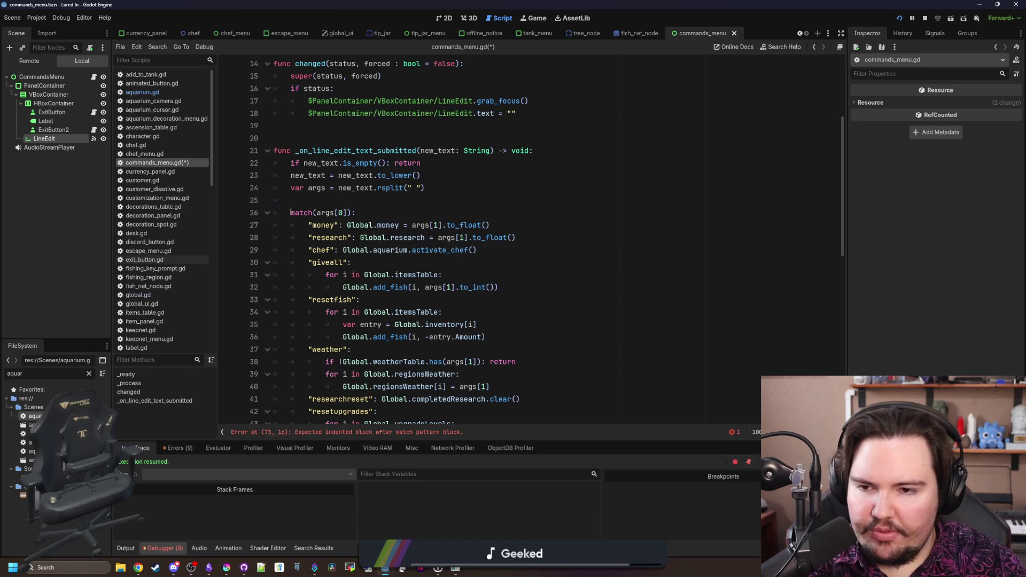
{"action": "mouse_move", "coordinate": [290, 212]}
{"action": "left_mouse_down"}
{"action": "mouse_move", "coordinate": [449, 314]}
{"action": "mouse_move", "coordinate": [508, 388]}
{"action": "left_mouse_up"}
{"action": "left_click", "coordinate": [518, 343]}
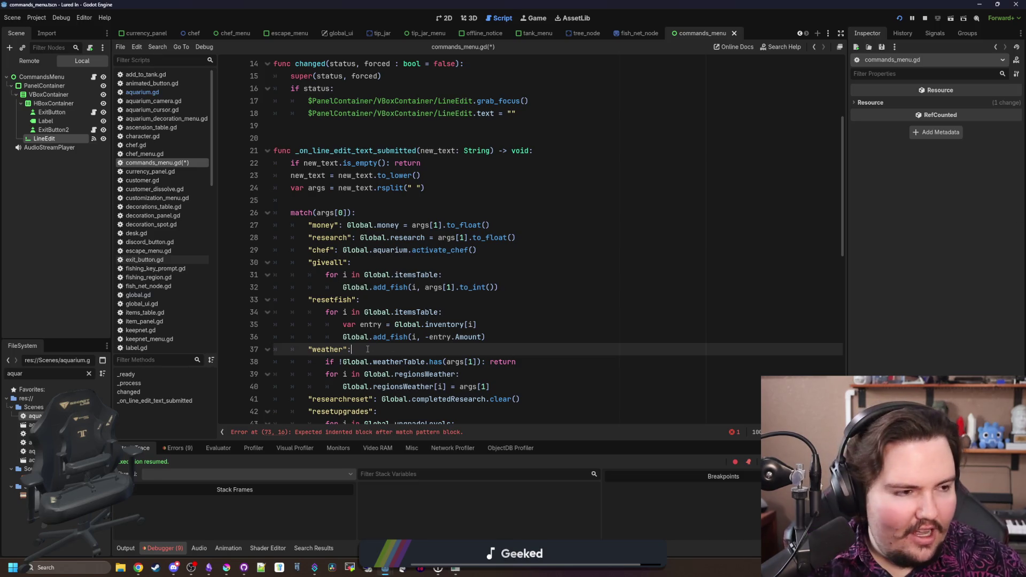
{"action": "scroll", "coordinate": [496, 290], "scroll_direction": "down", "scroll_amount": 10}
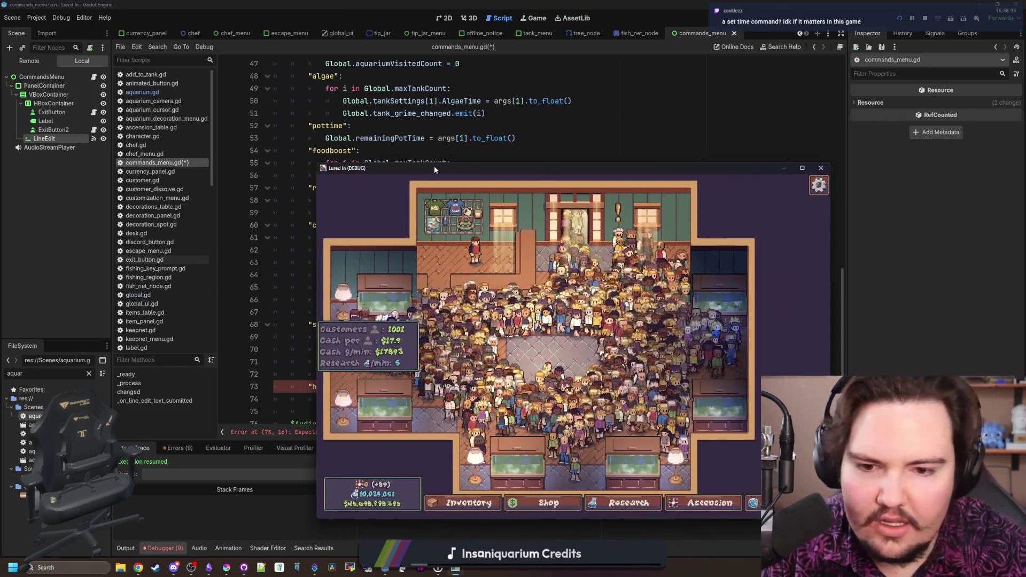
Nudge the game window, open its command menu, then close the game
{"action": "left_click_drag", "start_coordinate": [433, 170], "coordinate": [408, 154]}
{"action": "key", "text": "grave"}
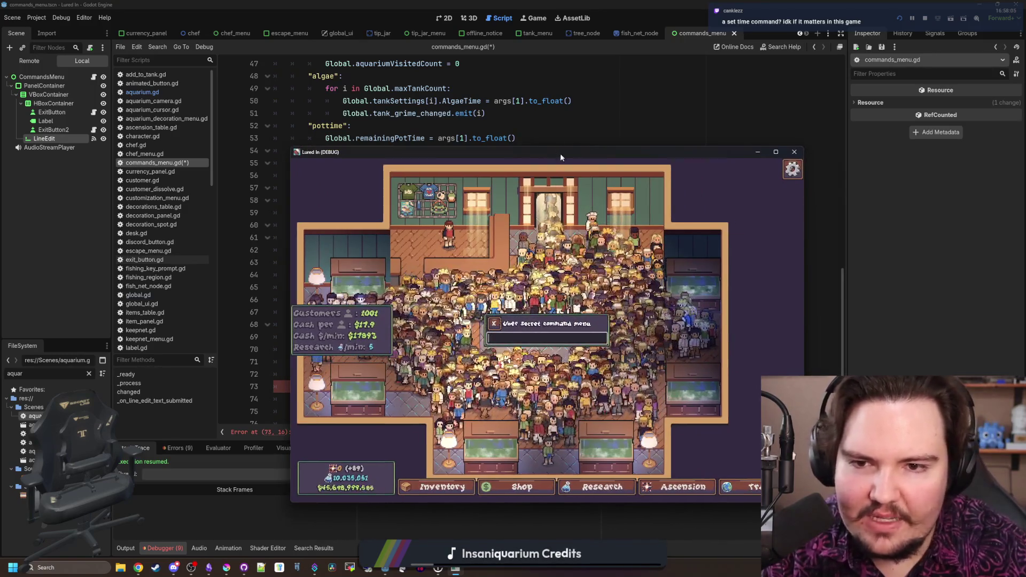
{"action": "key", "text": "alt+F4"}
Delete the unfinished "help": case lines and save commands_menu.gd
{"action": "left_click", "coordinate": [351, 394]}
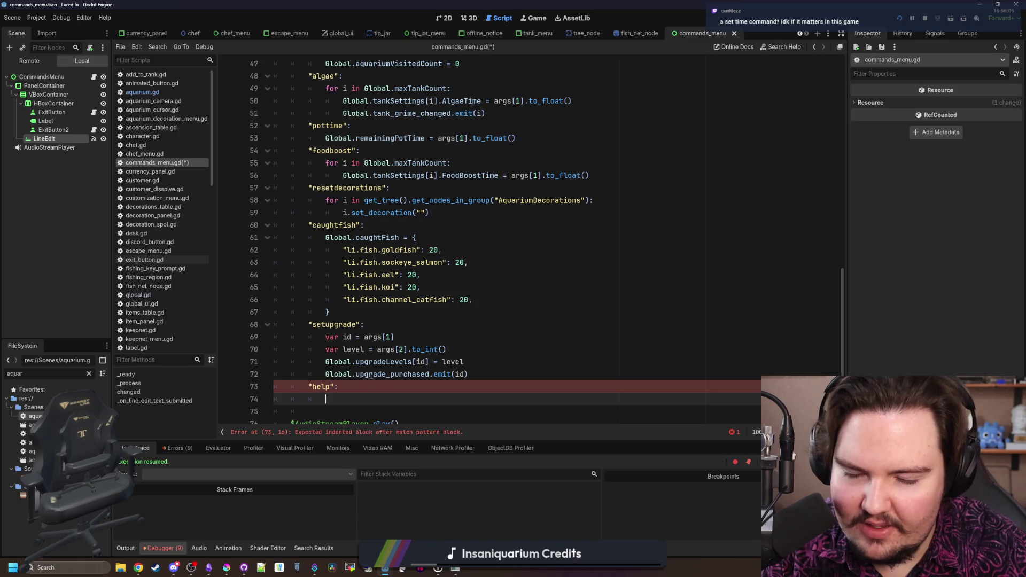
{"action": "scroll", "coordinate": [410, 271], "scroll_direction": "up", "scroll_amount": 9}
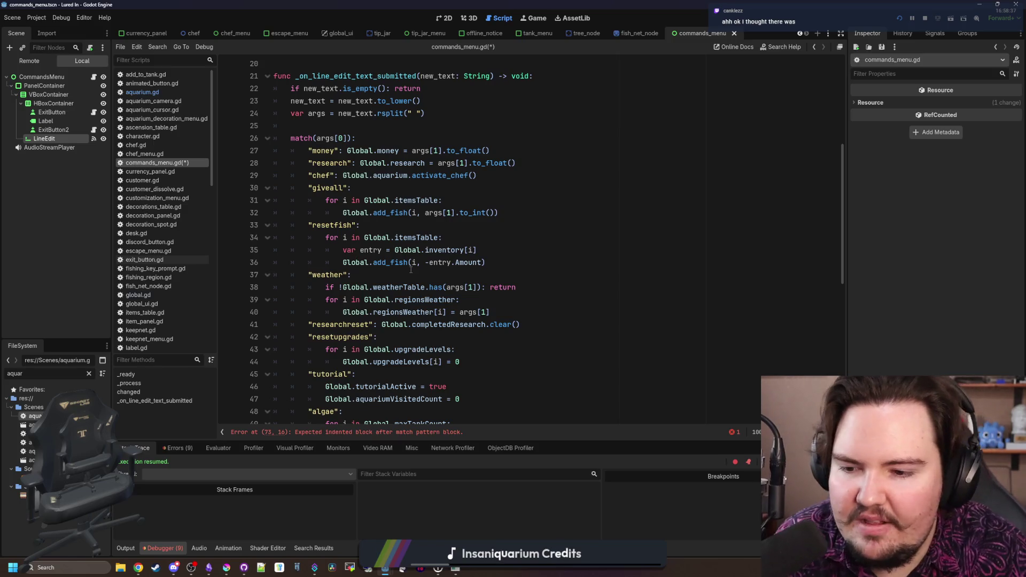
{"action": "scroll", "coordinate": [425, 277], "scroll_direction": "down", "scroll_amount": 10}
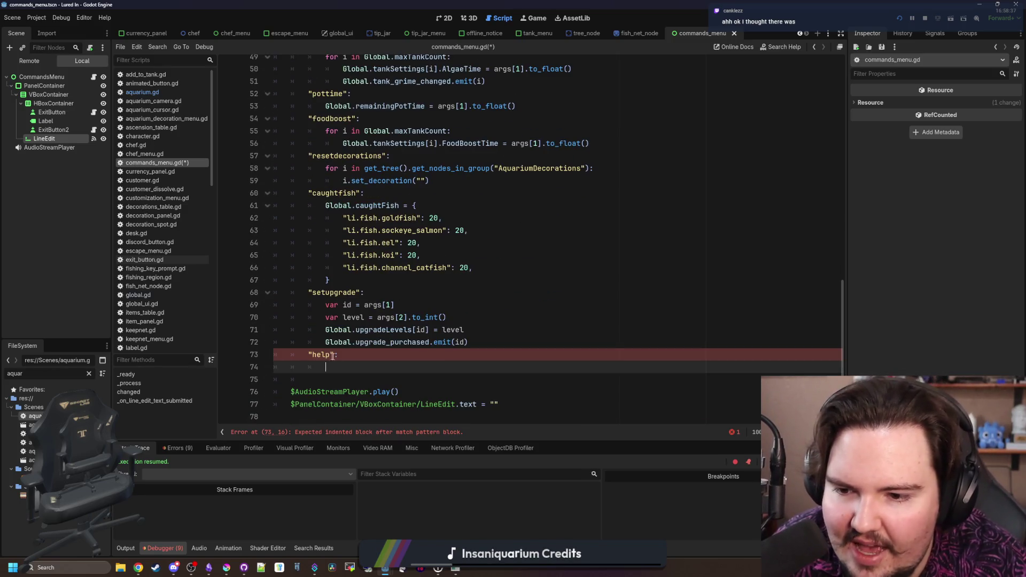
{"action": "key", "text": "shift+Up"}
{"action": "key", "text": "BackSpace"}
{"action": "key", "text": "BackSpace"}
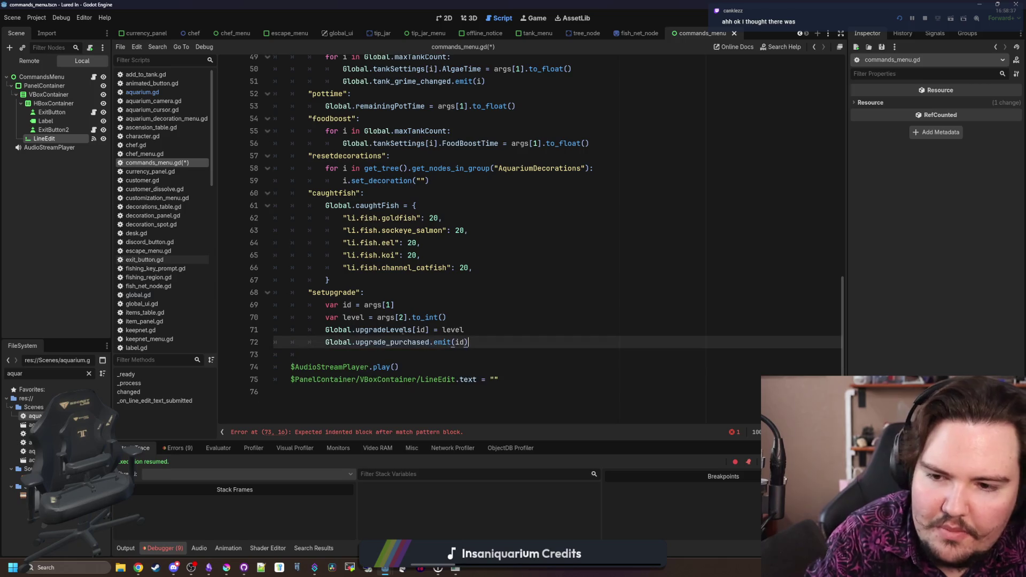
{"action": "left_click", "coordinate": [498, 328]}
{"action": "key", "text": "ctrl+s"}
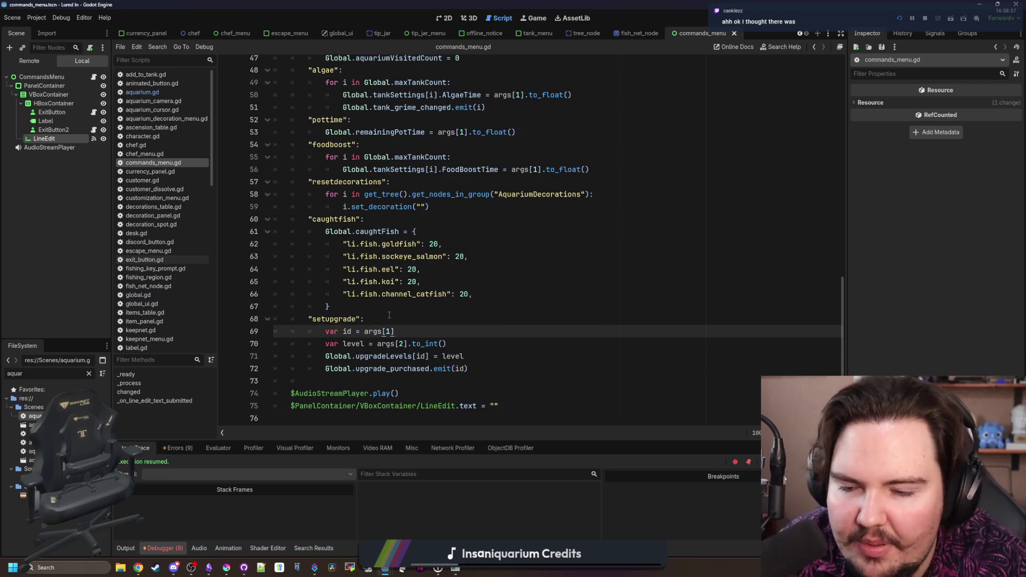
Scroll up to empty line 25 in the script, then switch to the running game
{"action": "scroll", "coordinate": [395, 310], "scroll_direction": "up", "scroll_amount": 7}
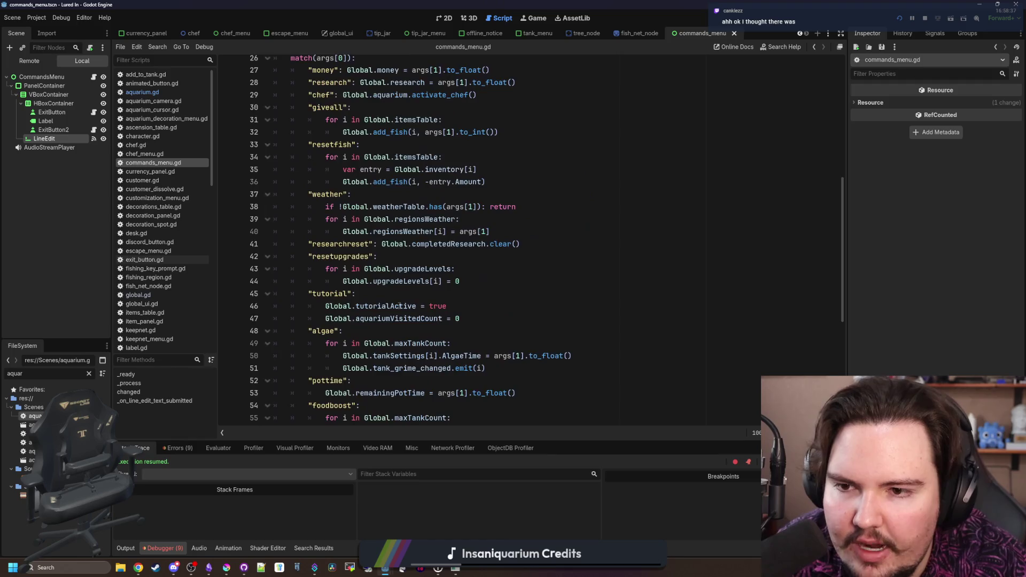
{"action": "scroll", "coordinate": [400, 306], "scroll_direction": "up", "scroll_amount": 6}
{"action": "left_click", "coordinate": [303, 270]}
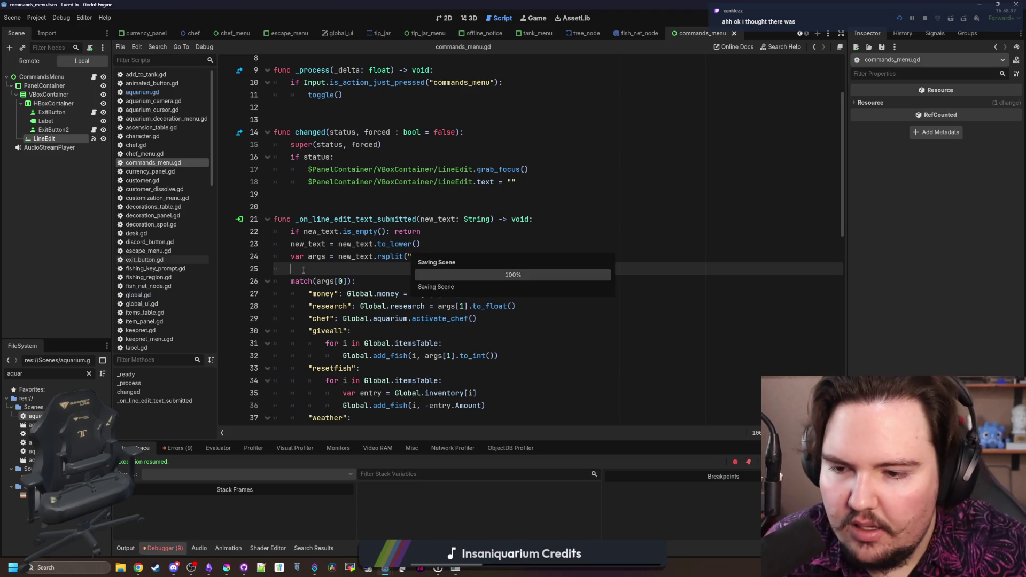
{"action": "key", "text": "alt+Tab"}
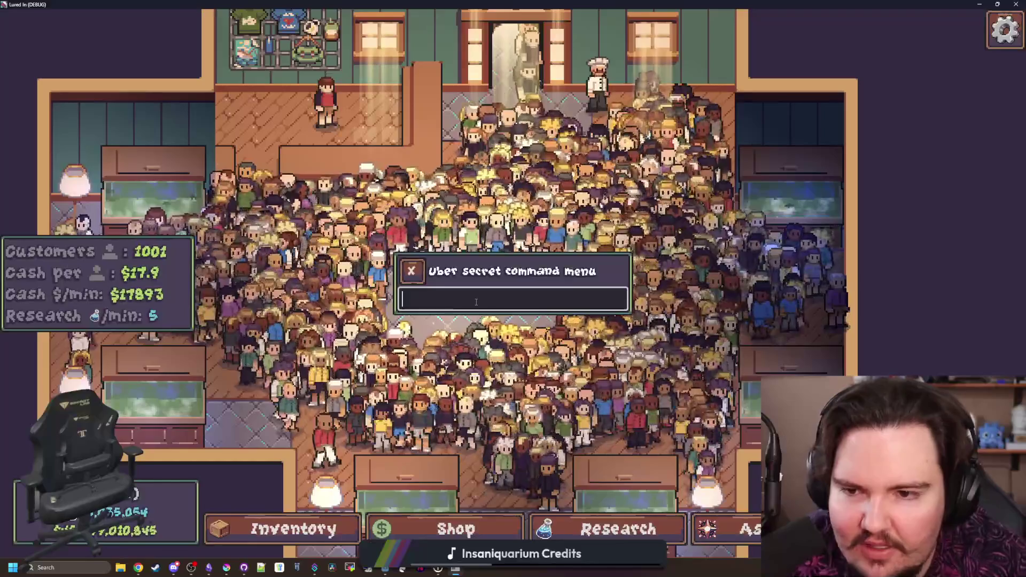
Buy three Merchandise upgrade levels from the Shop's Marketing section
{"action": "left_click", "coordinate": [408, 263]}
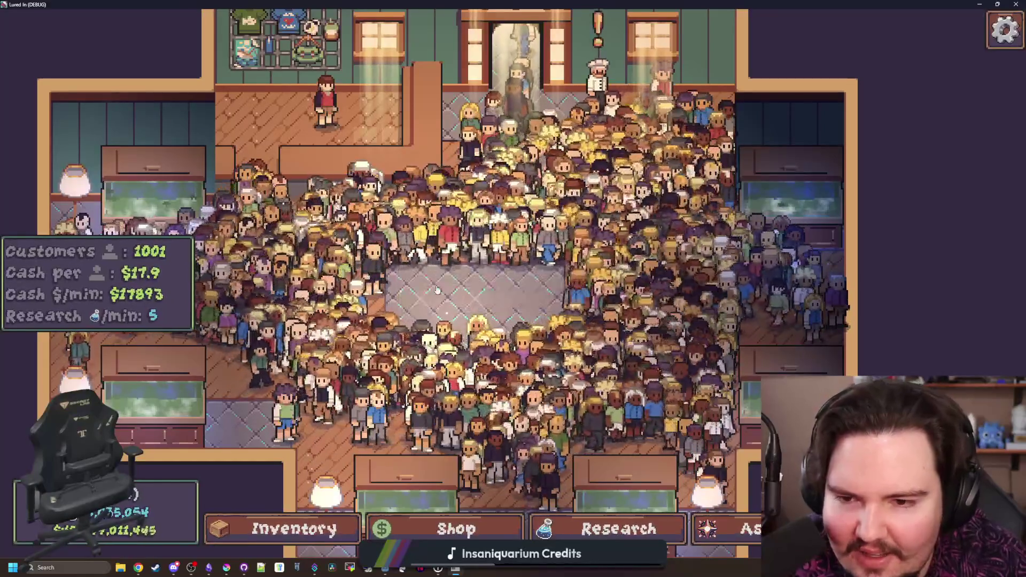
{"action": "scroll", "coordinate": [528, 269], "scroll_direction": "up", "scroll_amount": 3}
{"action": "scroll", "coordinate": [529, 268], "scroll_direction": "down", "scroll_amount": 3}
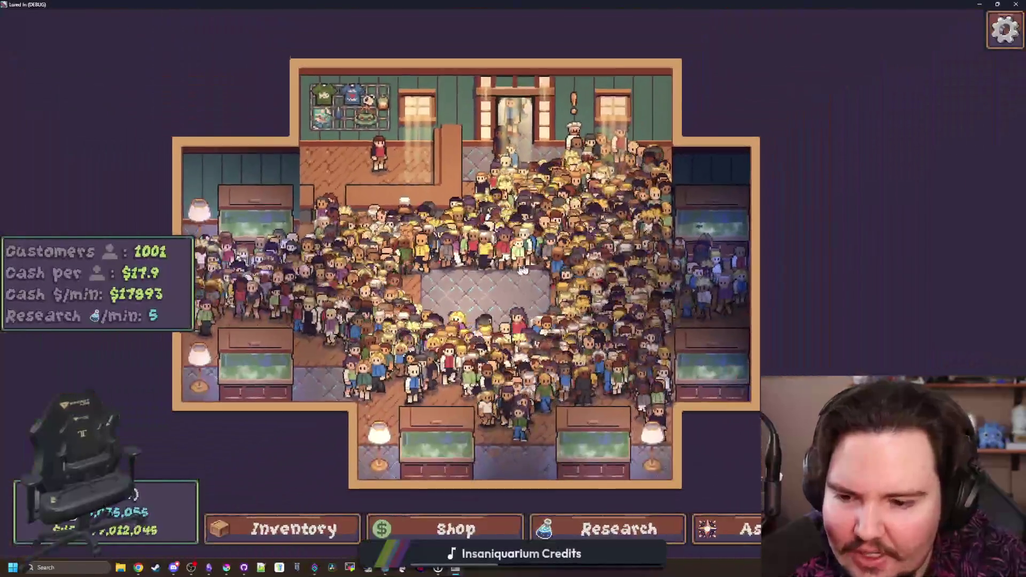
{"action": "left_click", "coordinate": [460, 514]}
{"action": "left_click", "coordinate": [544, 149]}
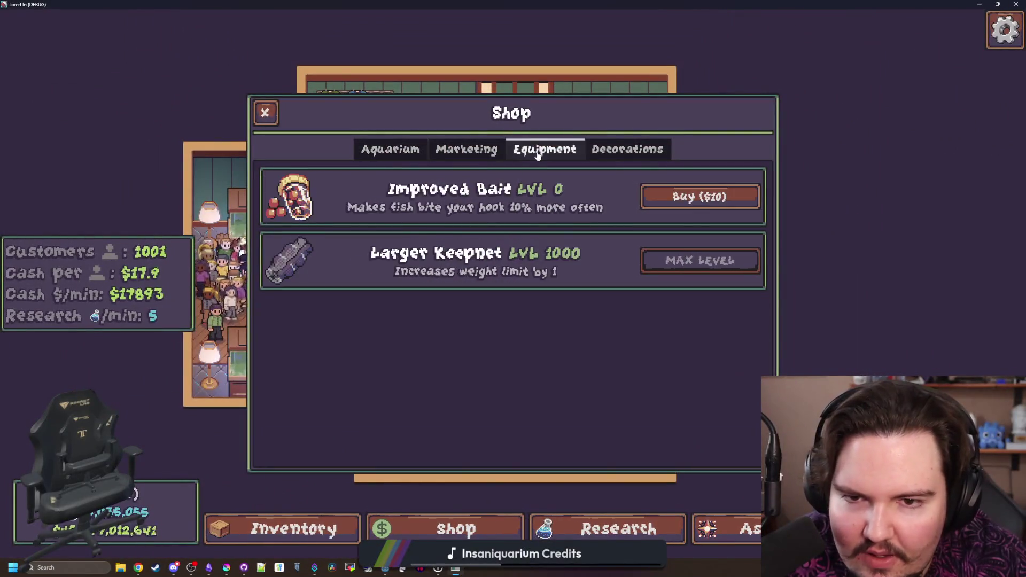
{"action": "left_click", "coordinate": [467, 149]}
{"action": "left_click", "coordinate": [694, 261]}
{"action": "left_click", "coordinate": [694, 261]}
{"action": "left_click", "coordinate": [695, 260]}
{"action": "left_click", "coordinate": [695, 261]}
{"action": "left_click", "coordinate": [695, 260]}
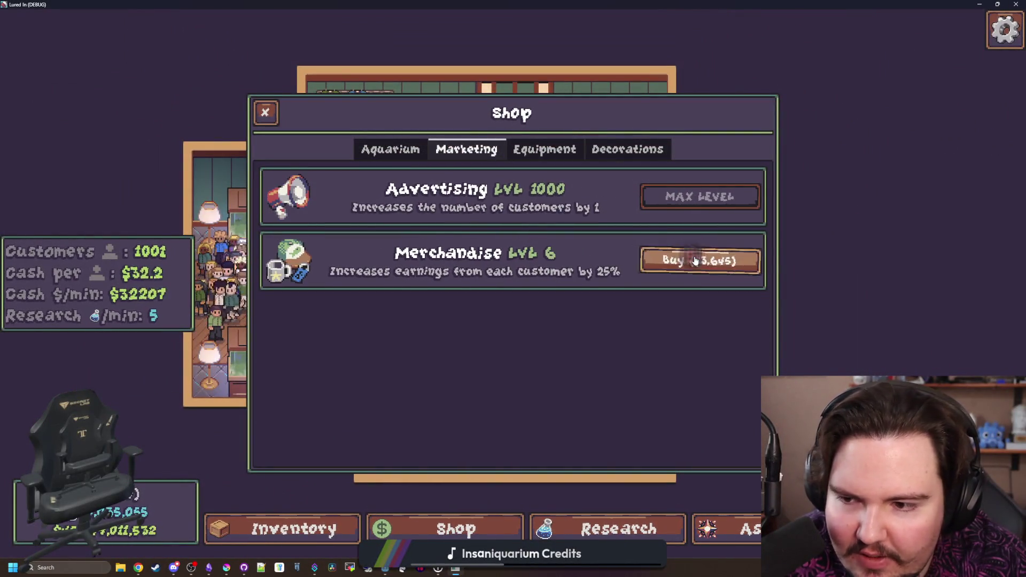
{"action": "left_click", "coordinate": [694, 261]}
{"action": "left_click", "coordinate": [695, 260]}
{"action": "left_click", "coordinate": [695, 261]}
Run 'setupgrade u.upgrade.merchandise 100000' for $357514 per customer, then inspect Fish Tank 1's Tilapia
{"action": "key", "text": "grave"}
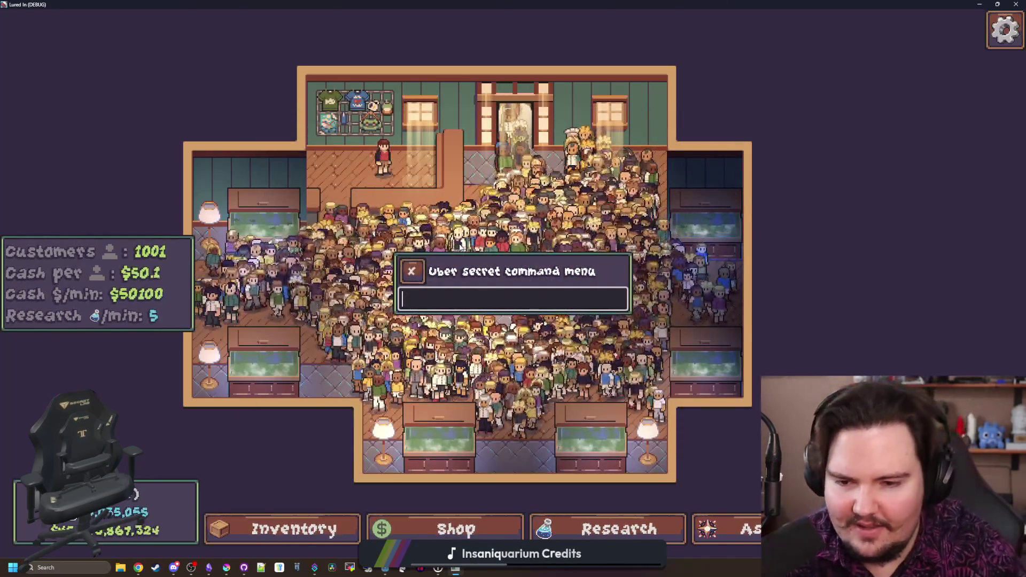
{"action": "type", "text": "setupgrade u"}
{"action": "type", "text": "."}
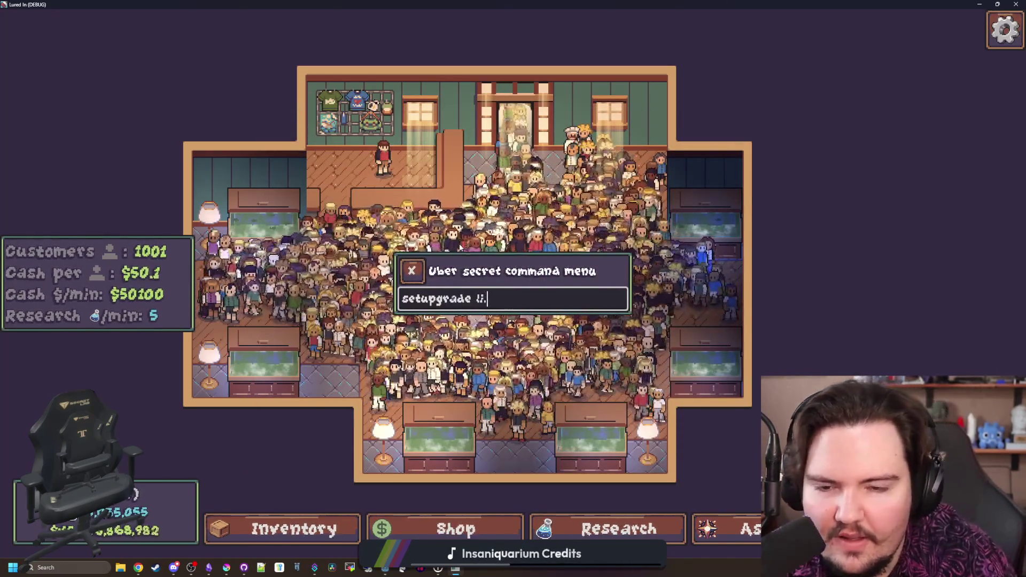
{"action": "type", "text": "upgrade.mercha"}
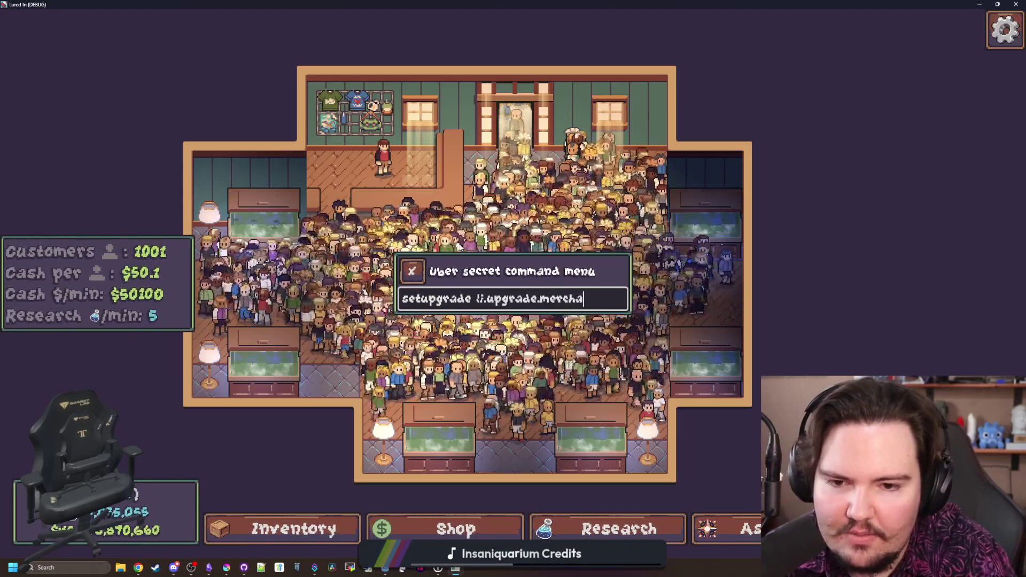
{"action": "type", "text": "ndise 100000"}
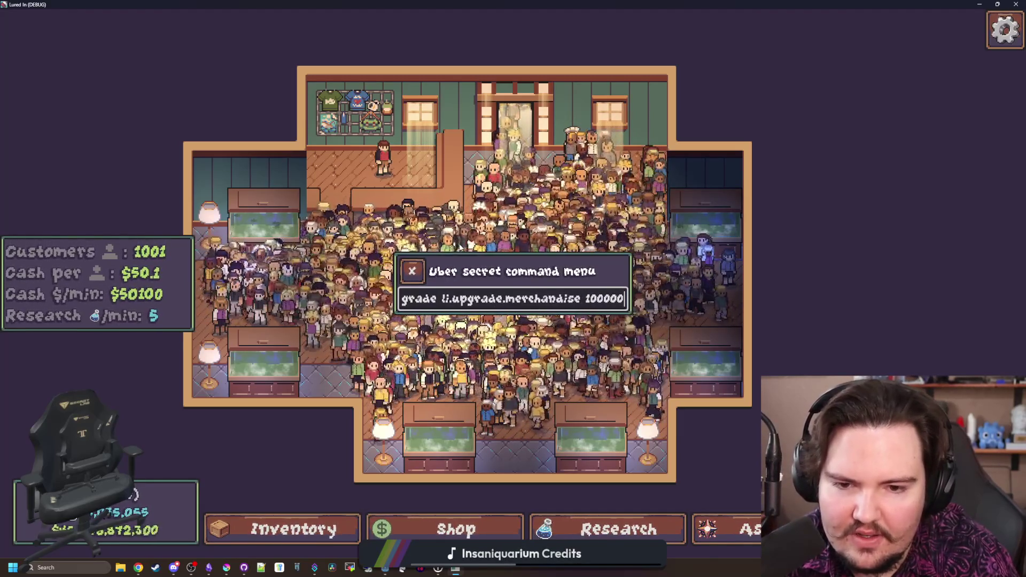
{"action": "key", "text": "Return"}
{"action": "left_click", "coordinate": [411, 270]}
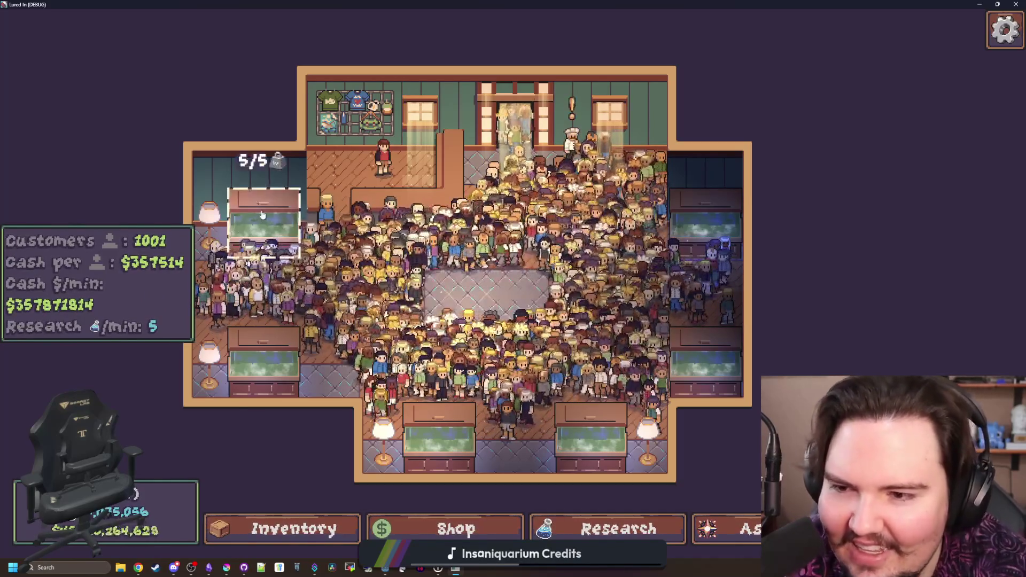
{"action": "left_click", "coordinate": [263, 214]}
{"action": "left_click", "coordinate": [569, 283]}
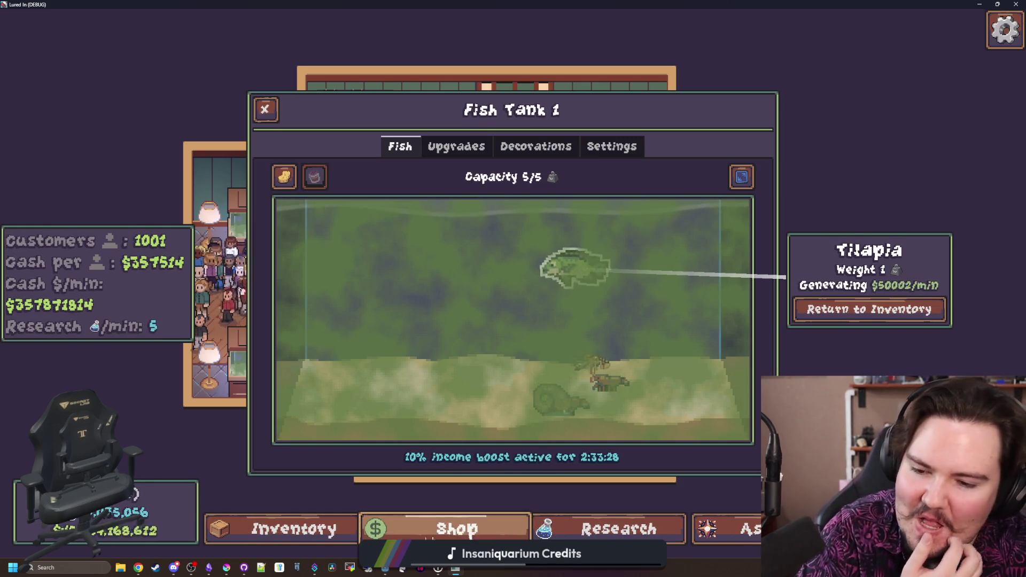
Move the first Axolotls from the fish inventory into the tanks
{"action": "left_click", "coordinate": [900, 309]}
{"action": "scroll", "coordinate": [566, 332], "scroll_direction": "down", "scroll_amount": 10}
{"action": "scroll", "coordinate": [566, 332], "scroll_direction": "down", "scroll_amount": 5}
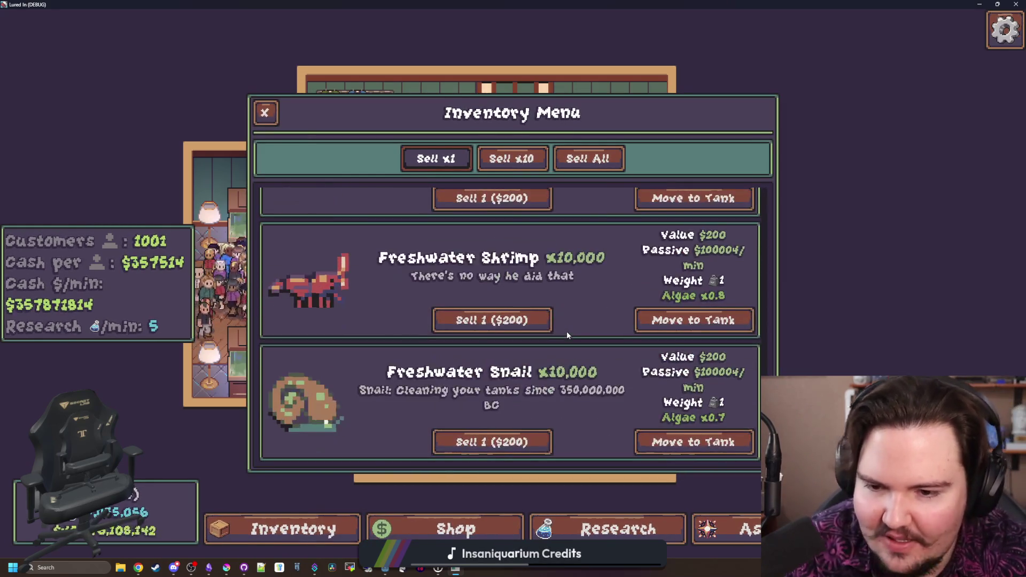
{"action": "scroll", "coordinate": [586, 312], "scroll_direction": "up", "scroll_amount": 2}
{"action": "scroll", "coordinate": [585, 312], "scroll_direction": "up", "scroll_amount": 1}
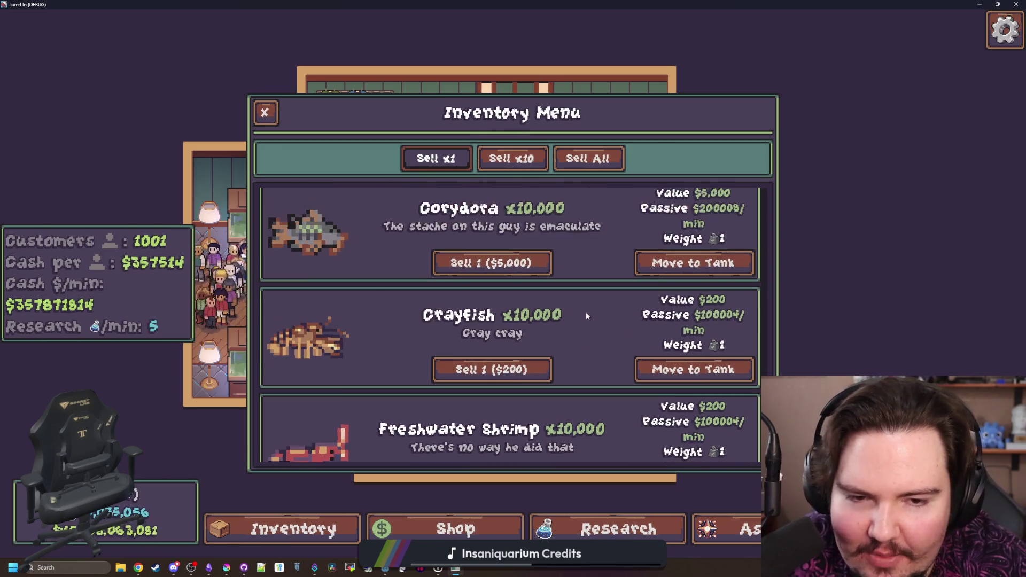
{"action": "scroll", "coordinate": [691, 340], "scroll_direction": "up", "scroll_amount": 1}
{"action": "scroll", "coordinate": [691, 340], "scroll_direction": "up", "scroll_amount": 10}
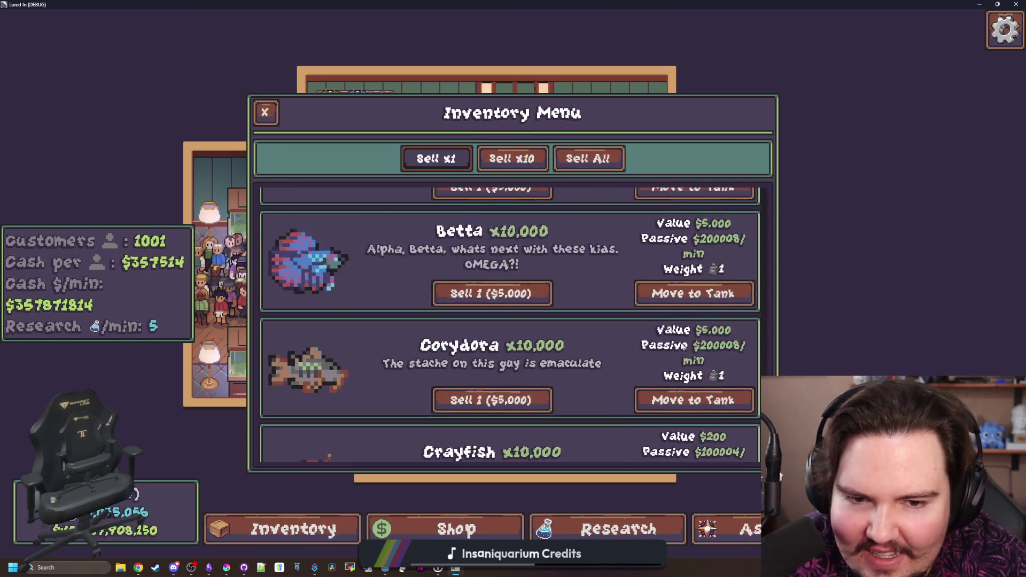
{"action": "scroll", "coordinate": [693, 371], "scroll_direction": "up", "scroll_amount": 9}
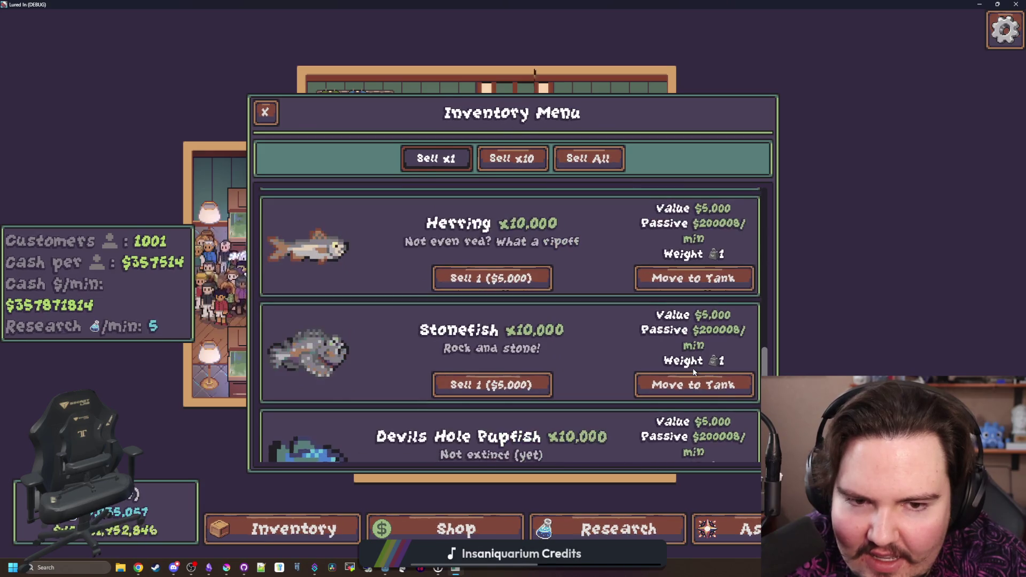
{"action": "scroll", "coordinate": [714, 321], "scroll_direction": "down", "scroll_amount": 5}
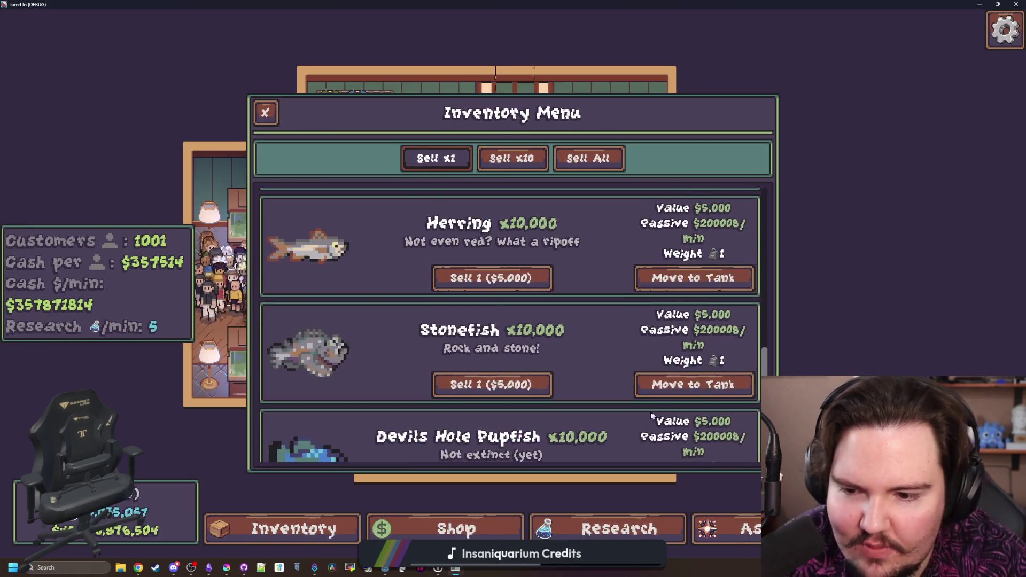
{"action": "scroll", "coordinate": [693, 384], "scroll_direction": "down", "scroll_amount": 3}
{"action": "left_click", "coordinate": [697, 425]}
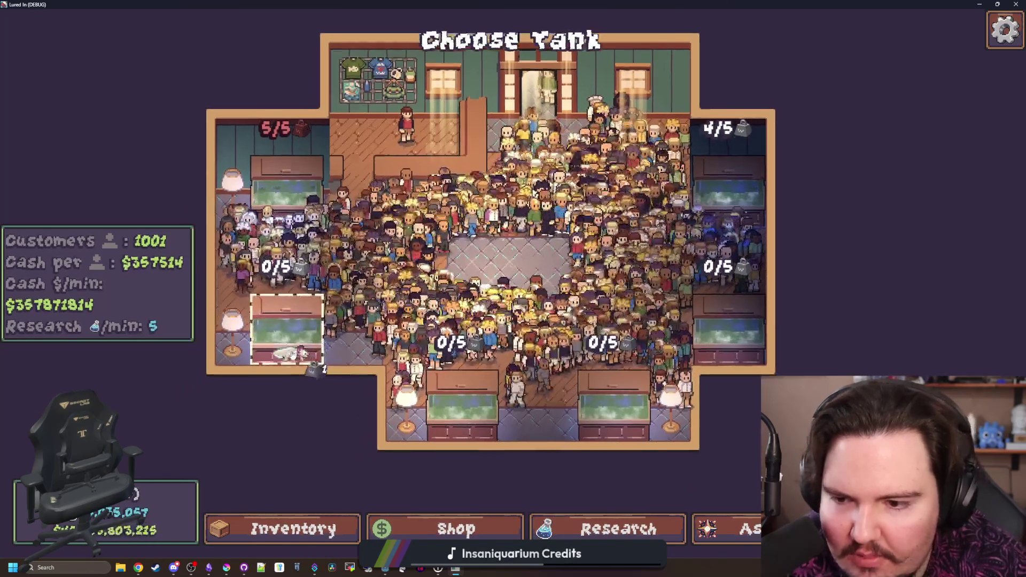
{"action": "left_click", "coordinate": [725, 435]}
{"action": "left_click", "coordinate": [688, 426]}
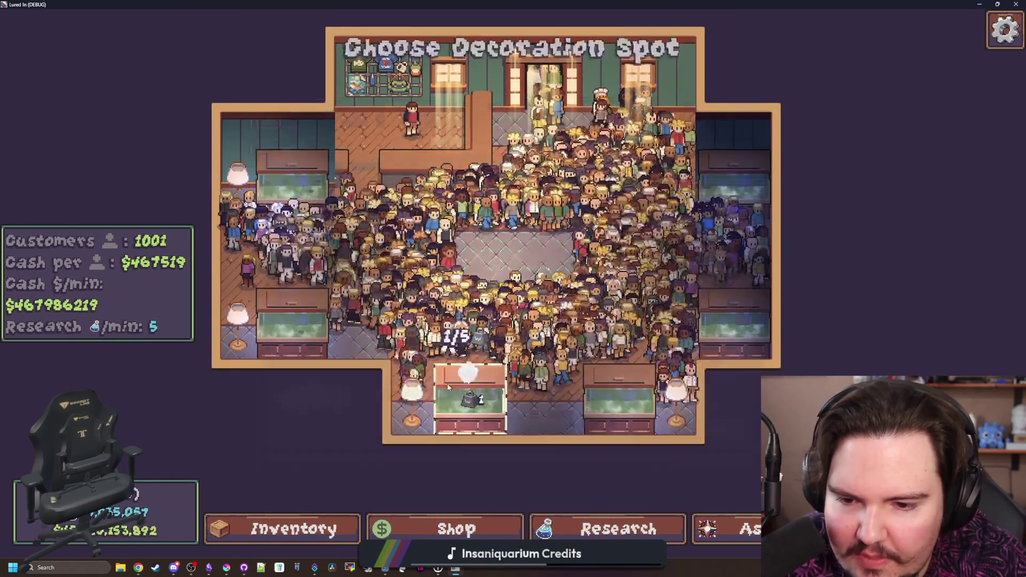
{"action": "left_click", "coordinate": [689, 428]}
{"action": "left_click", "coordinate": [692, 425]}
{"action": "left_click", "coordinate": [590, 398]}
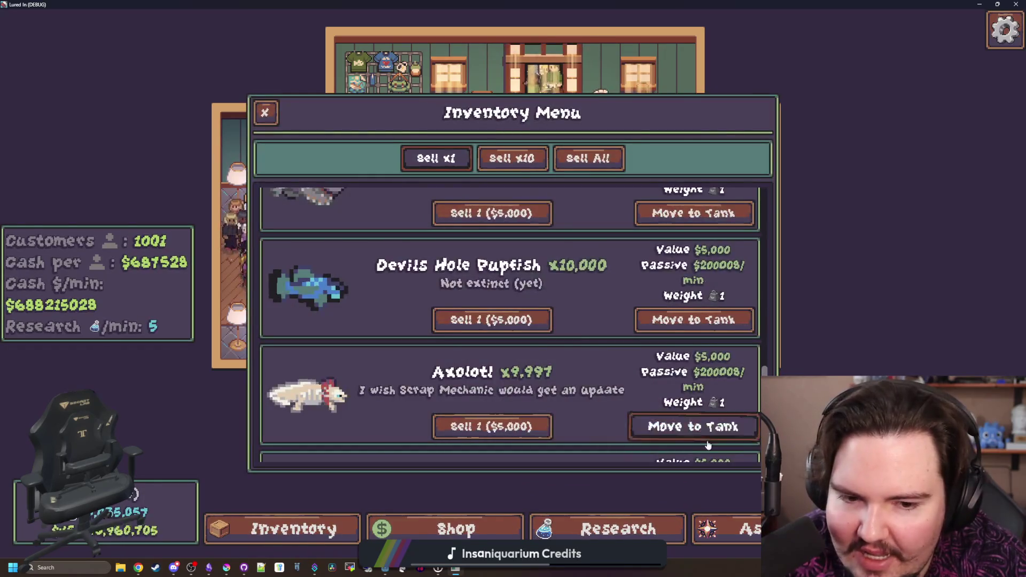
Place more Axolotls in the bottom and left tanks, filling the bottom tank to 5/5
{"action": "left_click", "coordinate": [694, 426]}
{"action": "left_click", "coordinate": [556, 406]}
{"action": "left_click", "coordinate": [694, 426]}
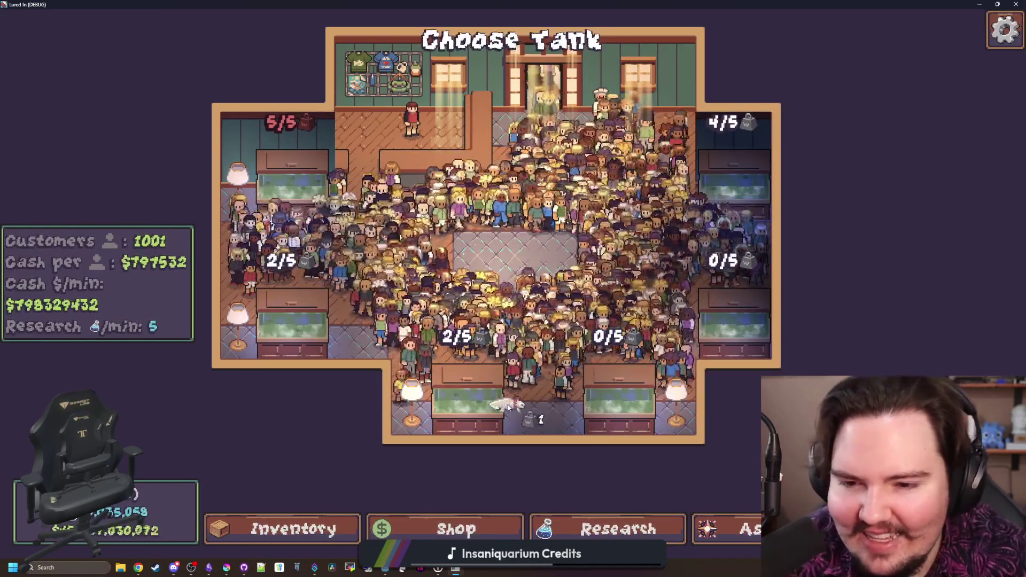
{"action": "left_click", "coordinate": [467, 394]}
{"action": "left_click", "coordinate": [693, 426]}
{"action": "left_click", "coordinate": [318, 330]}
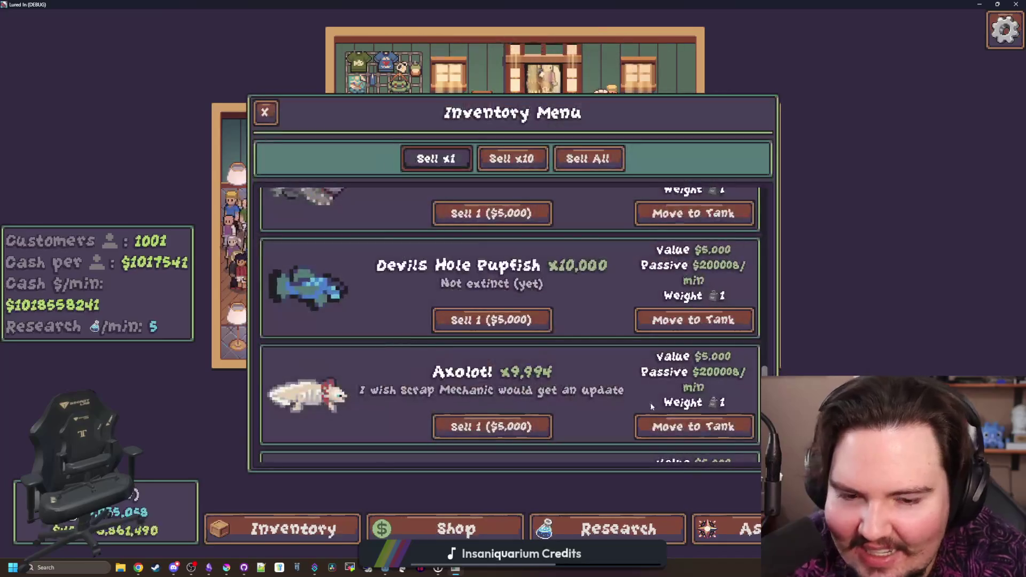
{"action": "left_click", "coordinate": [693, 426]}
{"action": "left_click", "coordinate": [467, 395]}
{"action": "left_click", "coordinate": [702, 425]}
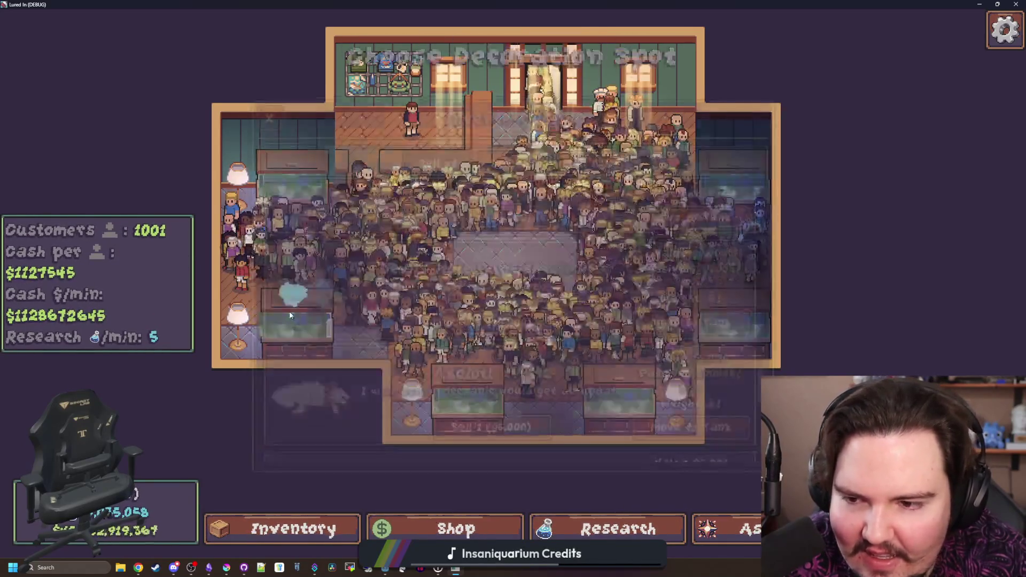
{"action": "left_click", "coordinate": [289, 311]}
{"action": "left_click", "coordinate": [693, 426]}
{"action": "left_click", "coordinate": [470, 384]}
{"action": "left_click", "coordinate": [692, 426]}
{"action": "left_click", "coordinate": [319, 330]}
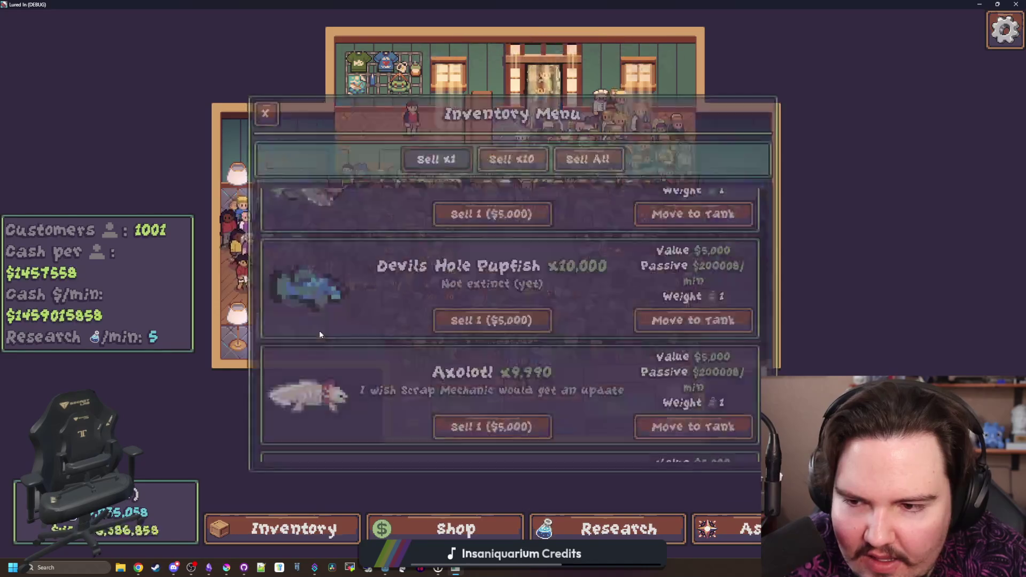
{"action": "key", "text": "Escape"}
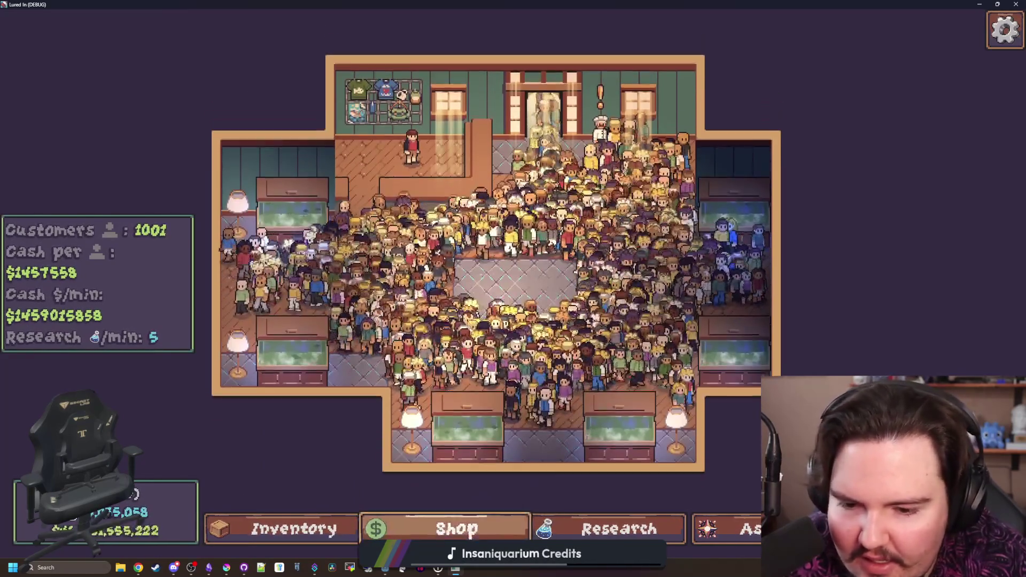
Buy the Tip Jar and several Researcher levels from the Shop's Aquarium upgrades
{"action": "left_click", "coordinate": [456, 528]}
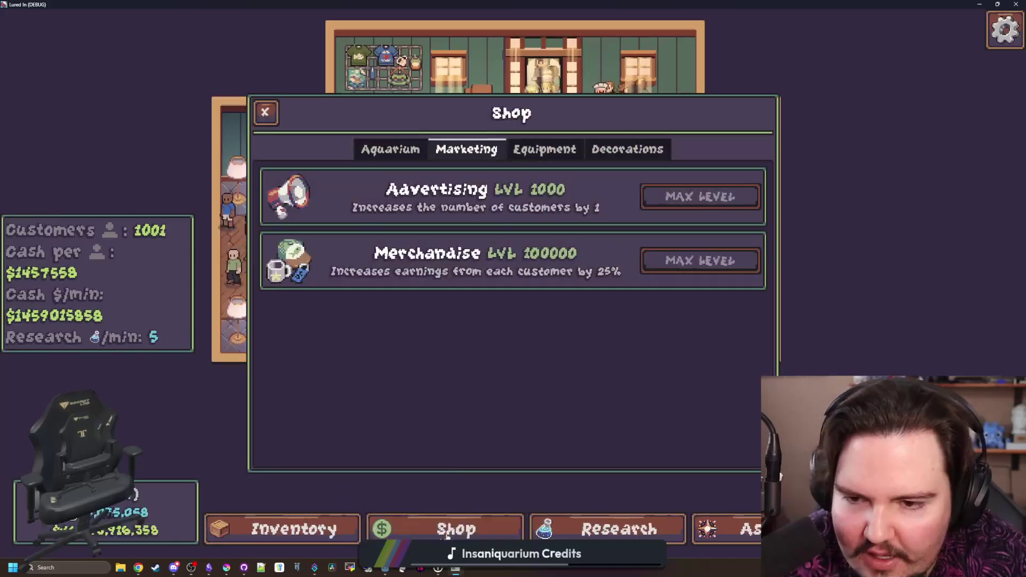
{"action": "left_click", "coordinate": [545, 149]}
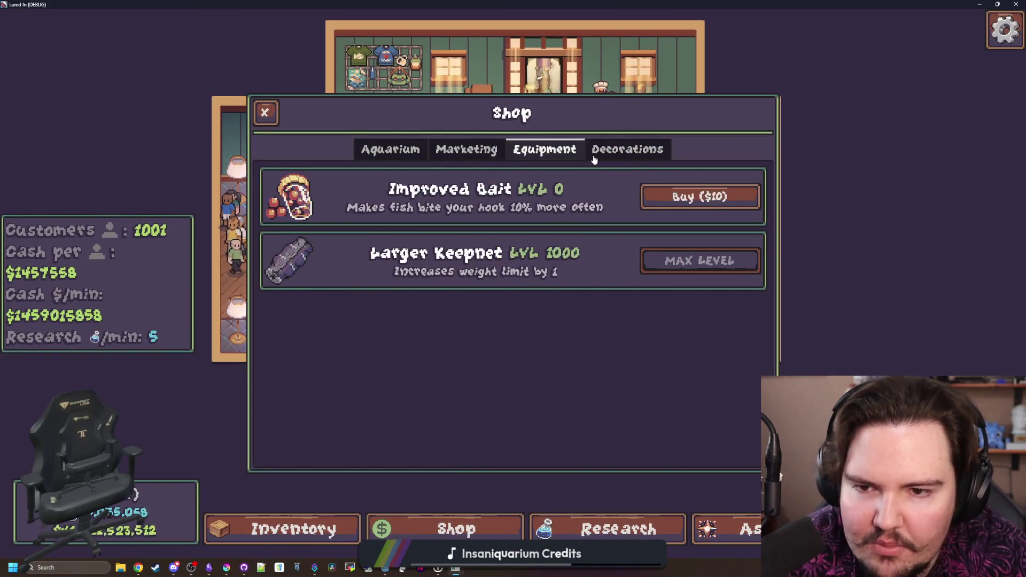
{"action": "left_click", "coordinate": [627, 149]}
{"action": "left_click", "coordinate": [390, 149]}
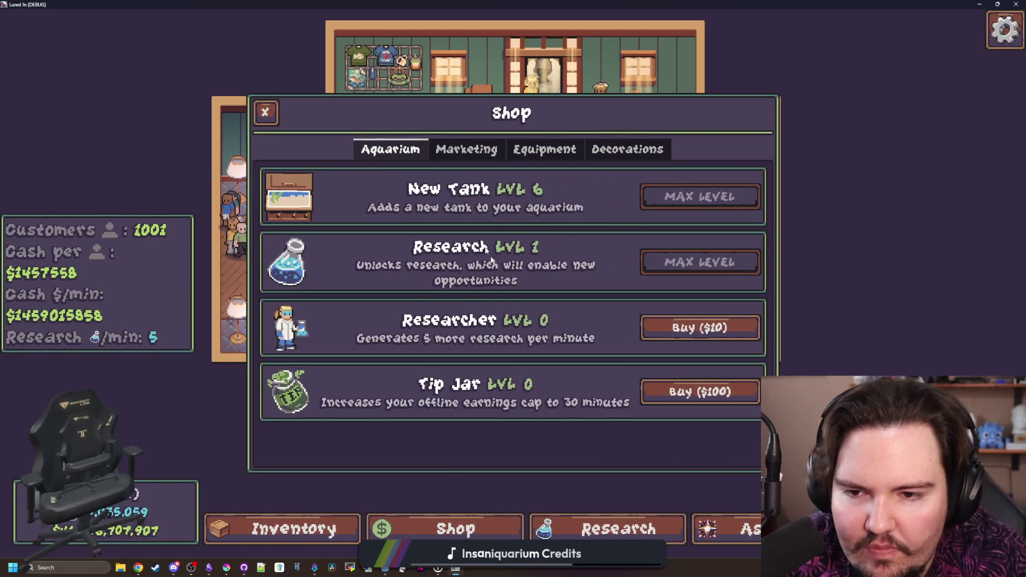
{"action": "left_click", "coordinate": [699, 392]}
{"action": "left_click", "coordinate": [695, 329]}
{"action": "left_click", "coordinate": [695, 328]}
{"action": "left_click", "coordinate": [694, 329]}
{"action": "left_click", "coordinate": [694, 328]}
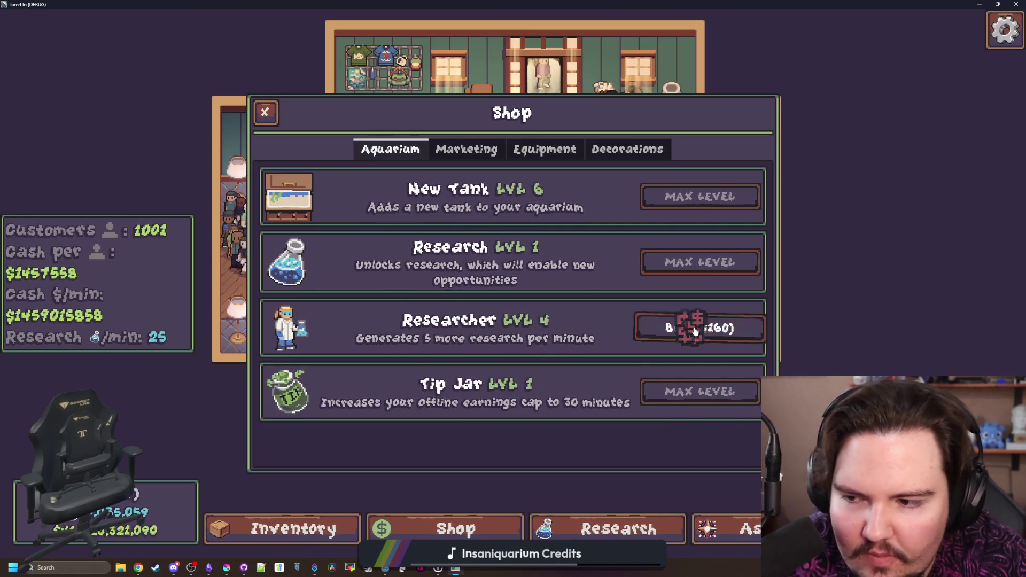
{"action": "left_click", "coordinate": [694, 329]}
{"action": "left_click", "coordinate": [695, 329]}
{"action": "left_click", "coordinate": [694, 328]}
{"action": "left_click", "coordinate": [695, 328]}
{"action": "key", "text": "Escape"}
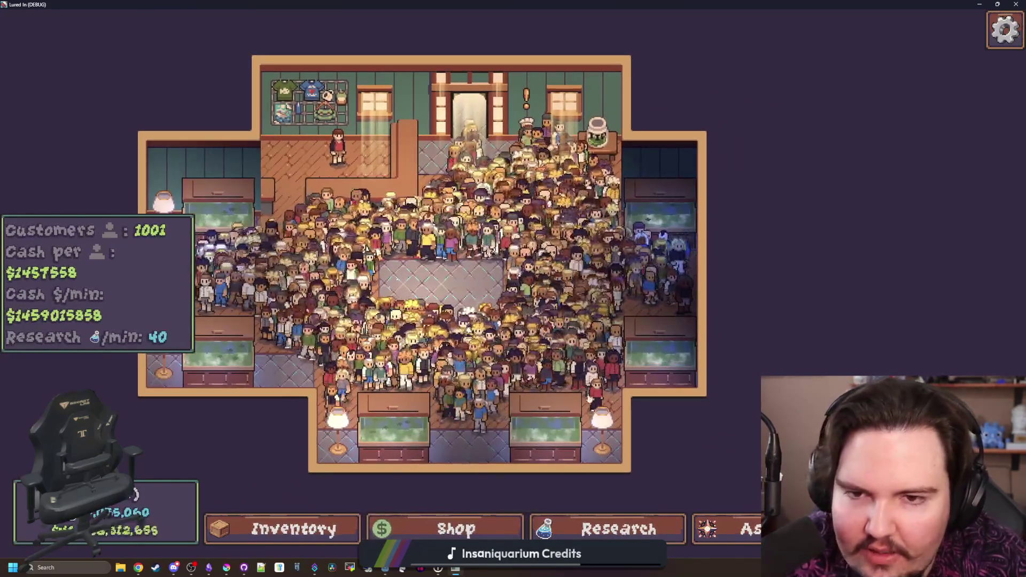
Unlock the Pots research, then bring up the Ascension screen
{"action": "left_click", "coordinate": [617, 529]}
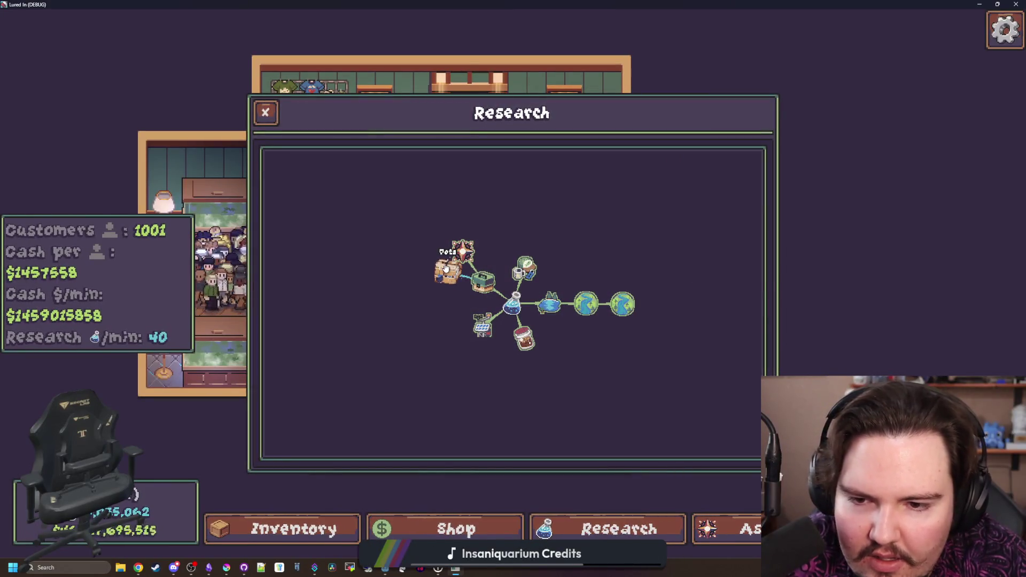
{"action": "left_click", "coordinate": [855, 325]}
{"action": "key", "text": "Escape"}
{"action": "left_click", "coordinate": [735, 548]}
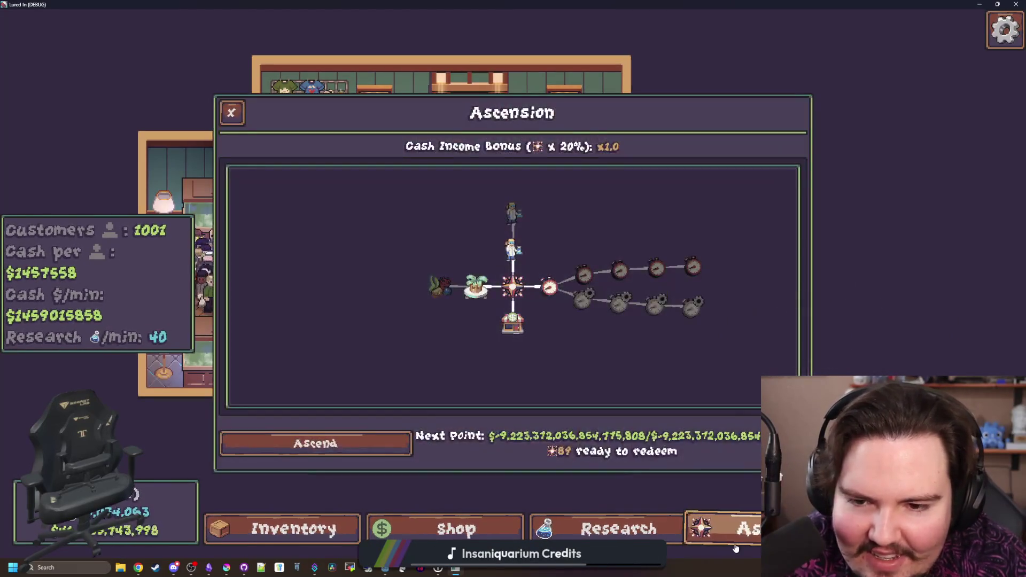
{"action": "left_click", "coordinate": [735, 548]}
{"action": "left_click", "coordinate": [735, 548]}
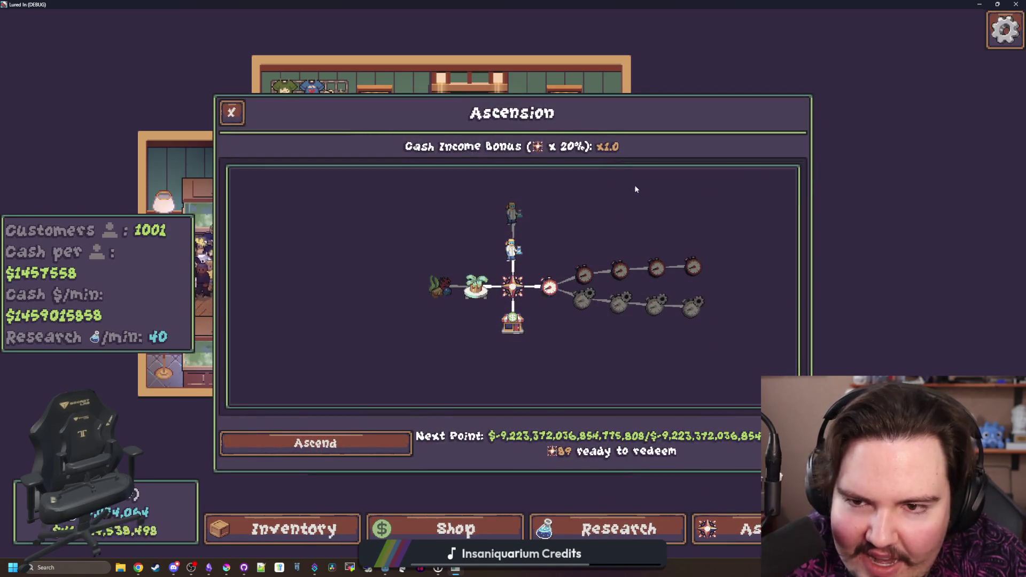
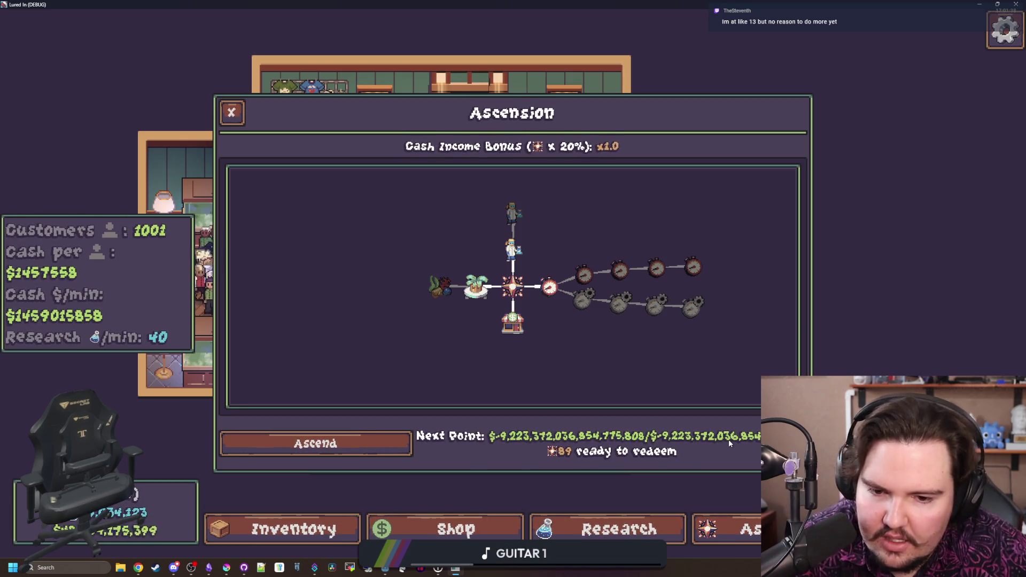
Open the Moving Truck 1 upgrade details, then dismiss them
{"action": "scroll", "coordinate": [453, 390], "scroll_direction": "up", "scroll_amount": 1}
{"action": "left_click", "coordinate": [460, 288]}
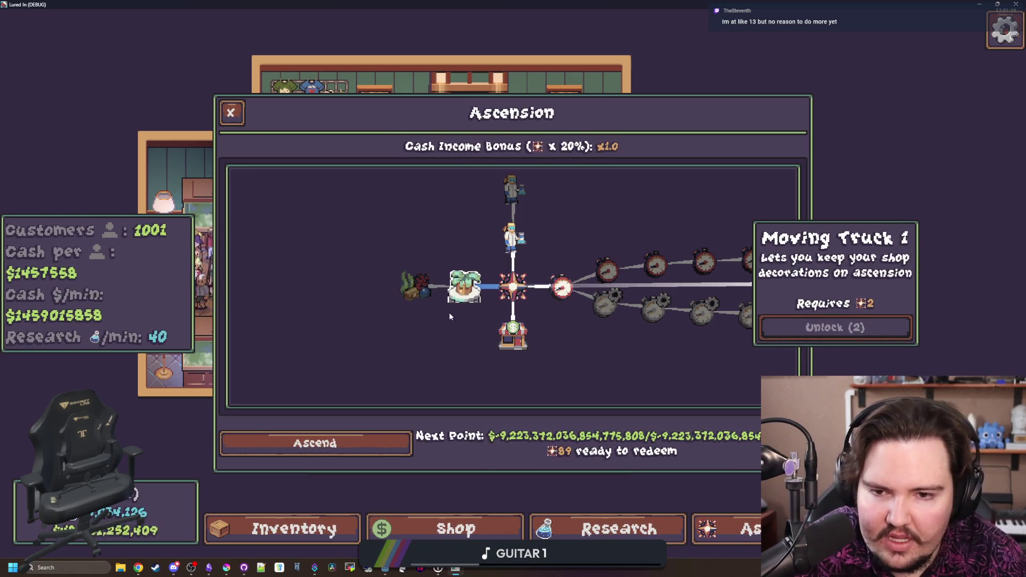
{"action": "left_click", "coordinate": [467, 297]}
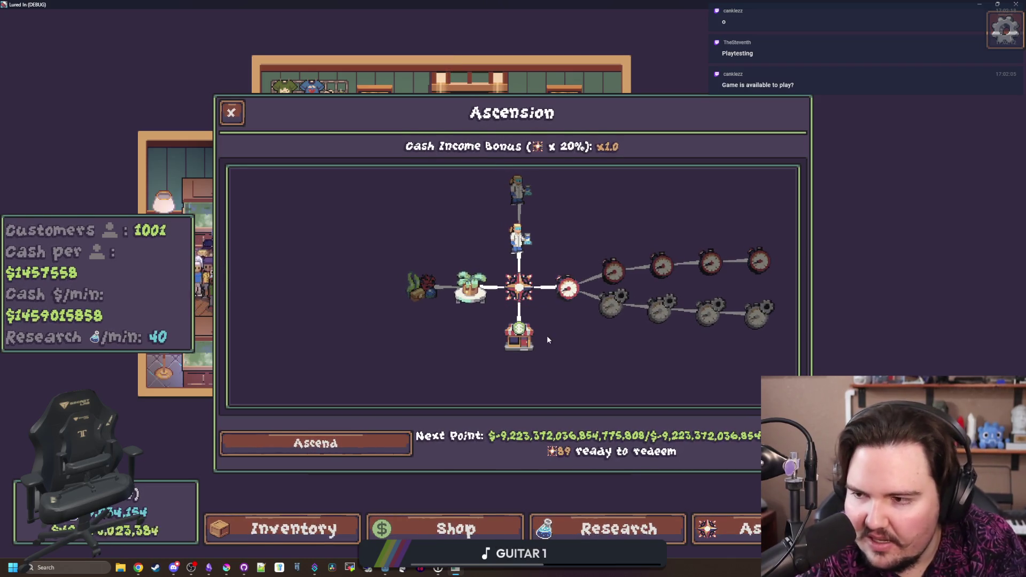
Look around the Ascension skill tree nodes, then close the Ascension dialog
{"action": "scroll", "coordinate": [547, 336], "scroll_direction": "up", "scroll_amount": 2}
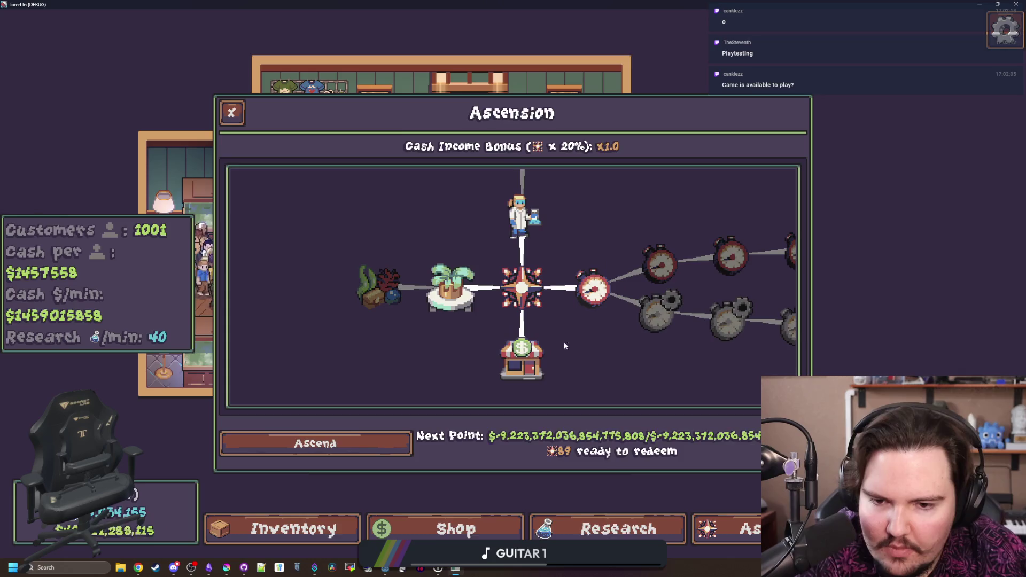
{"action": "mouse_move", "coordinate": [561, 344]}
{"action": "left_mouse_down"}
{"action": "mouse_move", "coordinate": [558, 277]}
{"action": "mouse_move", "coordinate": [543, 237]}
{"action": "mouse_move", "coordinate": [522, 339]}
{"action": "left_mouse_up"}
{"action": "scroll", "coordinate": [522, 339], "scroll_direction": "down", "scroll_amount": 2}
{"action": "scroll", "coordinate": [534, 299], "scroll_direction": "up", "scroll_amount": 1}
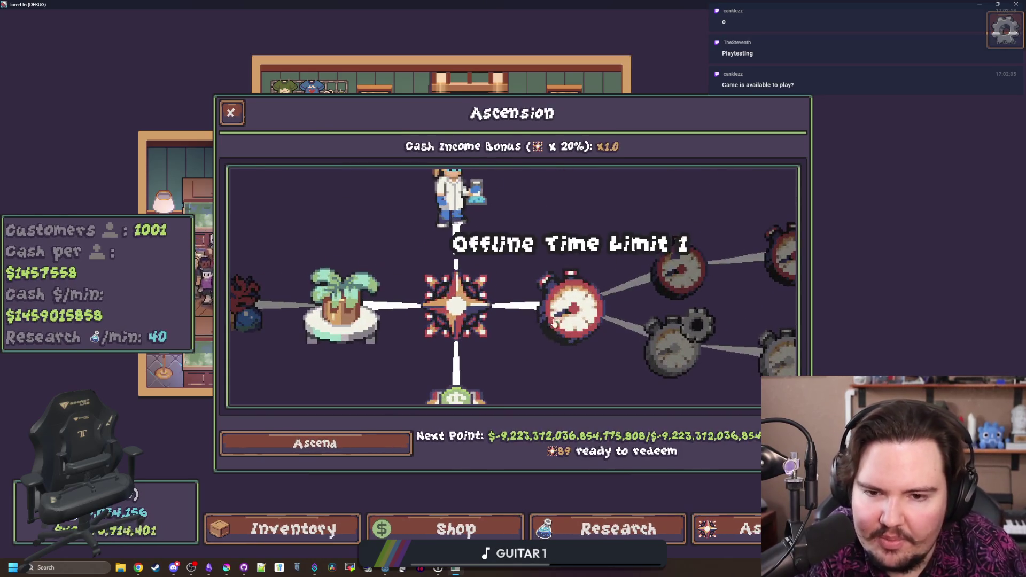
{"action": "scroll", "coordinate": [534, 300], "scroll_direction": "down", "scroll_amount": 2}
{"action": "left_click", "coordinate": [231, 112]}
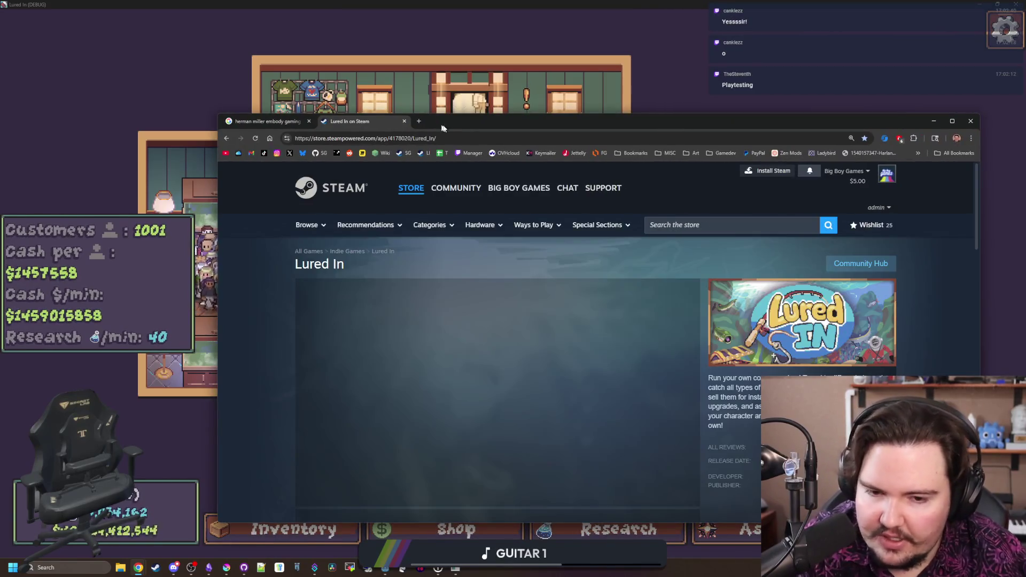
Scroll the Lured In store page to More Like This and maximize the browser
{"action": "scroll", "coordinate": [710, 307], "scroll_direction": "down", "scroll_amount": 5}
{"action": "scroll", "coordinate": [694, 322], "scroll_direction": "down", "scroll_amount": 15}
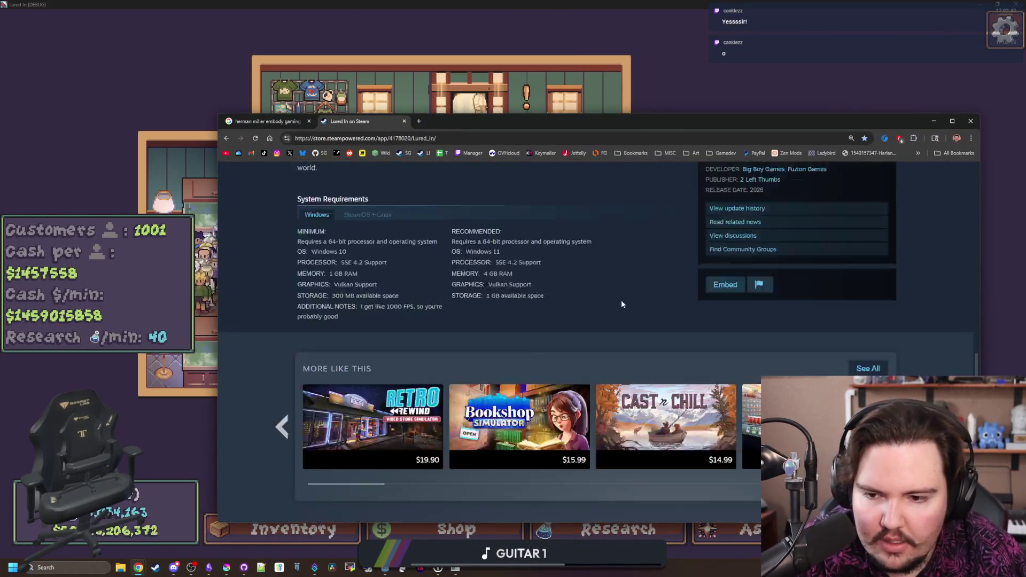
{"action": "scroll", "coordinate": [621, 302], "scroll_direction": "up", "scroll_amount": 4}
{"action": "scroll", "coordinate": [621, 304], "scroll_direction": "up", "scroll_amount": 15}
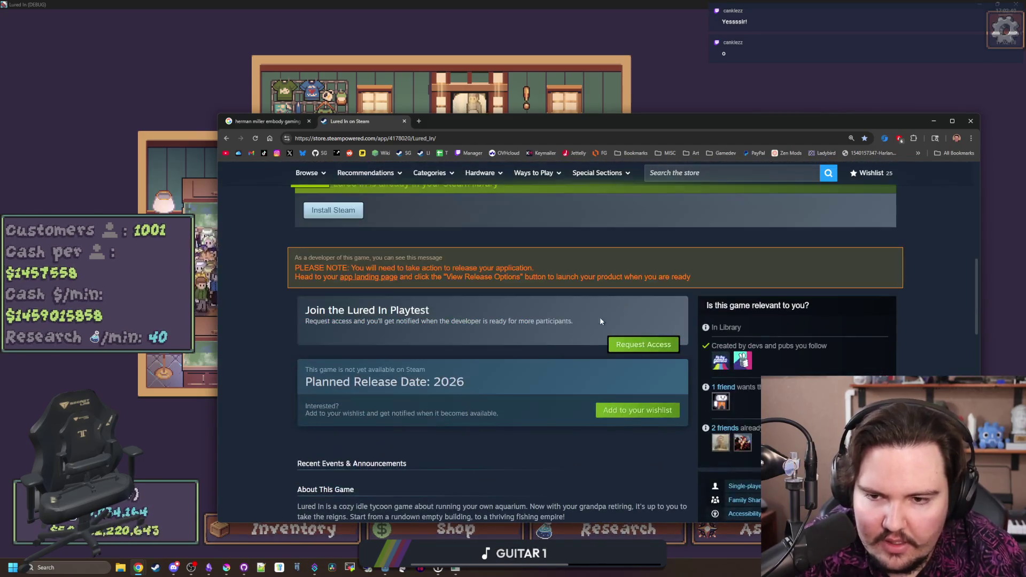
{"action": "scroll", "coordinate": [630, 331], "scroll_direction": "down", "scroll_amount": 10}
{"action": "scroll", "coordinate": [647, 347], "scroll_direction": "down", "scroll_amount": 4}
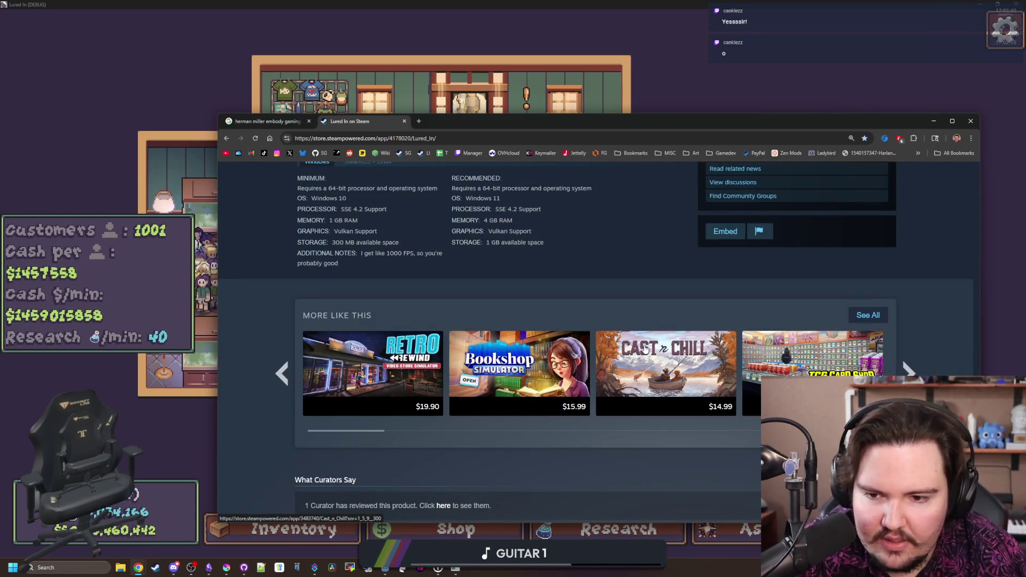
{"action": "key", "text": "super+Up"}
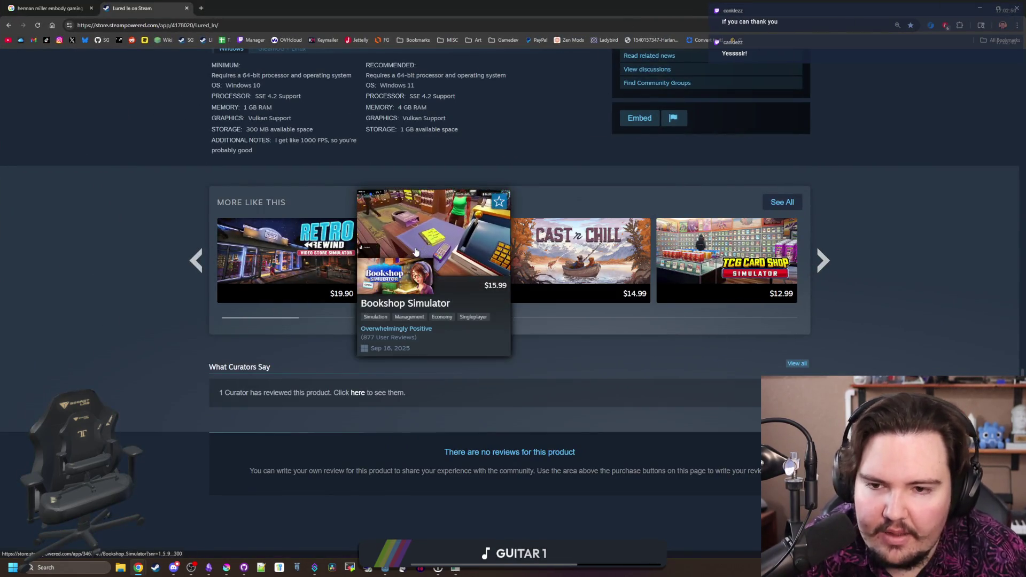
Page forward through the similar games carousel to its last page
{"action": "mouse_move", "coordinate": [551, 227]}
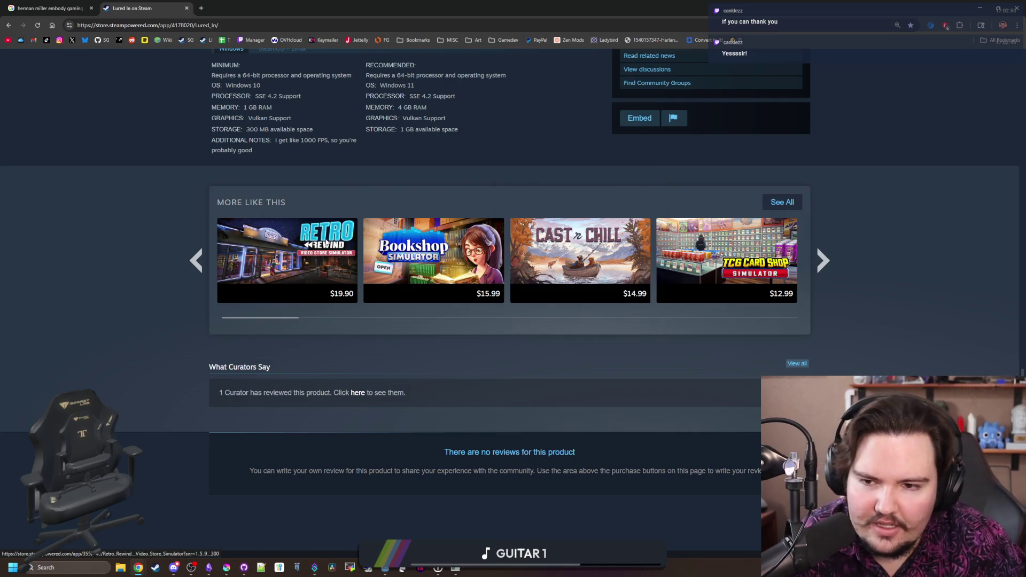
{"action": "mouse_move", "coordinate": [294, 233]}
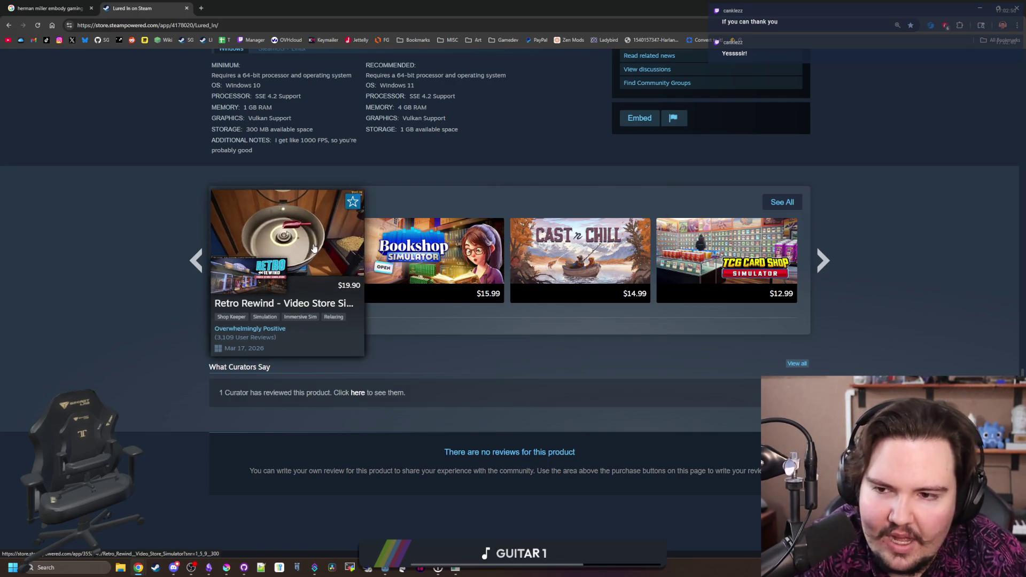
{"action": "mouse_move", "coordinate": [424, 254]}
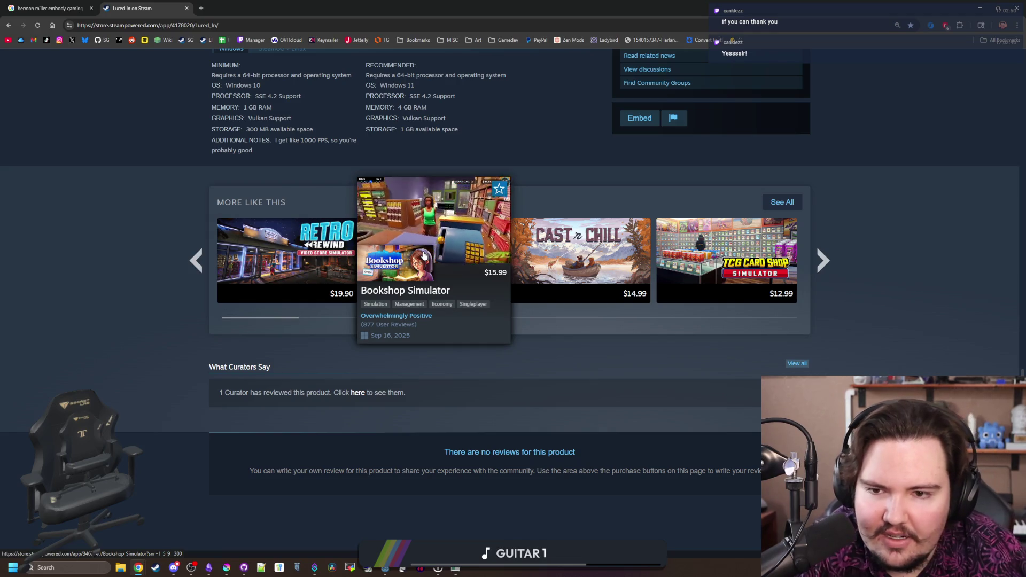
{"action": "left_click", "coordinate": [820, 261]}
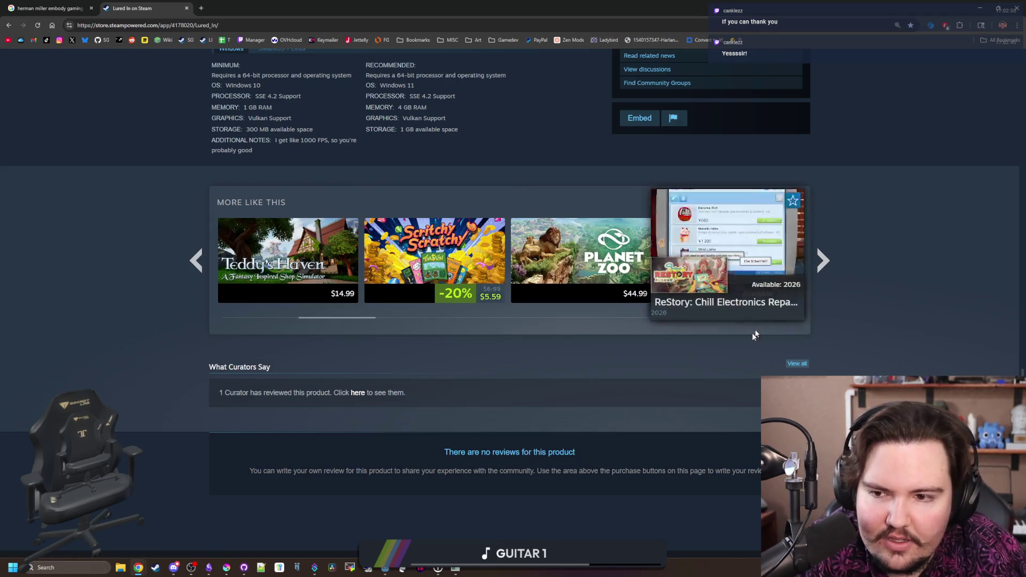
{"action": "mouse_move", "coordinate": [483, 251]}
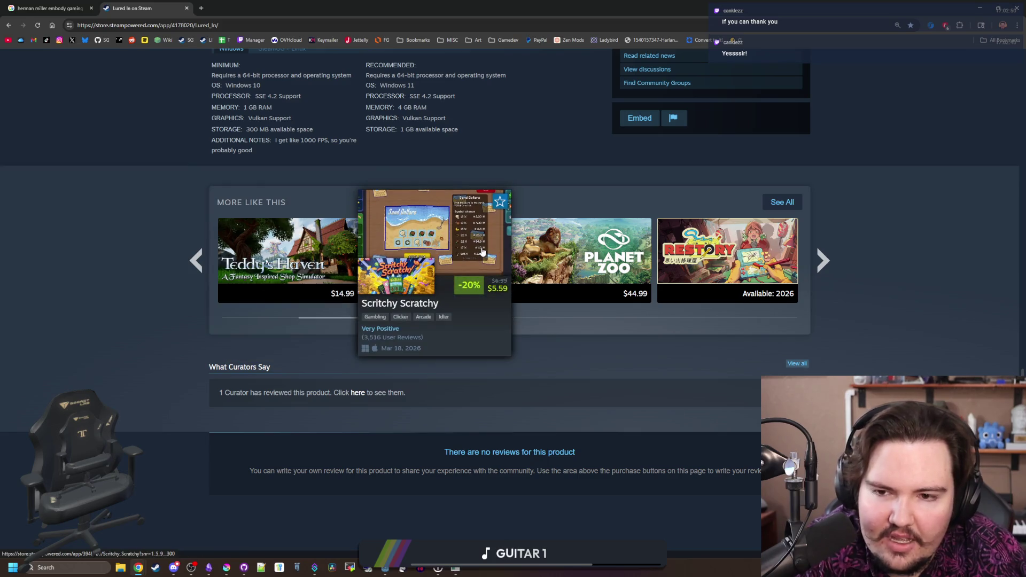
{"action": "mouse_move", "coordinate": [687, 258]}
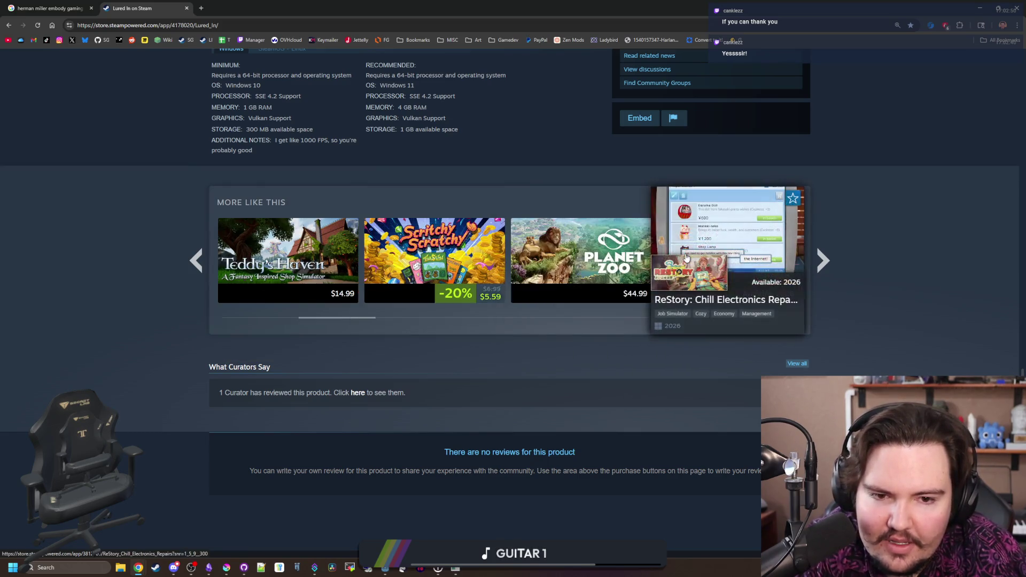
{"action": "left_click", "coordinate": [822, 259]}
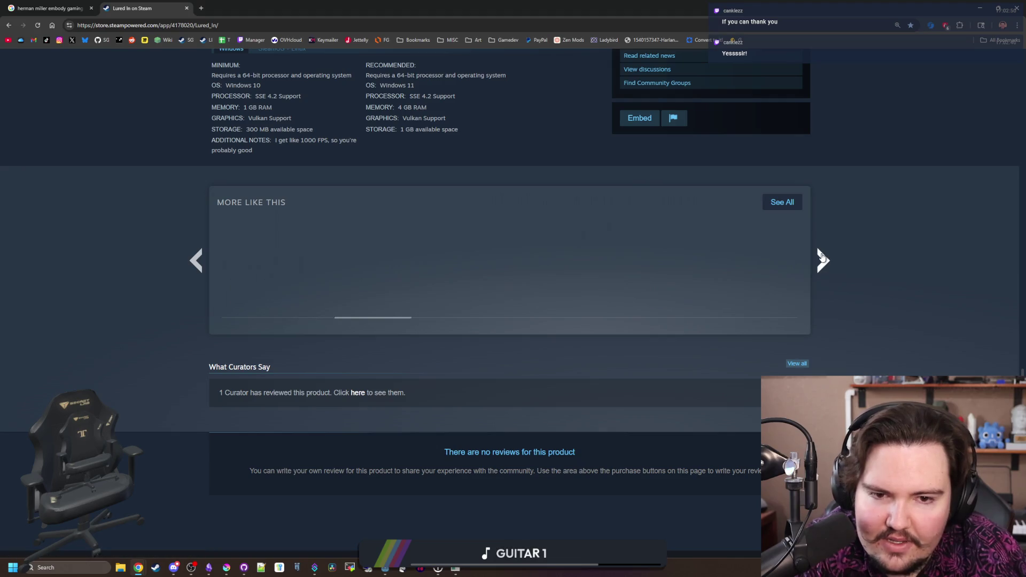
{"action": "mouse_move", "coordinate": [286, 261]}
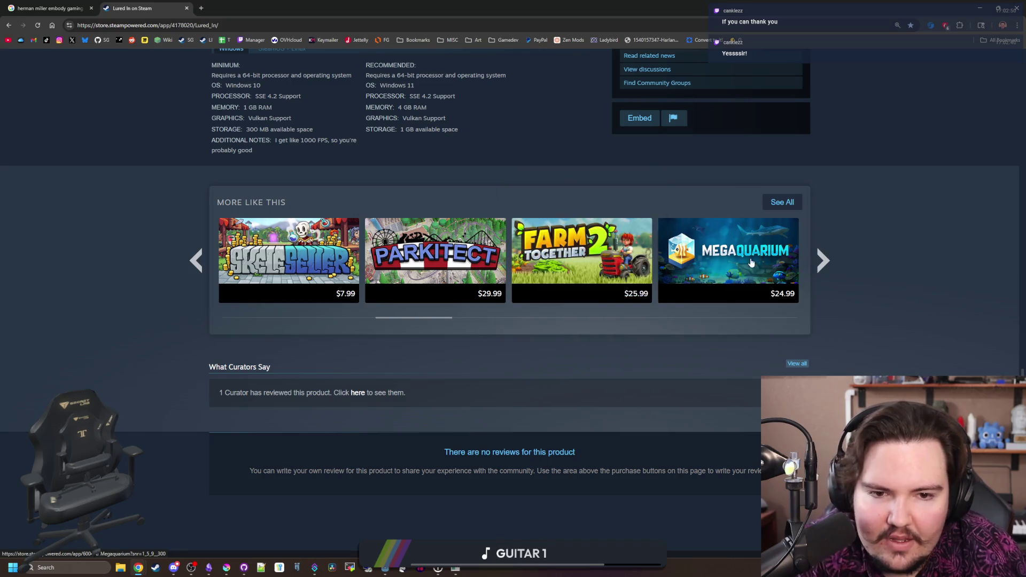
{"action": "left_click", "coordinate": [822, 260]}
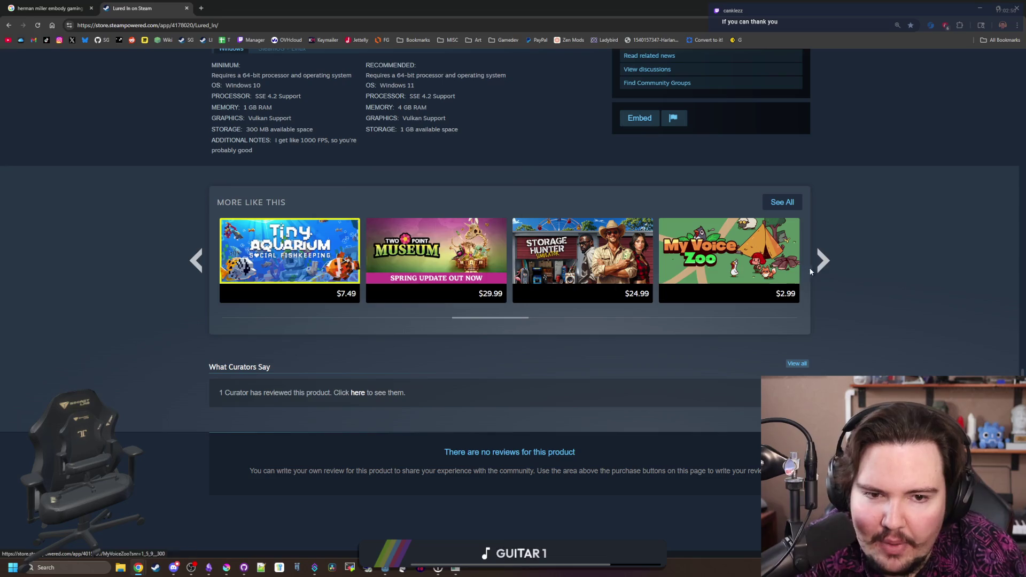
{"action": "left_click", "coordinate": [823, 265]}
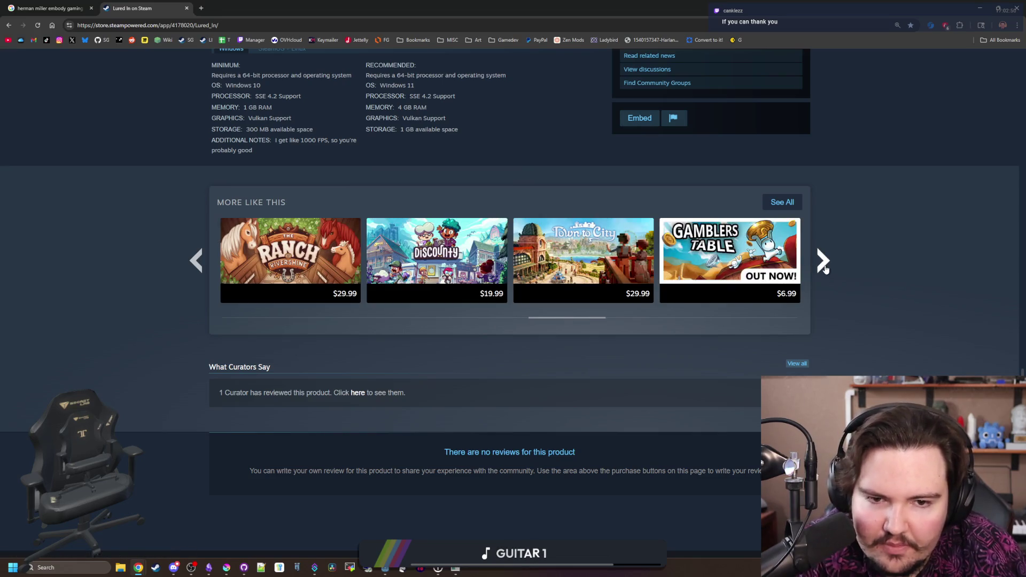
{"action": "left_click", "coordinate": [823, 262]}
{"action": "left_click", "coordinate": [823, 263]}
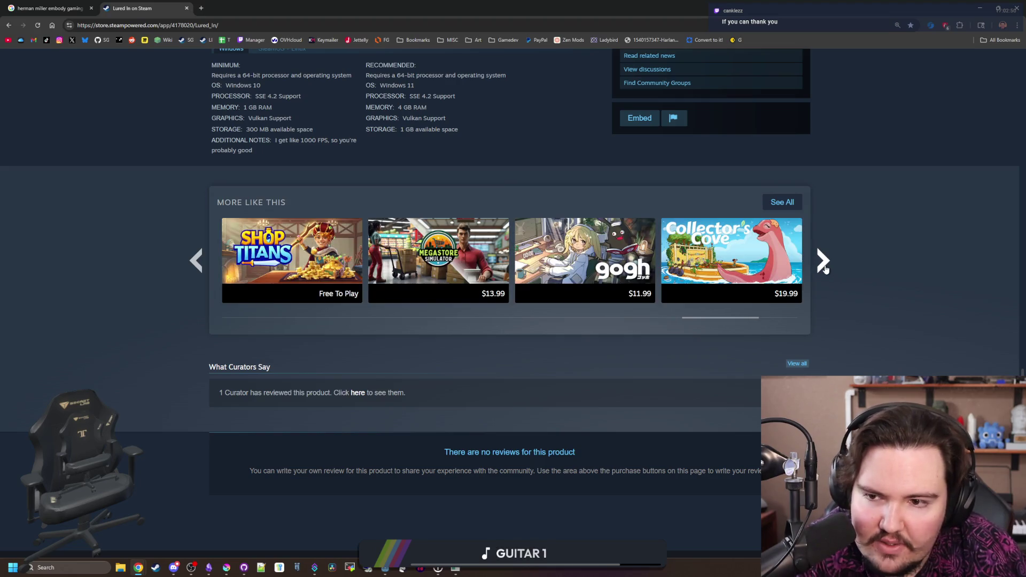
{"action": "left_click", "coordinate": [824, 267]}
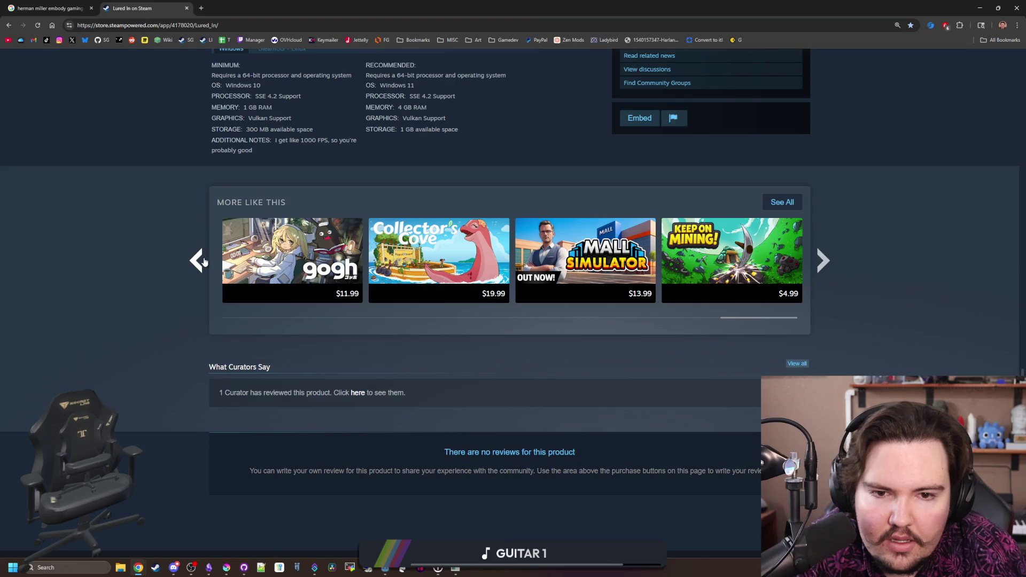
Page back to the first similar games and open the Retro Rewind store page
{"action": "left_click", "coordinate": [203, 261]}
{"action": "left_click", "coordinate": [204, 261]}
{"action": "left_click", "coordinate": [203, 261]}
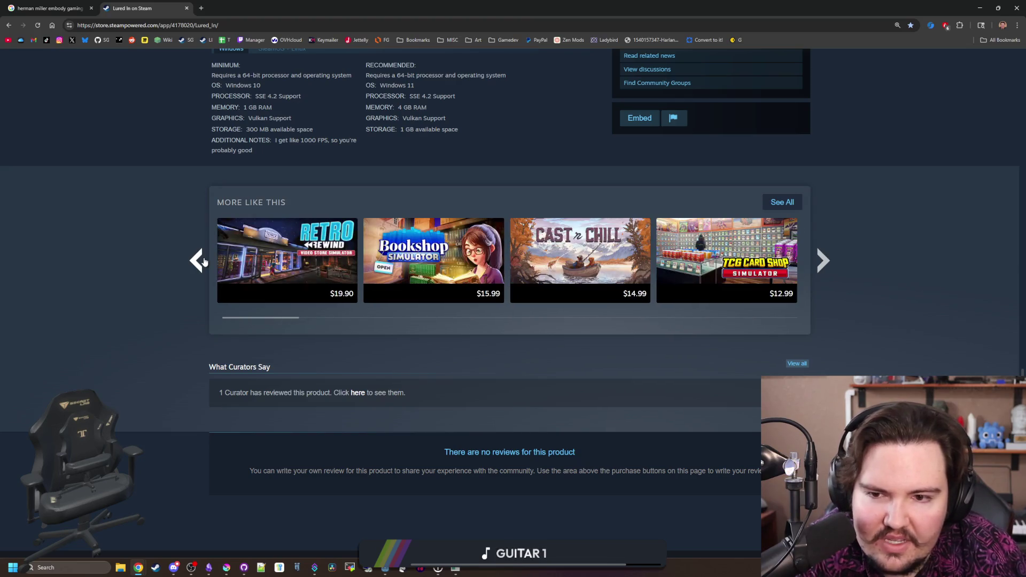
{"action": "mouse_move", "coordinate": [304, 265]}
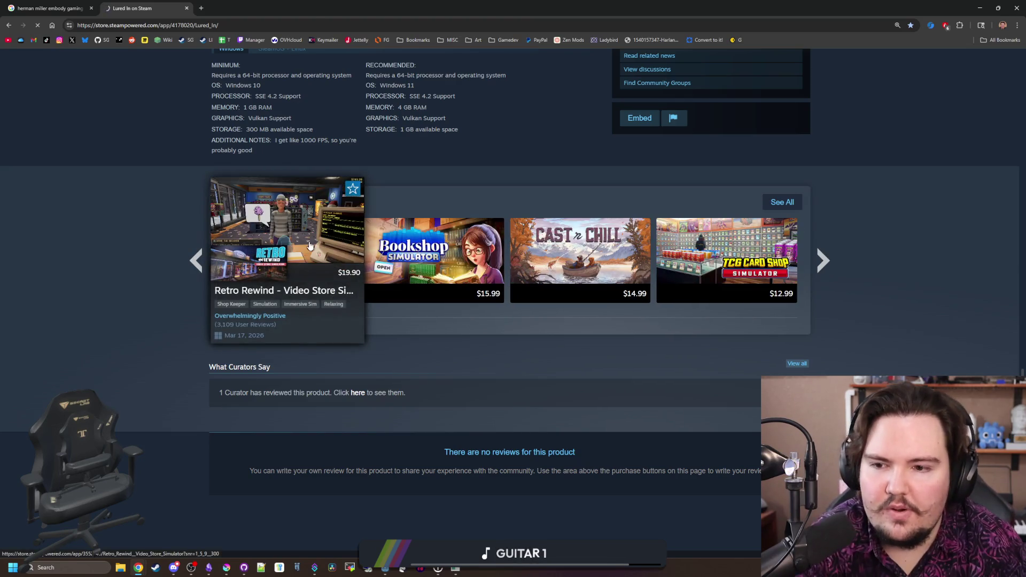
{"action": "left_click", "coordinate": [310, 246]}
{"action": "scroll", "coordinate": [340, 305], "scroll_direction": "down", "scroll_amount": 5}
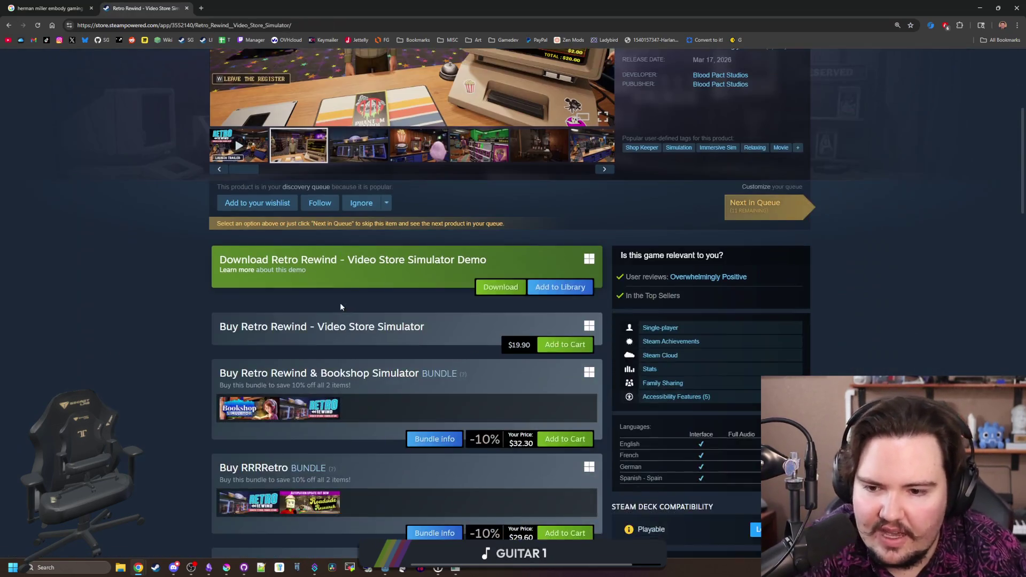
Scroll to Retro Rewind's More Like This section and page five times through similar games
{"action": "scroll", "coordinate": [340, 302], "scroll_direction": "down", "scroll_amount": 15}
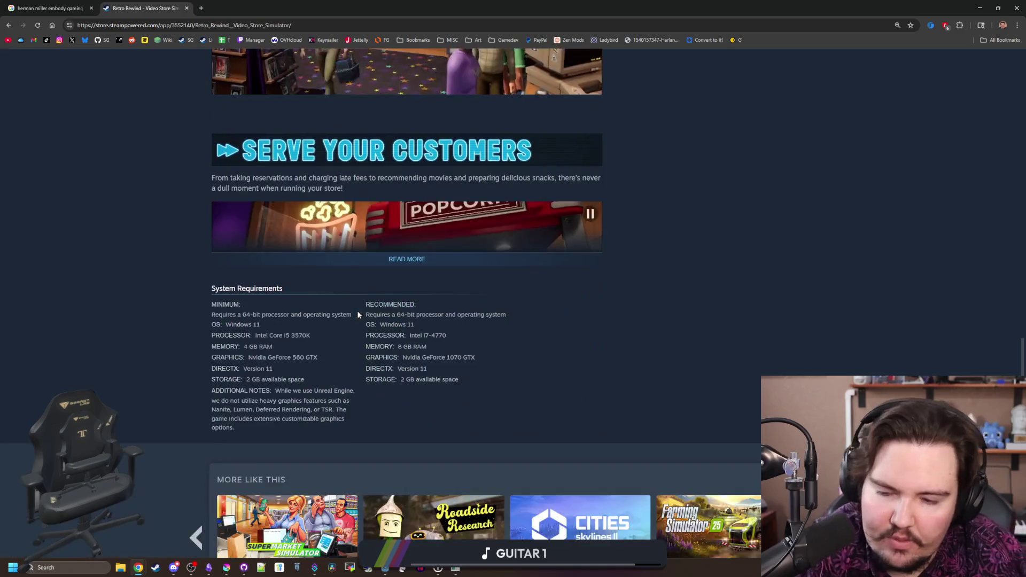
{"action": "scroll", "coordinate": [357, 313], "scroll_direction": "down", "scroll_amount": 5}
{"action": "scroll", "coordinate": [607, 335], "scroll_direction": "up", "scroll_amount": 1}
{"action": "mouse_move", "coordinate": [670, 343]}
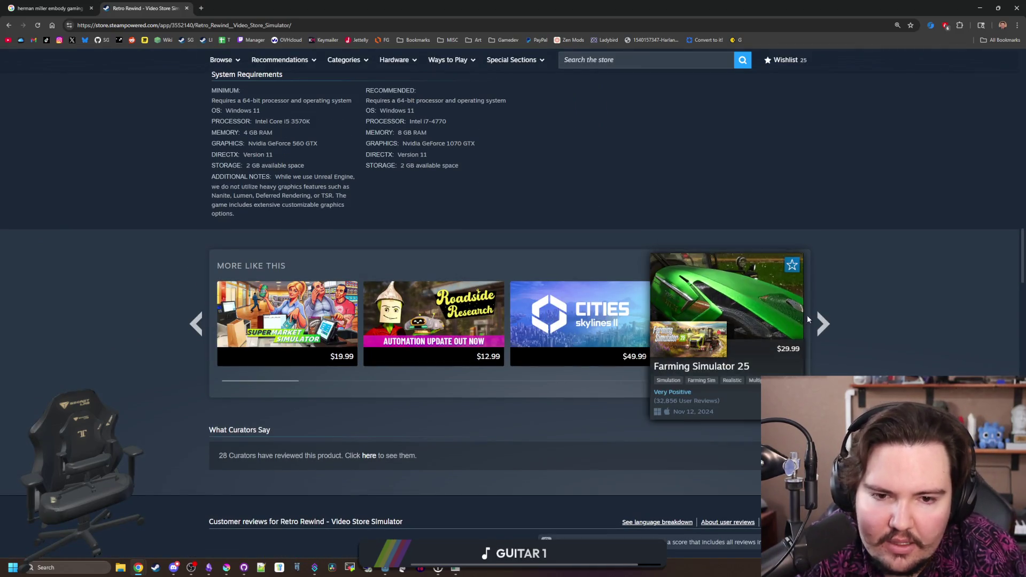
{"action": "left_click", "coordinate": [817, 323]}
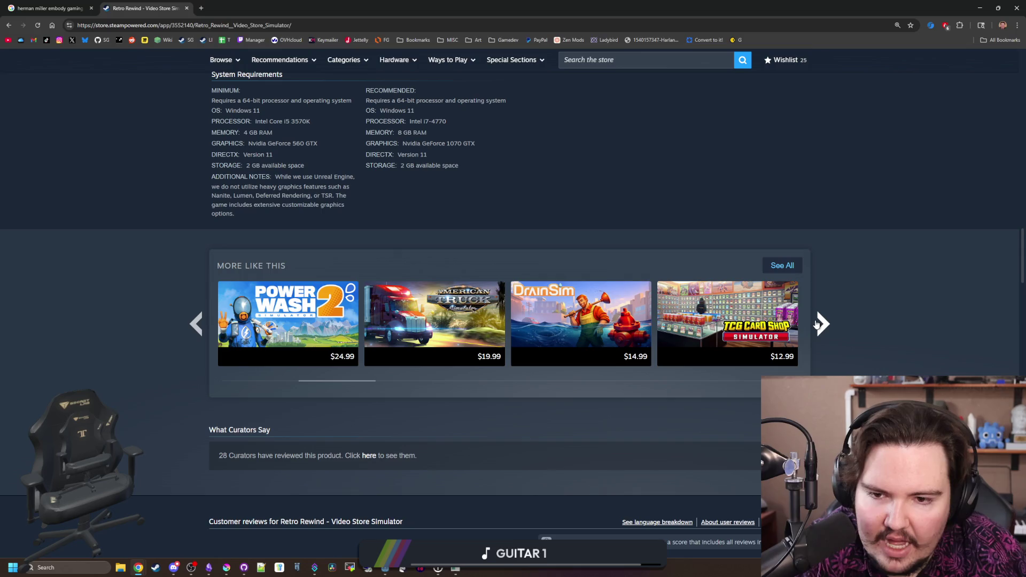
{"action": "left_click", "coordinate": [817, 324]}
{"action": "left_click", "coordinate": [818, 323]}
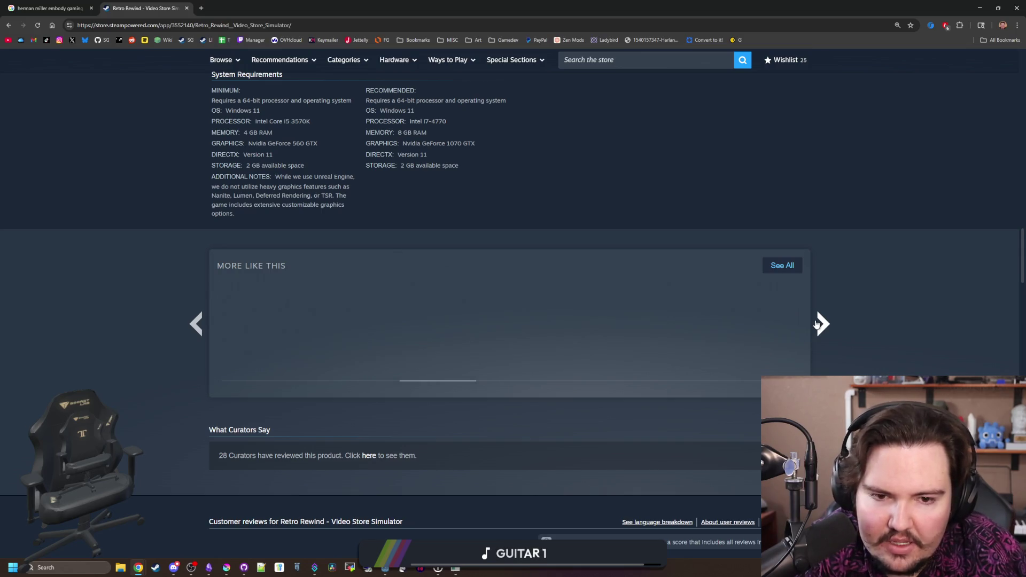
{"action": "left_click", "coordinate": [817, 324]}
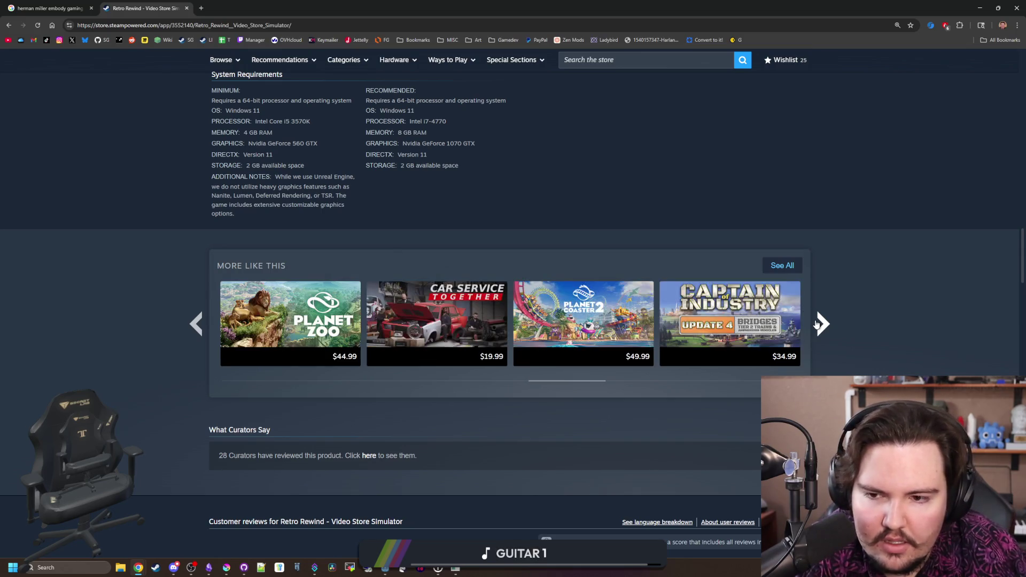
{"action": "left_click", "coordinate": [817, 323]}
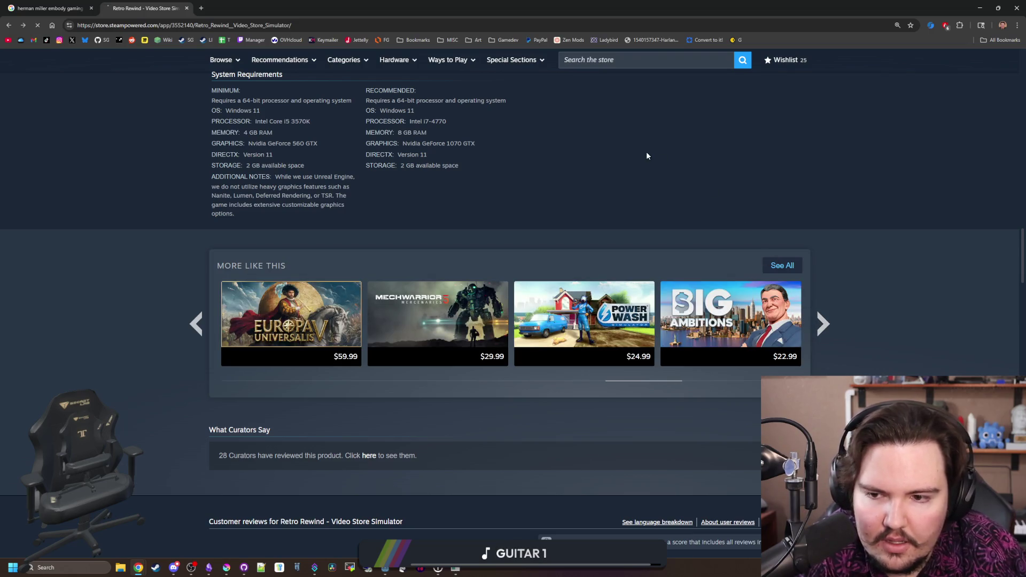
{"action": "scroll", "coordinate": [277, 278], "scroll_direction": "up", "scroll_amount": 15}
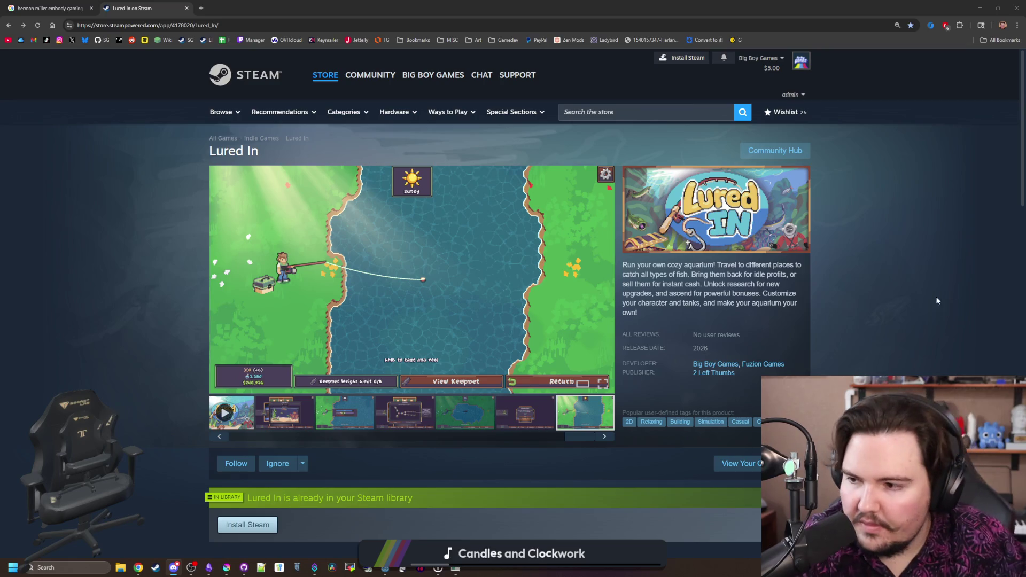
Open and close a new tab, then drag the browser window down to reveal the game
{"action": "left_click", "coordinate": [198, 6]}
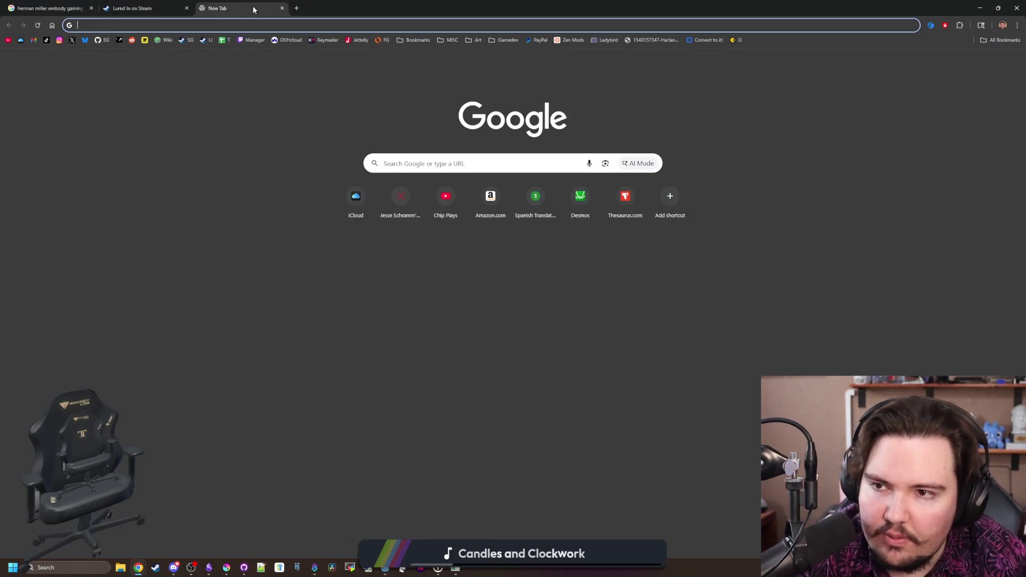
{"action": "key", "text": "ctrl+w"}
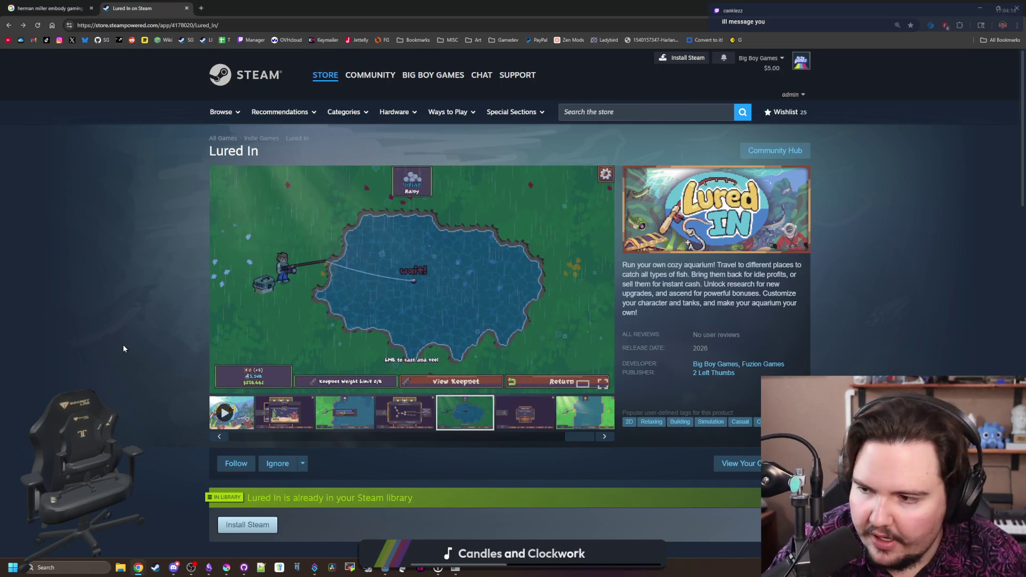
{"action": "mouse_move", "coordinate": [449, 8]}
{"action": "left_mouse_down"}
{"action": "mouse_move", "coordinate": [483, 199]}
{"action": "mouse_move", "coordinate": [448, 220]}
{"action": "left_mouse_up"}
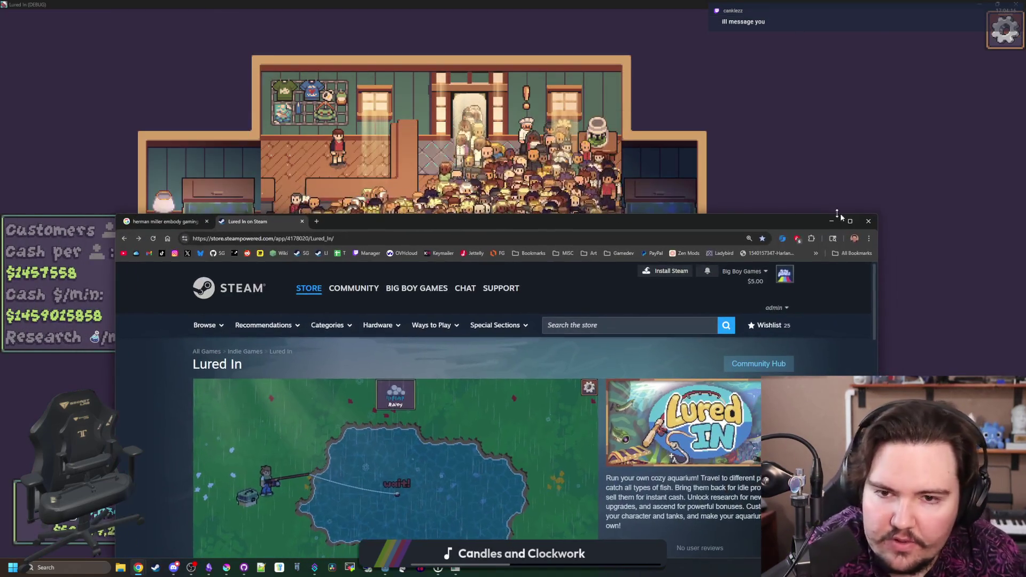
Run the debug command 'setupgrade ll.upgrade.advertising 2', then quit to the main menu
{"action": "left_click", "coordinate": [868, 221]}
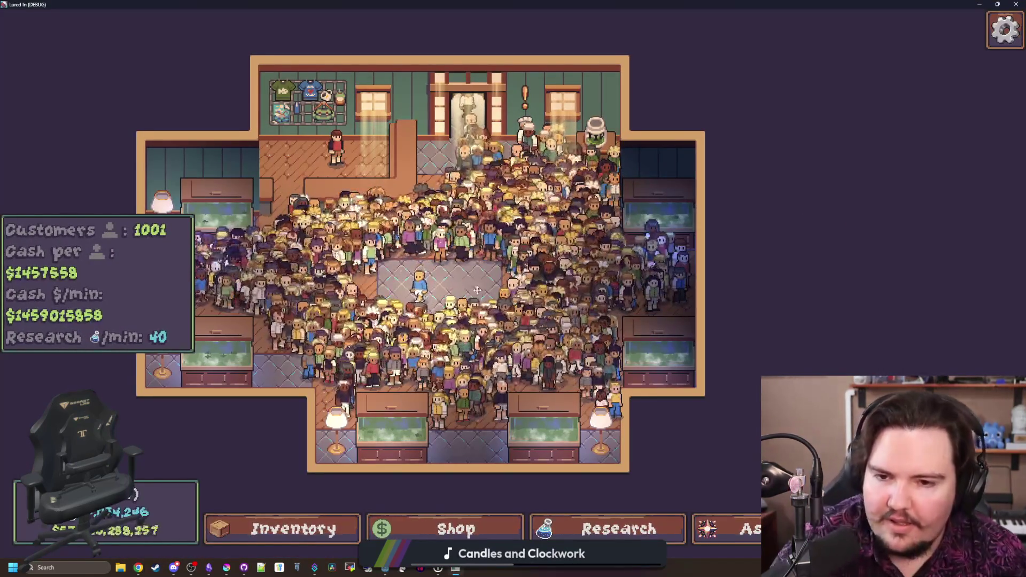
{"action": "key", "text": "grave"}
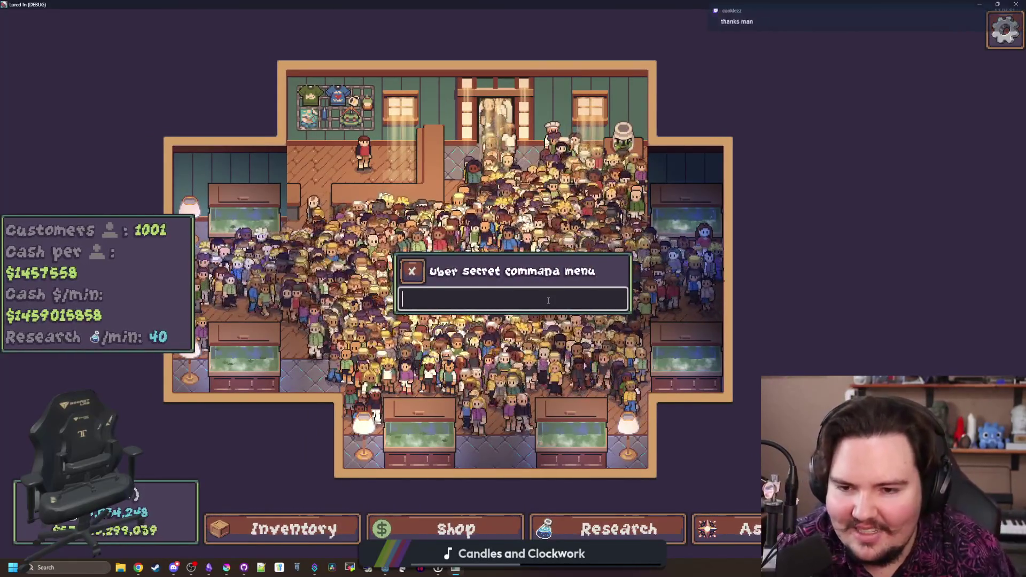
{"action": "type", "text": "setupgrade"}
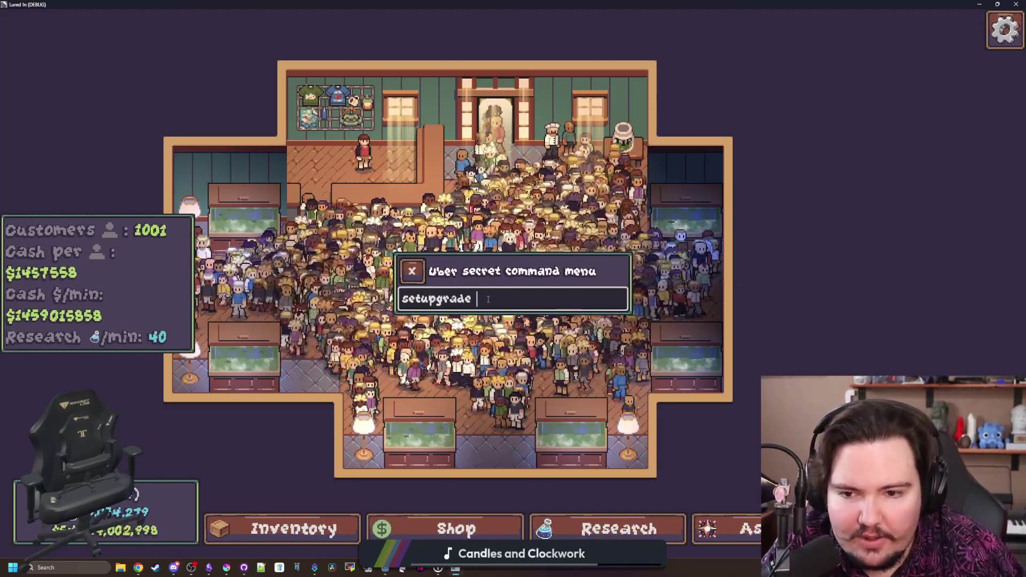
{"action": "type", "text": "ll.upgrade"}
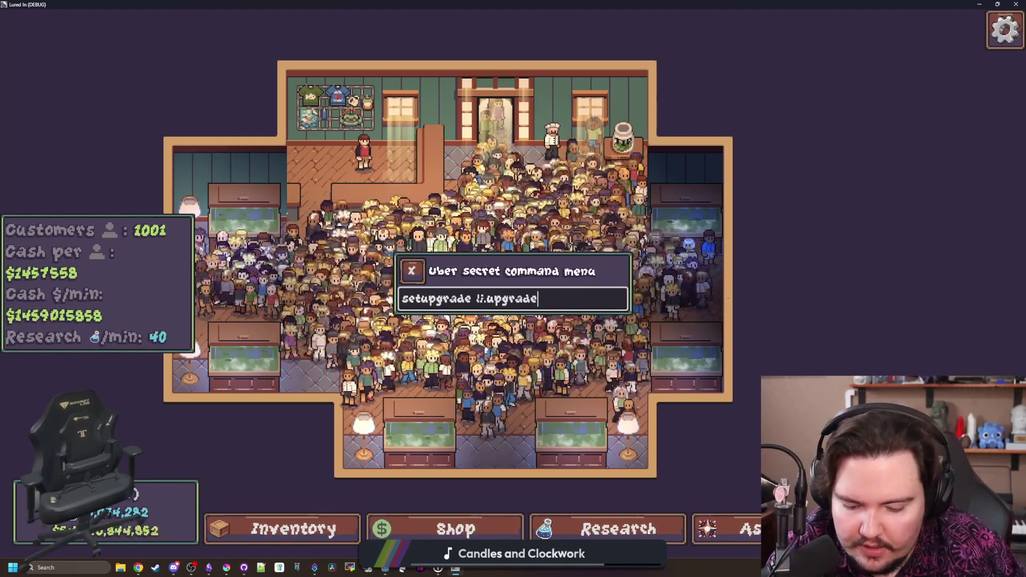
{"action": "type", "text": ".advertising"}
{"action": "type", "text": " 2"}
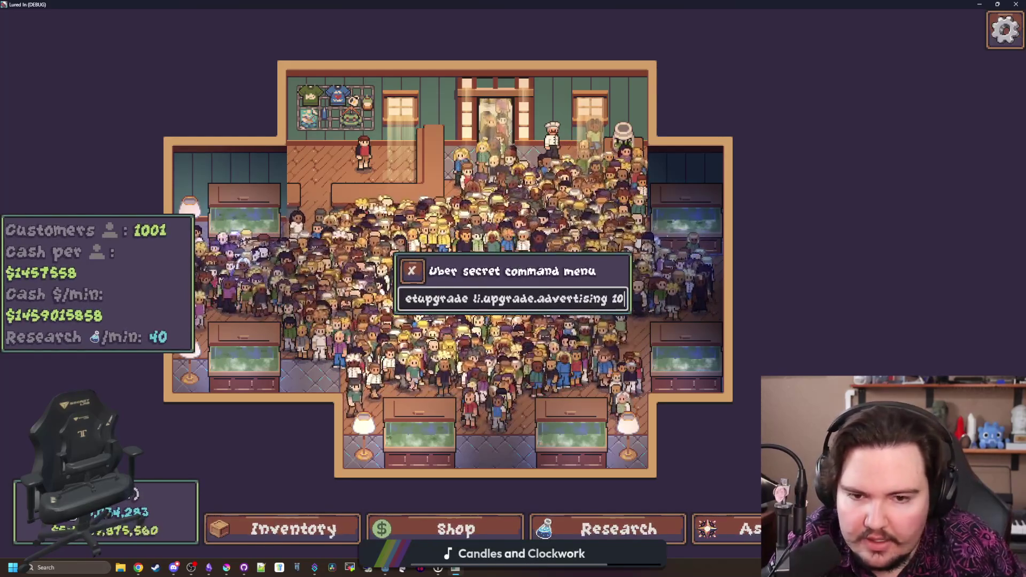
{"action": "key", "text": "Return"}
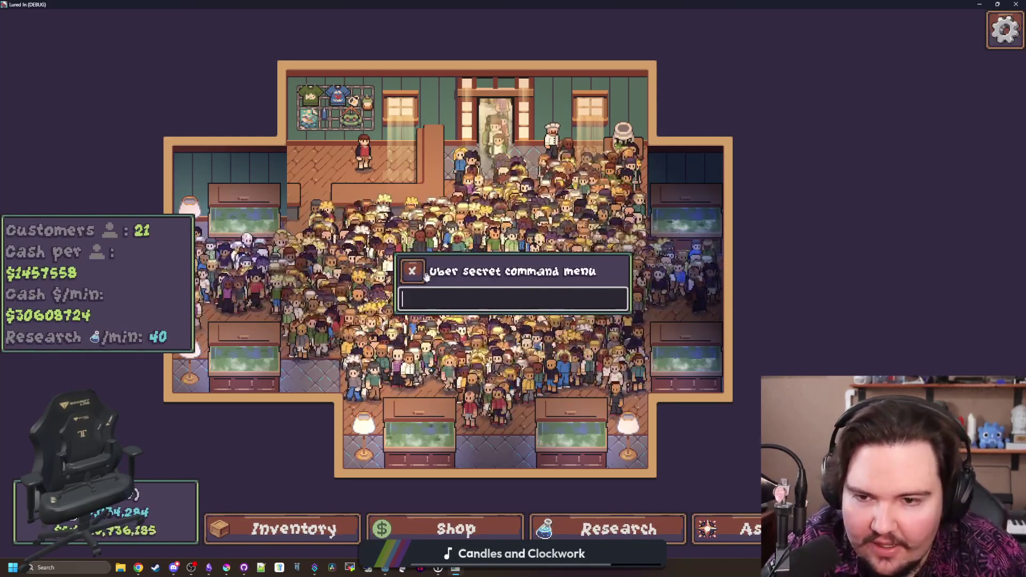
{"action": "key", "text": "Escape"}
{"action": "left_click", "coordinate": [458, 327]}
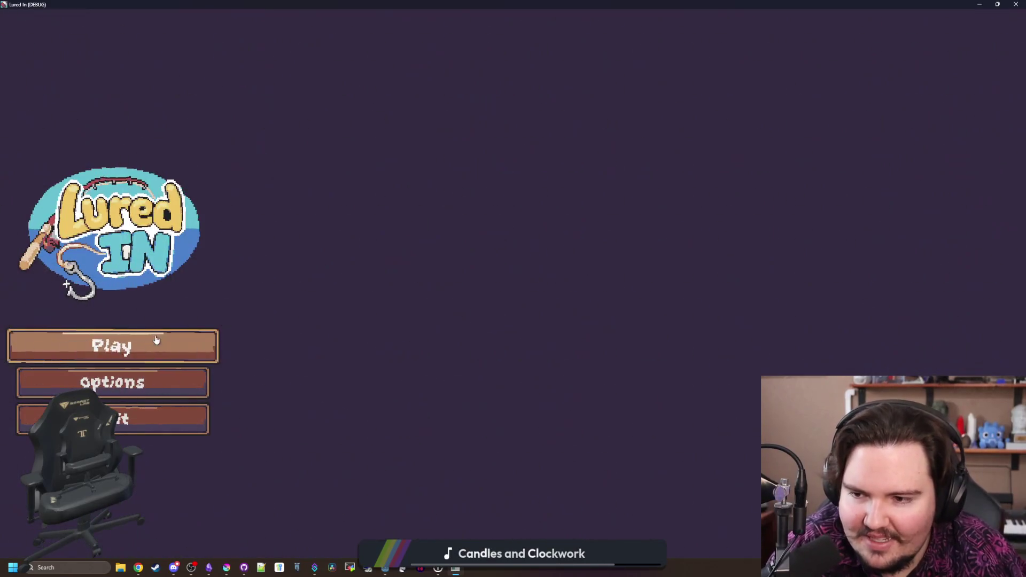
Start playing from the main menu and accept the Chef's Offer
{"action": "left_click", "coordinate": [156, 339]}
{"action": "scroll", "coordinate": [582, 358], "scroll_direction": "up", "scroll_amount": 5}
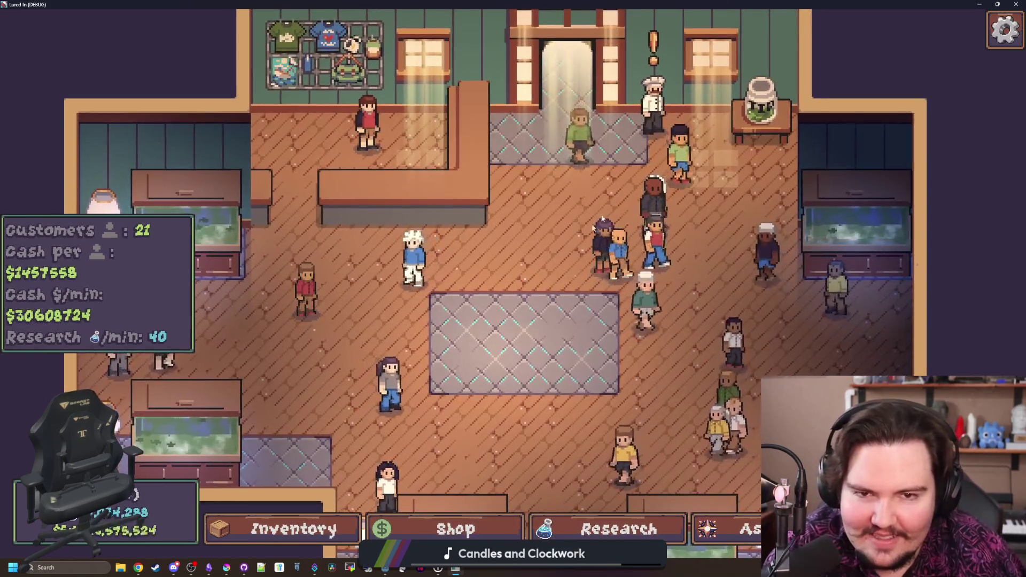
{"action": "left_click", "coordinate": [652, 51]}
{"action": "left_click", "coordinate": [479, 319]}
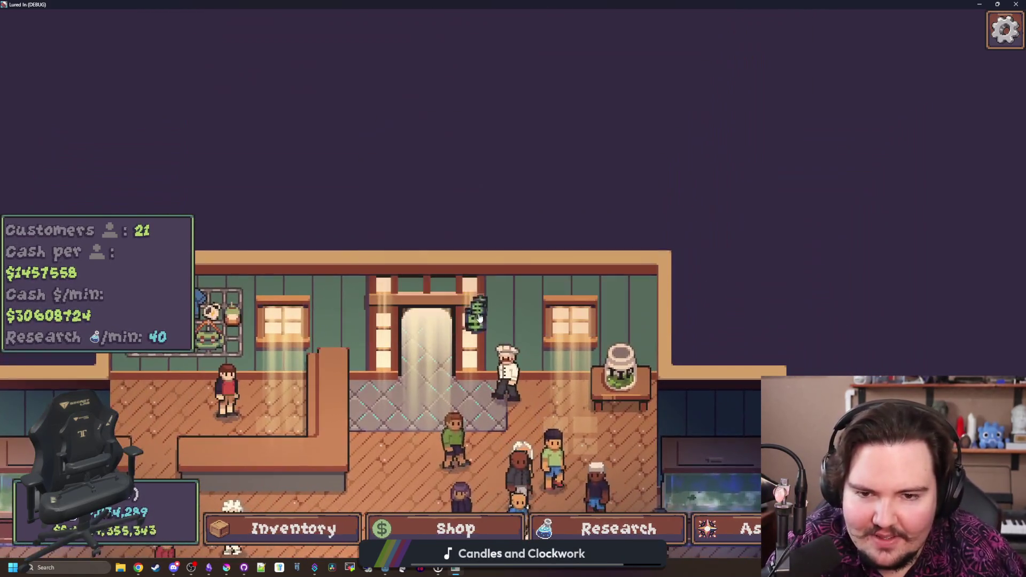
Travel to the rainy Pond for free, then leave it and return to the shop
{"action": "scroll", "coordinate": [479, 319], "scroll_direction": "down", "scroll_amount": 5}
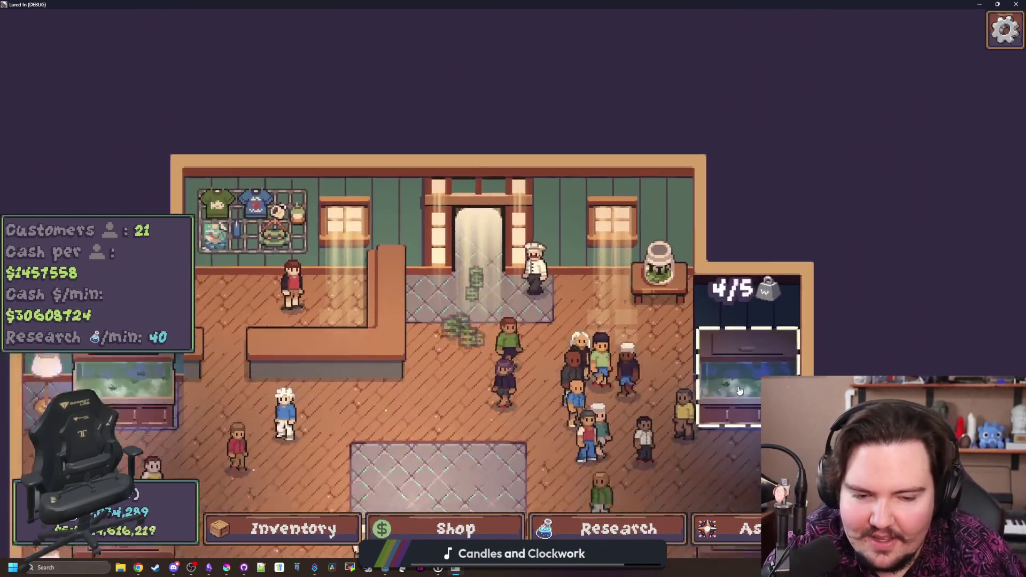
{"action": "left_click", "coordinate": [667, 276]}
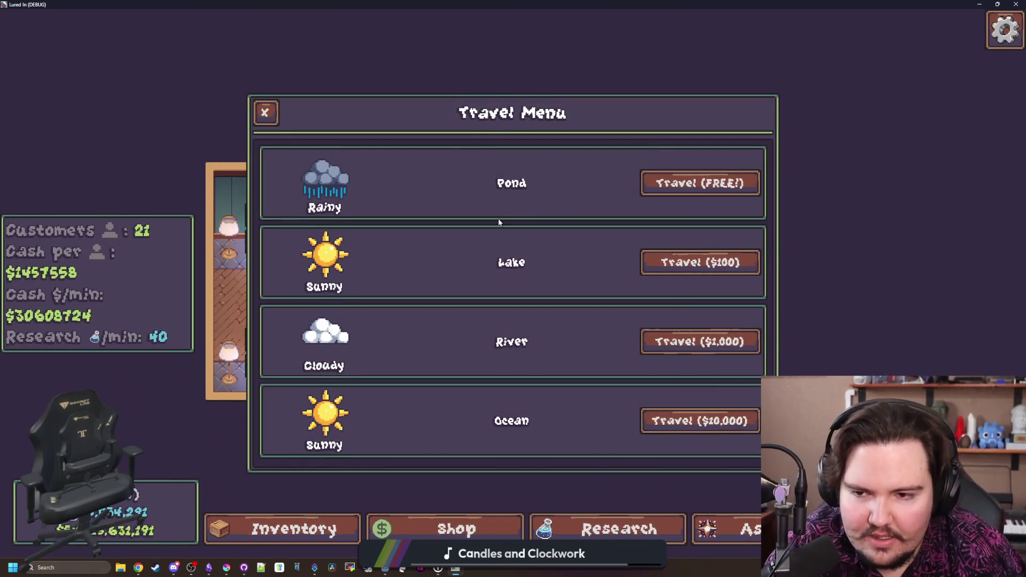
{"action": "left_click", "coordinate": [666, 176]}
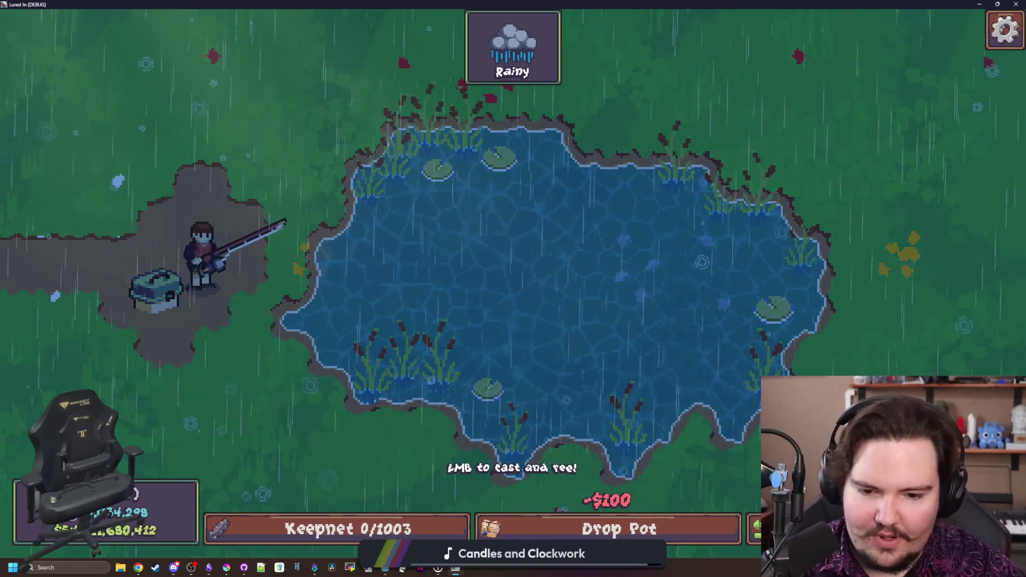
{"action": "key", "text": "Escape"}
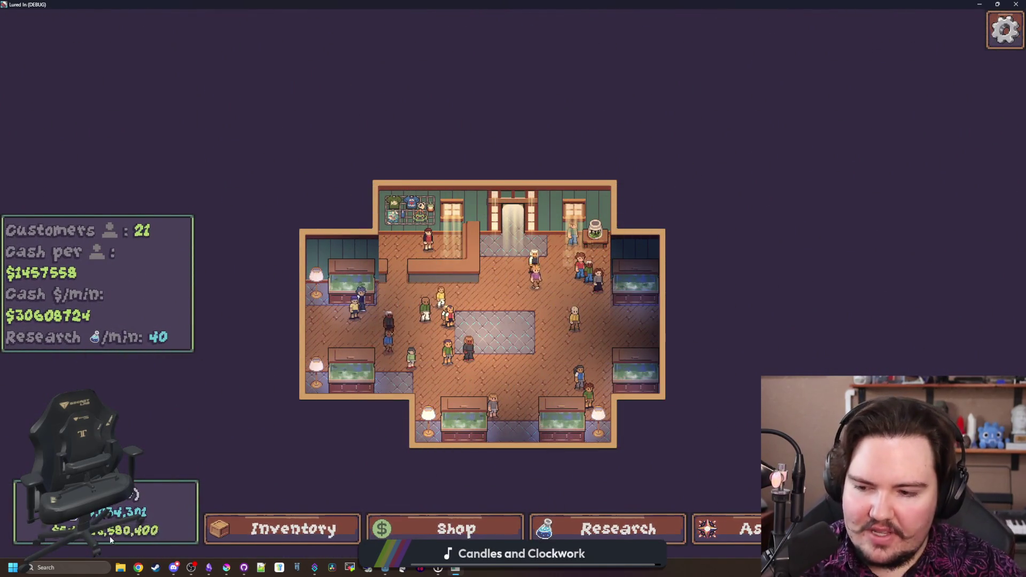
Open the Ascension skill tree to check progress, then switch to the Godot editor
{"action": "left_click", "coordinate": [711, 529]}
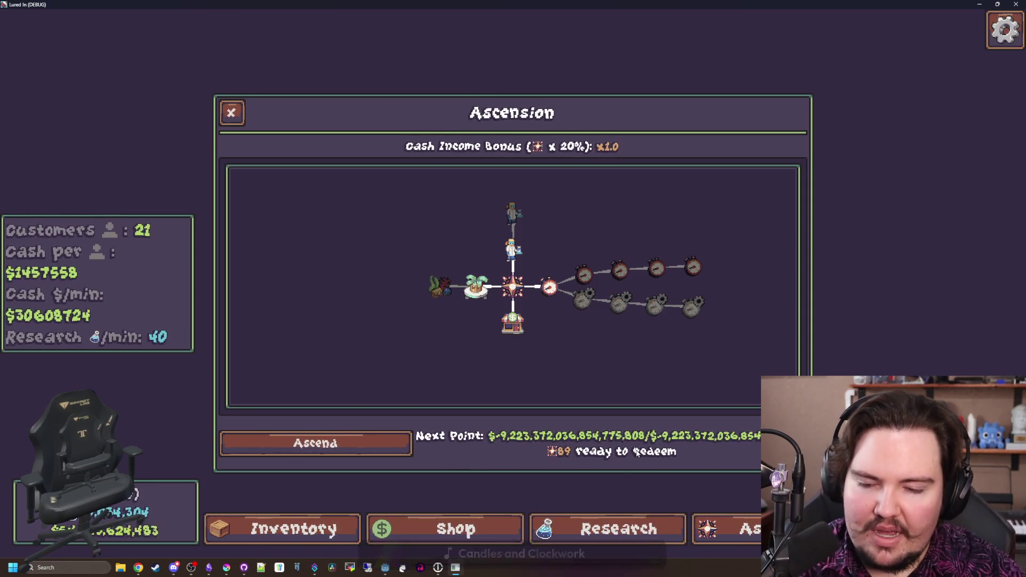
{"action": "key", "text": "alt+Tab"}
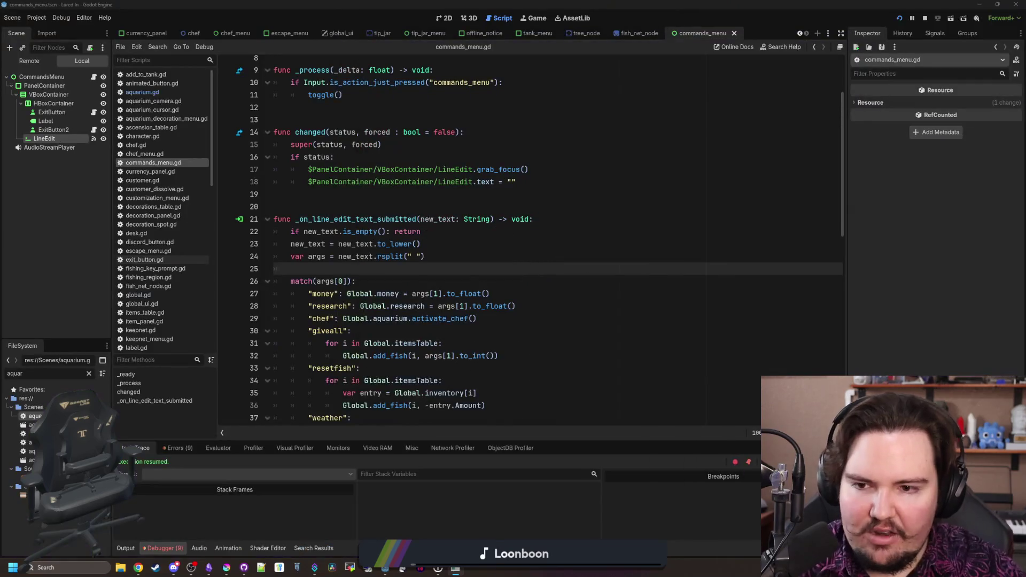
In commands_menu.gd, split the money case and add Global.totalEarnedMoney = args[1].to_float()
{"action": "left_click", "coordinate": [375, 259]}
{"action": "scroll", "coordinate": [375, 258], "scroll_direction": "down", "scroll_amount": 1}
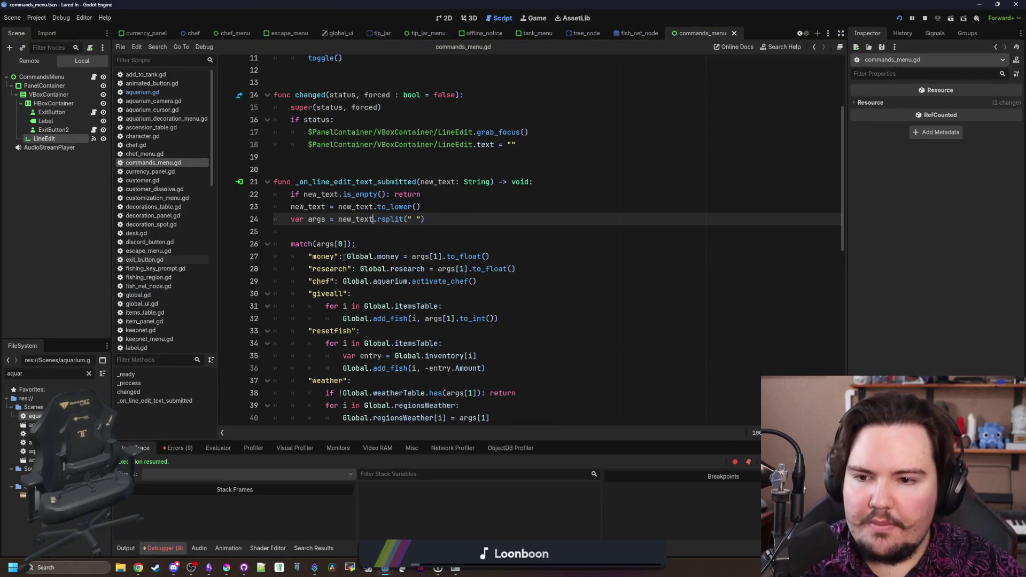
{"action": "left_click", "coordinate": [346, 256]}
{"action": "key", "text": "Return"}
{"action": "key", "text": "End"}
{"action": "key", "text": "Return"}
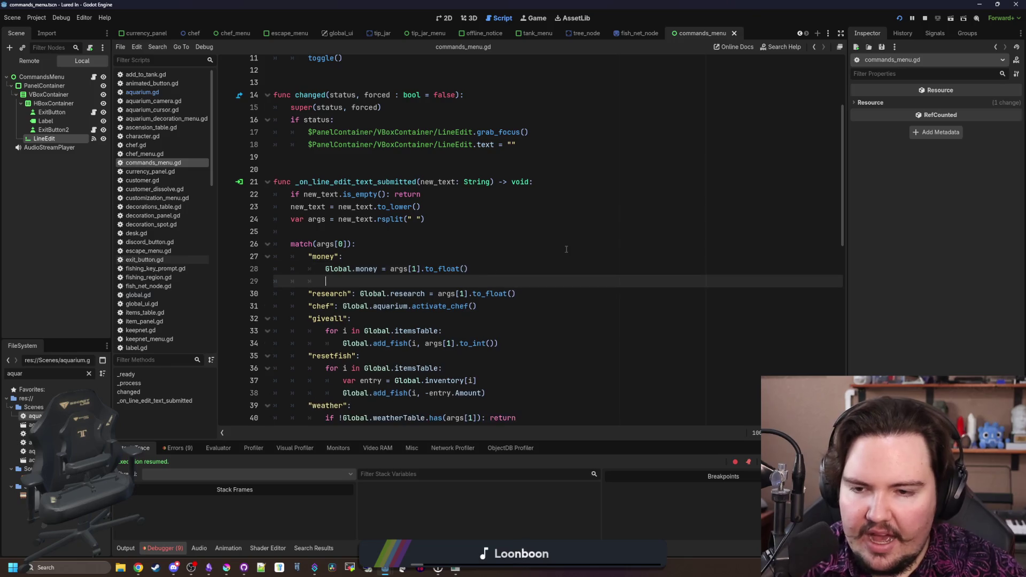
{"action": "type", "text": "Global."}
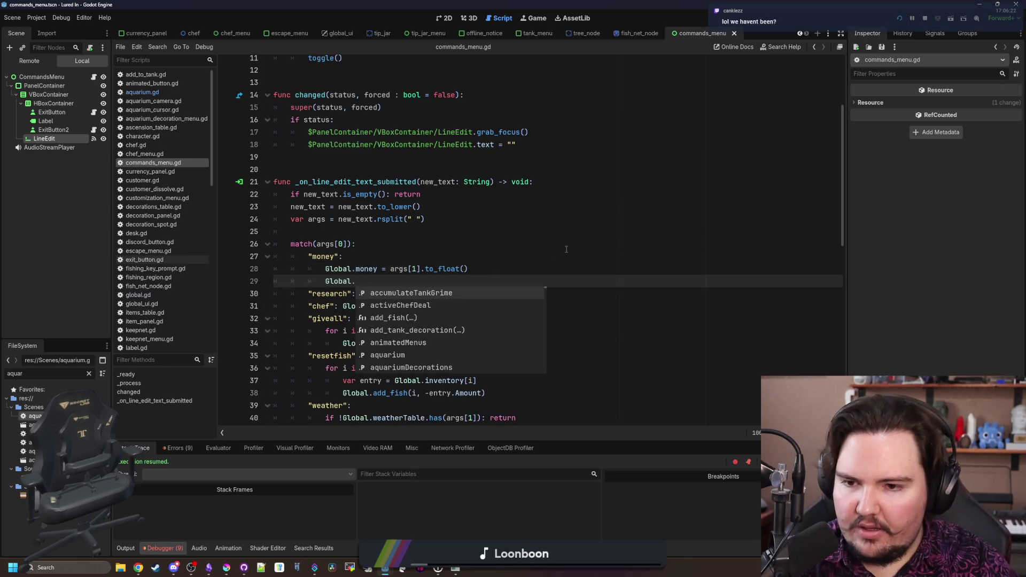
{"action": "type", "text": "money"}
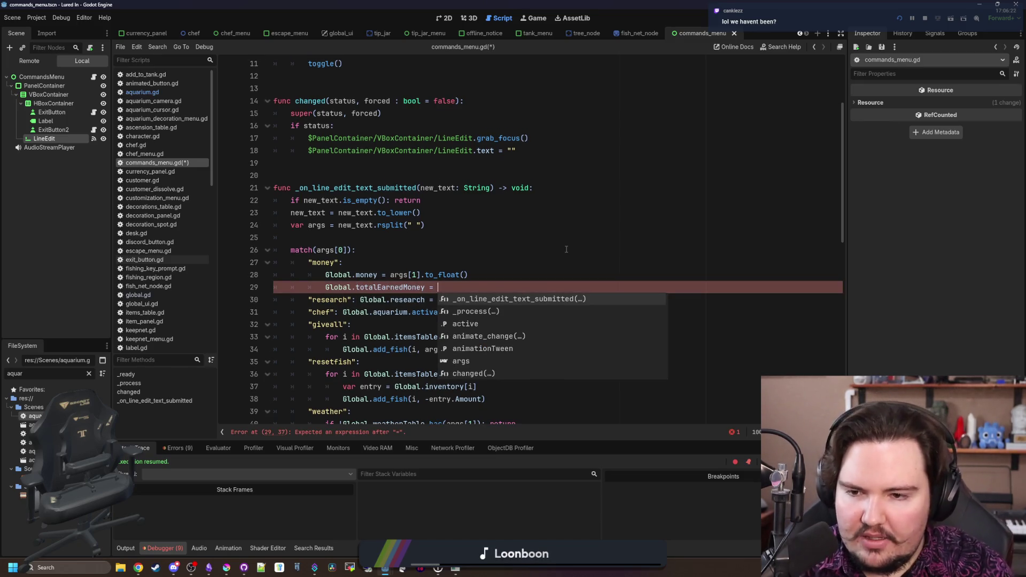
{"action": "type", "text": "gs[1]"}
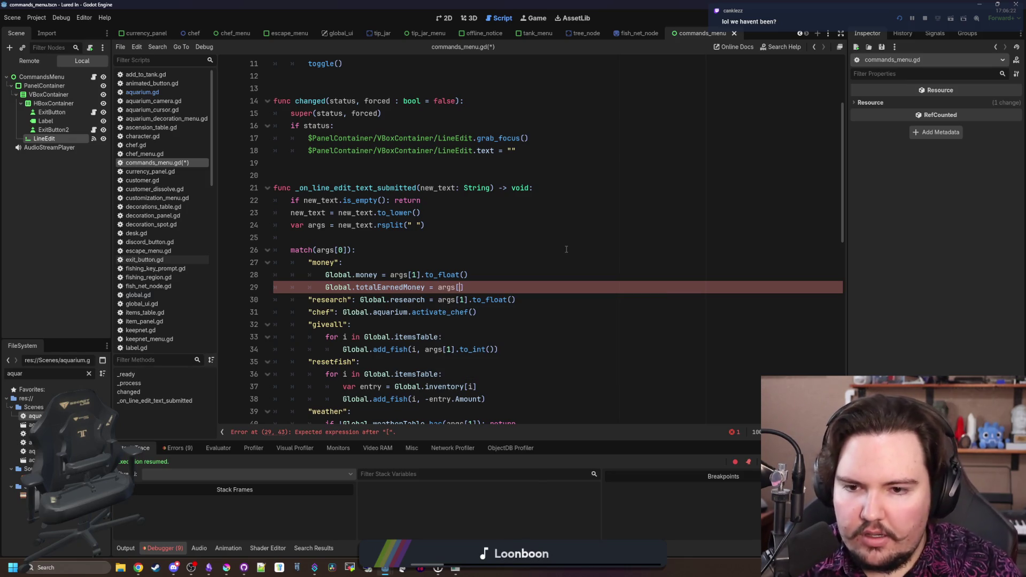
{"action": "type", "text": ".to_float("}
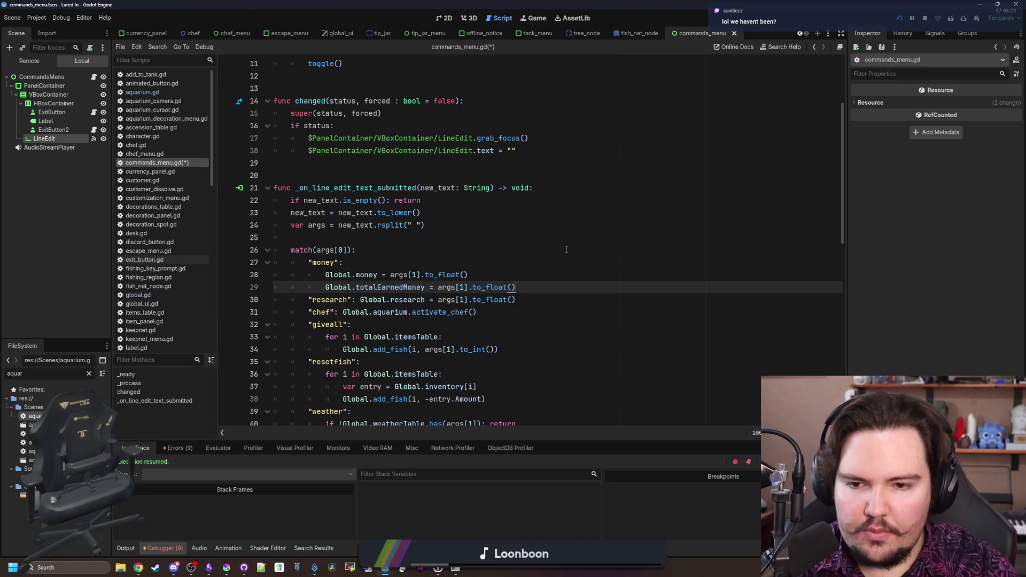
{"action": "type", "text": "()"}
Save the script and launch the game with its command prompt open
{"action": "left_click", "coordinate": [566, 249]}
{"action": "key", "text": "ctrl+s"}
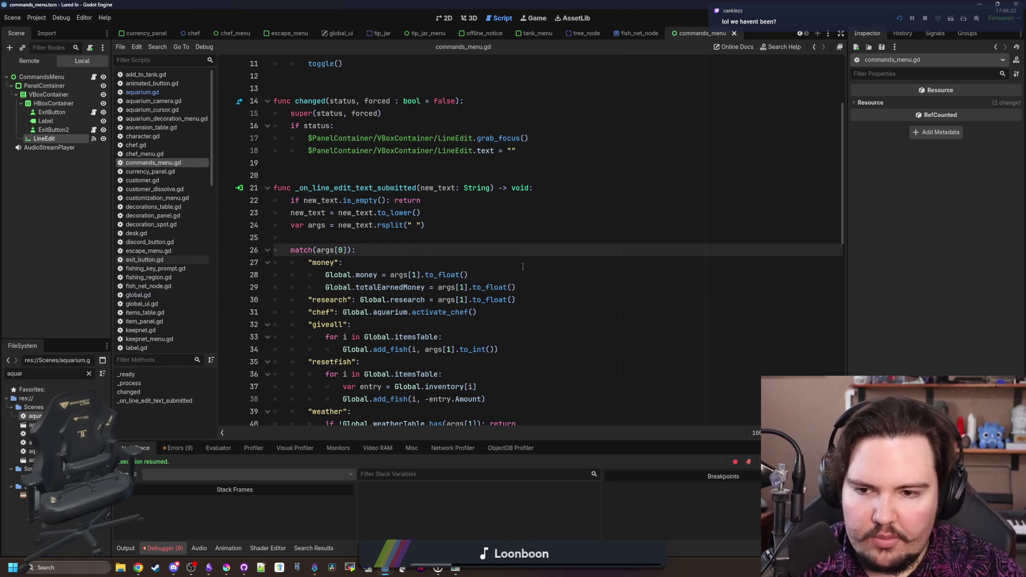
{"action": "left_click", "coordinate": [497, 264]}
{"action": "key", "text": "ctrl+s"}
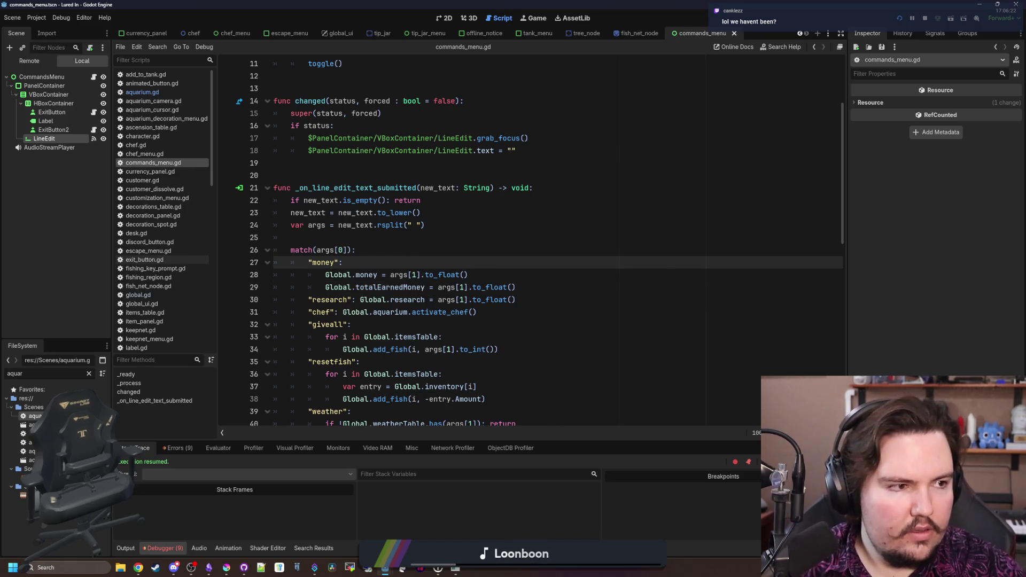
{"action": "key", "text": "grave"}
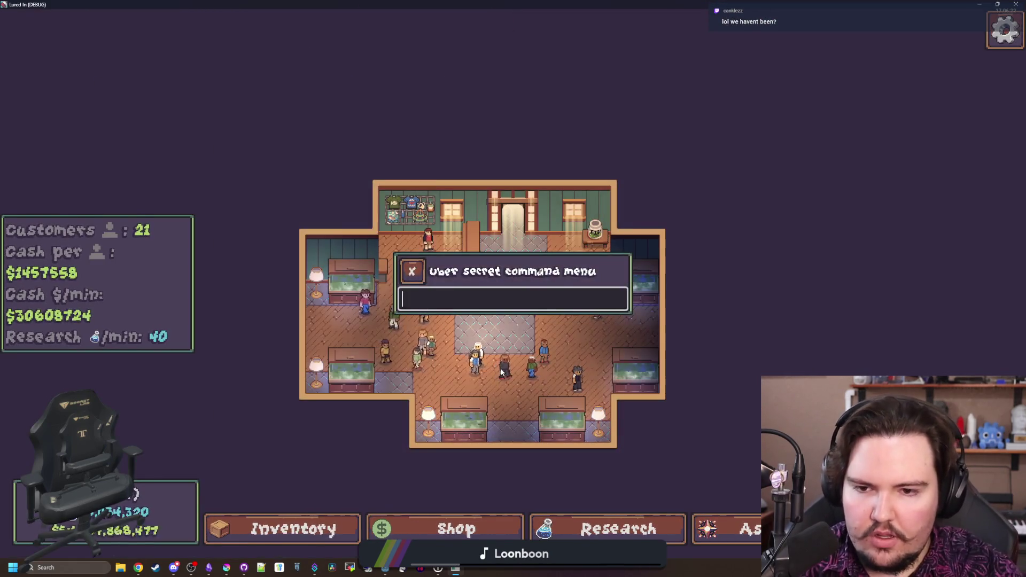
Run the 'money 6' command, open the Ascension tree, then return to Godot
{"action": "type", "text": "money 6"}
{"action": "key", "text": "Return"}
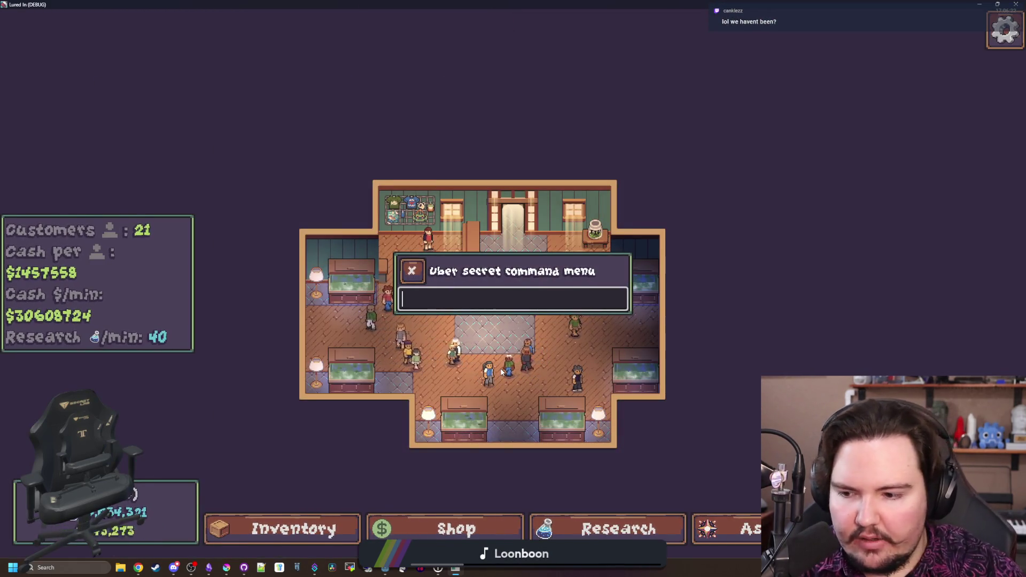
{"action": "key", "text": "grave"}
{"action": "left_click", "coordinate": [727, 529]}
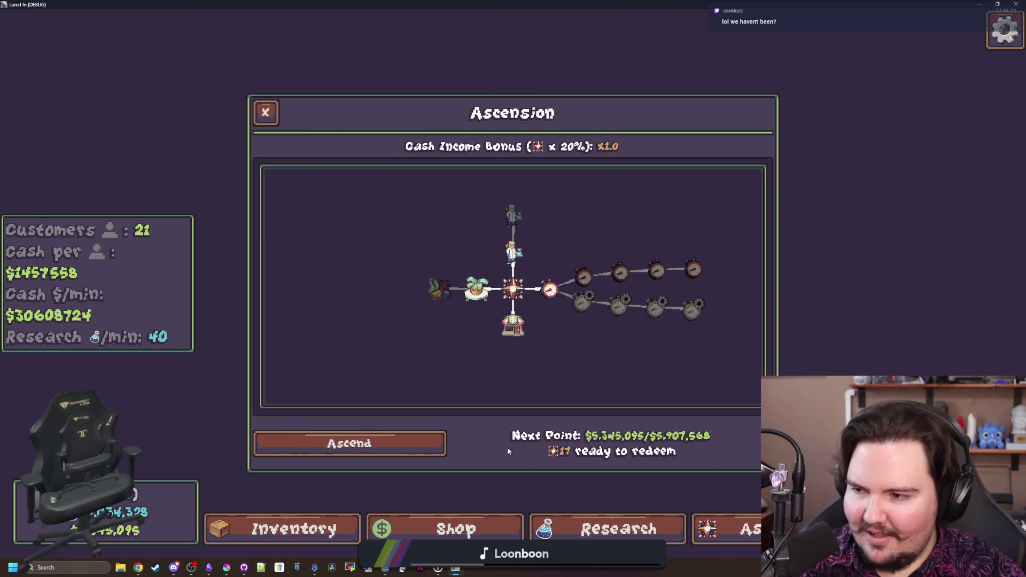
{"action": "key", "text": "alt+Tab"}
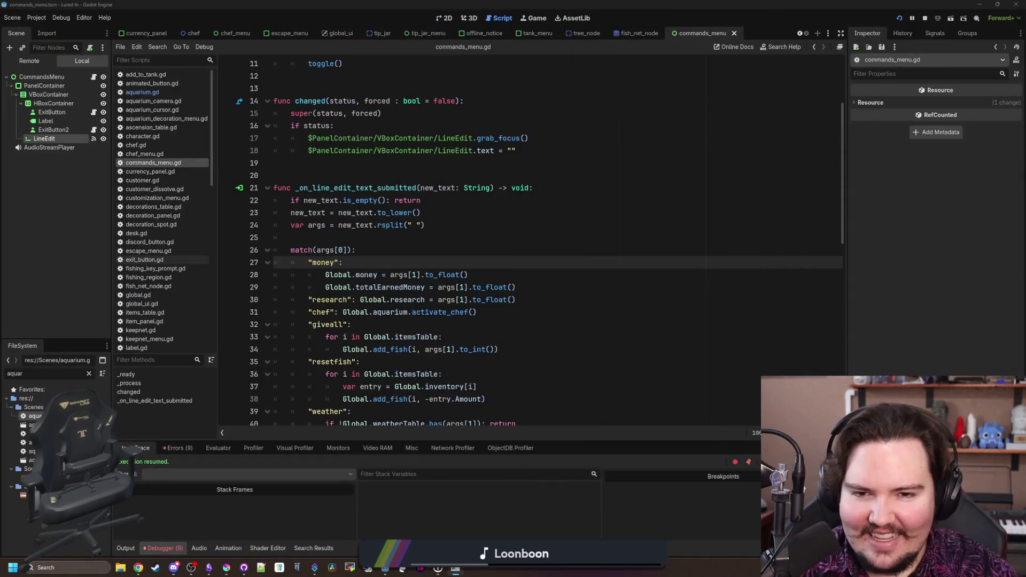
Stop the running game, save commands_menu.gd, and relaunch the project to test casting
{"action": "key", "text": "Up"}
{"action": "key", "text": "Up"}
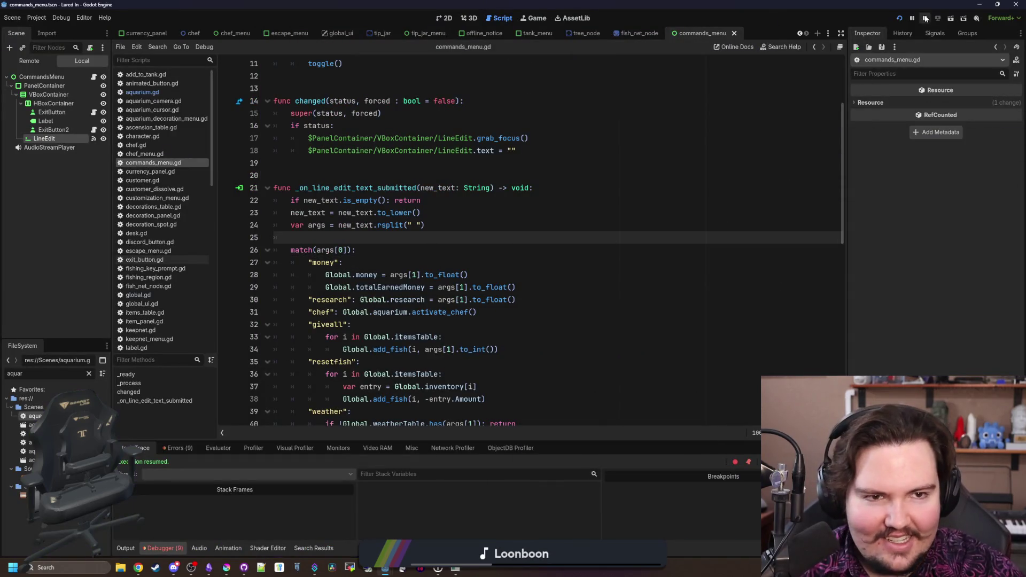
{"action": "left_click", "coordinate": [925, 18]}
{"action": "scroll", "coordinate": [412, 272], "scroll_direction": "down", "scroll_amount": 10}
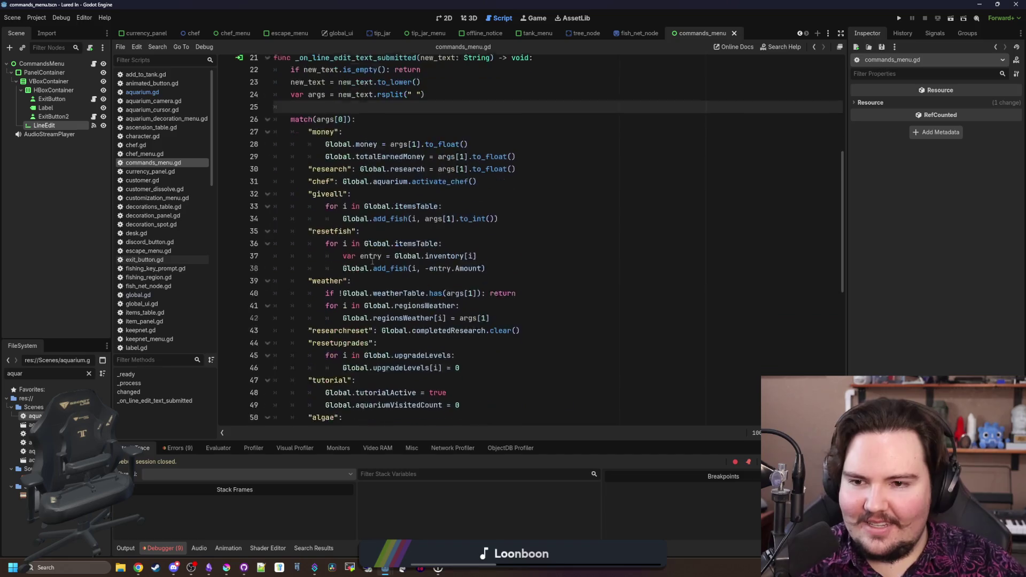
{"action": "scroll", "coordinate": [406, 350], "scroll_direction": "down", "scroll_amount": 2}
{"action": "left_click", "coordinate": [431, 310]}
{"action": "key", "text": "ctrl+s"}
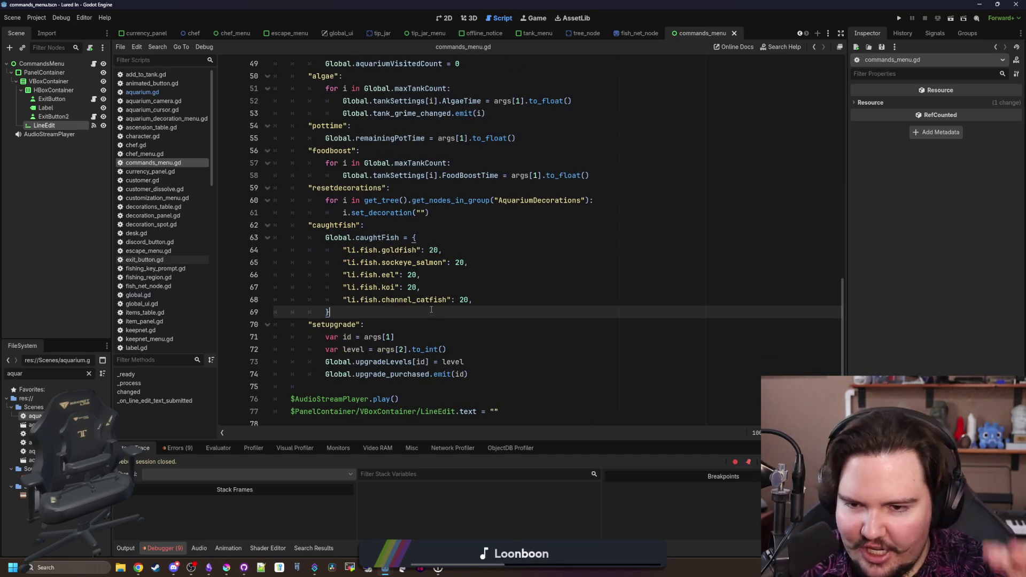
{"action": "left_click", "coordinate": [903, 20]}
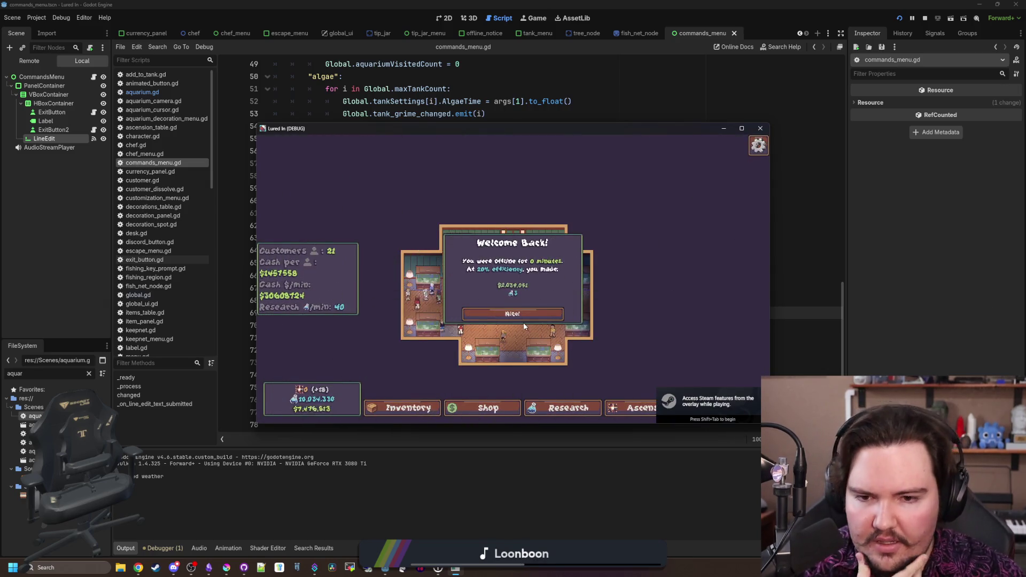
Dismiss the Welcome Back popup and travel to the Pond for free
{"action": "left_click", "coordinate": [524, 316]}
{"action": "left_click", "coordinate": [743, 128]}
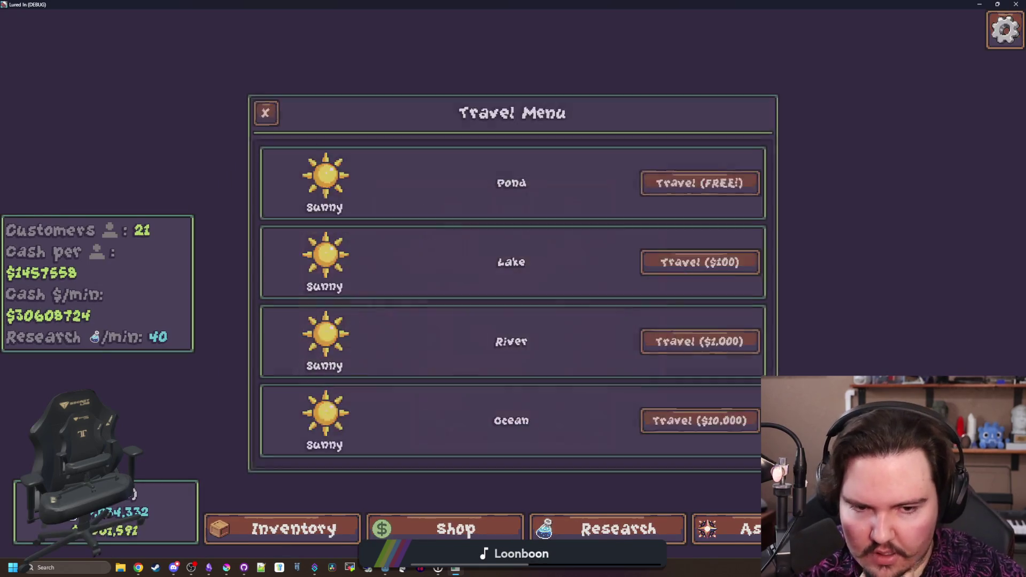
{"action": "left_click", "coordinate": [714, 182]}
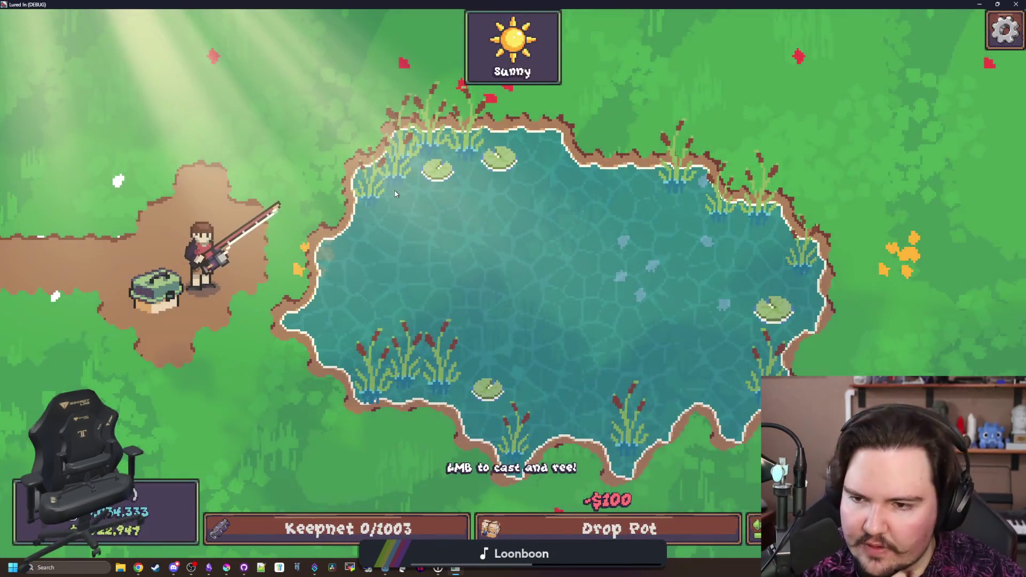
Cast and reel the line repeatedly, ending with a full cast into mid-pond for 2x Bite Rate
{"action": "left_click", "coordinate": [395, 193]}
{"action": "left_click_drag", "start_coordinate": [395, 193], "coordinate": [416, 212]}
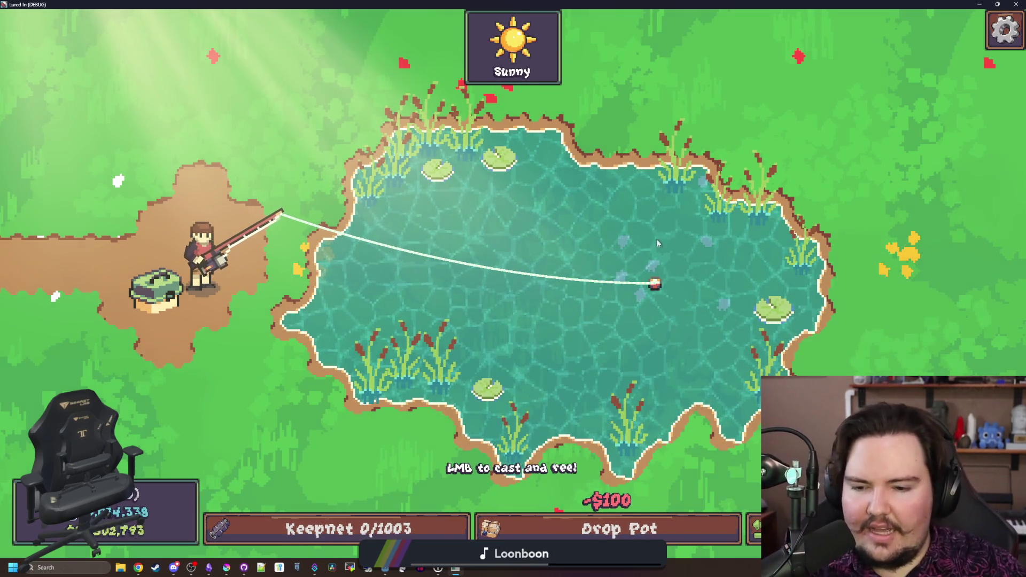
{"action": "left_click_drag", "start_coordinate": [655, 322], "coordinate": [627, 275]}
{"action": "mouse_move", "coordinate": [501, 260]}
{"action": "left_mouse_down"}
{"action": "mouse_move", "coordinate": [415, 169]}
{"action": "mouse_move", "coordinate": [394, 214]}
{"action": "left_mouse_up"}
{"action": "left_click_drag", "start_coordinate": [434, 164], "coordinate": [639, 300]}
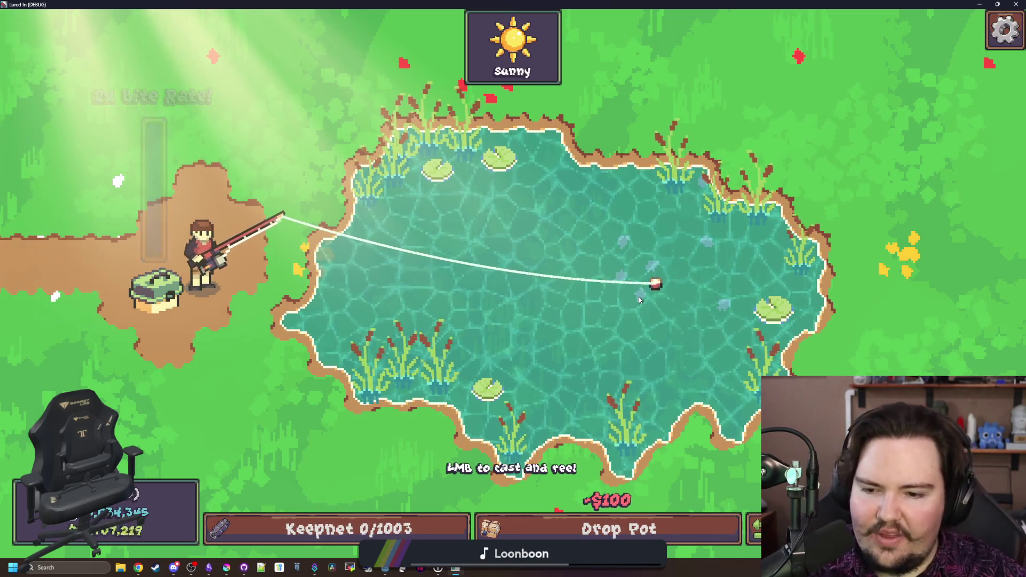
{"action": "left_click_drag", "start_coordinate": [549, 235], "coordinate": [418, 226]}
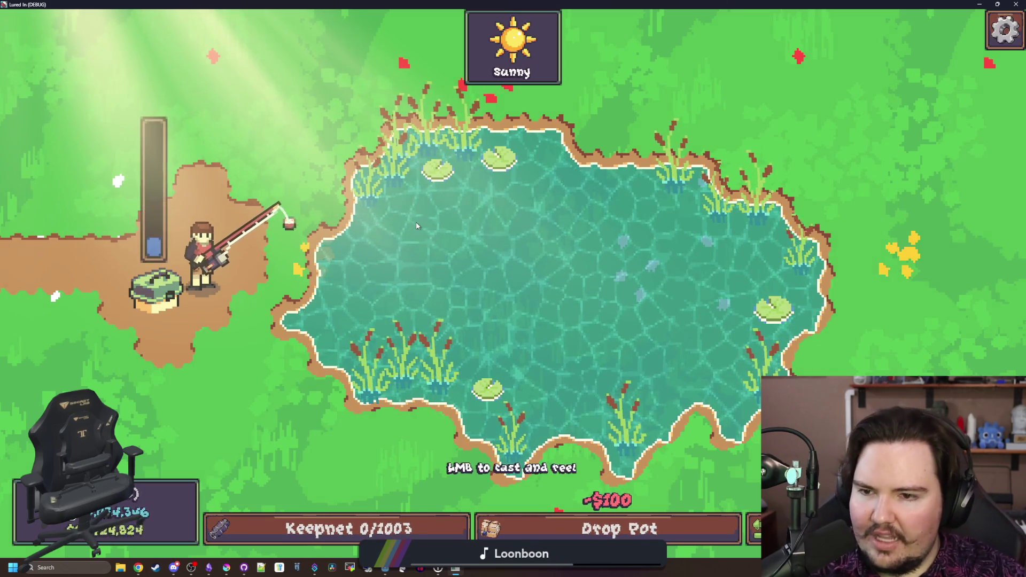
{"action": "left_click", "coordinate": [447, 227]}
{"action": "left_click", "coordinate": [447, 226]}
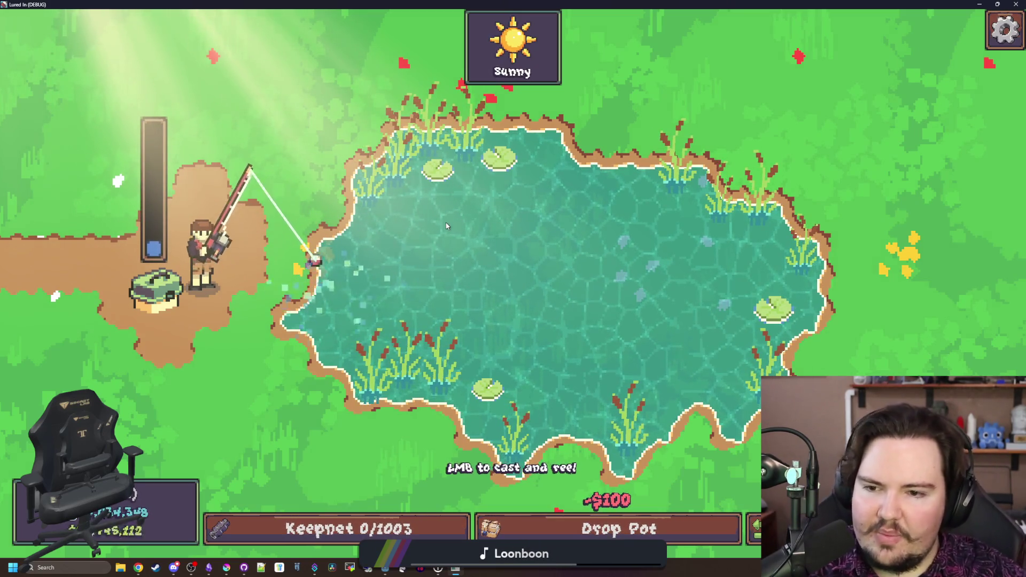
{"action": "left_click_drag", "start_coordinate": [447, 225], "coordinate": [446, 225]}
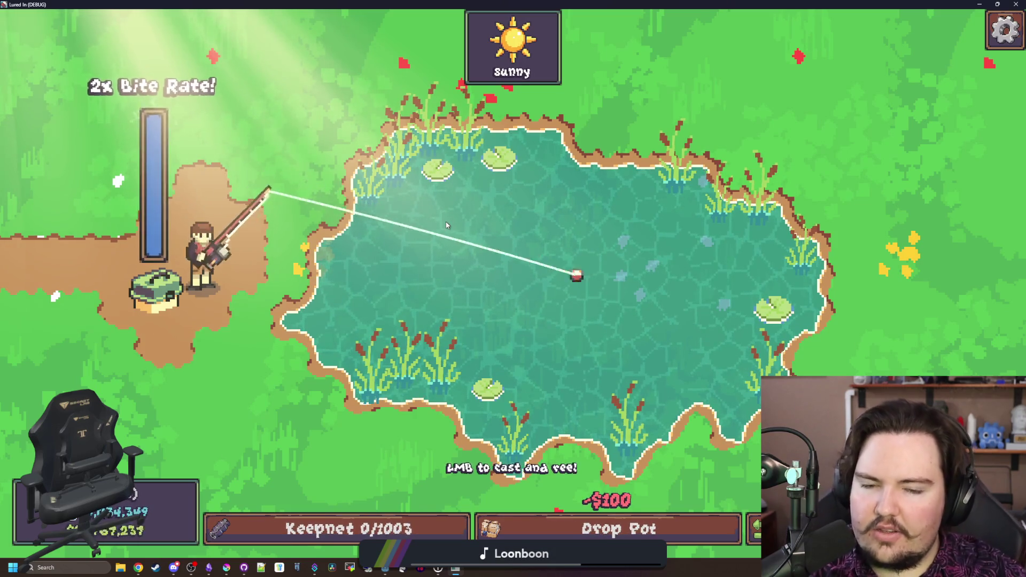
Cast and reel several more times at the rainy pond, then restore the game to a smaller window
{"action": "left_click", "coordinate": [398, 249]}
{"action": "left_click", "coordinate": [422, 216]}
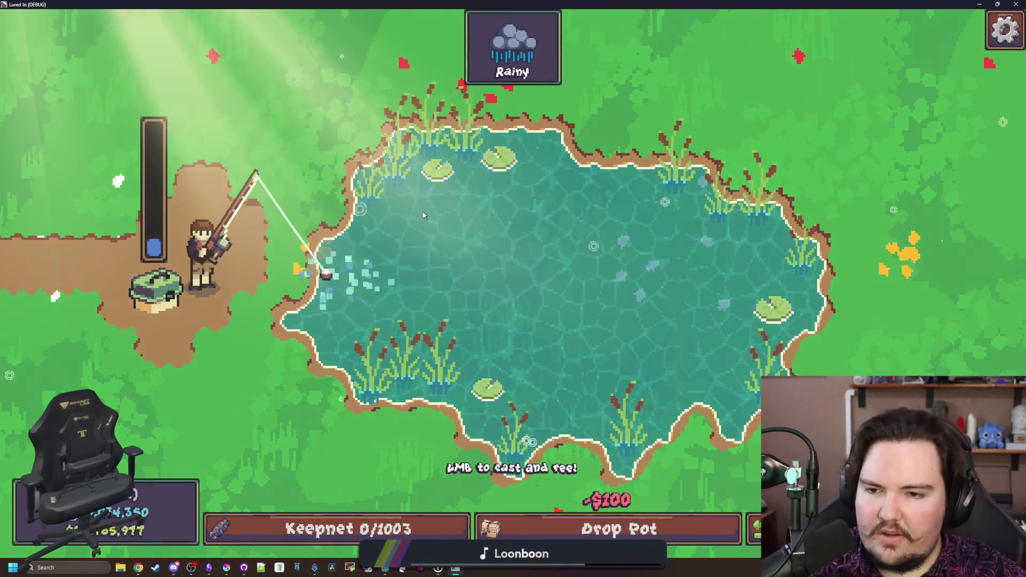
{"action": "left_click_drag", "start_coordinate": [475, 198], "coordinate": [475, 199]}
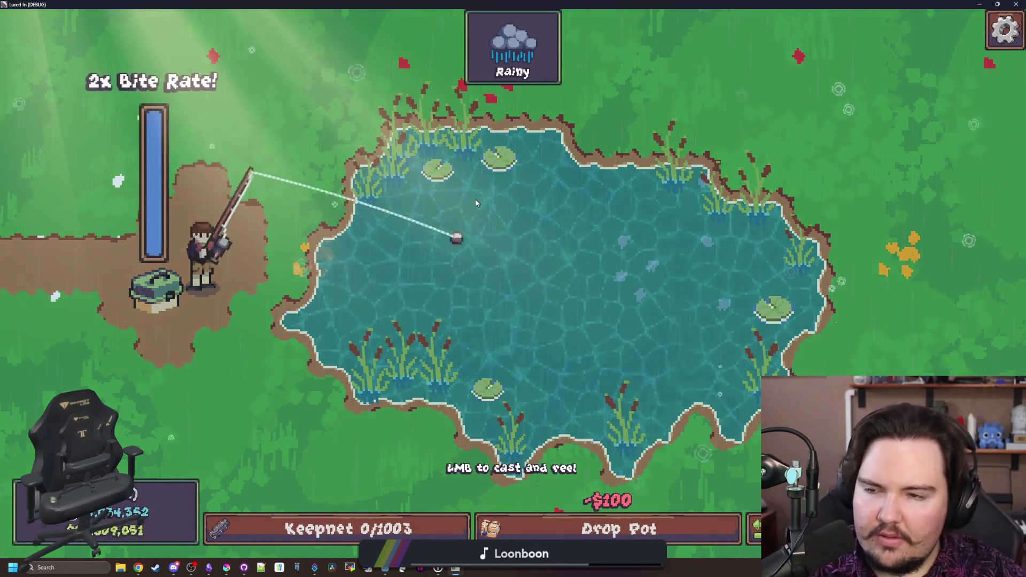
{"action": "left_click", "coordinate": [613, 191]}
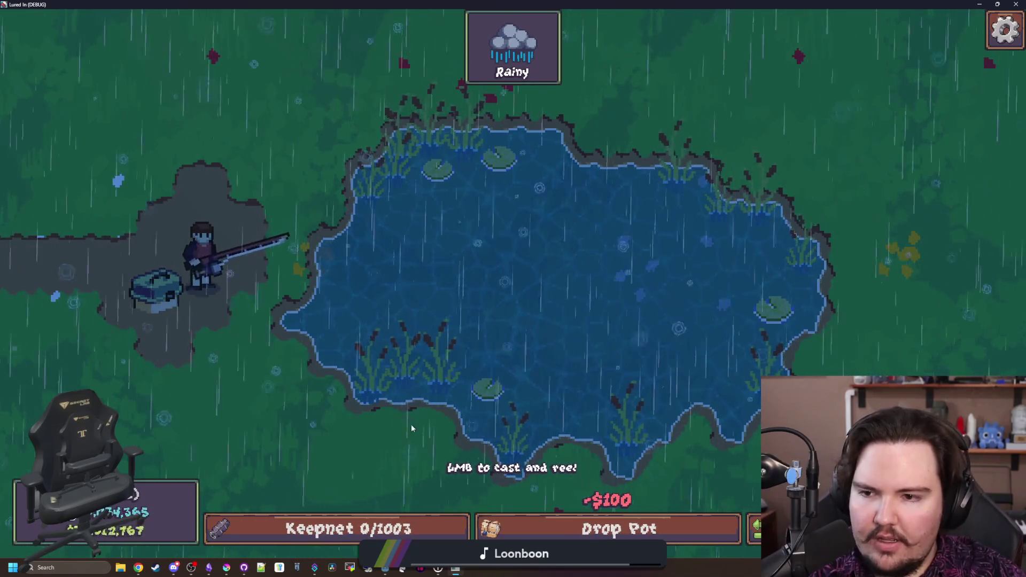
{"action": "left_click", "coordinate": [510, 421]}
{"action": "left_click_drag", "start_coordinate": [508, 420], "coordinate": [527, 421]}
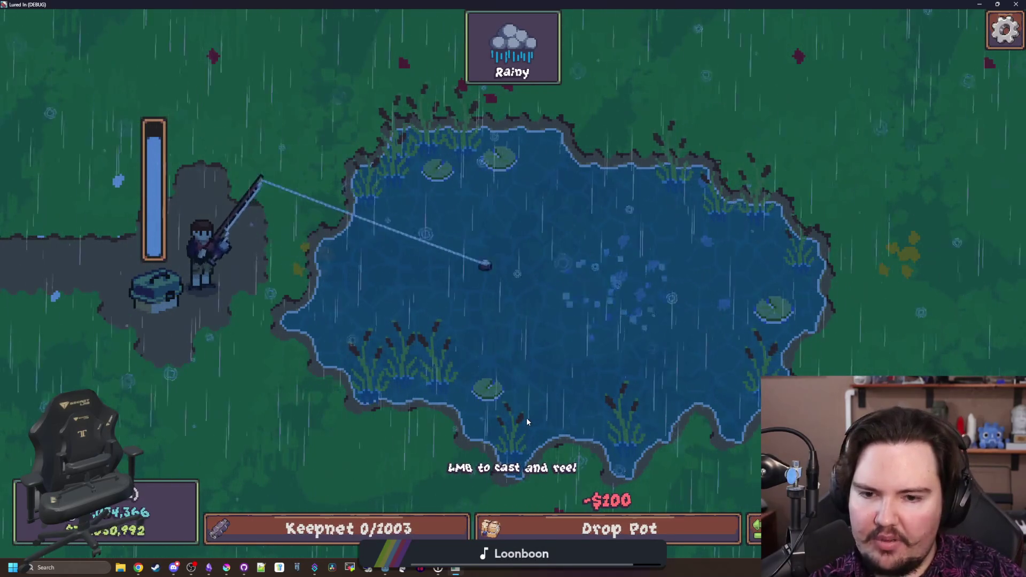
{"action": "key", "text": "super+Down"}
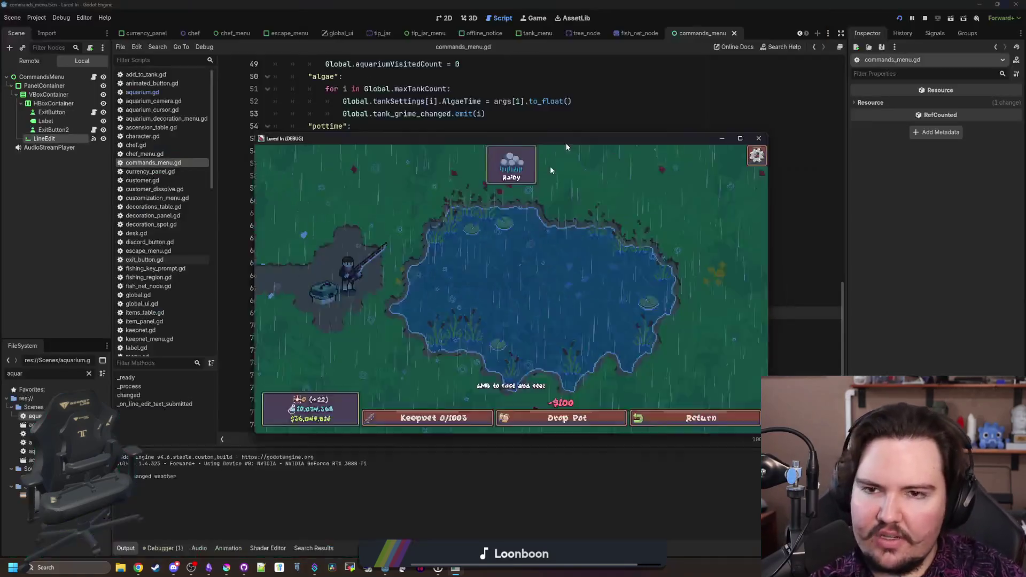
Close the running game and open the fishing_region scene in the 2D workspace
{"action": "left_click", "coordinate": [582, 357]}
{"action": "type", "text": "region"}
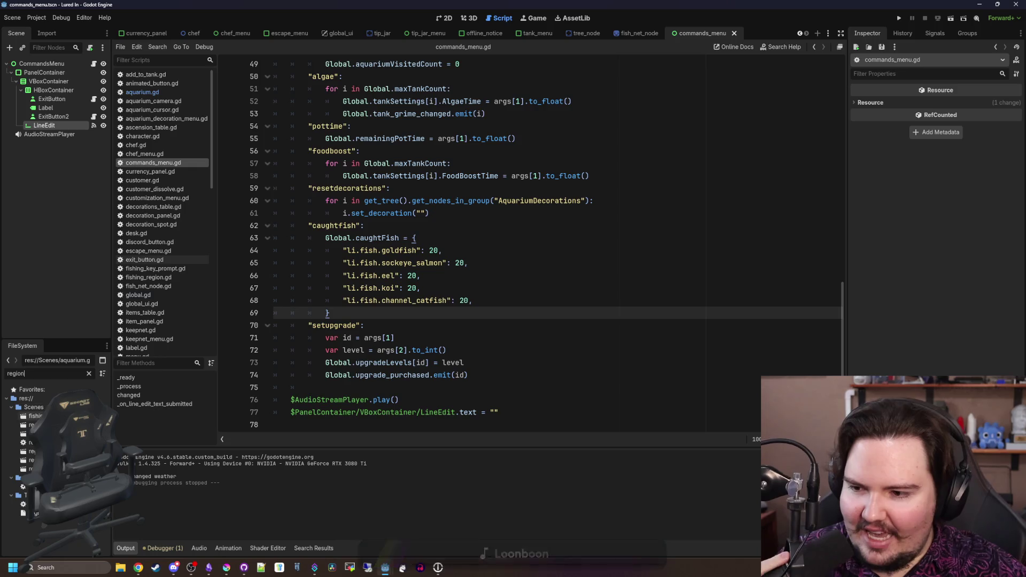
{"action": "double_click", "coordinate": [35, 416]}
{"action": "left_click", "coordinate": [488, 311]}
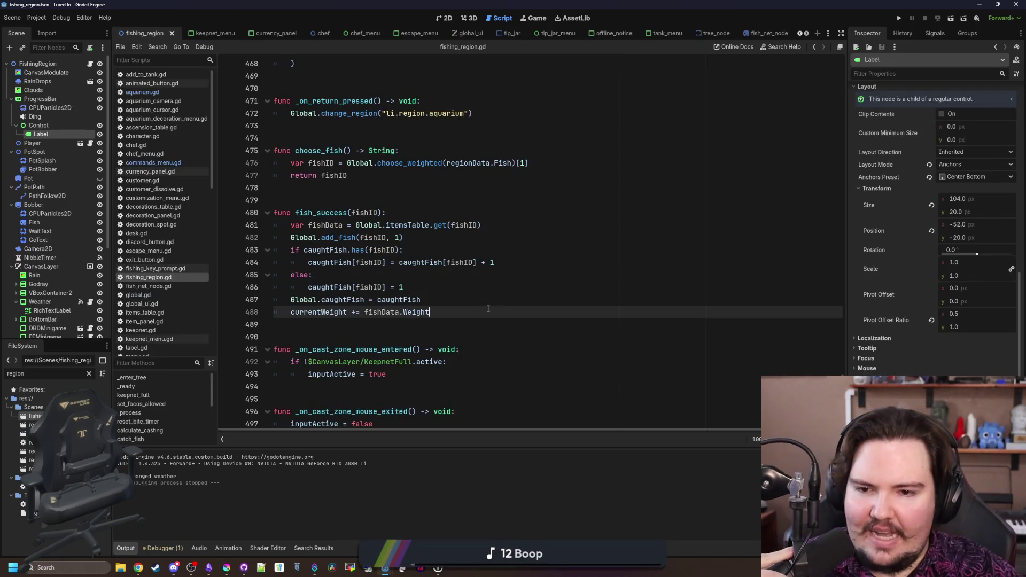
{"action": "left_click", "coordinate": [445, 18]}
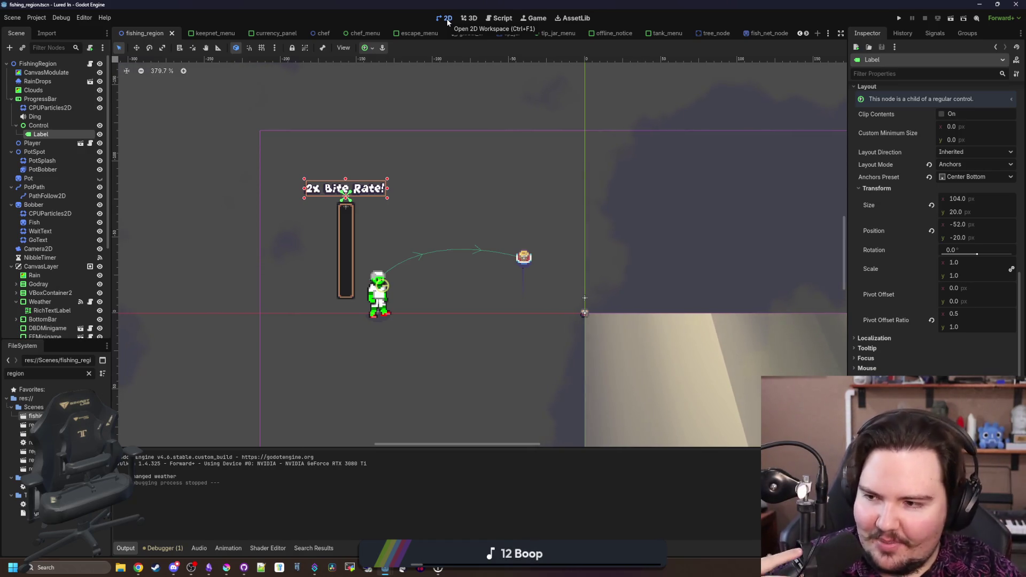
Save fishing_region and collapse the ProgressBar and PotSpot children in the scene tree
{"action": "scroll", "coordinate": [262, 243], "scroll_direction": "down", "scroll_amount": 5}
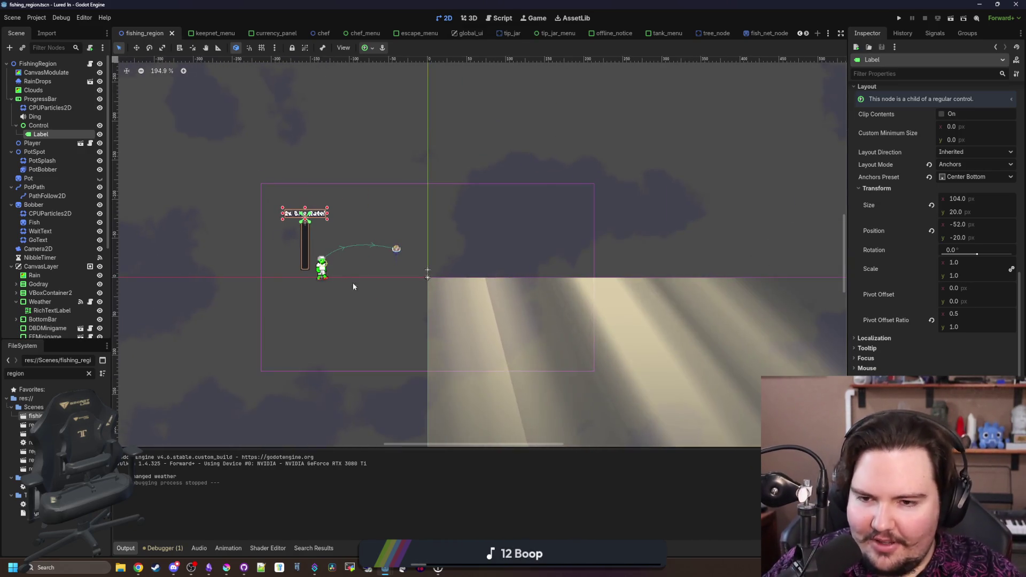
{"action": "scroll", "coordinate": [384, 330], "scroll_direction": "up", "scroll_amount": 2}
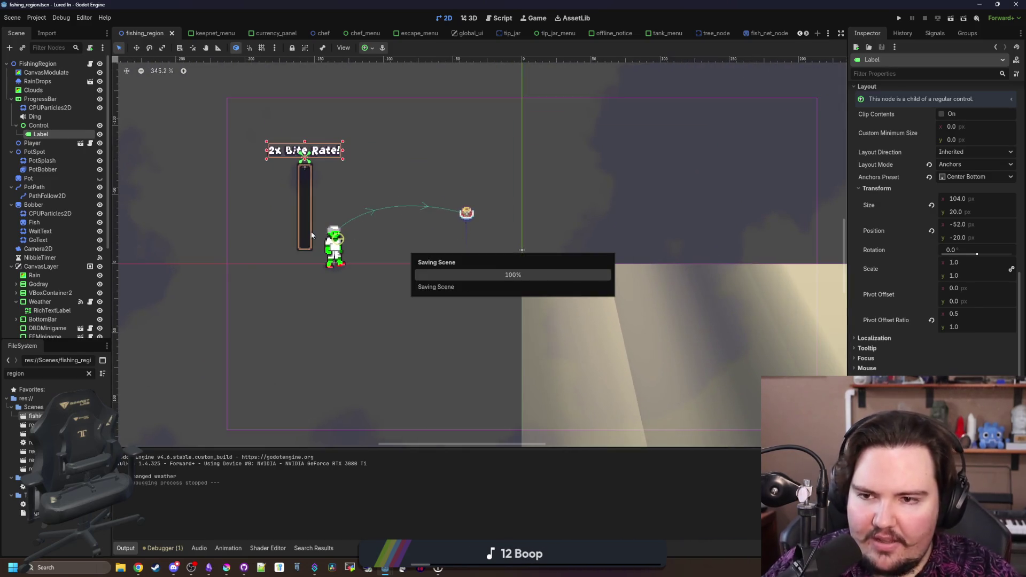
{"action": "scroll", "coordinate": [456, 233], "scroll_direction": "up", "scroll_amount": 2}
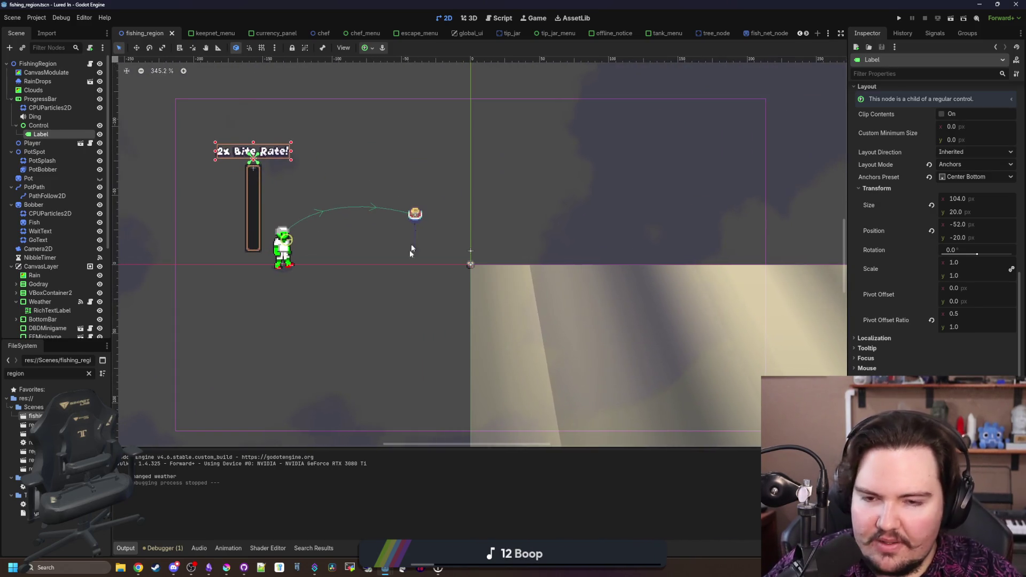
{"action": "scroll", "coordinate": [409, 249], "scroll_direction": "down", "scroll_amount": 1}
{"action": "key", "text": "ctrl+s"}
{"action": "scroll", "coordinate": [299, 267], "scroll_direction": "up", "scroll_amount": 2}
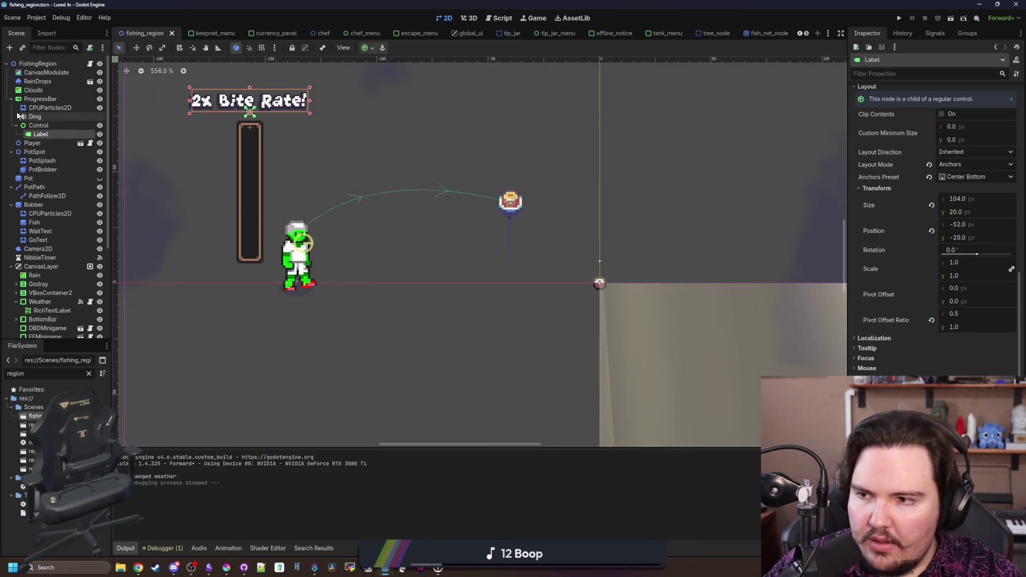
{"action": "left_click", "coordinate": [11, 99]}
{"action": "left_click", "coordinate": [10, 117]}
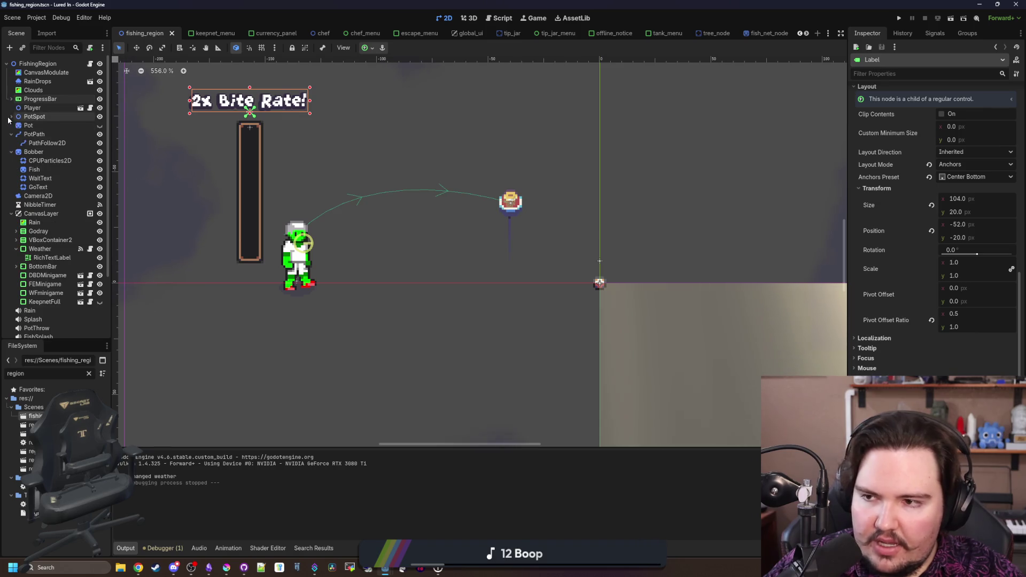
{"action": "right_click", "coordinate": [37, 107]}
Add a Line2D node under Player and move it out from under Player
{"action": "left_click", "coordinate": [59, 127]}
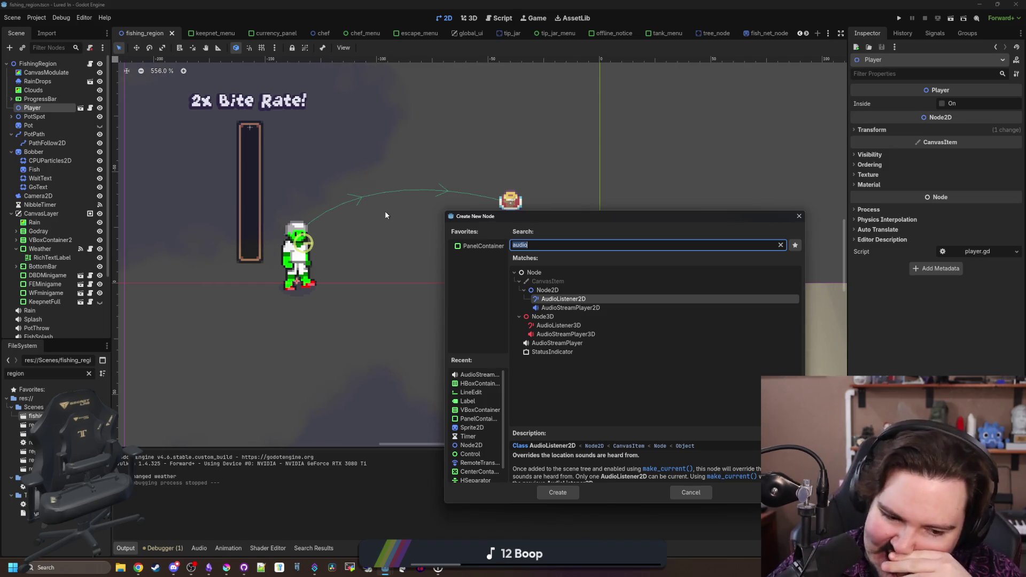
{"action": "type", "text": "l"}
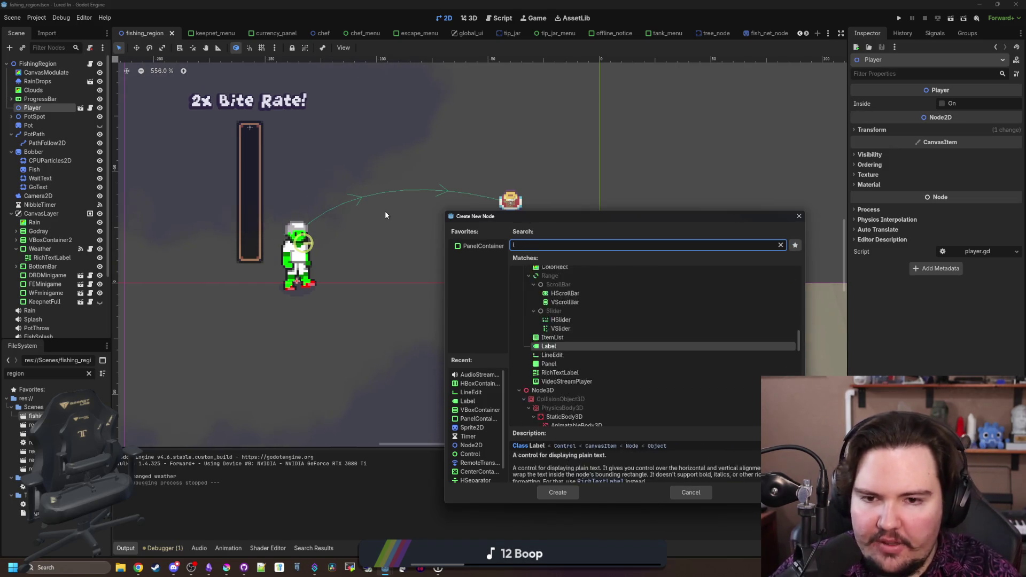
{"action": "type", "text": "ine2"}
{"action": "key", "text": "Return"}
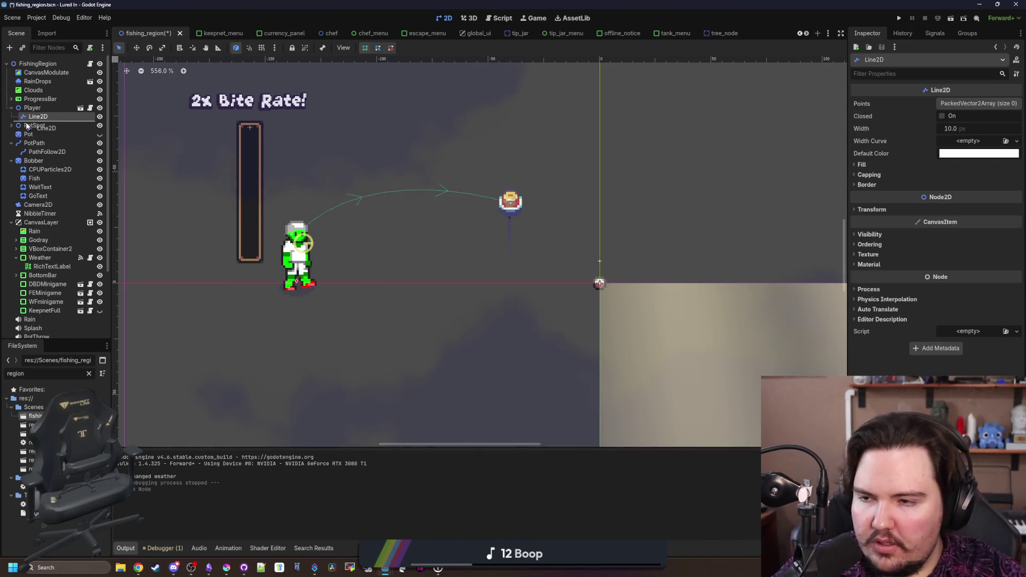
{"action": "left_click_drag", "start_coordinate": [27, 126], "coordinate": [29, 125]}
{"action": "scroll", "coordinate": [343, 242], "scroll_direction": "down", "scroll_amount": 5}
{"action": "scroll", "coordinate": [343, 283], "scroll_direction": "up", "scroll_amount": 6}
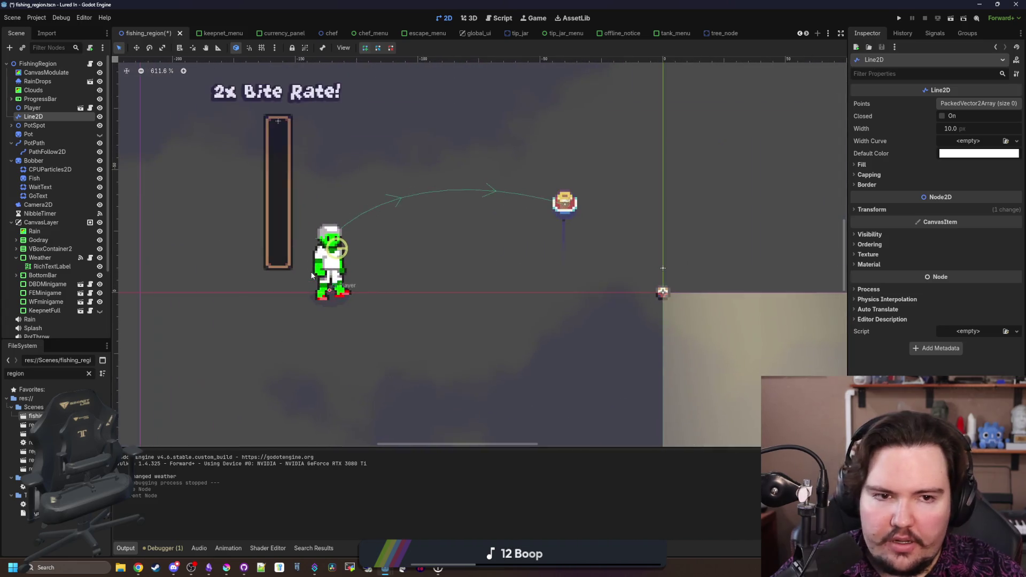
{"action": "scroll", "coordinate": [332, 283], "scroll_direction": "up", "scroll_amount": 2}
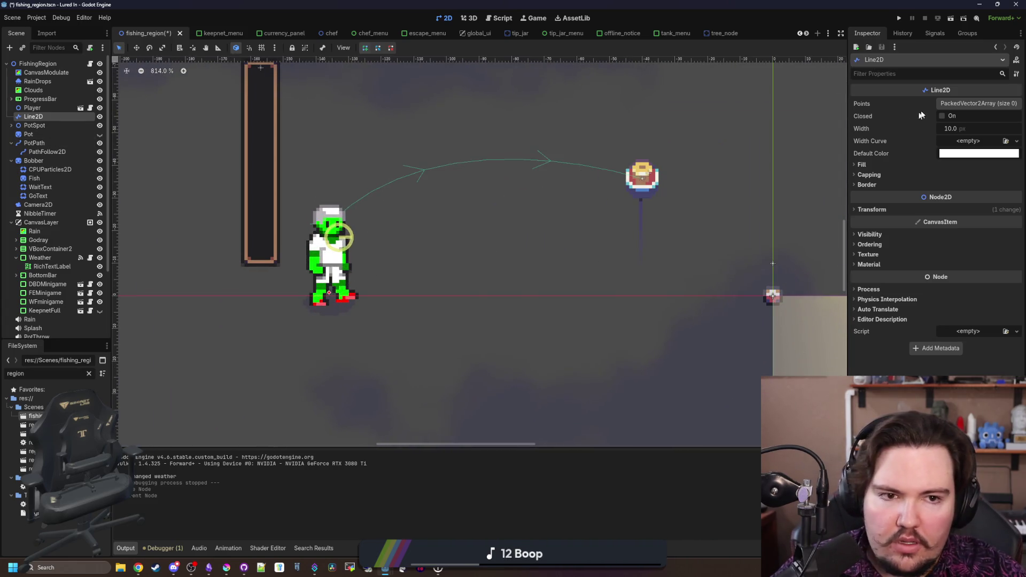
Give the Line2D two points, with the second point's x set to 64
{"action": "left_click", "coordinate": [967, 103]}
{"action": "left_click", "coordinate": [933, 130]}
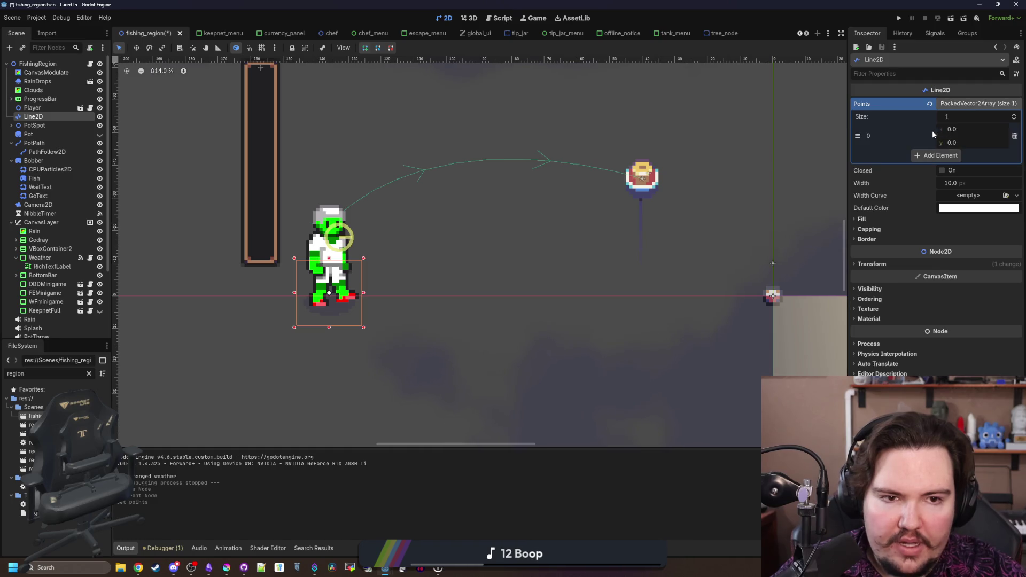
{"action": "left_click", "coordinate": [940, 155]}
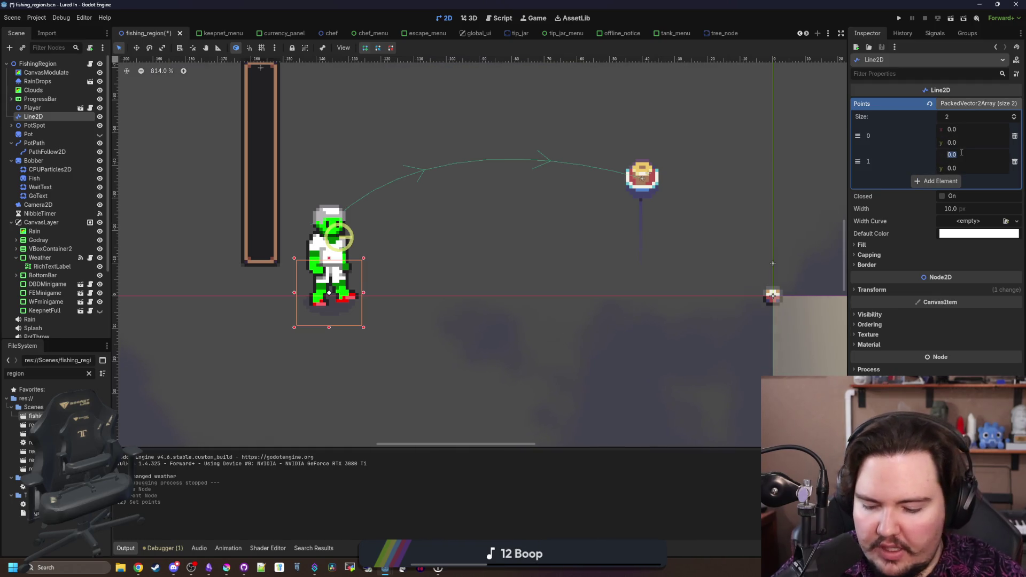
{"action": "type", "text": "4"}
{"action": "key", "text": "Return"}
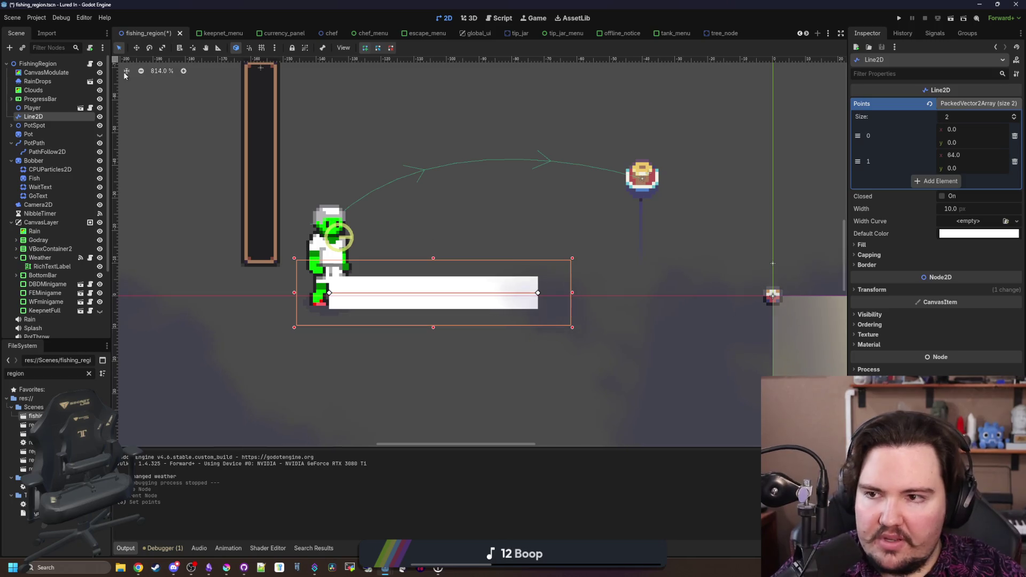
Move the Line2D onto the horizontal axis at the player's feet, at (-116, 0)
{"action": "left_click", "coordinate": [135, 48]}
{"action": "mouse_move", "coordinate": [423, 298]}
{"action": "left_mouse_down"}
{"action": "mouse_move", "coordinate": [493, 289]}
{"action": "mouse_move", "coordinate": [497, 264]}
{"action": "left_mouse_up"}
{"action": "scroll", "coordinate": [364, 273], "scroll_direction": "down", "scroll_amount": 5}
{"action": "scroll", "coordinate": [382, 259], "scroll_direction": "up", "scroll_amount": 4}
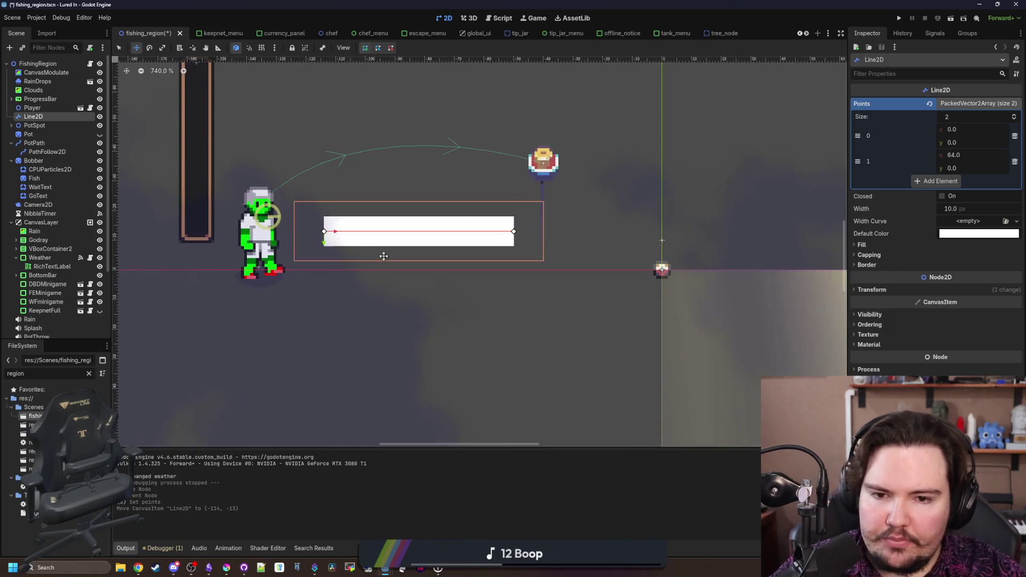
{"action": "left_click_drag", "start_coordinate": [396, 238], "coordinate": [392, 278]}
{"action": "scroll", "coordinate": [374, 272], "scroll_direction": "down", "scroll_amount": 4}
{"action": "scroll", "coordinate": [406, 321], "scroll_direction": "up", "scroll_amount": 1}
{"action": "scroll", "coordinate": [353, 255], "scroll_direction": "down", "scroll_amount": 1}
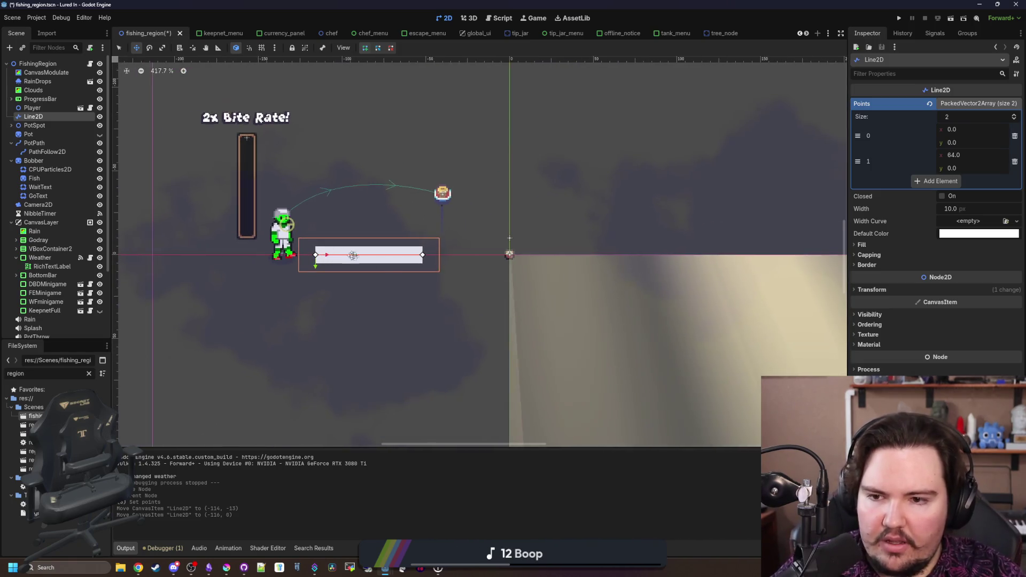
{"action": "scroll", "coordinate": [374, 258], "scroll_direction": "up", "scroll_amount": 1}
Test tilting the line's end point and Rotation, undoing each back to level
{"action": "key", "text": "q"}
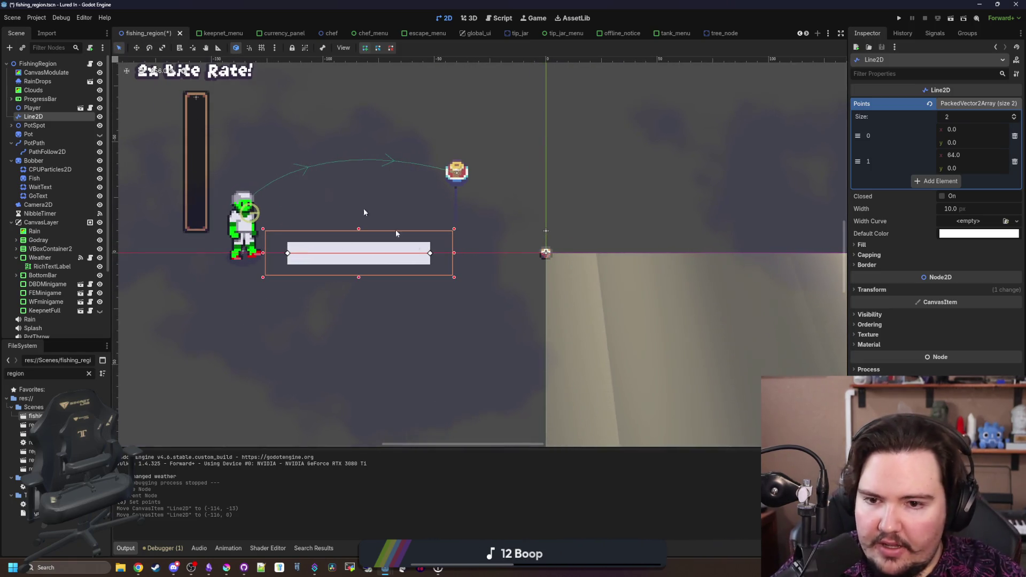
{"action": "mouse_move", "coordinate": [430, 253]}
{"action": "left_mouse_down"}
{"action": "mouse_move", "coordinate": [401, 409]}
{"action": "mouse_move", "coordinate": [447, 167]}
{"action": "mouse_move", "coordinate": [477, 259]}
{"action": "mouse_move", "coordinate": [406, 412]}
{"action": "mouse_move", "coordinate": [309, 92]}
{"action": "mouse_move", "coordinate": [458, 321]}
{"action": "mouse_move", "coordinate": [316, 402]}
{"action": "left_mouse_up"}
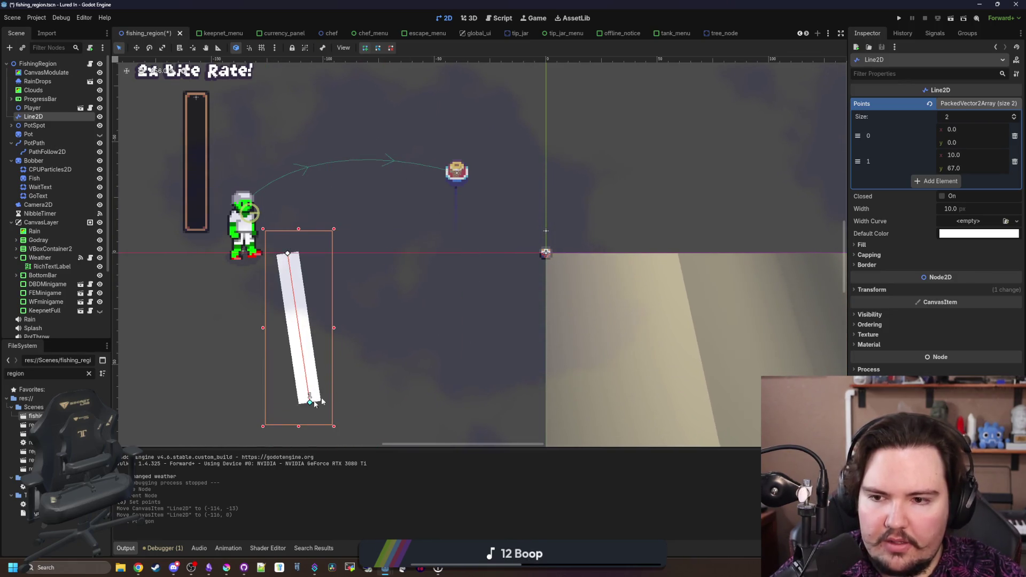
{"action": "key", "text": "ctrl+z"}
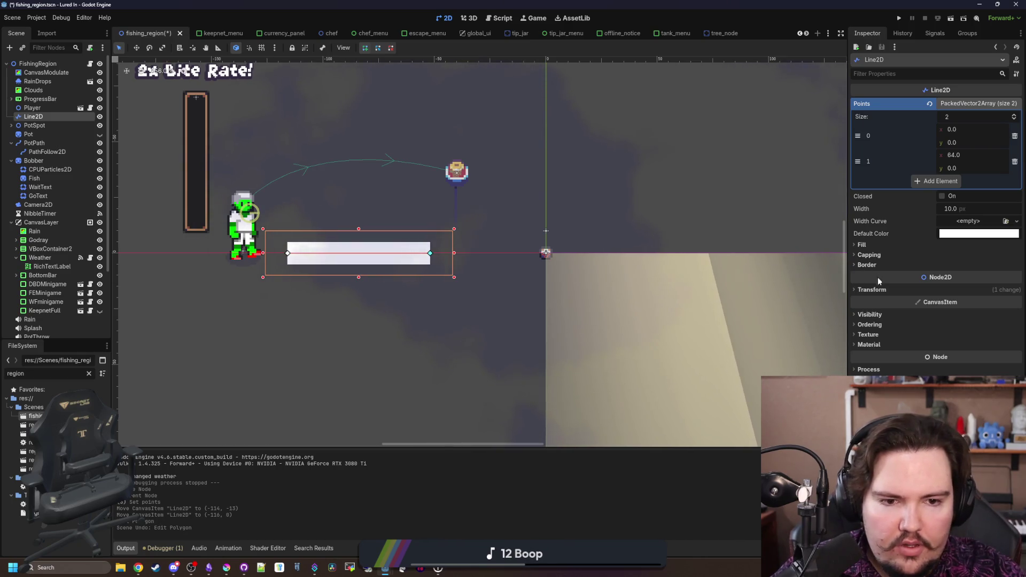
{"action": "left_click", "coordinate": [875, 289]}
{"action": "left_click_drag", "start_coordinate": [979, 328], "coordinate": [983, 336]}
{"action": "key", "text": "ctrl+z"}
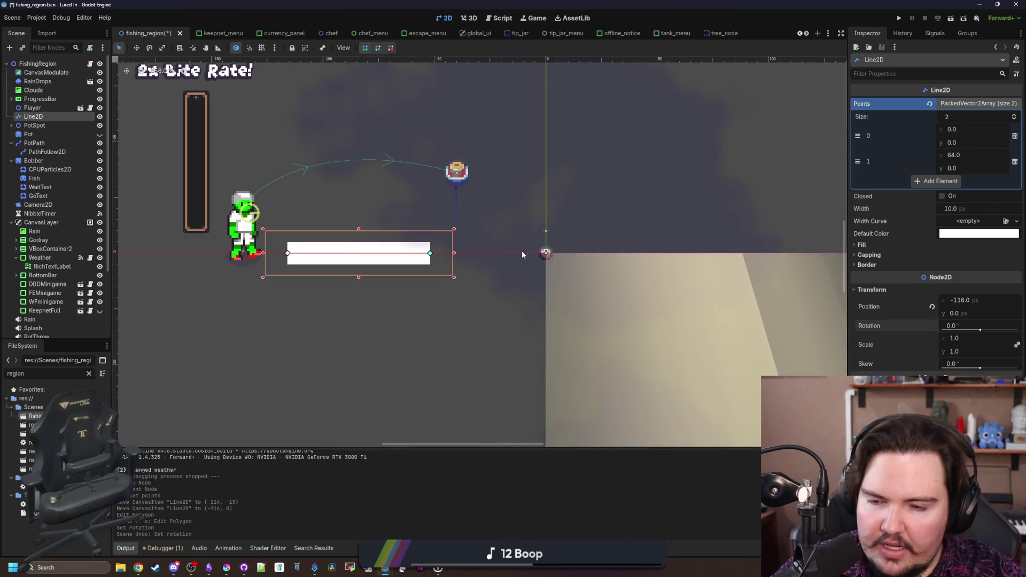
{"action": "scroll", "coordinate": [356, 254], "scroll_direction": "up", "scroll_amount": 2}
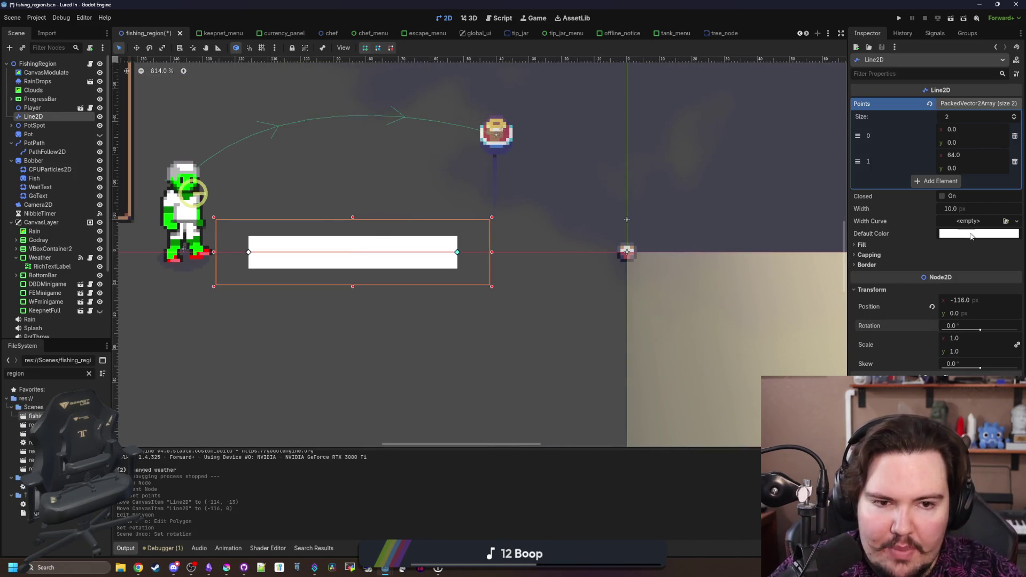
{"action": "left_click", "coordinate": [979, 233]}
Give the line a new Width Curve dropping from full width 1 to 0
{"action": "left_click", "coordinate": [988, 243]}
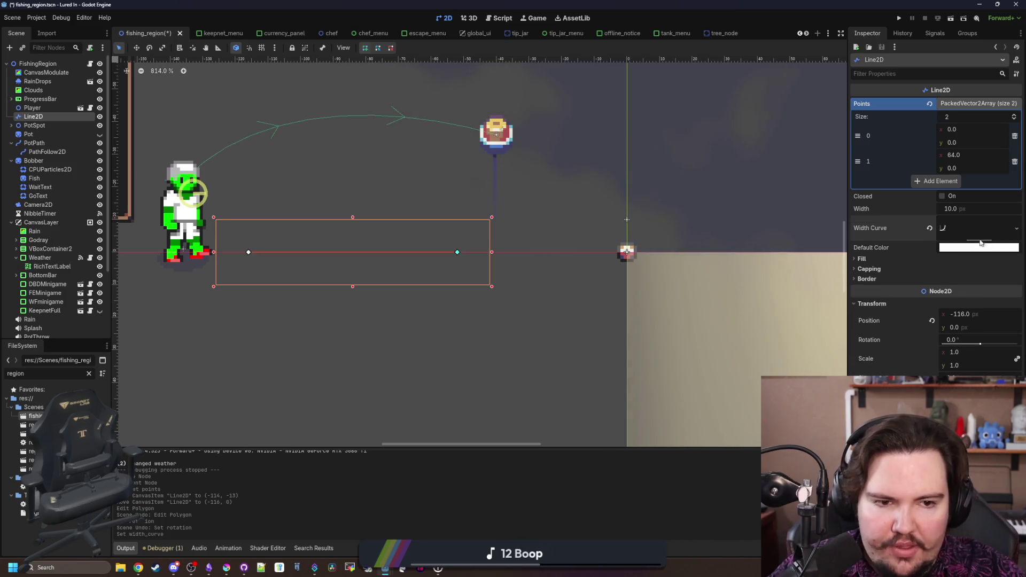
{"action": "mouse_move", "coordinate": [1004, 322]}
{"action": "left_mouse_down"}
{"action": "mouse_move", "coordinate": [1005, 266]}
{"action": "mouse_move", "coordinate": [812, 342]}
{"action": "mouse_move", "coordinate": [802, 195]}
{"action": "left_mouse_up"}
{"action": "left_click_drag", "start_coordinate": [1005, 266], "coordinate": [1005, 323]}
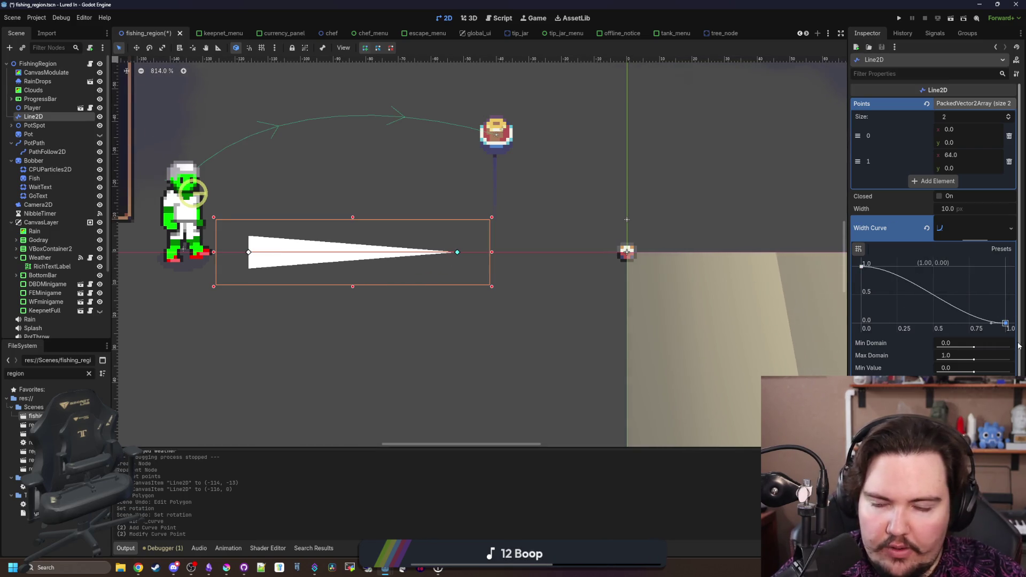
{"action": "left_click", "coordinate": [967, 221]}
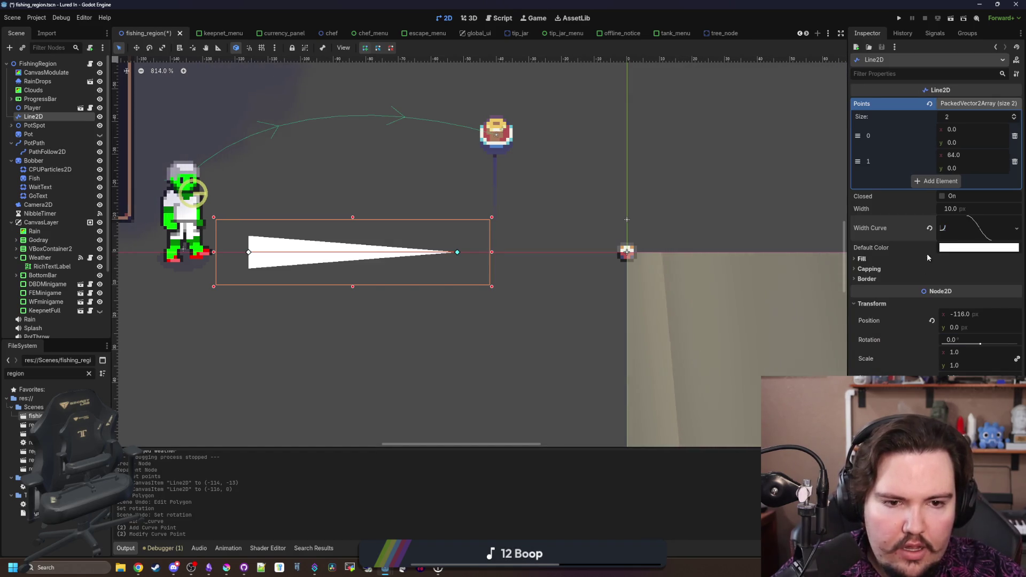
Add a new Fill Gradient and turn its black stop into transparent white
{"action": "left_click", "coordinate": [933, 259]}
{"action": "left_click", "coordinate": [964, 270]}
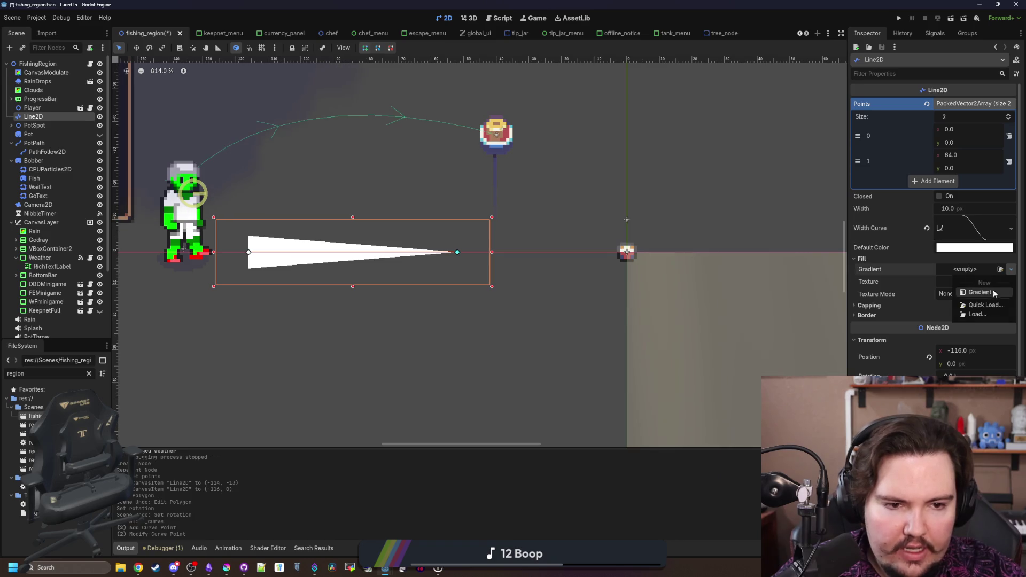
{"action": "left_click", "coordinate": [983, 292]}
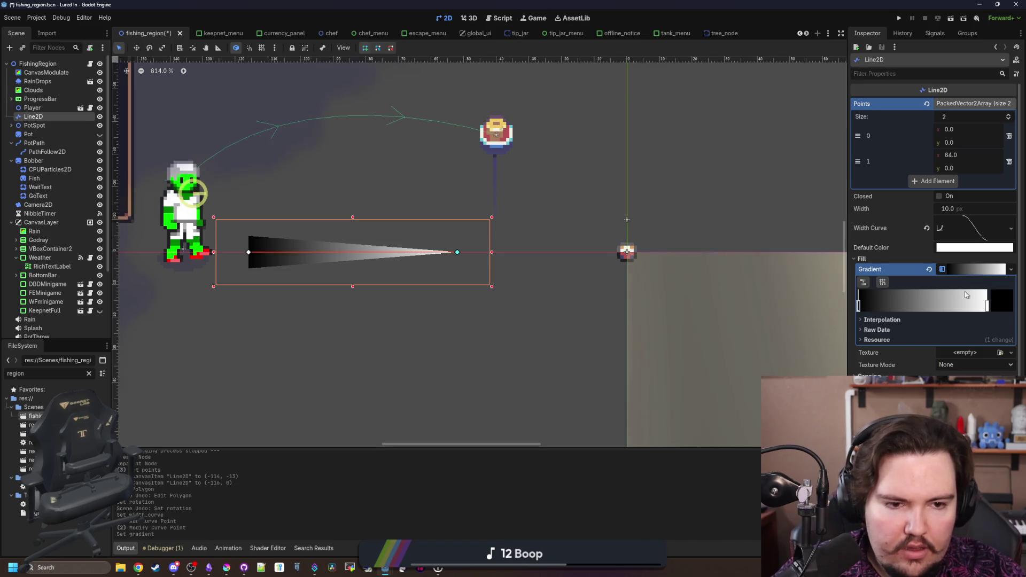
{"action": "left_click", "coordinate": [1002, 301]}
{"action": "left_click_drag", "start_coordinate": [974, 127], "coordinate": [974, 47]}
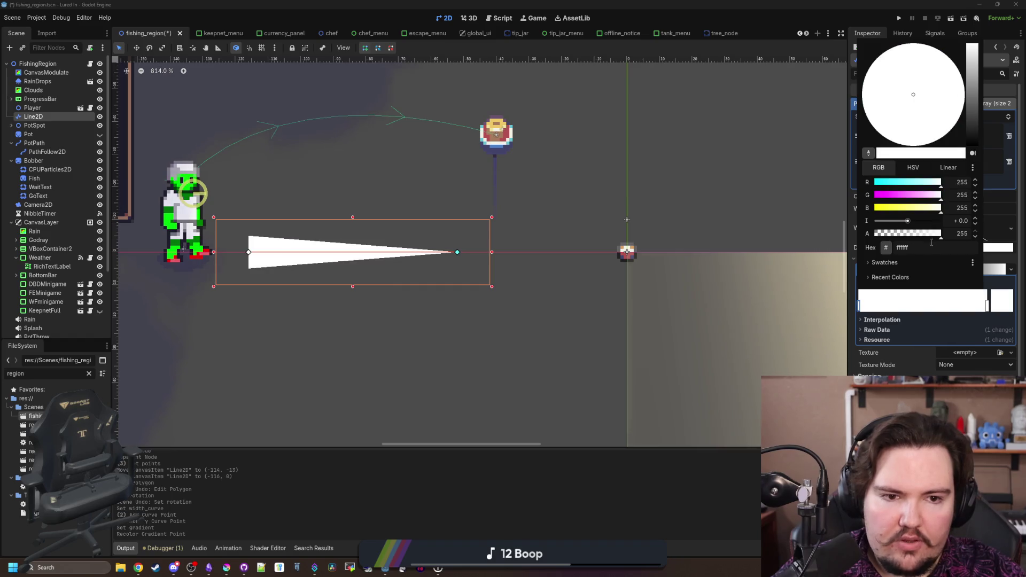
{"action": "left_click_drag", "start_coordinate": [940, 234], "coordinate": [874, 233]}
{"action": "left_click", "coordinate": [661, 488]}
Add and undo an extra line point, then select the Clouds node
{"action": "left_click", "coordinate": [590, 379]}
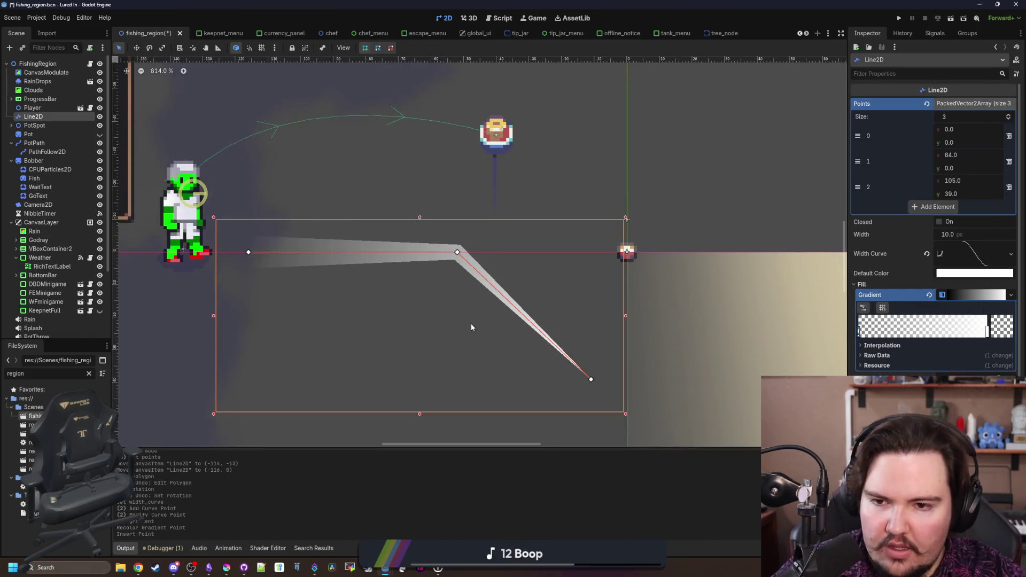
{"action": "key", "text": "ctrl+z"}
{"action": "scroll", "coordinate": [433, 238], "scroll_direction": "down", "scroll_amount": 2}
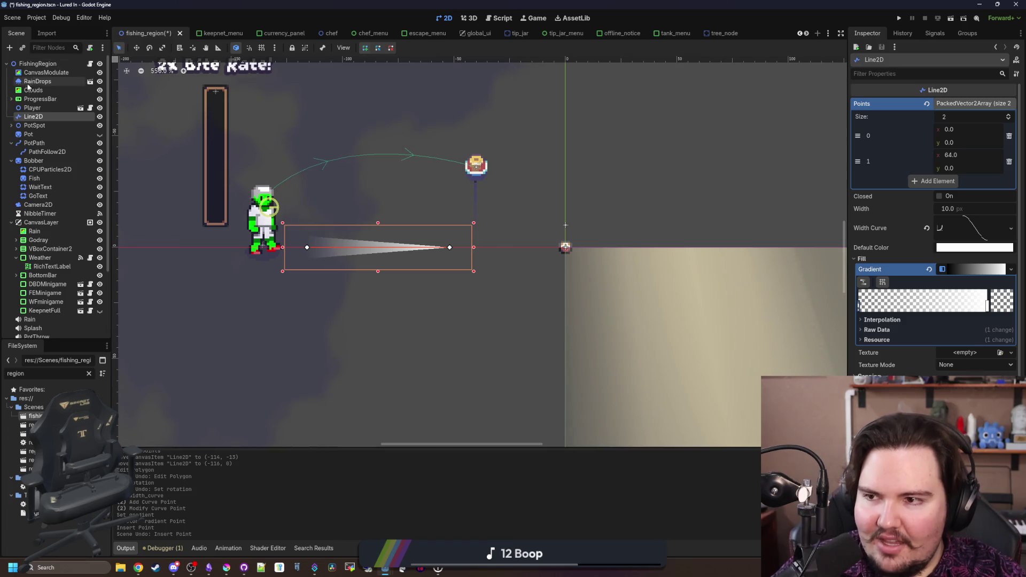
{"action": "left_click", "coordinate": [31, 90]}
Rename the Line2D to Direction Indicator and save the scene
{"action": "double_click", "coordinate": [49, 116]}
{"action": "type", "text": "Direction Indicat"}
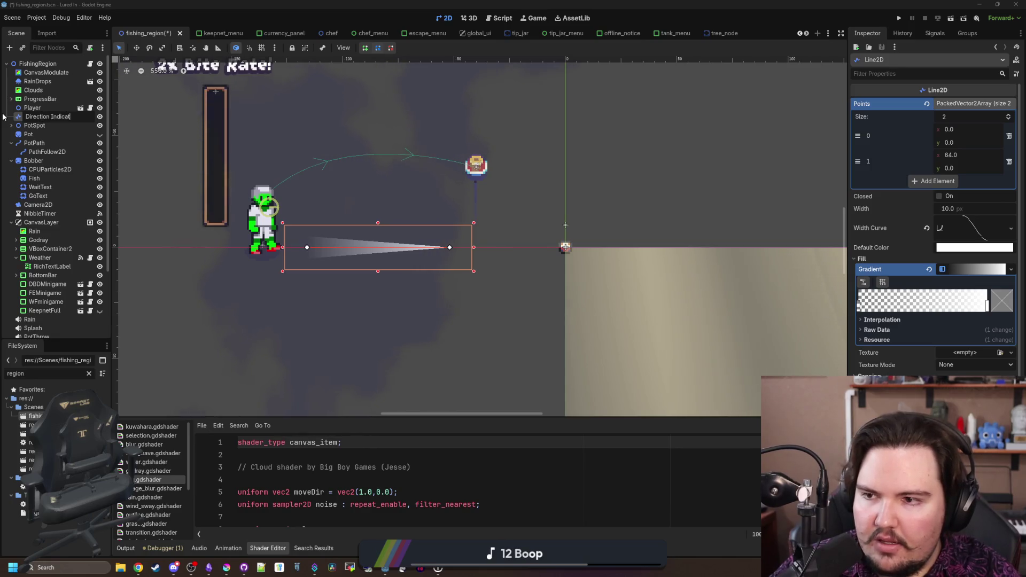
{"action": "type", "text": "or"}
{"action": "key", "text": "Return"}
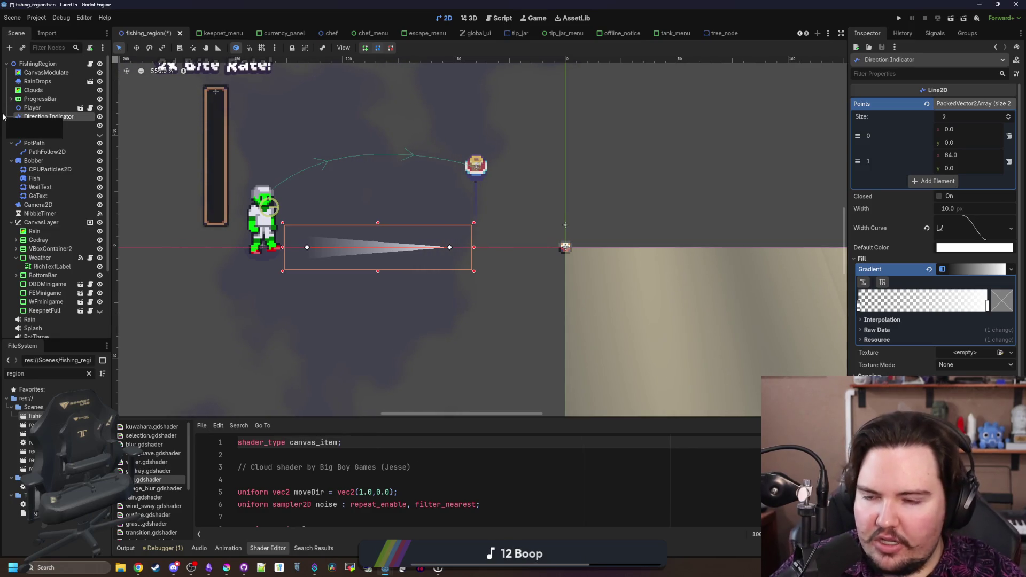
{"action": "scroll", "coordinate": [345, 299], "scroll_direction": "down", "scroll_amount": 2}
{"action": "key", "text": "ctrl+s"}
{"action": "scroll", "coordinate": [348, 297], "scroll_direction": "up", "scroll_amount": 4}
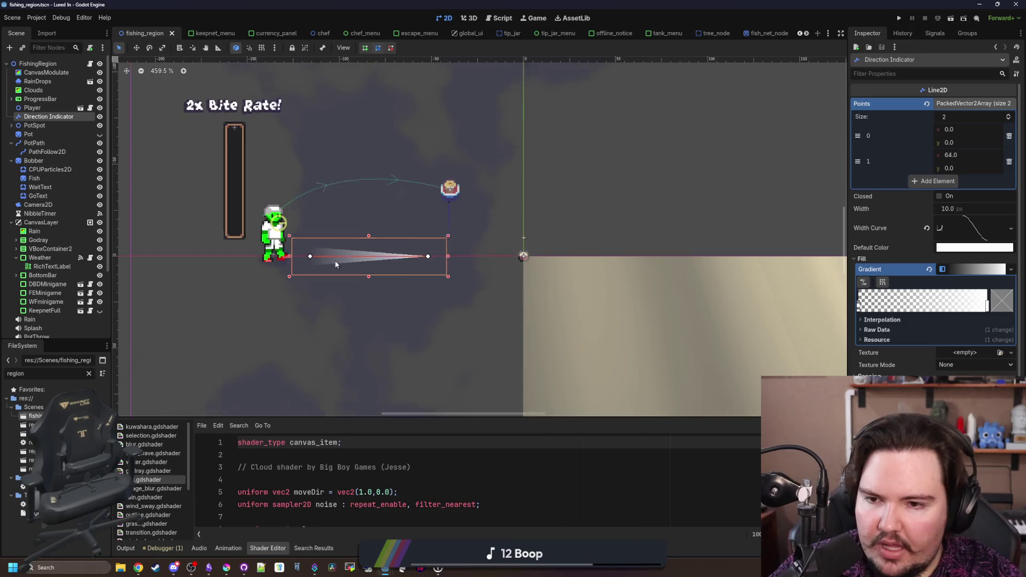
{"action": "key", "text": "ctrl+s"}
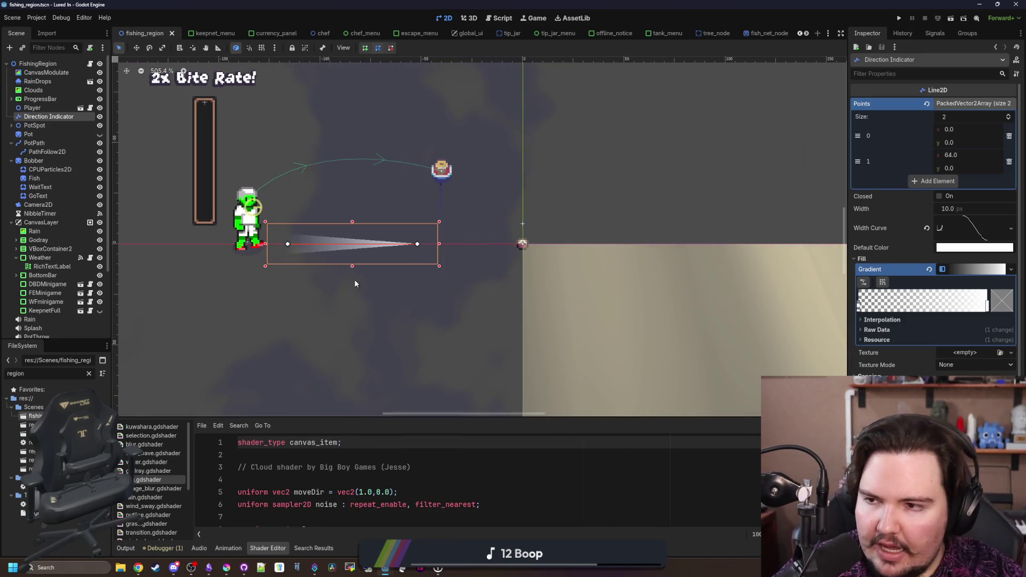
{"action": "scroll", "coordinate": [355, 280], "scroll_direction": "down", "scroll_amount": 3}
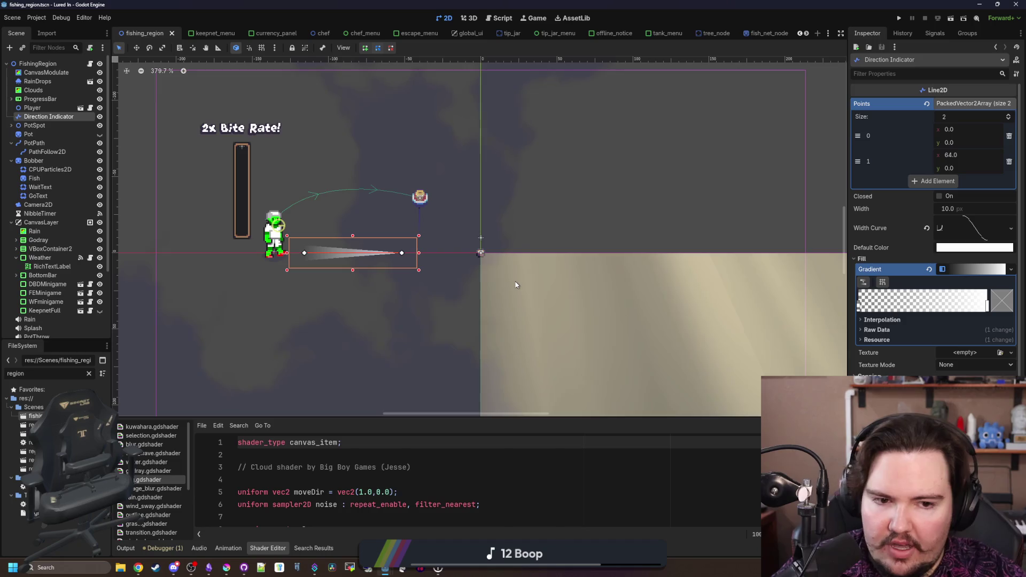
{"action": "scroll", "coordinate": [305, 260], "scroll_direction": "up", "scroll_amount": 6}
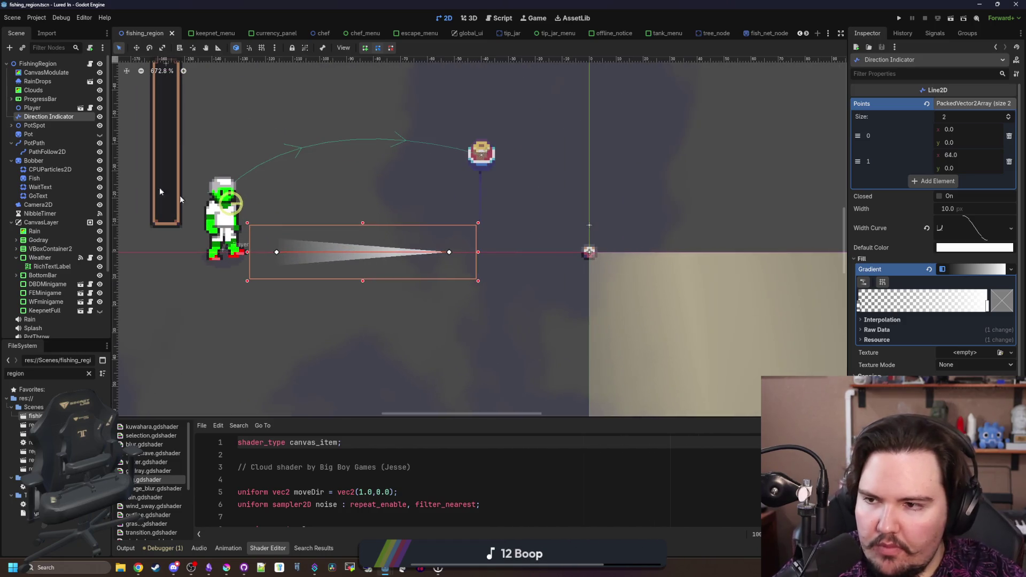
Add a Node2D named Anchor under Player and nest Direction Indicator inside it
{"action": "right_click", "coordinate": [39, 109]}
{"action": "left_click", "coordinate": [87, 128]}
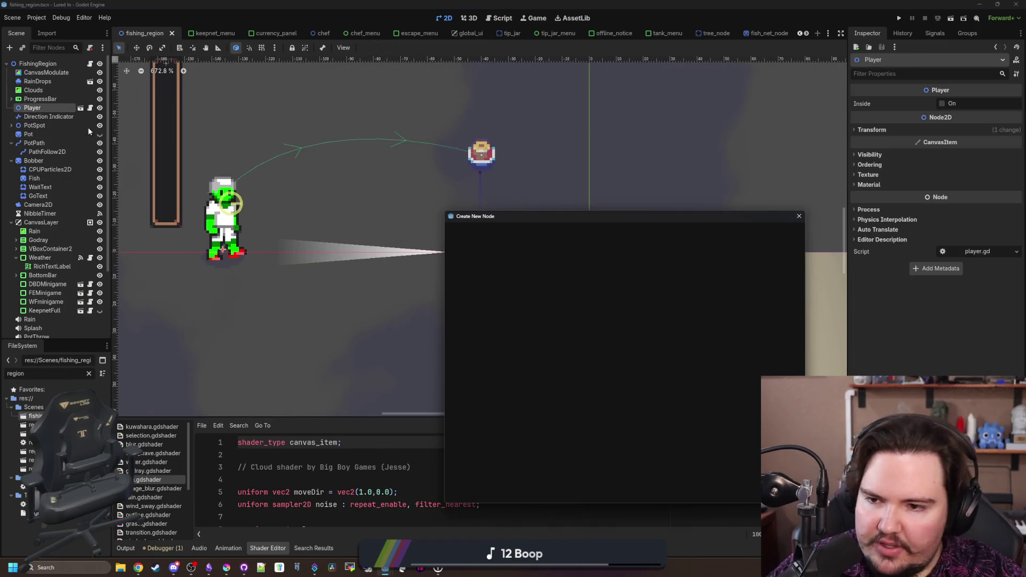
{"action": "type", "text": "node2d"}
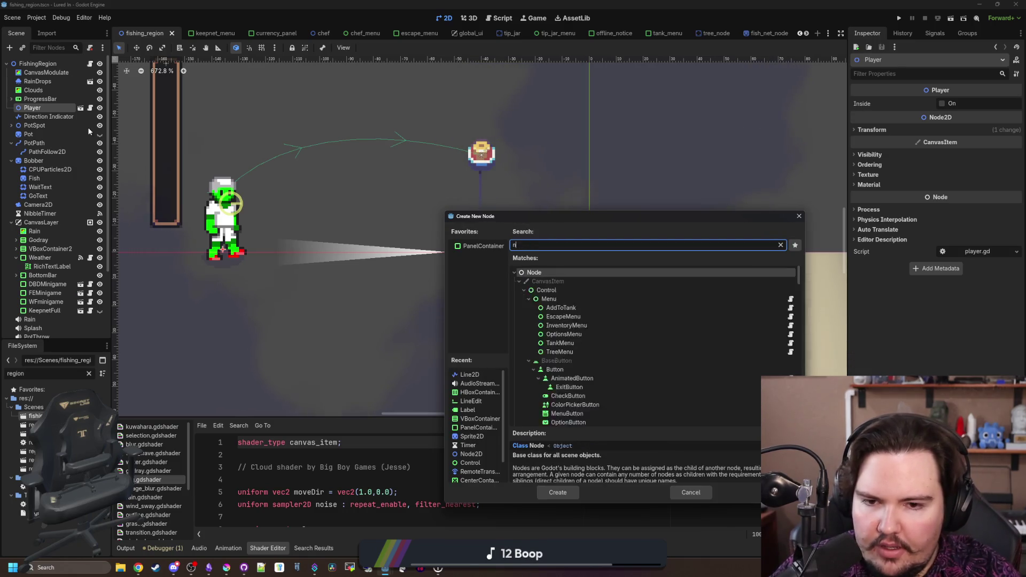
{"action": "key", "text": "Return"}
{"action": "left_click", "coordinate": [41, 126]}
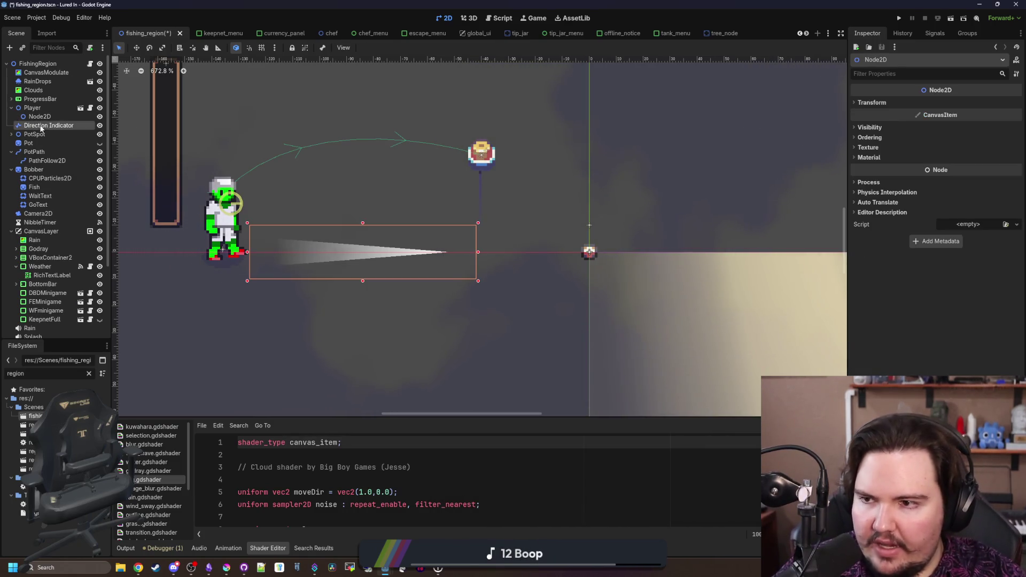
{"action": "left_click_drag", "start_coordinate": [63, 121], "coordinate": [52, 119]}
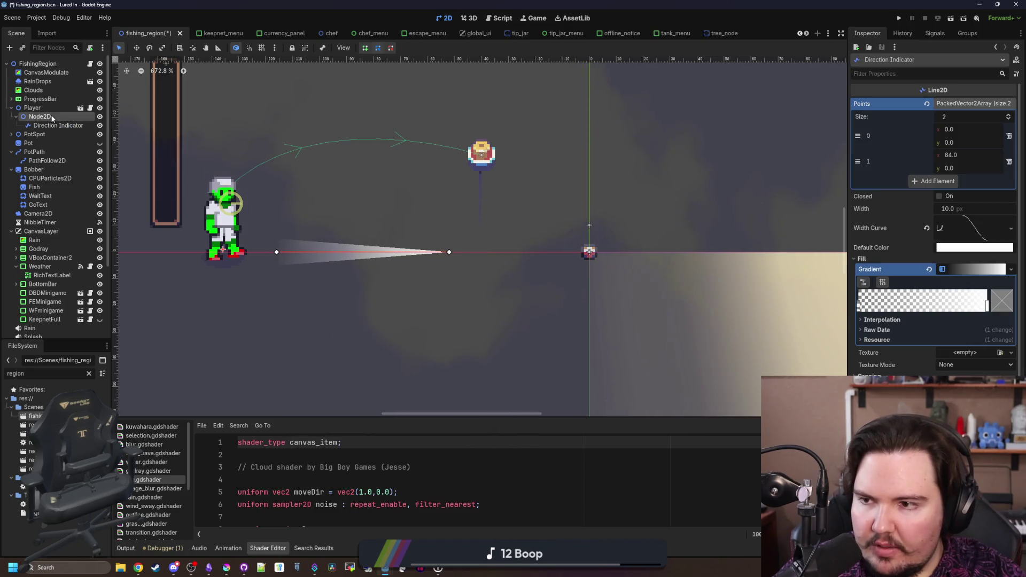
{"action": "left_click", "coordinate": [52, 116]}
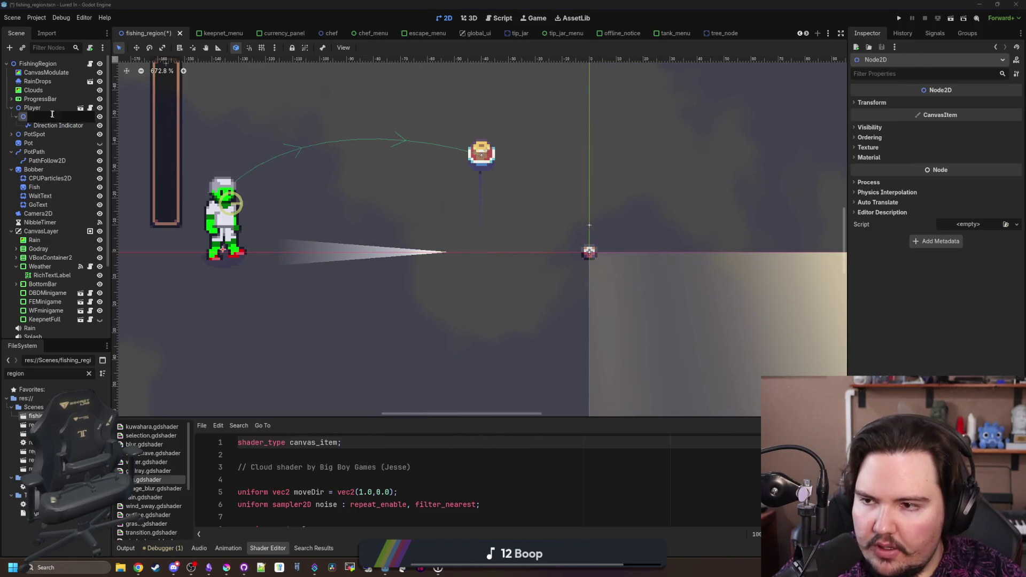
{"action": "left_click", "coordinate": [31, 116]}
{"action": "type", "text": "hor"}
{"action": "key", "text": "Return"}
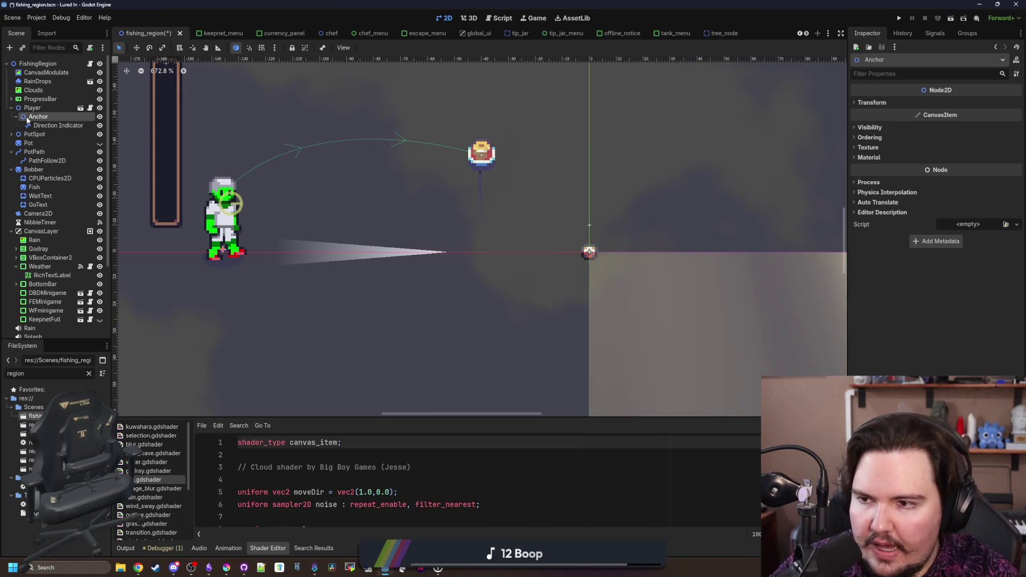
Preview rotating the Anchor to aim the cone upward, then save the scene
{"action": "left_click", "coordinate": [876, 103]}
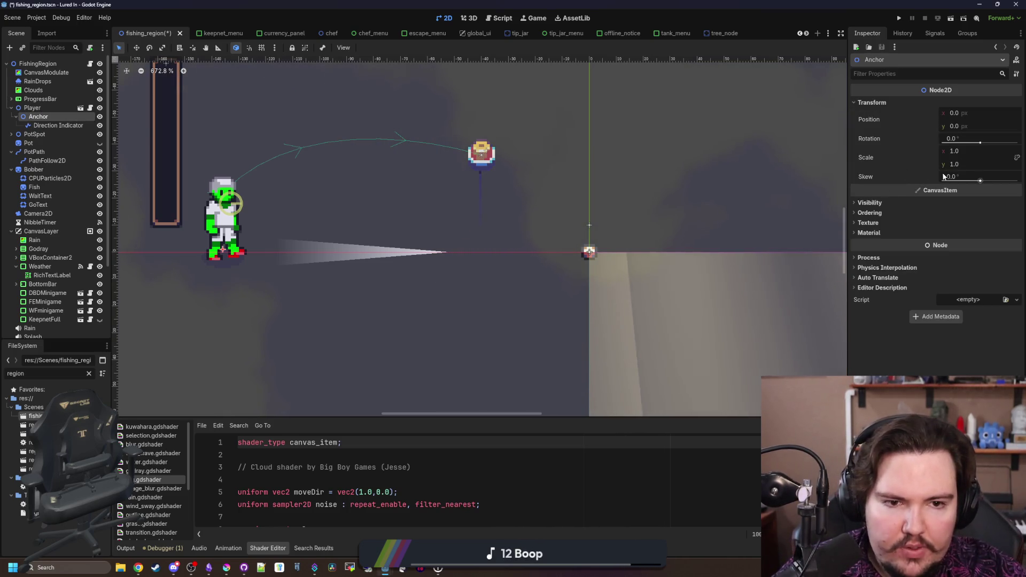
{"action": "left_click_drag", "start_coordinate": [980, 143], "coordinate": [980, 143]}
{"action": "scroll", "coordinate": [346, 197], "scroll_direction": "down", "scroll_amount": 2}
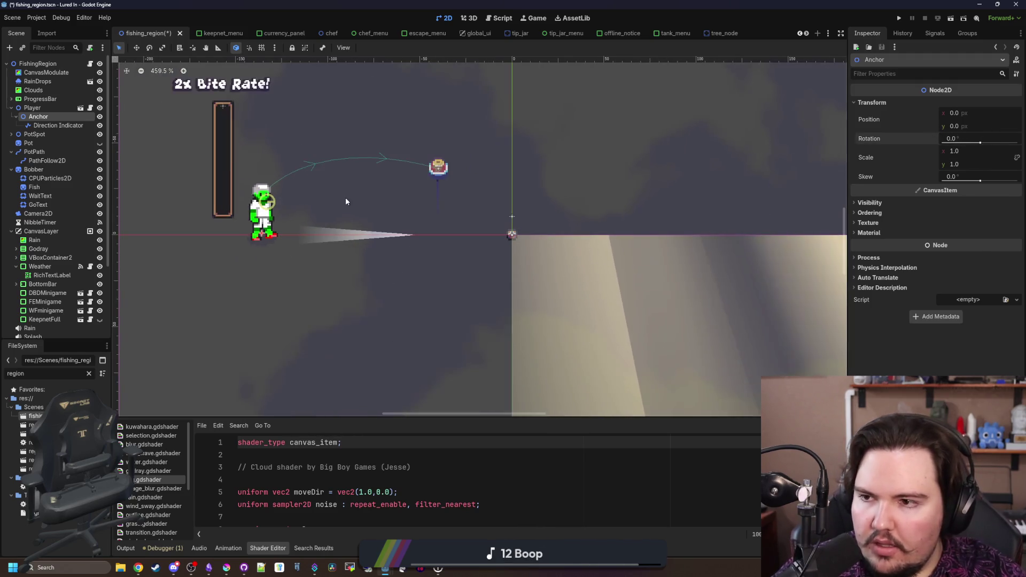
{"action": "key", "text": "ctrl+s"}
Open the fishing_region script and search for _process to review the code
{"action": "left_click", "coordinate": [90, 63]}
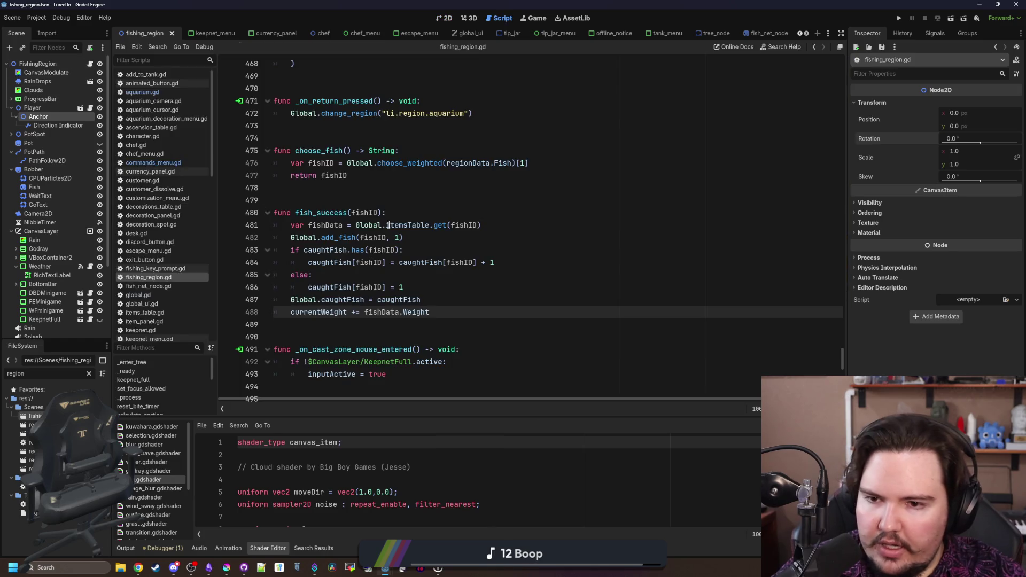
{"action": "left_click", "coordinate": [555, 199]}
{"action": "key", "text": "ctrl+f"}
{"action": "type", "text": "_process"}
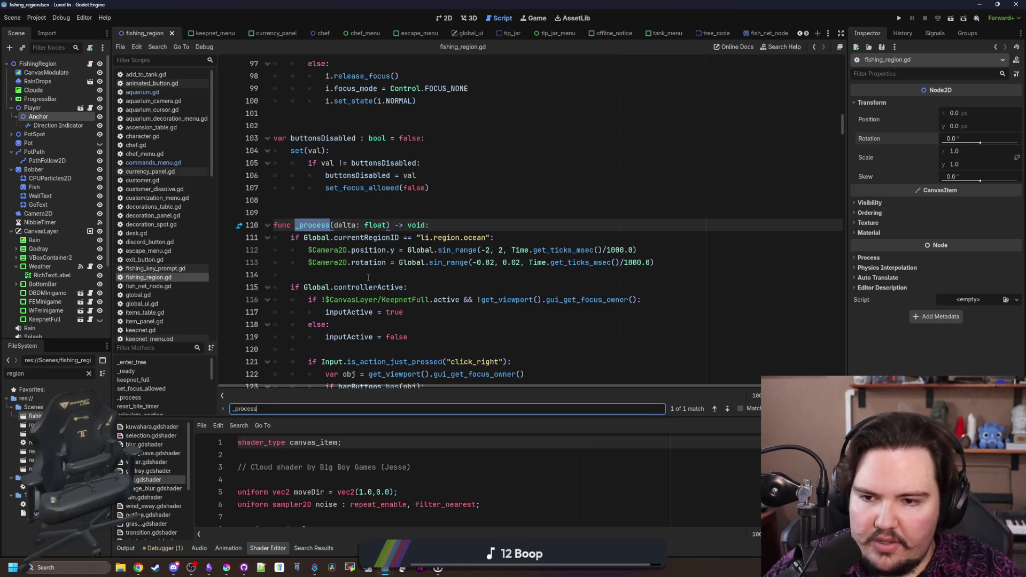
{"action": "left_click", "coordinate": [368, 274]}
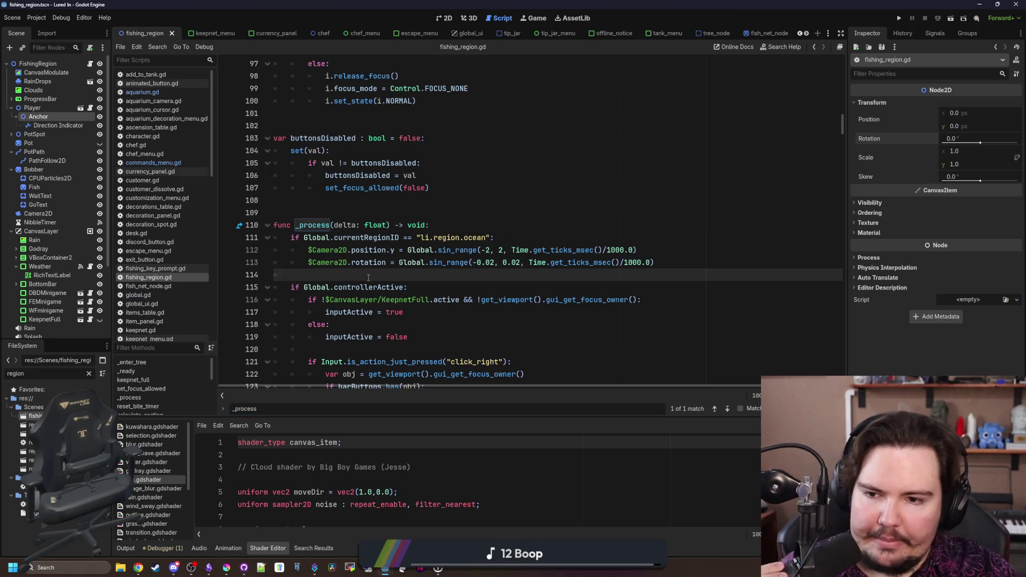
{"action": "scroll", "coordinate": [369, 277], "scroll_direction": "down", "scroll_amount": 2}
{"action": "scroll", "coordinate": [368, 277], "scroll_direction": "down", "scroll_amount": 7}
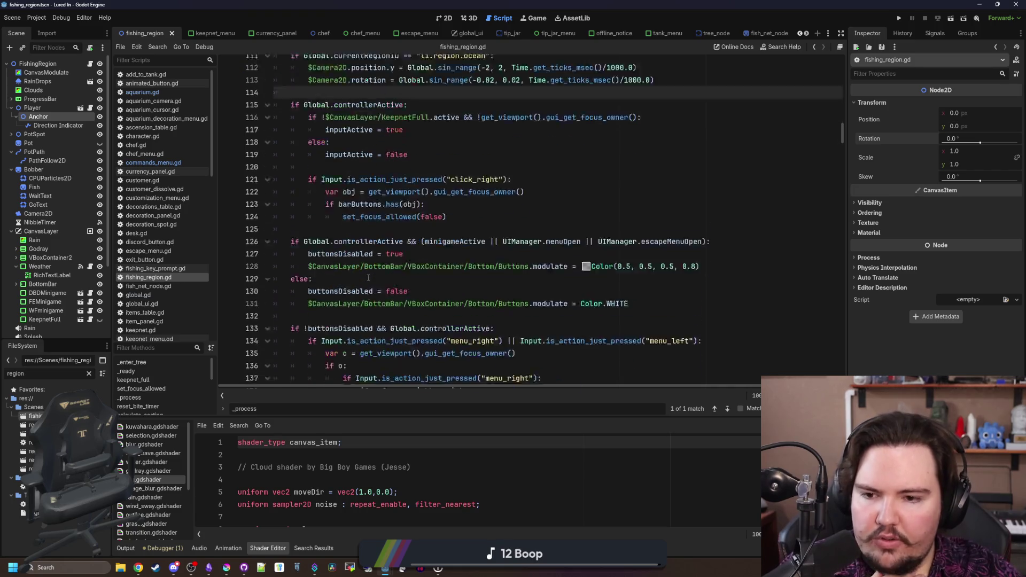
{"action": "scroll", "coordinate": [368, 277], "scroll_direction": "up", "scroll_amount": 6}
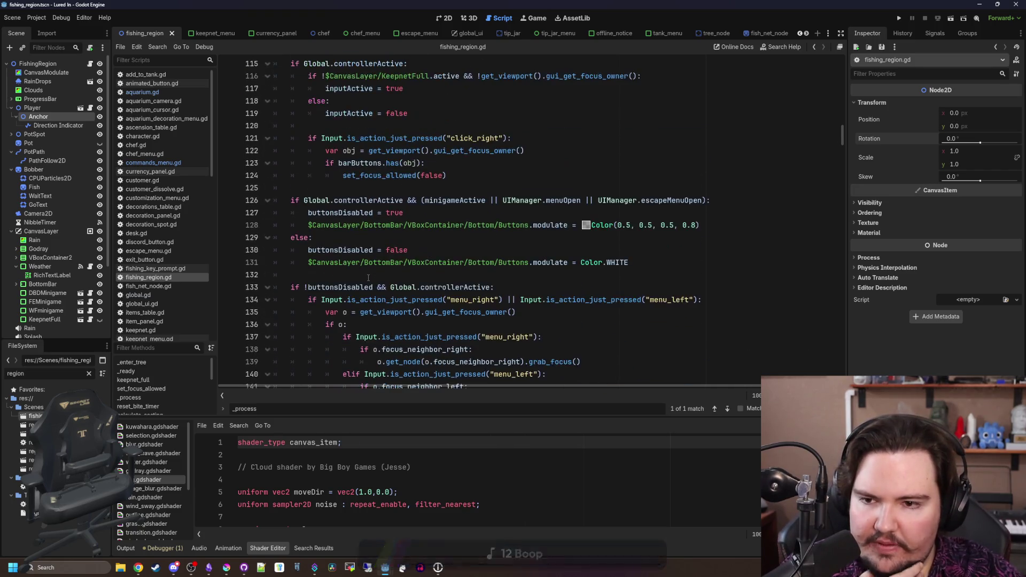
{"action": "scroll", "coordinate": [331, 303], "scroll_direction": "down", "scroll_amount": 5}
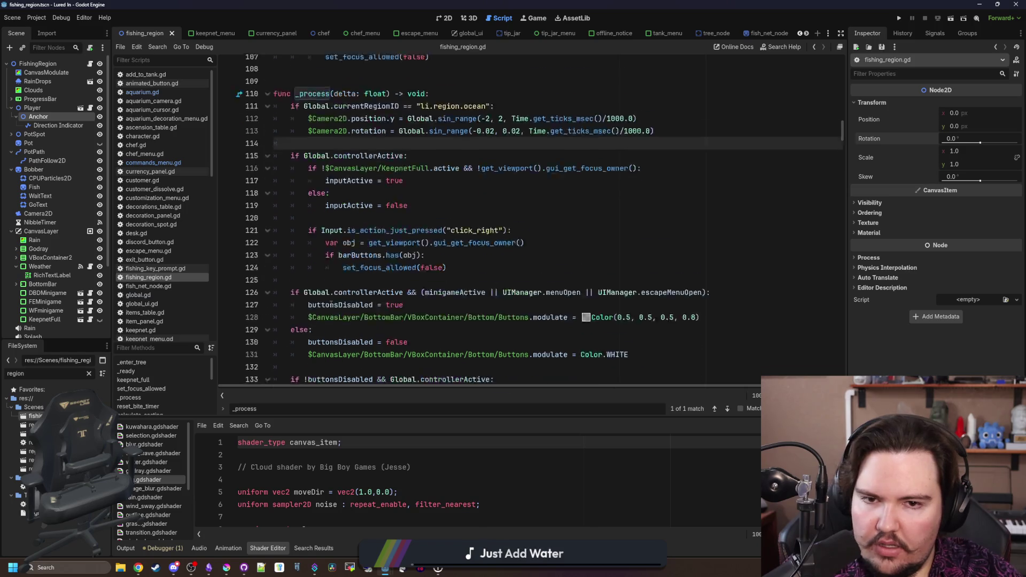
{"action": "scroll", "coordinate": [331, 304], "scroll_direction": "up", "scroll_amount": 5}
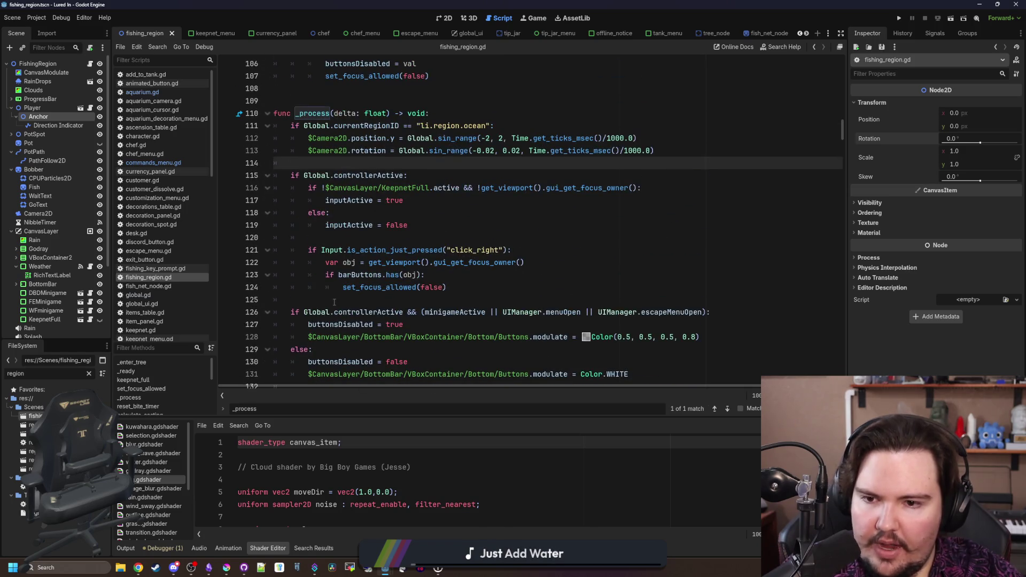
{"action": "scroll", "coordinate": [334, 303], "scroll_direction": "down", "scroll_amount": 9}
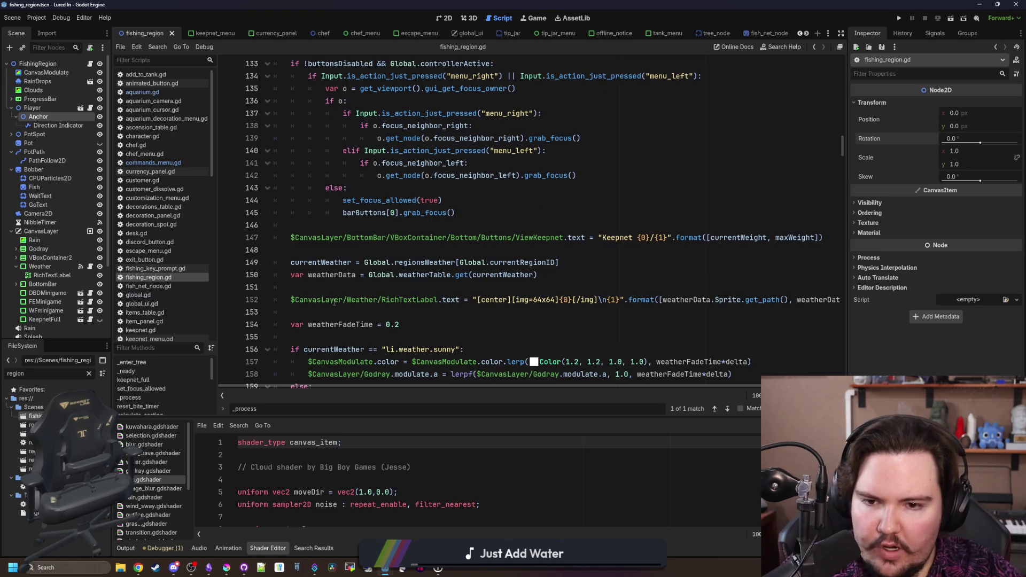
{"action": "scroll", "coordinate": [334, 303], "scroll_direction": "down", "scroll_amount": 12}
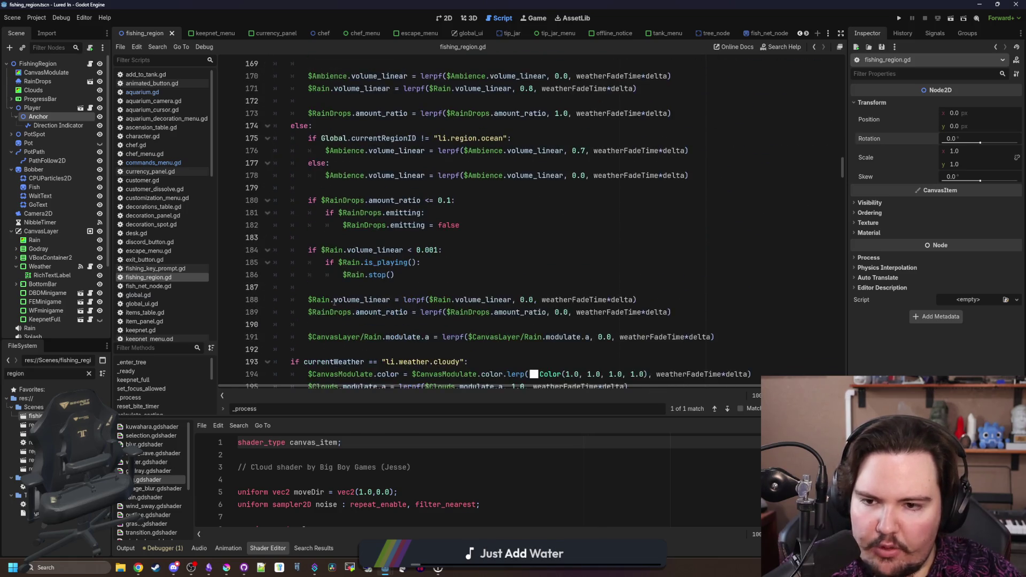
{"action": "scroll", "coordinate": [334, 303], "scroll_direction": "down", "scroll_amount": 5}
{"action": "scroll", "coordinate": [334, 303], "scroll_direction": "down", "scroll_amount": 1}
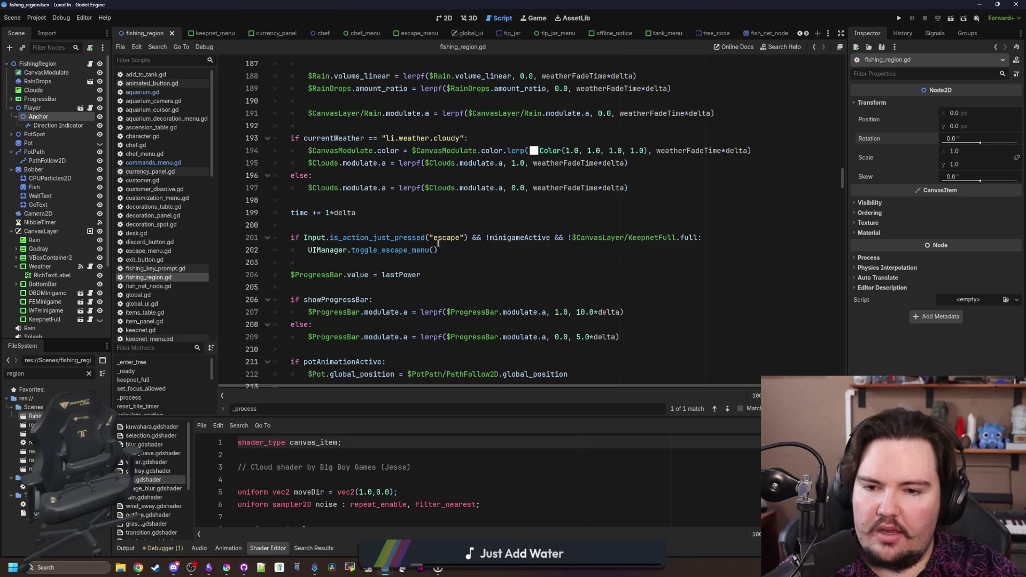
{"action": "scroll", "coordinate": [438, 243], "scroll_direction": "down", "scroll_amount": 1}
{"action": "scroll", "coordinate": [419, 266], "scroll_direction": "down", "scroll_amount": 4}
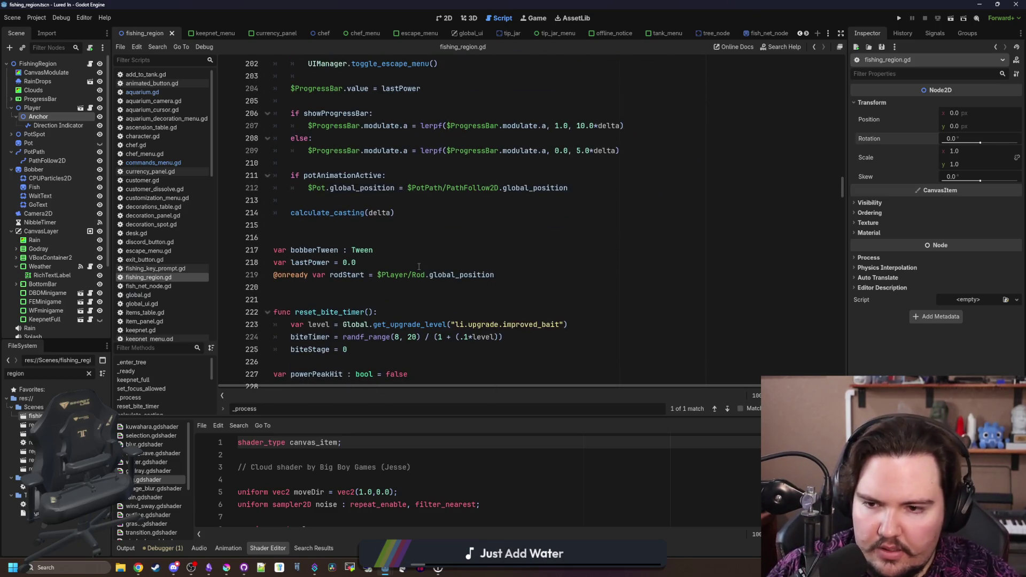
{"action": "scroll", "coordinate": [419, 266], "scroll_direction": "up", "scroll_amount": 9}
Search 'rod' to find calculate_casting and insert a new line after the rod shake line
{"action": "left_click", "coordinate": [484, 199]}
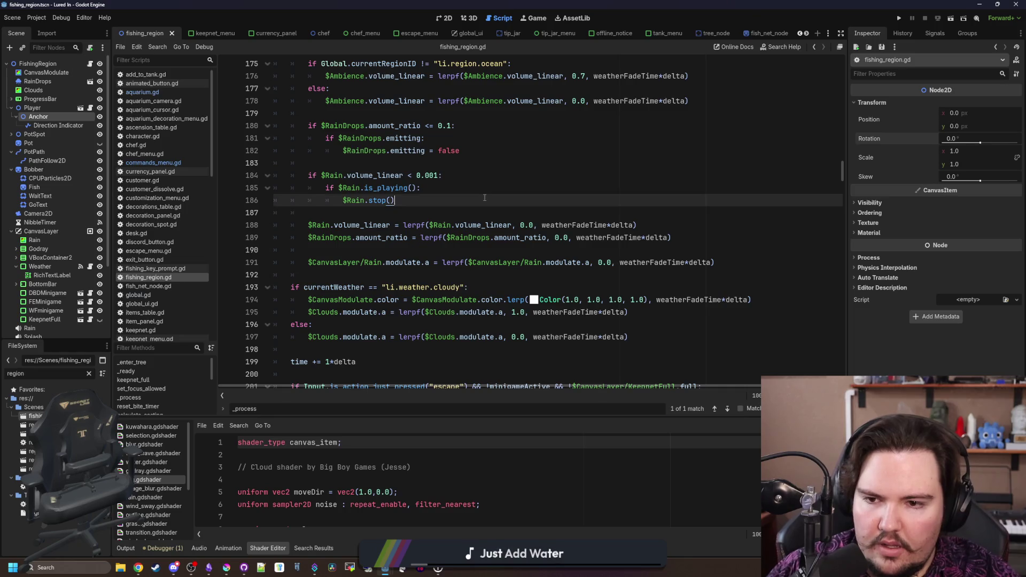
{"action": "key", "text": "ctrl+f"}
{"action": "type", "text": "rod"}
{"action": "key", "text": "Return"}
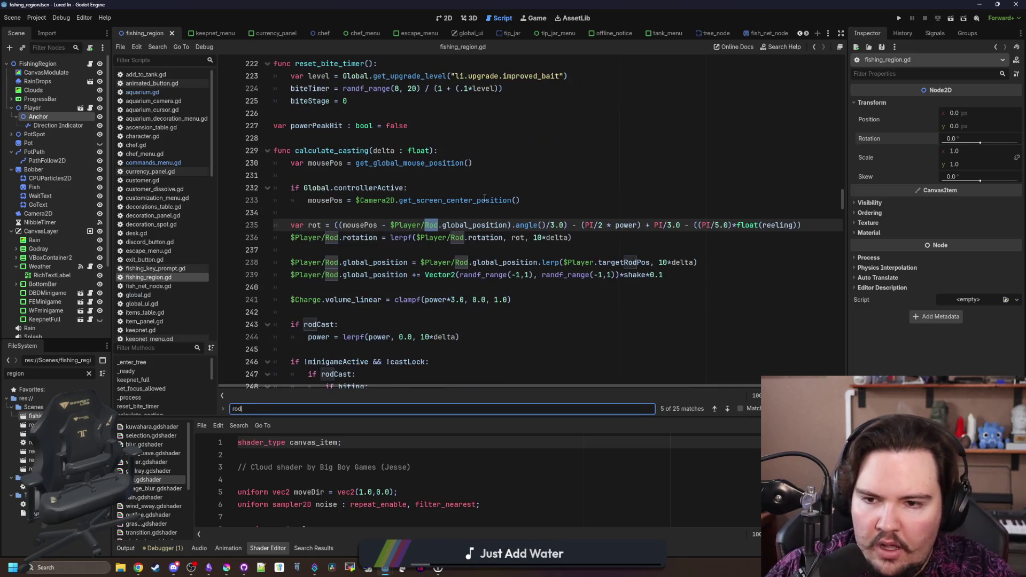
{"action": "scroll", "coordinate": [362, 239], "scroll_direction": "down", "scroll_amount": 3}
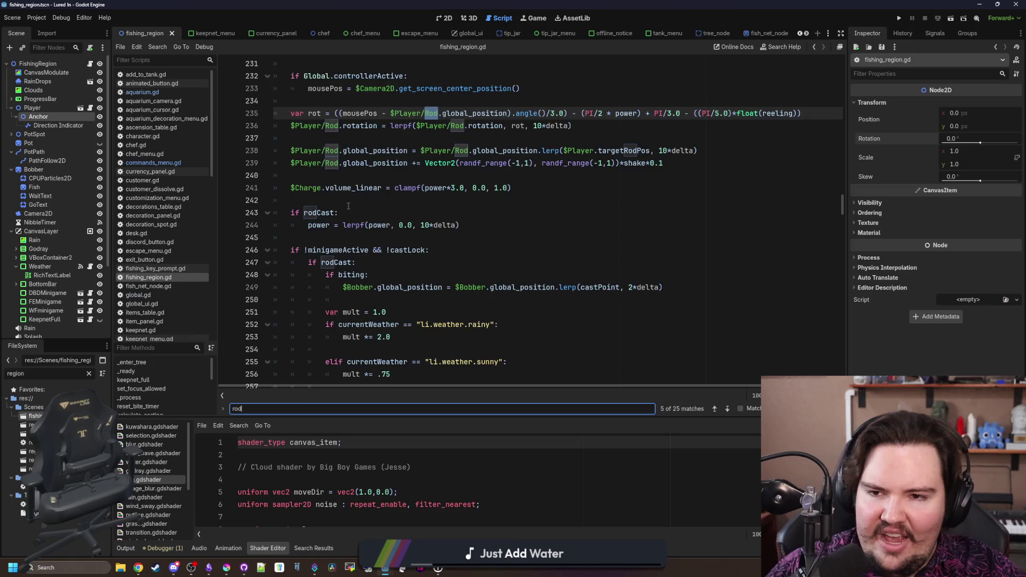
{"action": "scroll", "coordinate": [348, 205], "scroll_direction": "up", "scroll_amount": 2}
{"action": "left_click", "coordinate": [418, 247]}
{"action": "key", "text": "Return"}
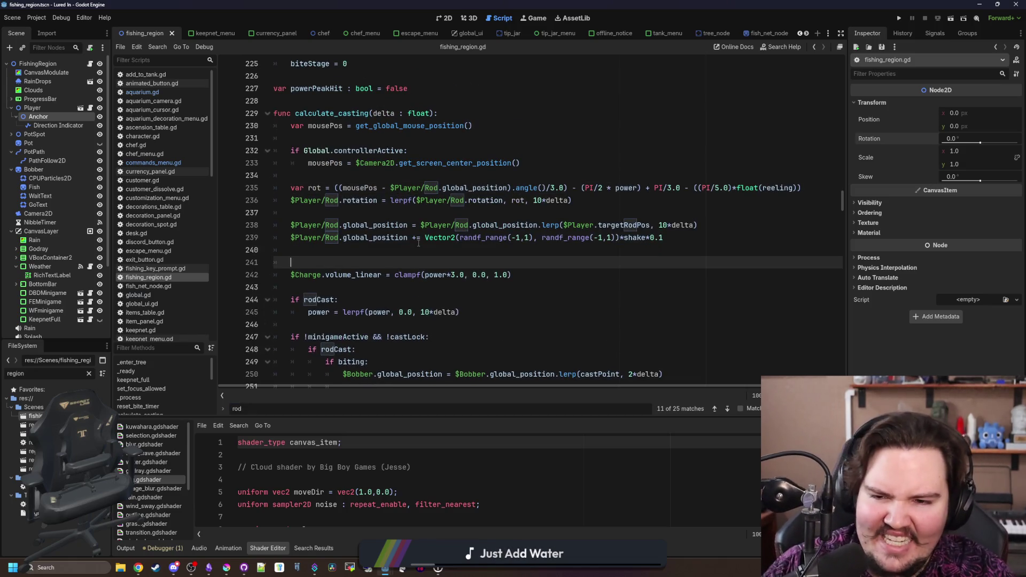
{"action": "key", "text": "Return"}
{"action": "key", "text": "BackSpace"}
{"action": "type", "text": "$Player/Anchor.rotation ="}
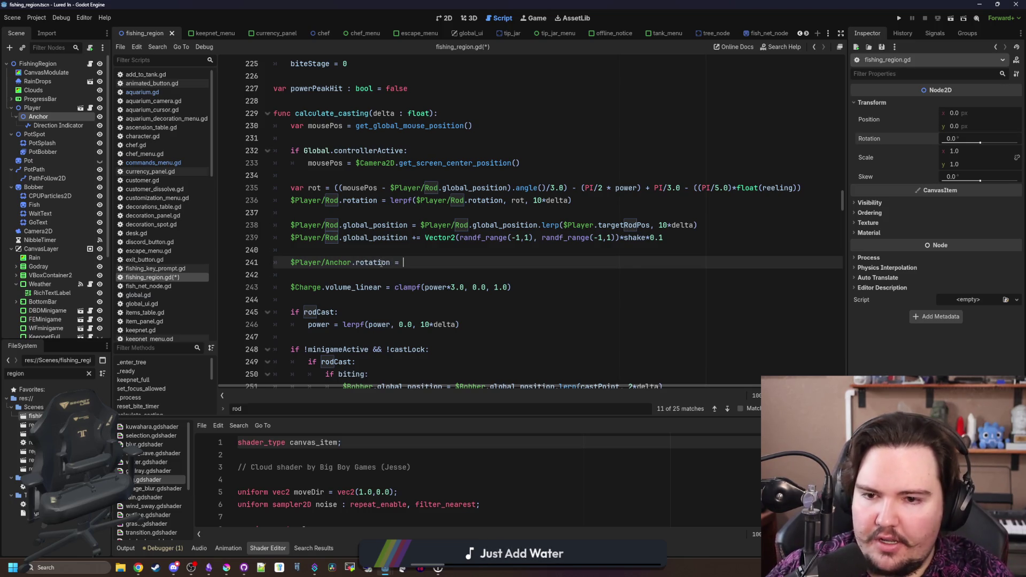
Add '$Player/Anchor.rotation = global_position.direction_to(get_global_mouse_position()).angle()', save, and relaunch the game
{"action": "key", "text": "ctrl+space"}
{"action": "type", "text": "global_positio"}
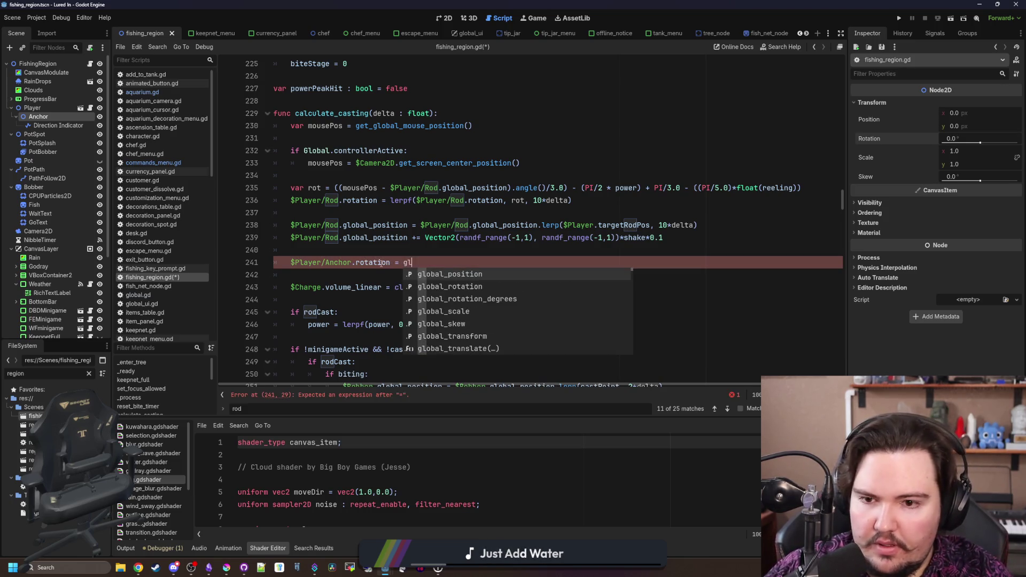
{"action": "type", "text": "n.dir"}
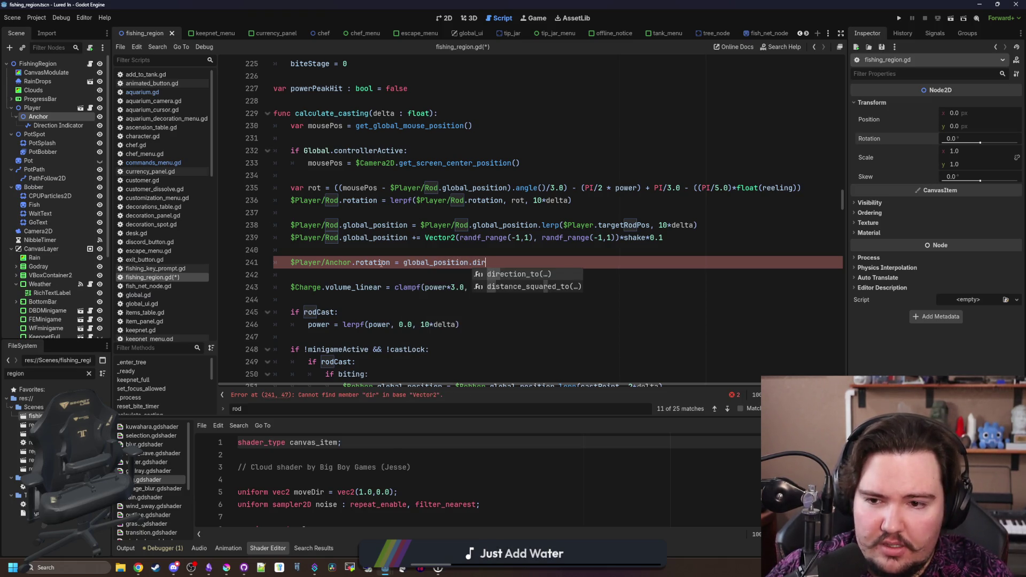
{"action": "key", "text": "Return"}
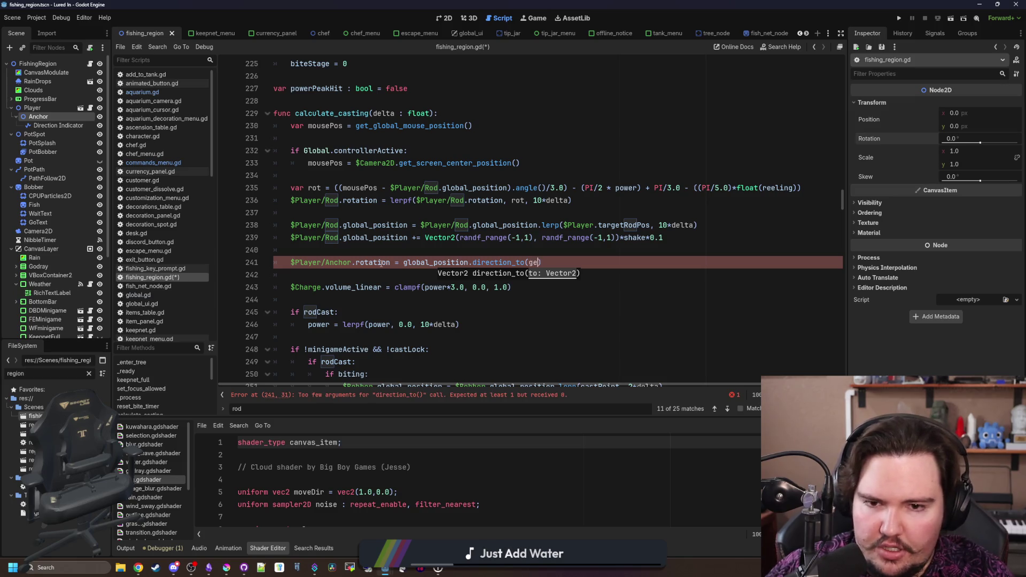
{"action": "key", "text": "Return"}
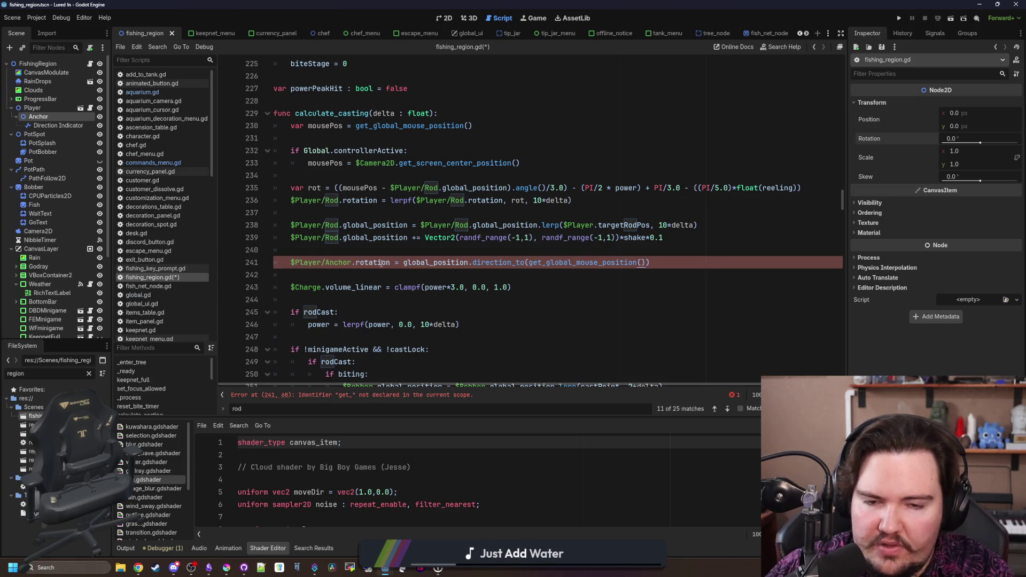
{"action": "key", "text": "End"}
{"action": "type", "text": "an"}
{"action": "key", "text": "Return"}
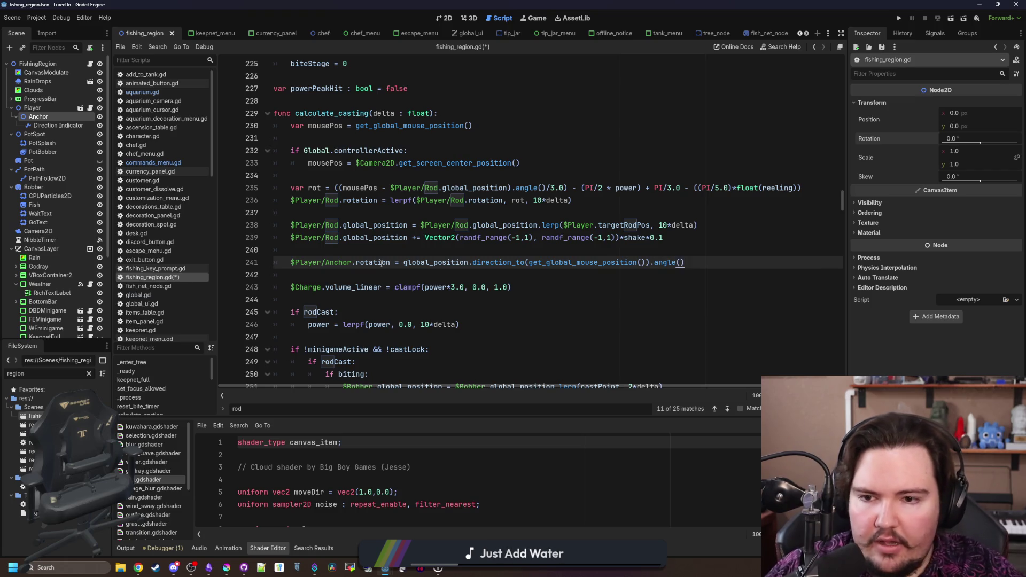
{"action": "left_click", "coordinate": [408, 248]}
{"action": "key", "text": "ctrl+s"}
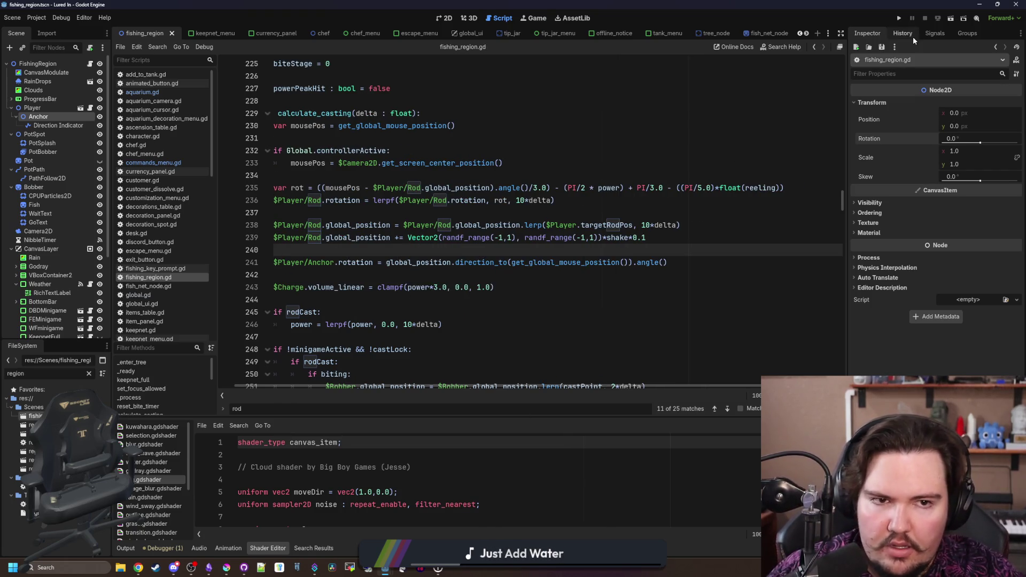
{"action": "left_click", "coordinate": [899, 19]}
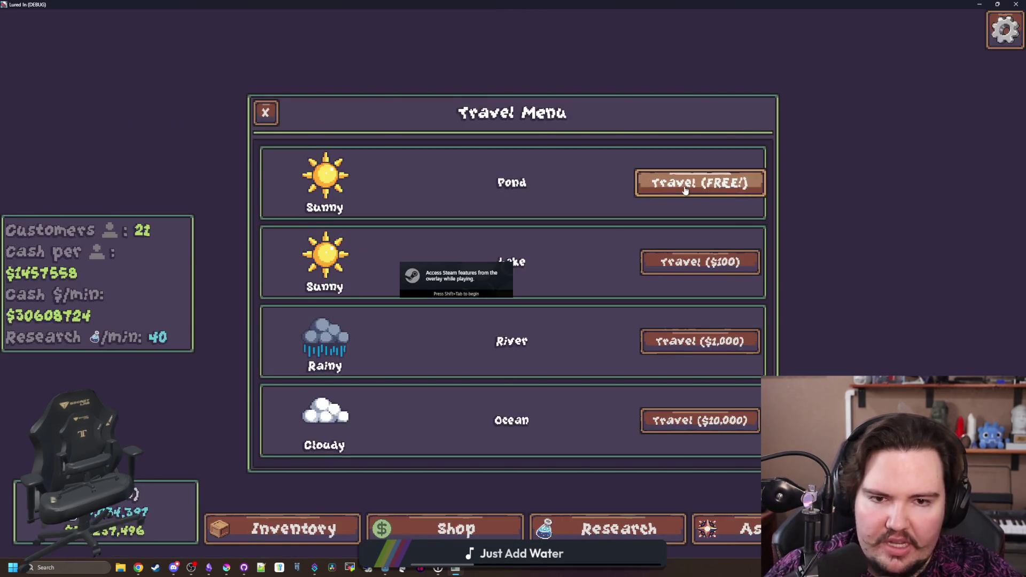
Travel to the Pond in the running game, then return to the editor
{"action": "left_click", "coordinate": [684, 188]}
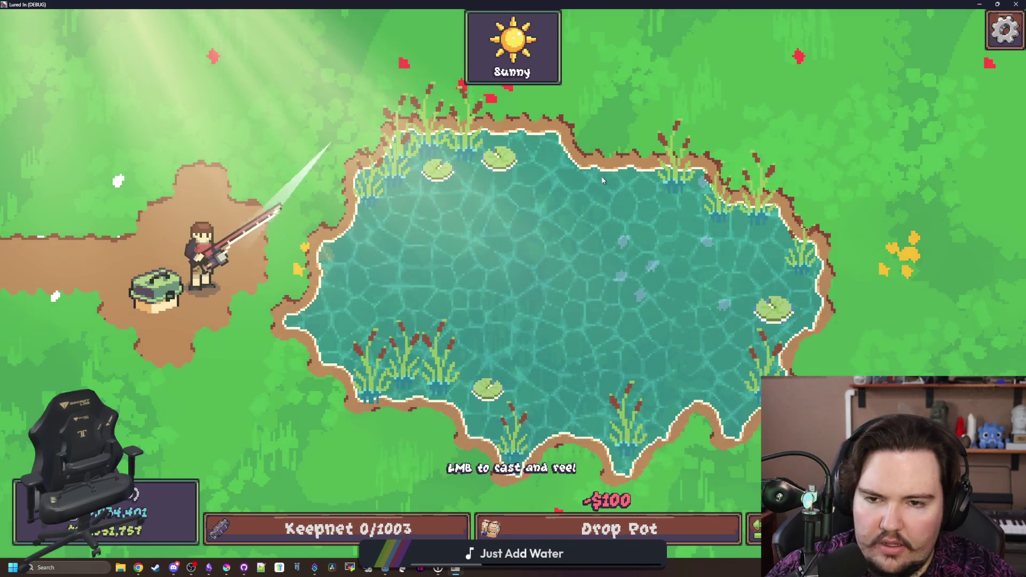
{"action": "key", "text": "super+Down"}
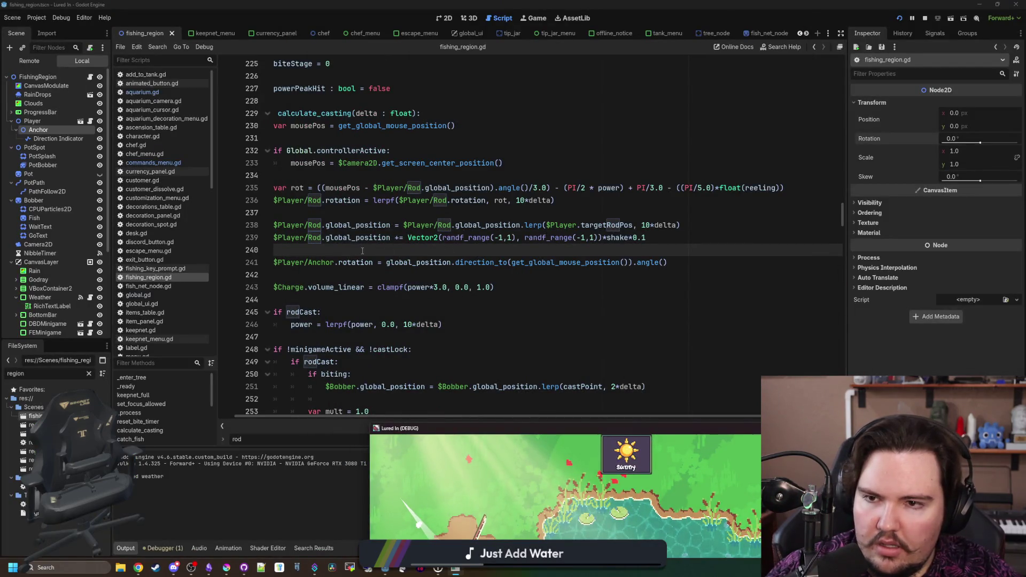
{"action": "key", "text": "super+Down"}
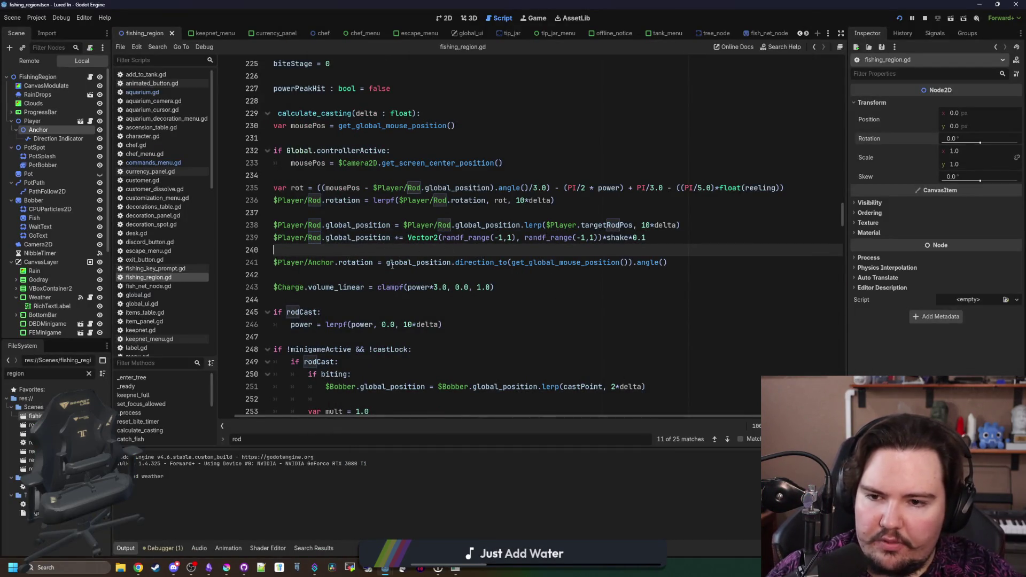
Change line 241 to use $Player/Anchor.global_position and save the script
{"action": "left_click", "coordinate": [387, 263]}
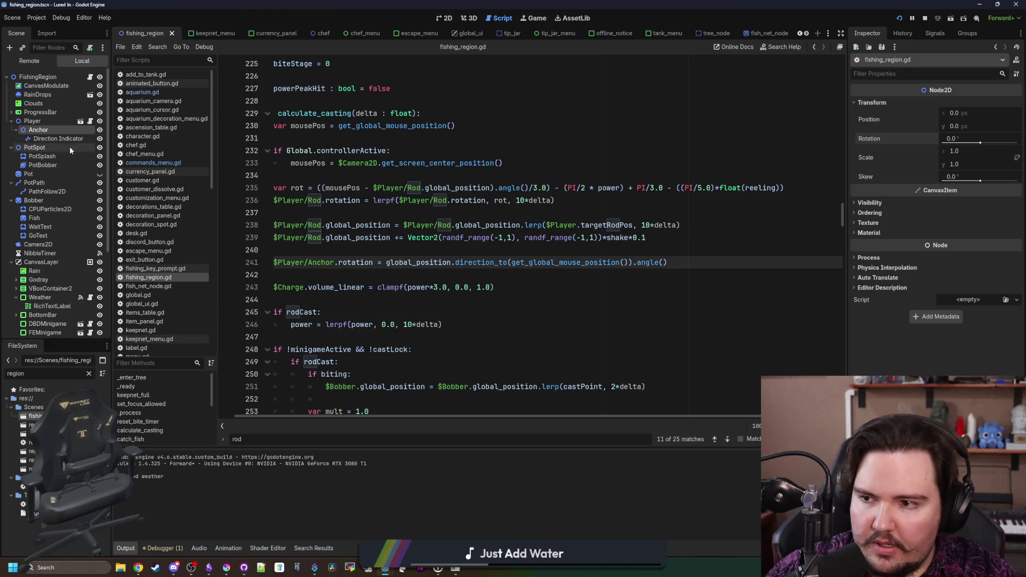
{"action": "scroll", "coordinate": [392, 263], "scroll_direction": "left", "scroll_amount": 1}
{"action": "left_click_drag", "start_coordinate": [403, 262], "coordinate": [404, 262]}
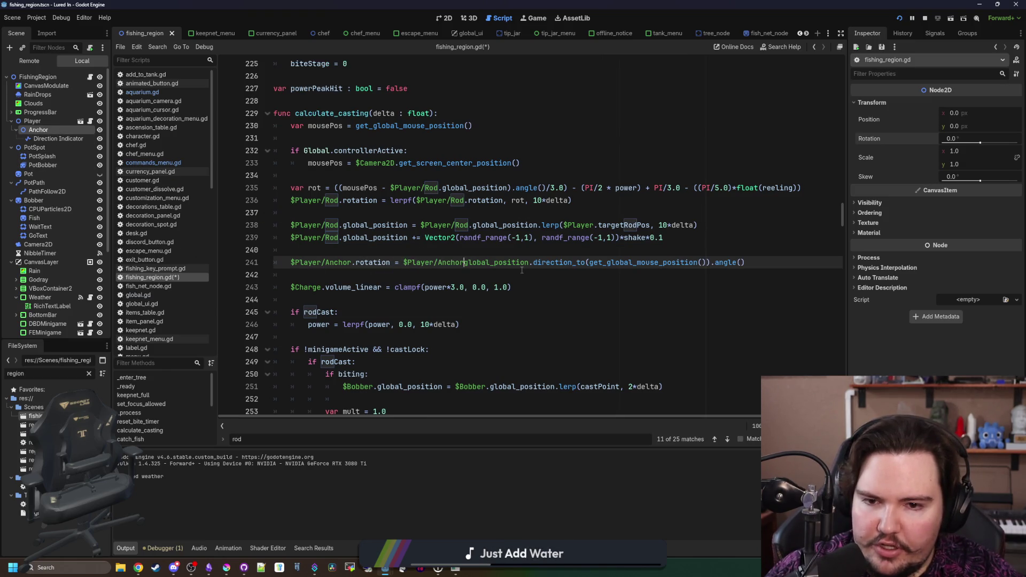
{"action": "type", "text": "."}
{"action": "left_click", "coordinate": [511, 250]}
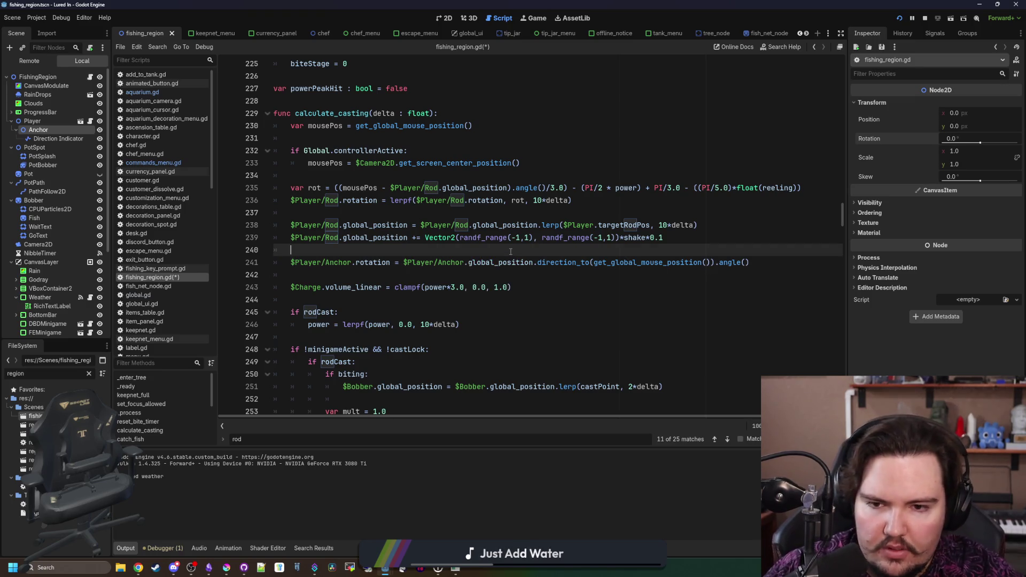
{"action": "key", "text": "ctrl+s"}
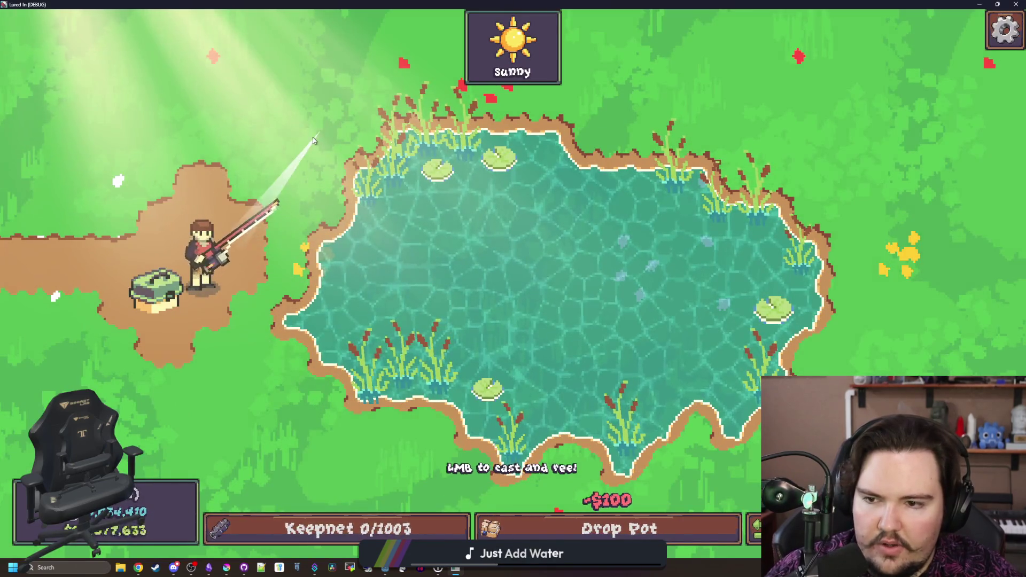
Test several casts into the Pond, reeling each back, then bring the script editor up
{"action": "left_click_drag", "start_coordinate": [492, 155], "coordinate": [483, 160]}
{"action": "left_click", "coordinate": [484, 161]}
{"action": "left_click", "coordinate": [483, 160]}
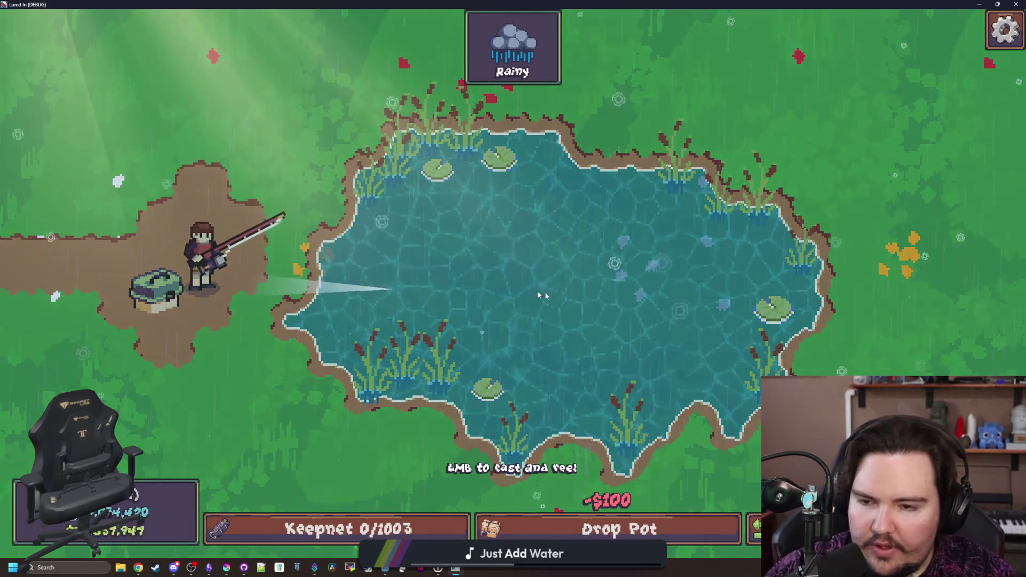
{"action": "mouse_move", "coordinate": [543, 293]}
{"action": "left_mouse_down"}
{"action": "mouse_move", "coordinate": [561, 267]}
{"action": "mouse_move", "coordinate": [624, 248]}
{"action": "mouse_move", "coordinate": [601, 262]}
{"action": "left_mouse_up"}
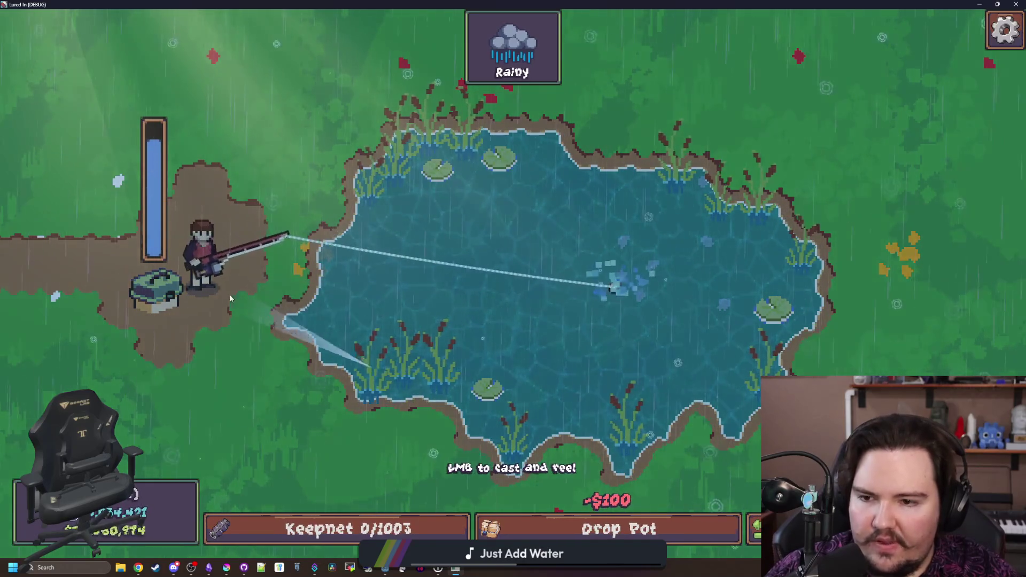
{"action": "left_click", "coordinate": [628, 230]}
{"action": "left_click_drag", "start_coordinate": [599, 196], "coordinate": [563, 197]}
{"action": "left_click", "coordinate": [563, 199]}
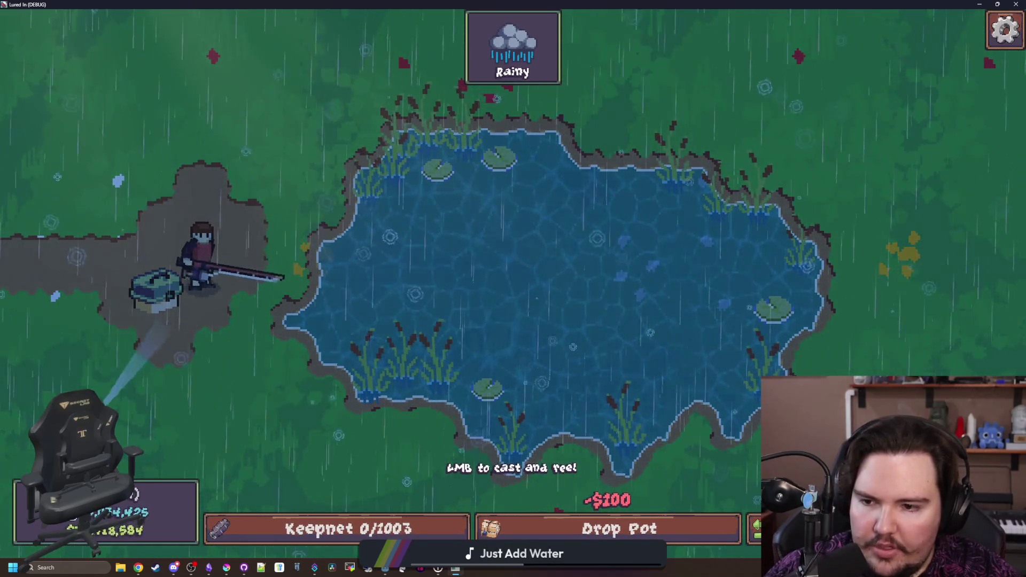
{"action": "left_click_drag", "start_coordinate": [235, 471], "coordinate": [373, 3]}
{"action": "key", "text": "F8"}
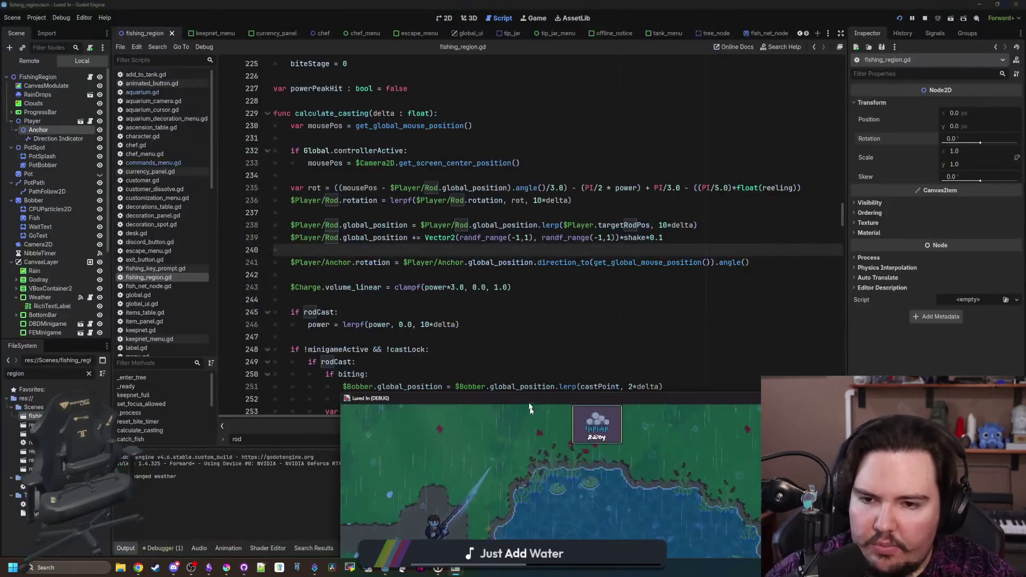
Wrap the Anchor rotation on line 241 in clampf(..., -PI/2.0, PI/2.0) and save
{"action": "left_click", "coordinate": [403, 263]}
{"action": "type", "text": "clampf("}
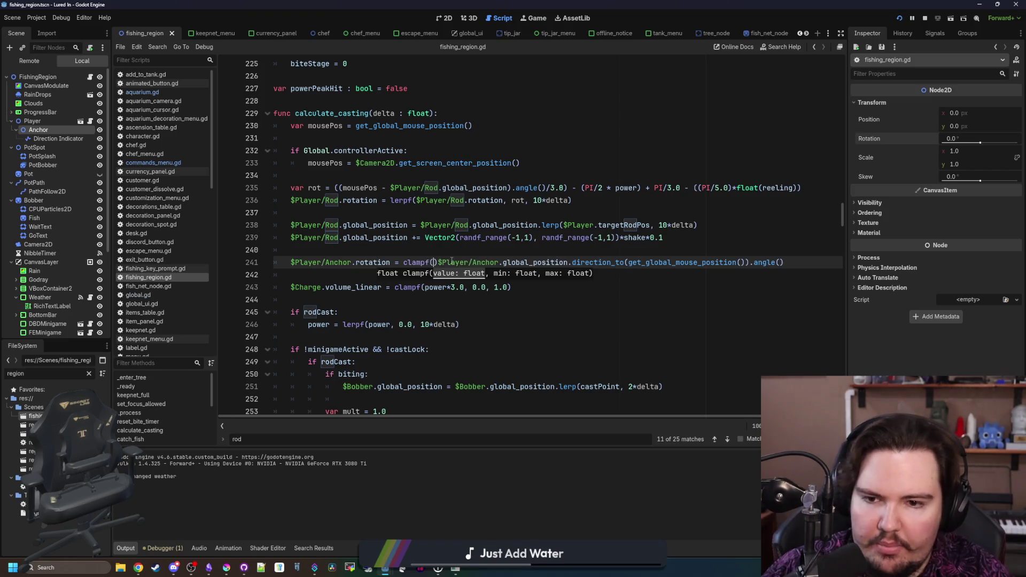
{"action": "key", "text": "Delete"}
{"action": "left_click", "coordinate": [788, 264]}
{"action": "type", "text": ","}
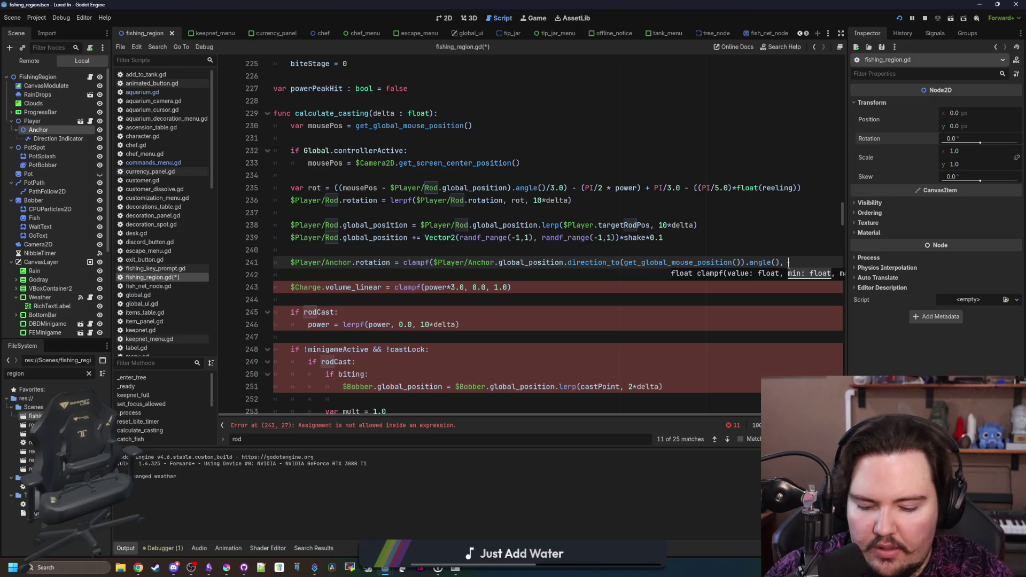
{"action": "type", "text": "-PI/2.0, PI/2"}
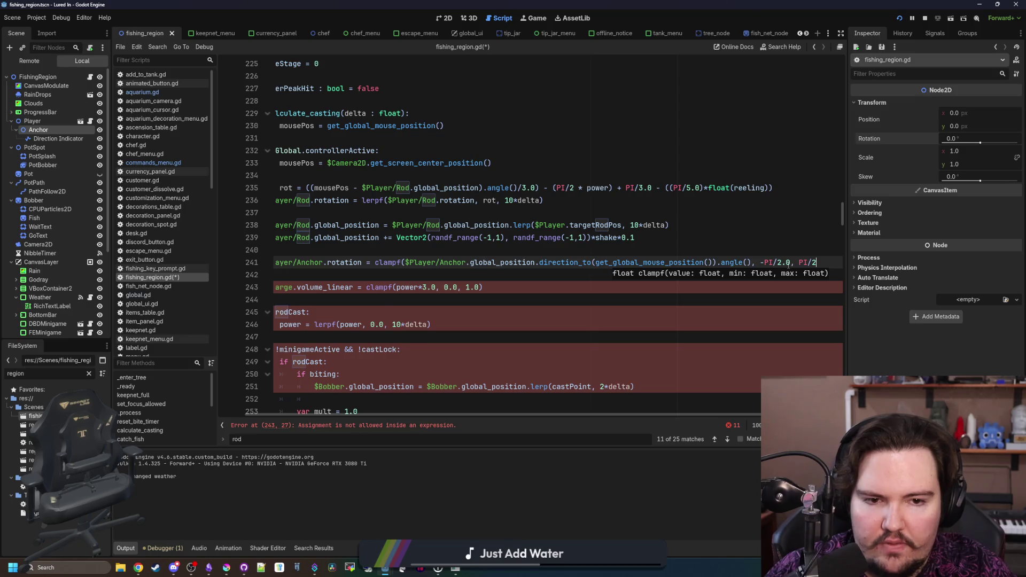
{"action": "type", "text": ".0"}
{"action": "left_click", "coordinate": [631, 309]}
{"action": "key", "text": "ctrl+s"}
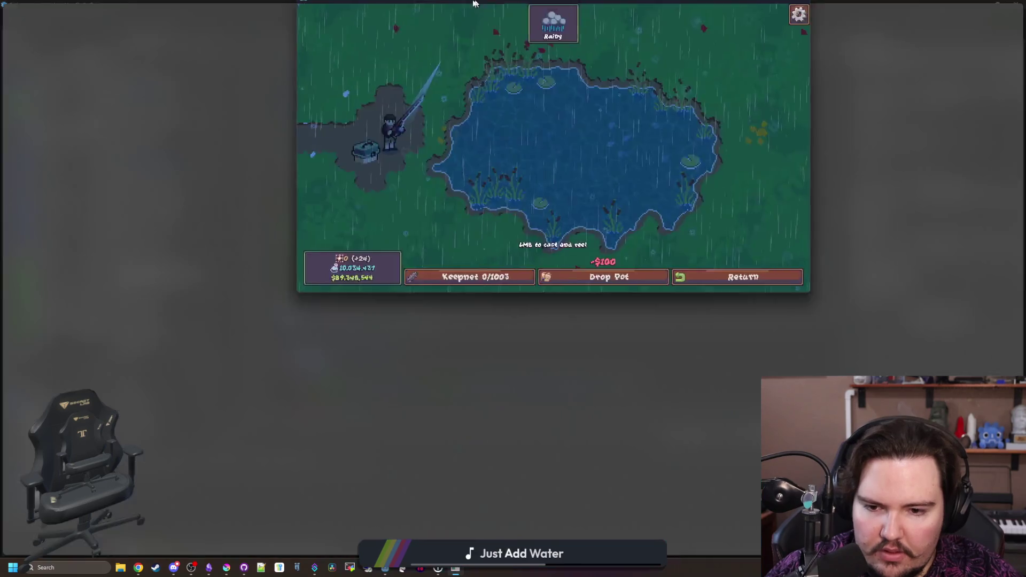
Test two casts at different angles in the full-screen game, then return to the editor
{"action": "double_click", "coordinate": [472, 3]}
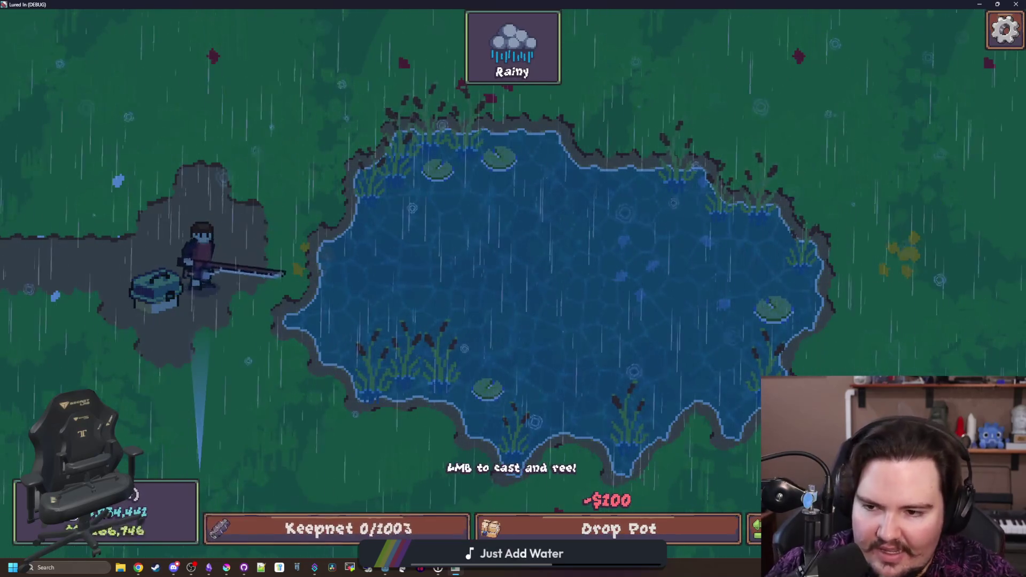
{"action": "mouse_move", "coordinate": [460, 197]}
{"action": "left_mouse_down"}
{"action": "mouse_move", "coordinate": [463, 208]}
{"action": "mouse_move", "coordinate": [424, 165]}
{"action": "left_mouse_up"}
{"action": "left_click", "coordinate": [424, 165]}
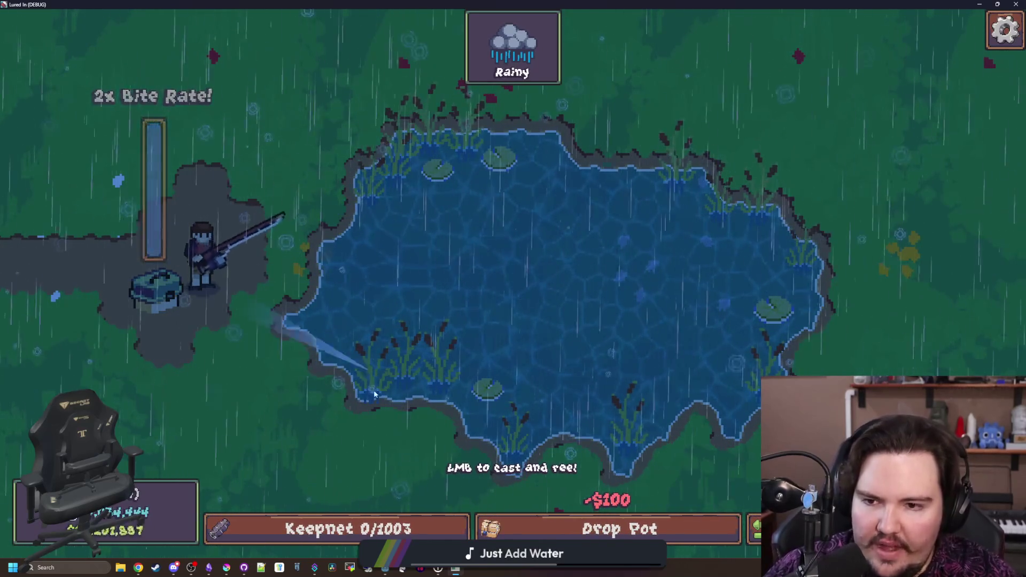
{"action": "left_click_drag", "start_coordinate": [481, 284], "coordinate": [412, 146]}
{"action": "left_click", "coordinate": [412, 144]}
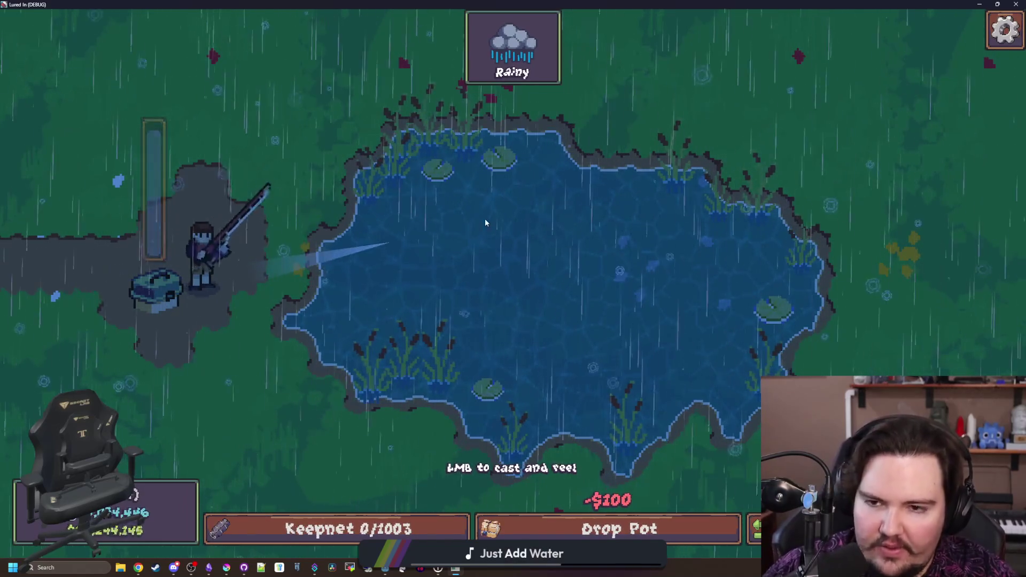
{"action": "key", "text": "super+Down"}
{"action": "key", "text": "super+Down"}
{"action": "scroll", "coordinate": [459, 308], "scroll_direction": "left", "scroll_amount": 1}
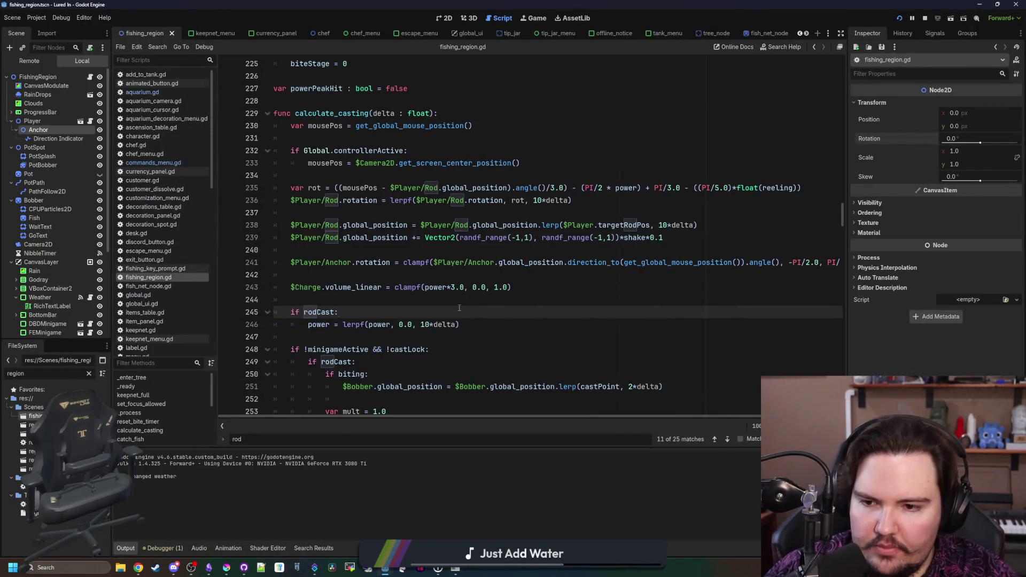
Search the fishing script for castPoint to locate its assignment
{"action": "left_click", "coordinate": [394, 294]}
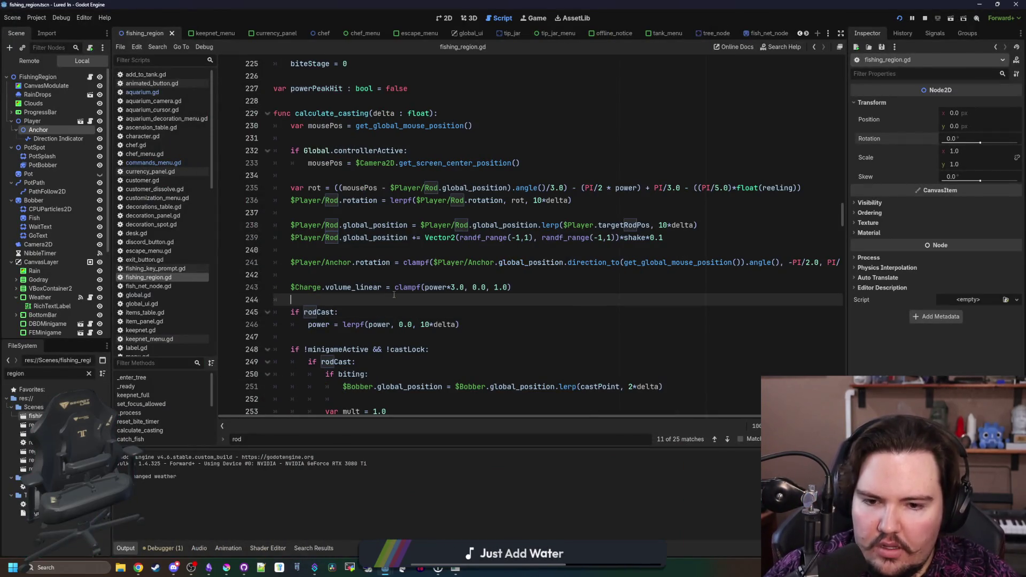
{"action": "scroll", "coordinate": [464, 324], "scroll_direction": "down", "scroll_amount": 4}
{"action": "left_click", "coordinate": [367, 250]}
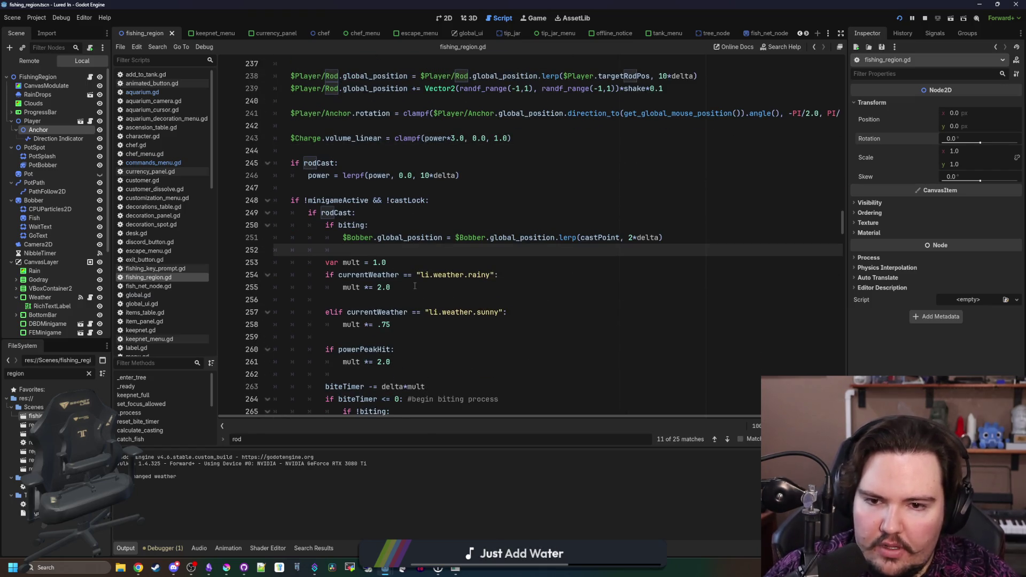
{"action": "left_click", "coordinate": [594, 237], "text": "ctrl"}
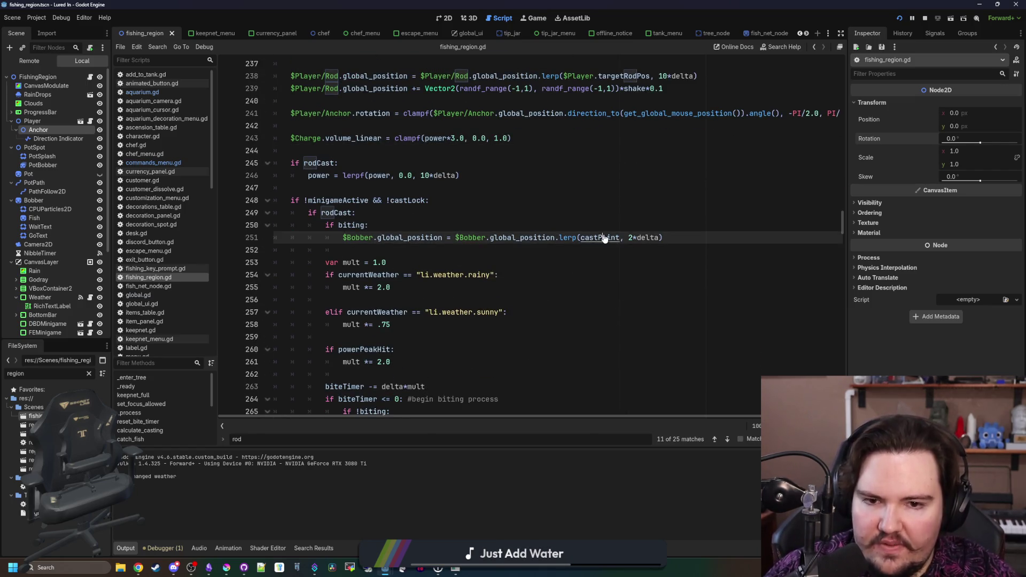
{"action": "left_click", "coordinate": [396, 250]}
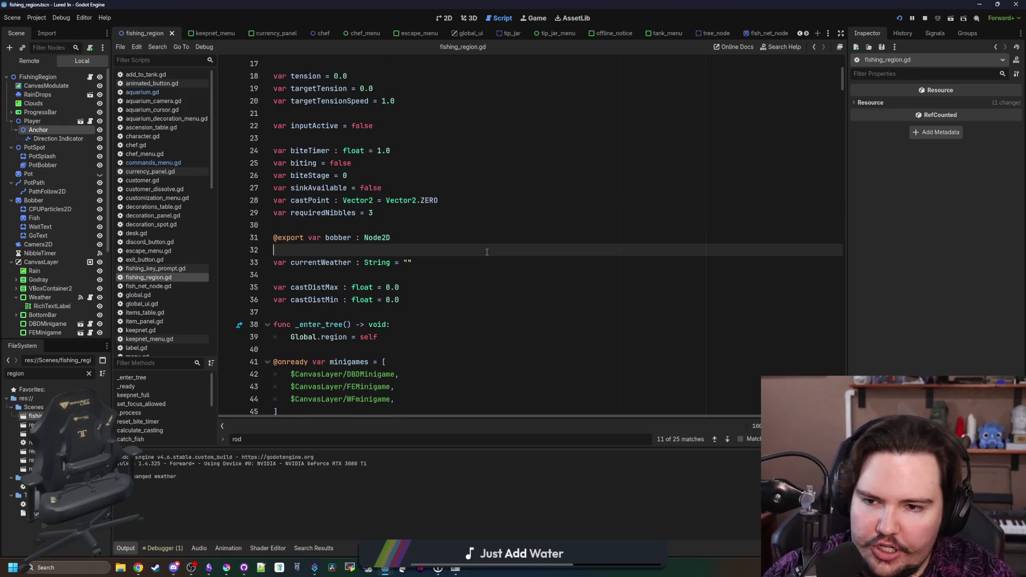
{"action": "key", "text": "ctrl+f"}
{"action": "type", "text": "cAST"}
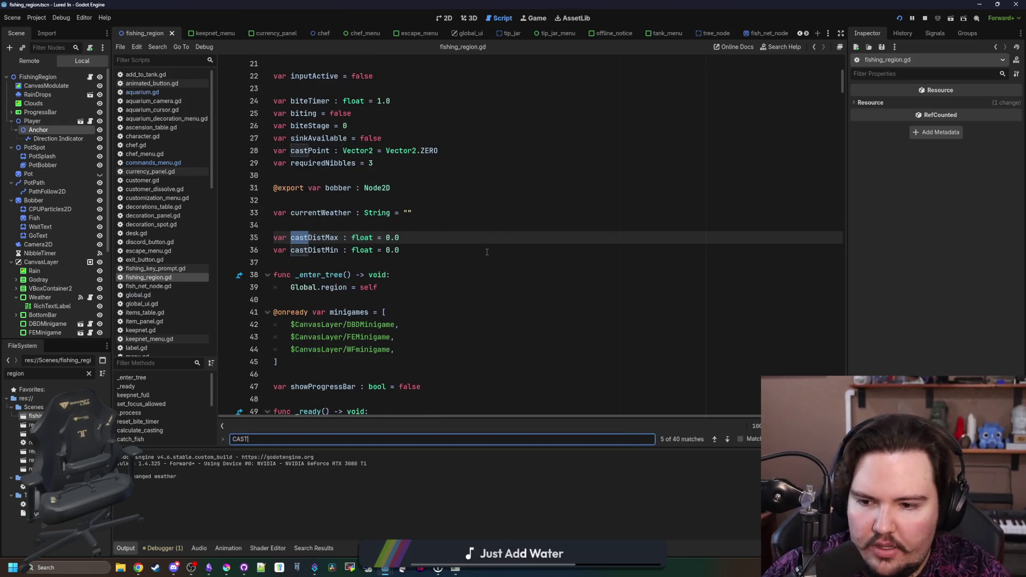
{"action": "type", "text": "castPoint"}
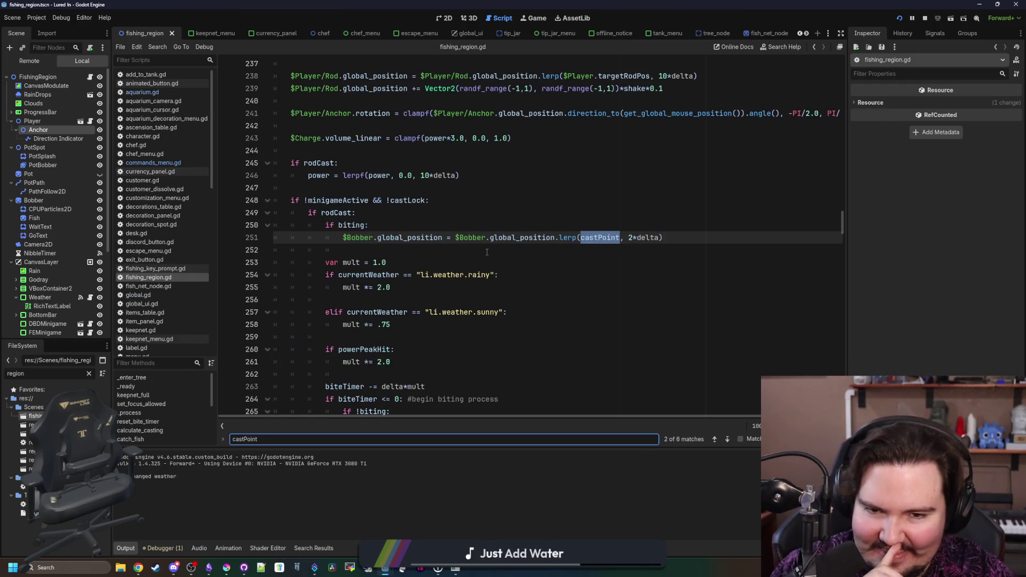
{"action": "key", "text": "Return"}
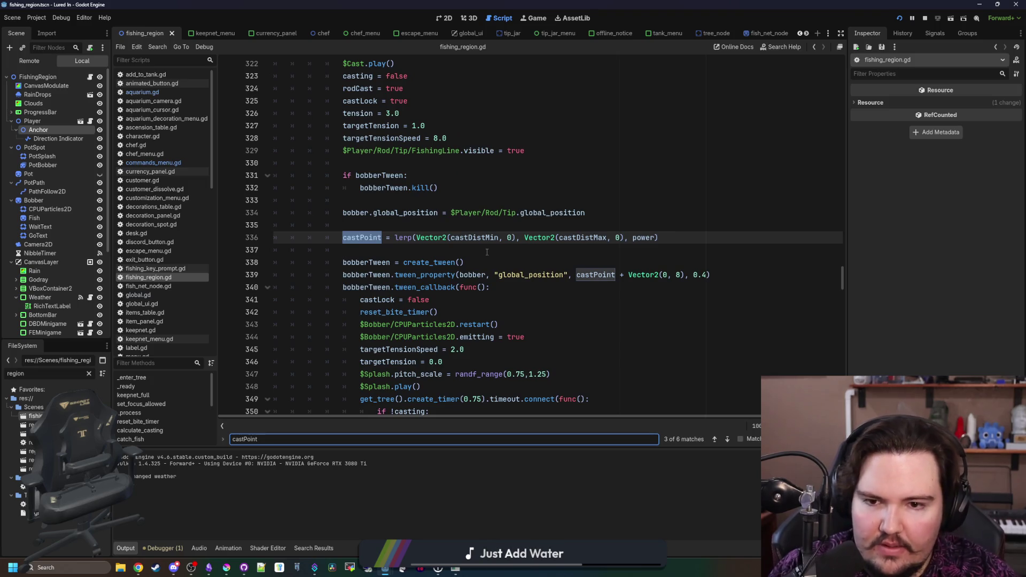
{"action": "scroll", "coordinate": [486, 252], "scroll_direction": "up", "scroll_amount": 2}
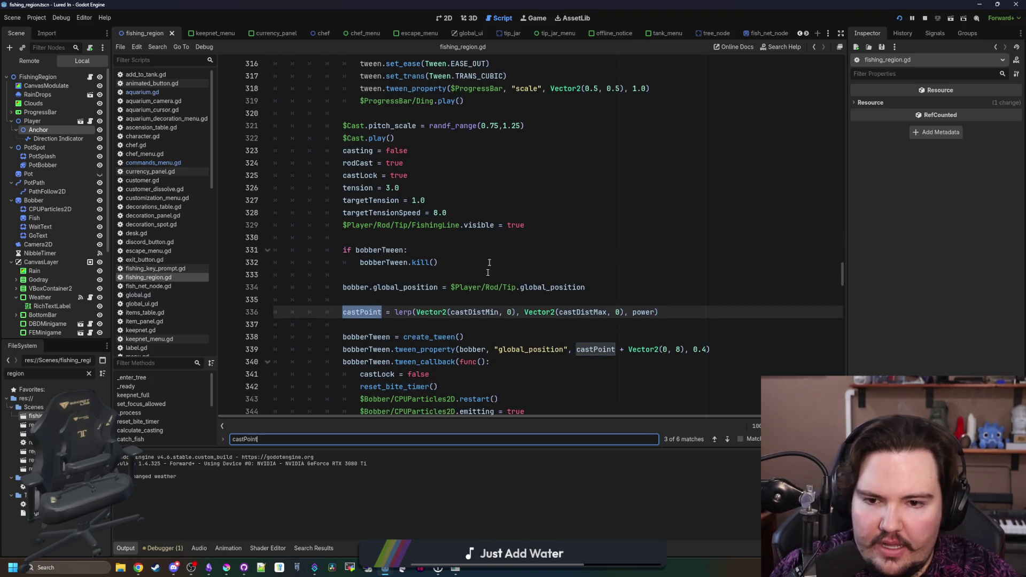
Remove the stray r inside rotated() on line 336 and start a new line below the castPoint declaration
{"action": "left_click", "coordinate": [510, 314]}
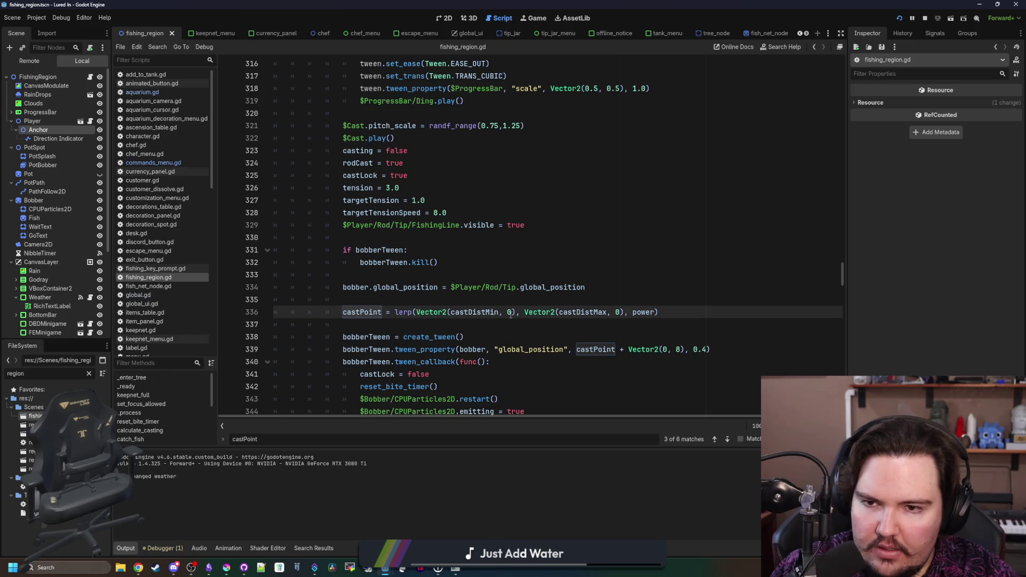
{"action": "left_click", "coordinate": [509, 325]}
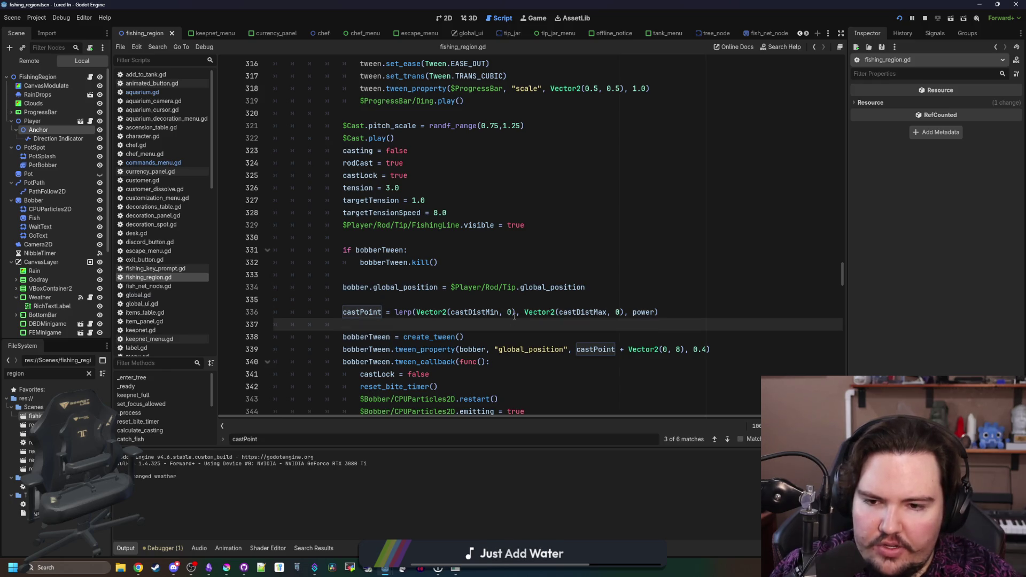
{"action": "left_click", "coordinate": [514, 313]}
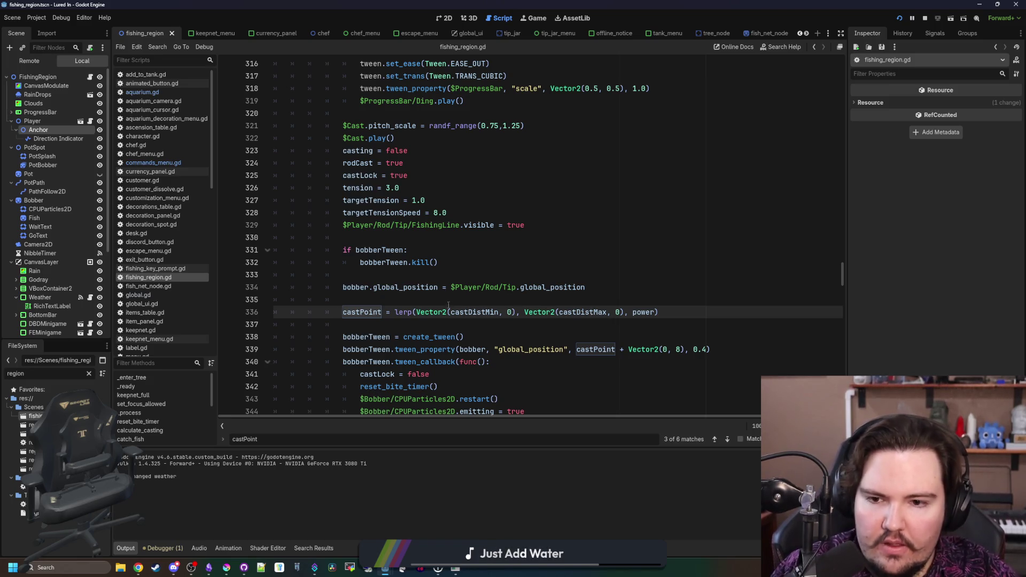
{"action": "left_click", "coordinate": [439, 328]}
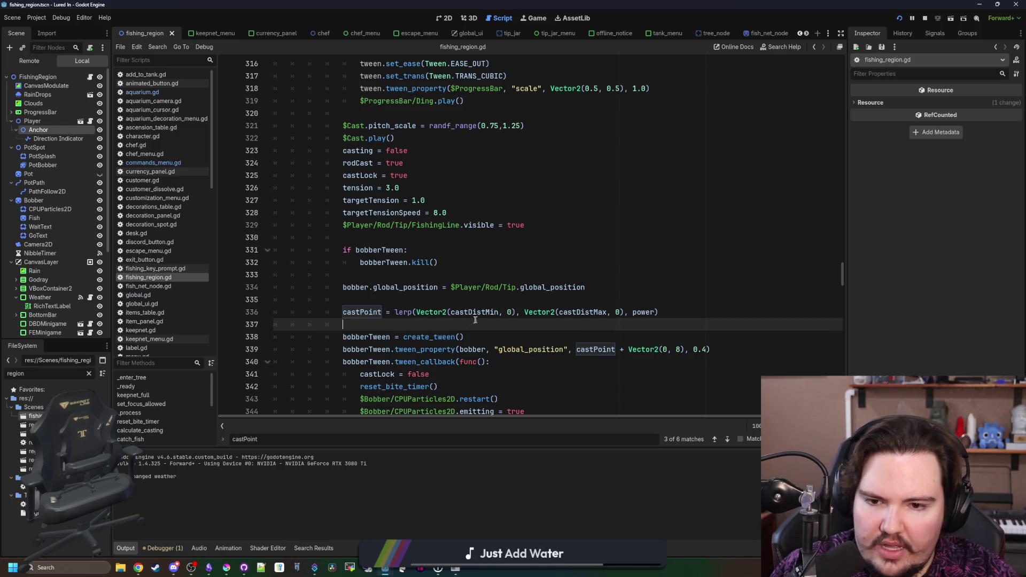
{"action": "left_click", "coordinate": [660, 315]}
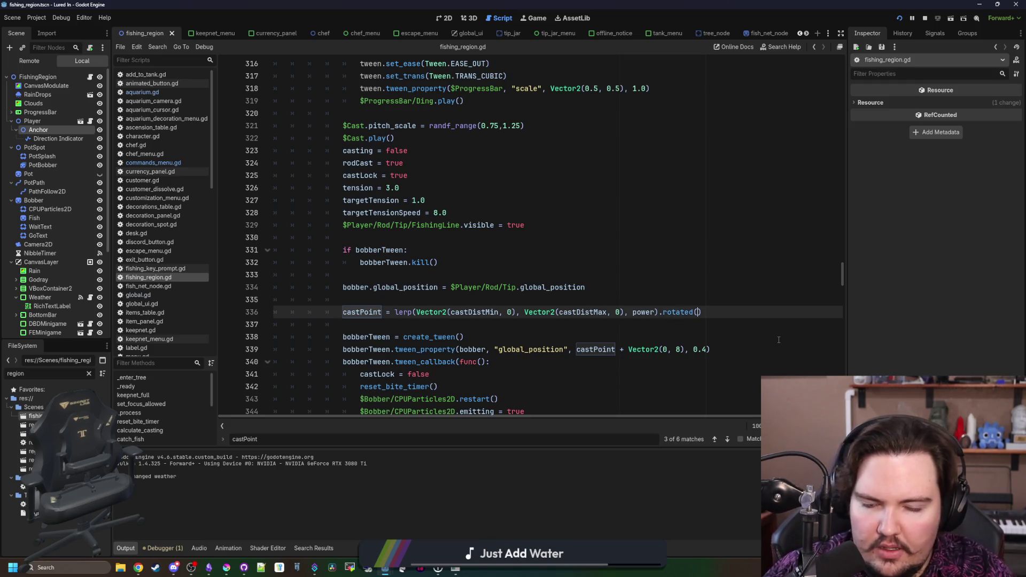
{"action": "key", "text": "BackSpace"}
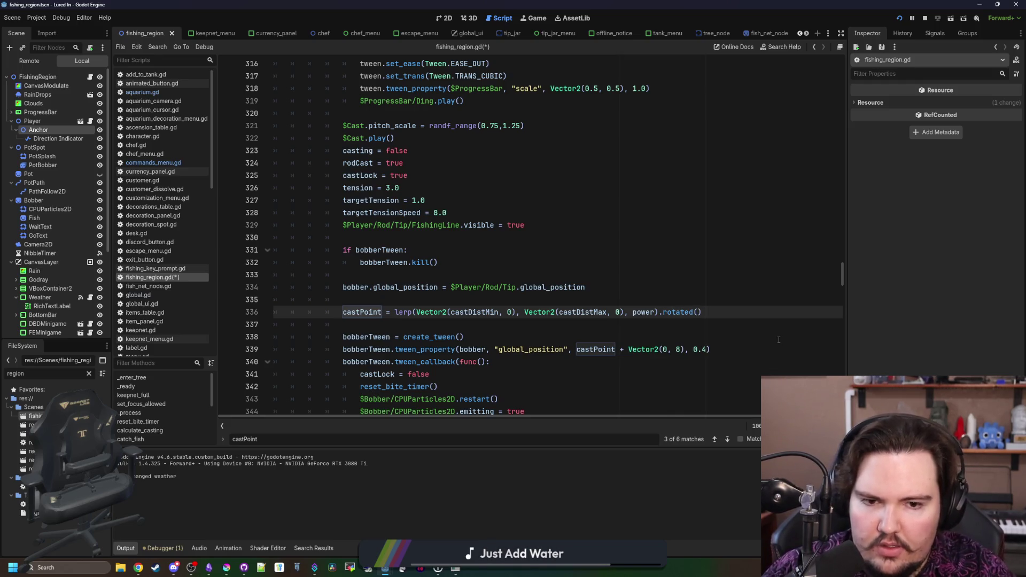
{"action": "left_click", "coordinate": [372, 314], "text": "ctrl"}
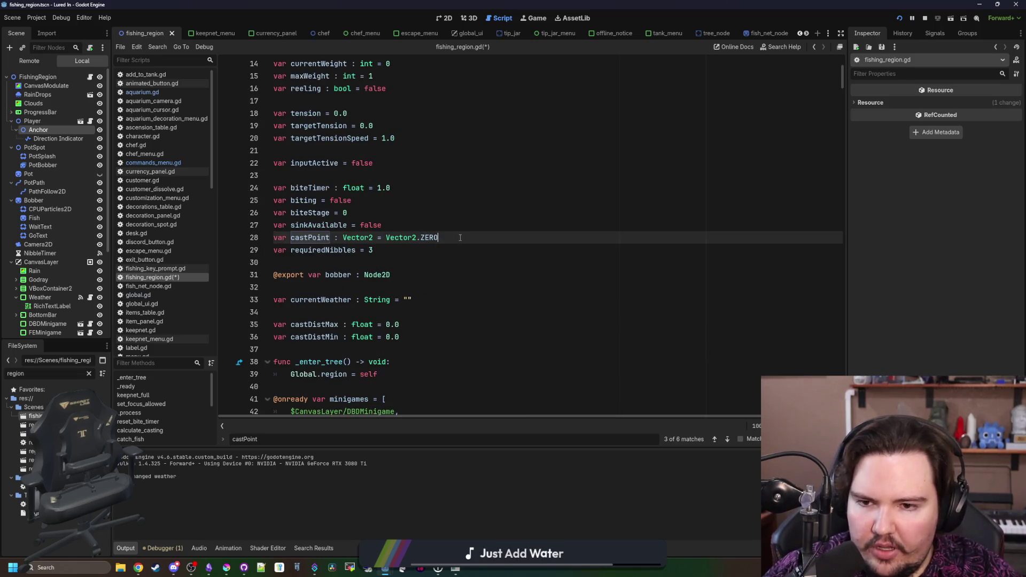
{"action": "key", "text": "Return"}
{"action": "type", "text": "var castAngle : float = 0.0"}
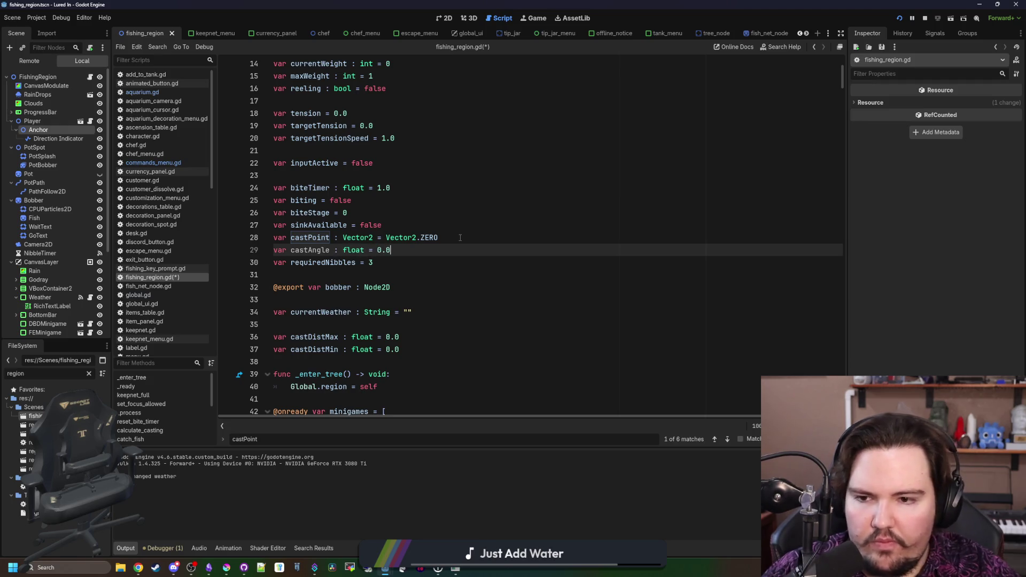
{"action": "scroll", "coordinate": [460, 238], "scroll_direction": "right", "scroll_amount": 2}
Search for 'release' to reach the cast-release check on line 303
{"action": "key", "text": "ctrl+f"}
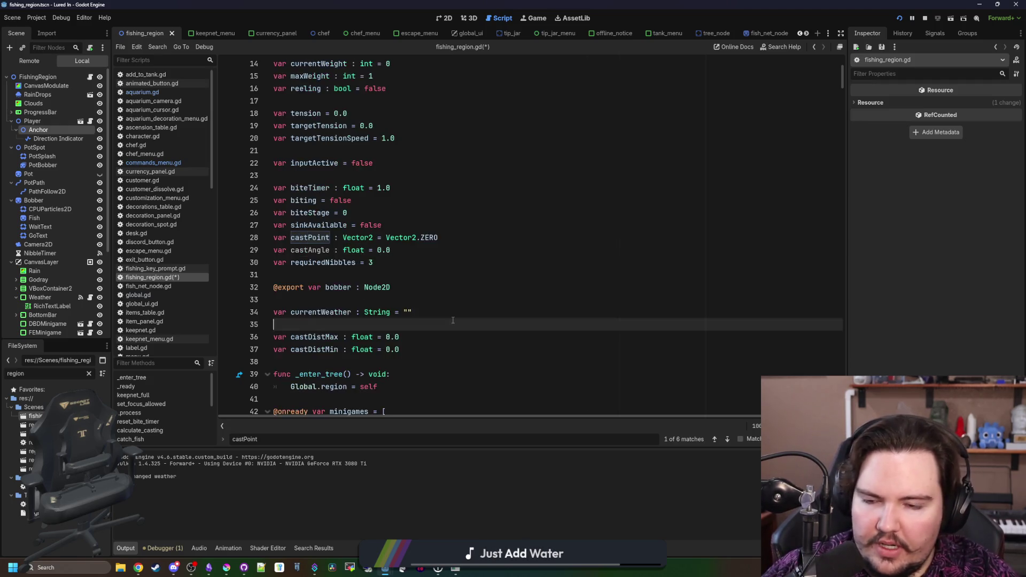
{"action": "type", "text": "cast"}
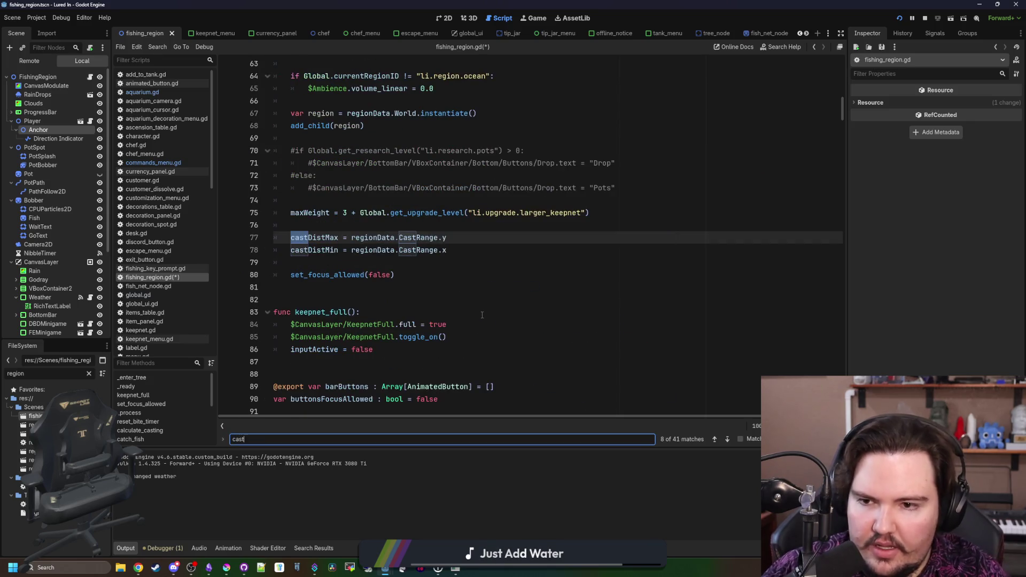
{"action": "key", "text": "BackSpace"}
{"action": "key", "text": "BackSpace"}
{"action": "key", "text": "BackSpace"}
{"action": "type", "text": "release"}
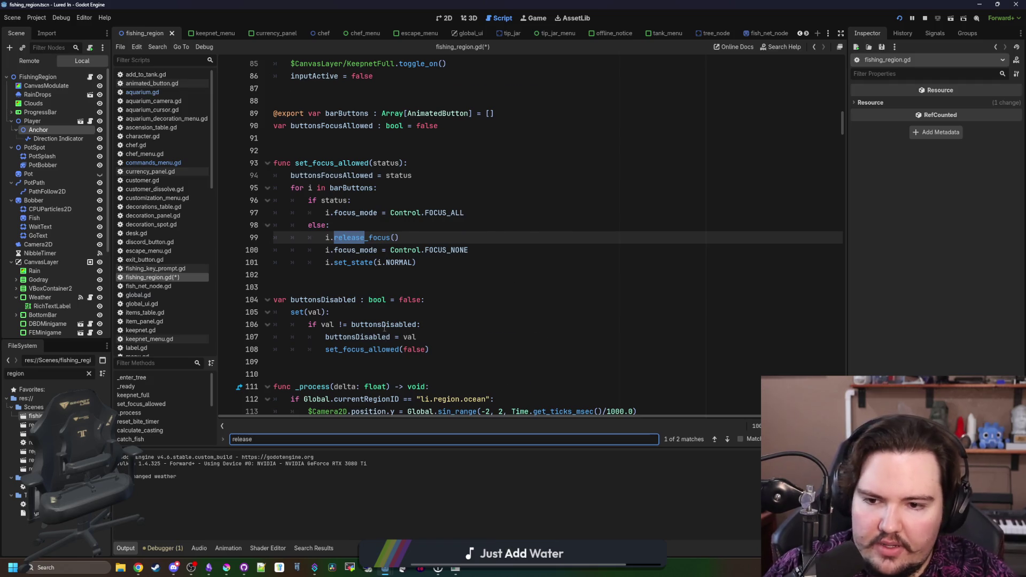
{"action": "key", "text": "Return"}
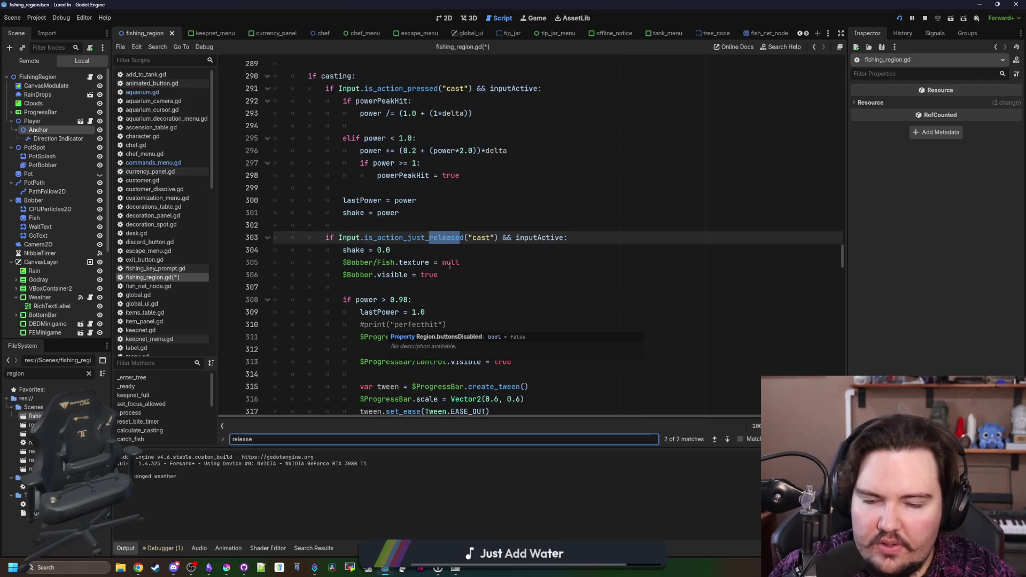
Add castAngle = $Player/Anchor.rotation on new line 307 after the bobber visibility line
{"action": "scroll", "coordinate": [451, 251], "scroll_direction": "down", "scroll_amount": 1}
{"action": "left_click", "coordinate": [452, 236]}
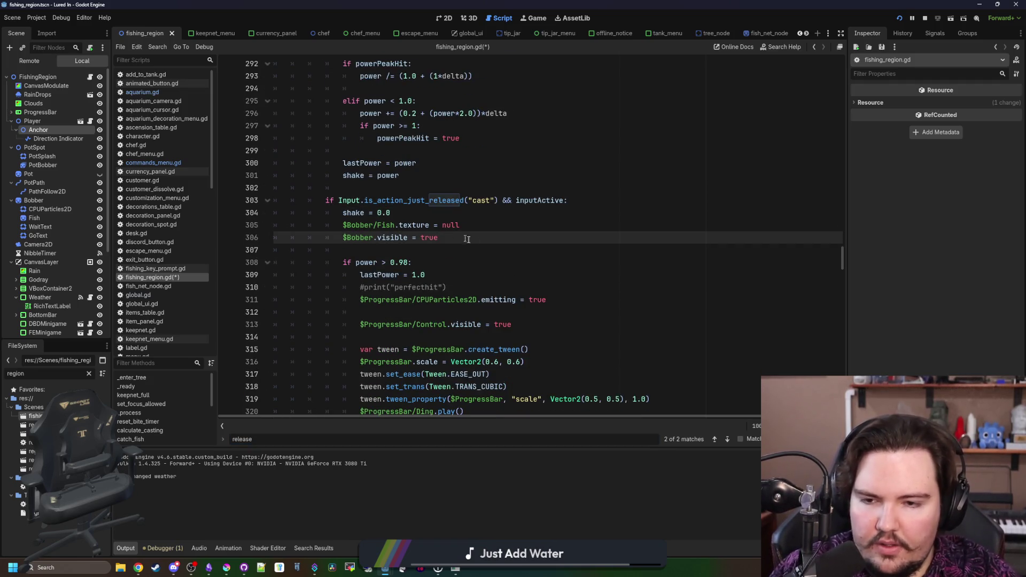
{"action": "key", "text": "Return"}
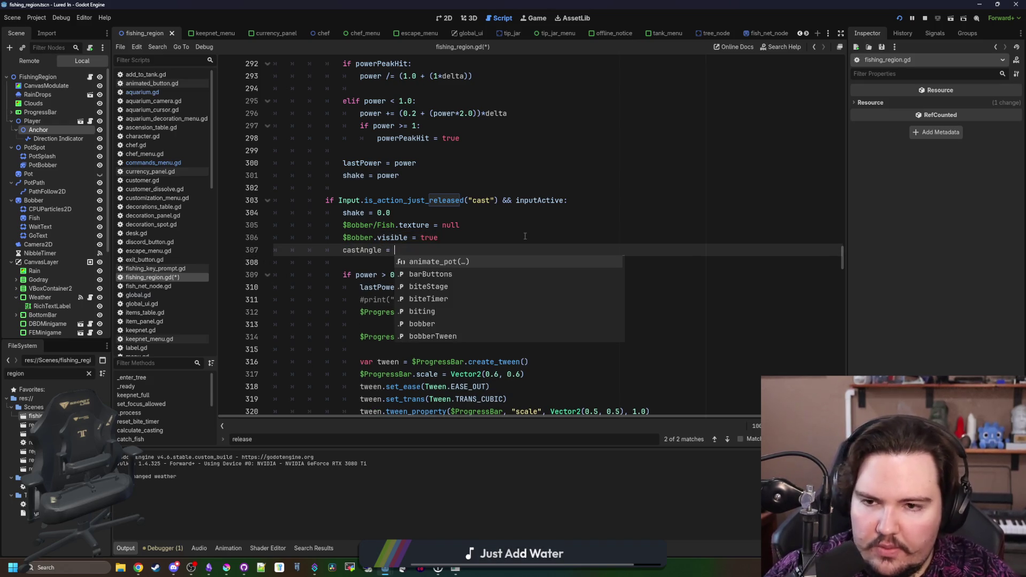
{"action": "scroll", "coordinate": [524, 235], "scroll_direction": "up", "scroll_amount": 6}
{"action": "scroll", "coordinate": [525, 236], "scroll_direction": "down", "scroll_amount": 5}
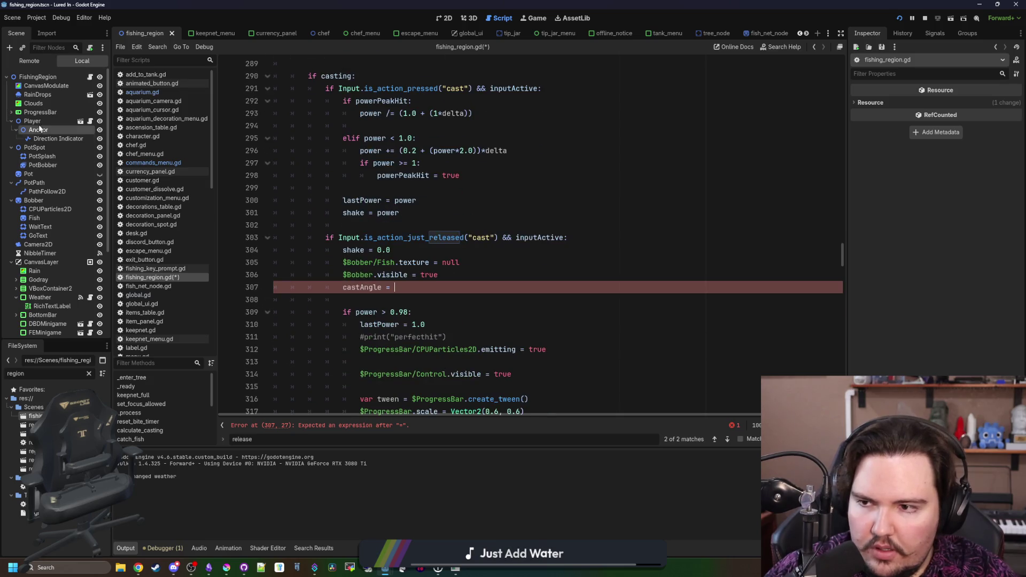
{"action": "left_click_drag", "start_coordinate": [42, 132], "coordinate": [460, 287]}
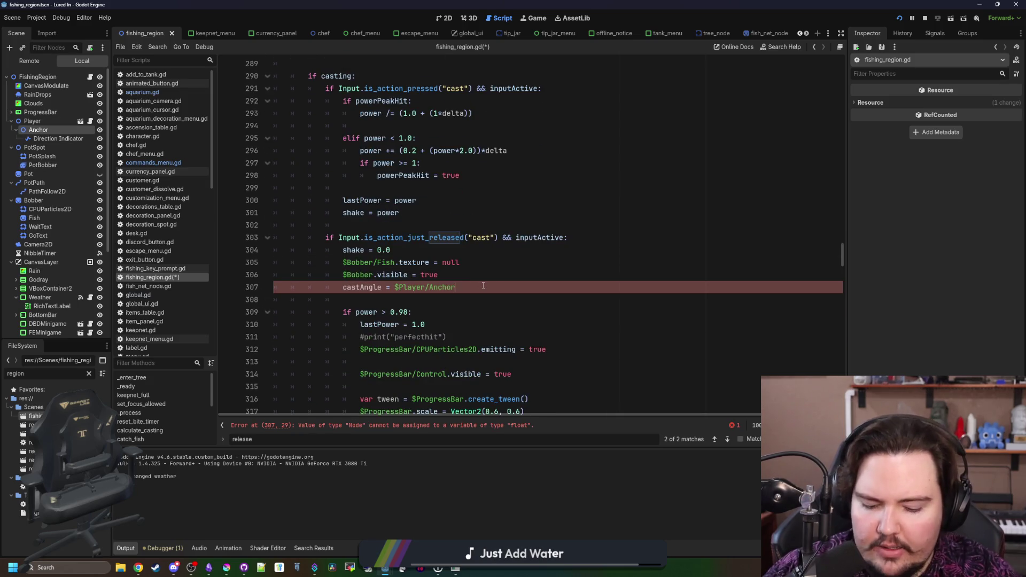
{"action": "type", "text": ".rotation"}
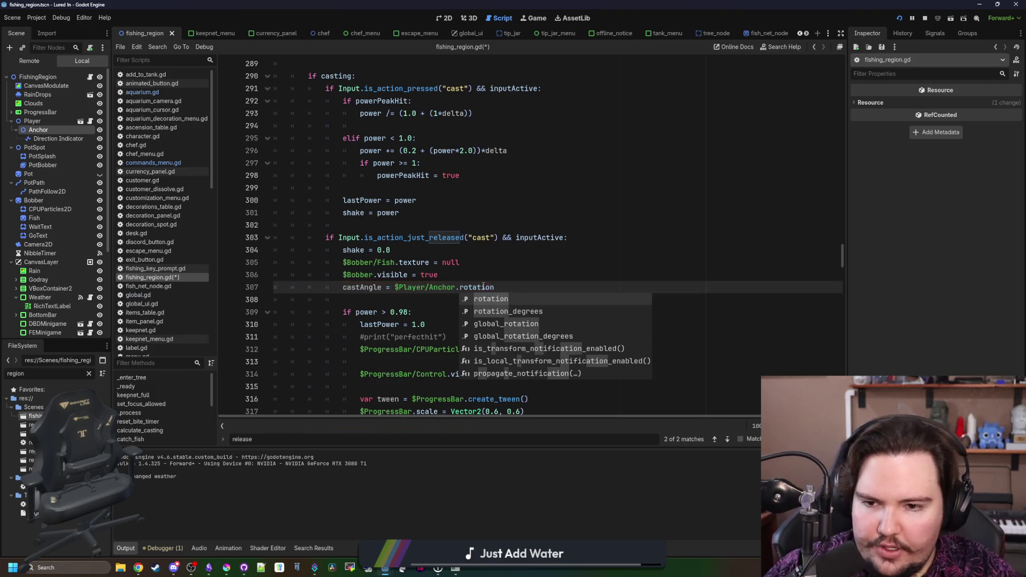
{"action": "key", "text": "Escape"}
{"action": "key", "text": "Up"}
Pass castAngle into rotated() on line 338, save, and launch the game maximized
{"action": "scroll", "coordinate": [649, 298], "scroll_direction": "down", "scroll_amount": 12}
{"action": "key", "text": "ctrl+f"}
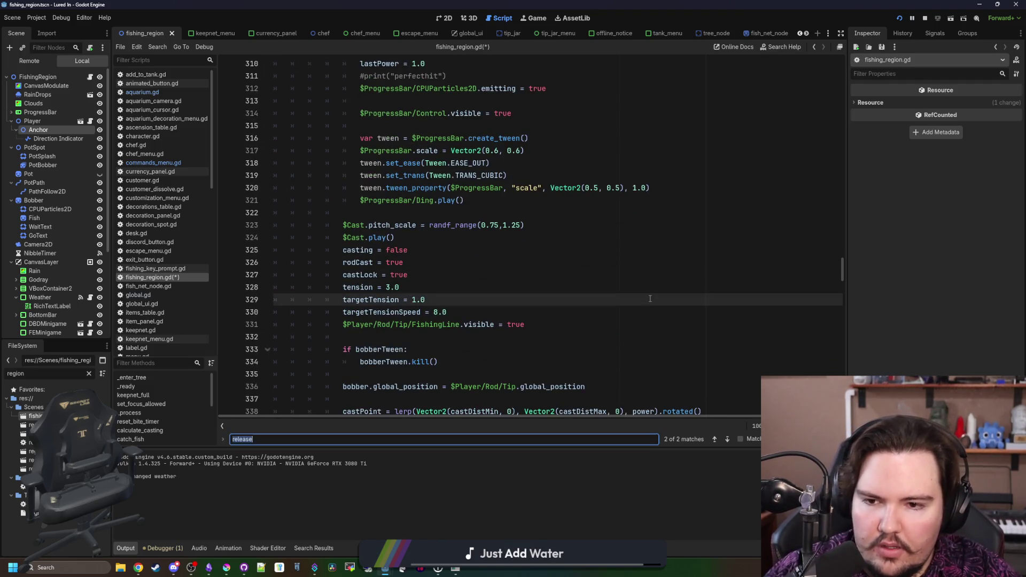
{"action": "scroll", "coordinate": [650, 298], "scroll_direction": "up", "scroll_amount": 4}
{"action": "left_click", "coordinate": [698, 299]}
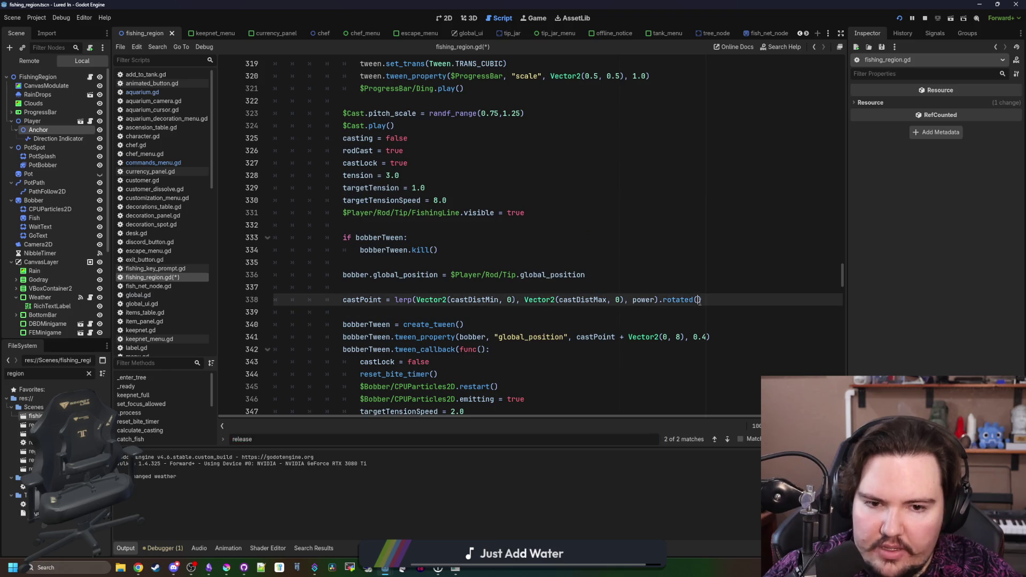
{"action": "type", "text": "castAngle"}
{"action": "left_click", "coordinate": [711, 280]}
{"action": "left_click", "coordinate": [692, 283]}
{"action": "key", "text": "ctrl+s"}
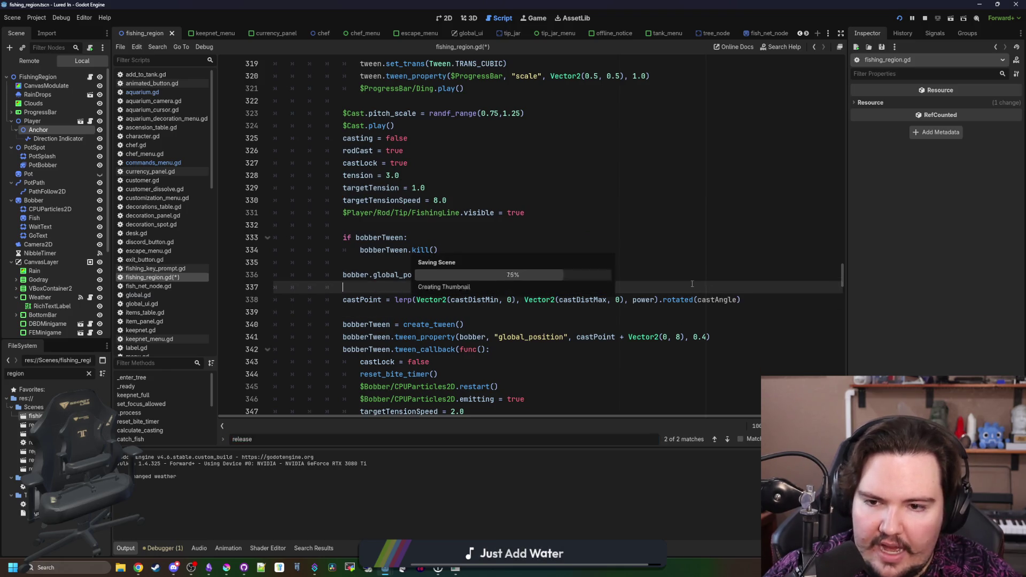
{"action": "double_click", "coordinate": [484, 458]}
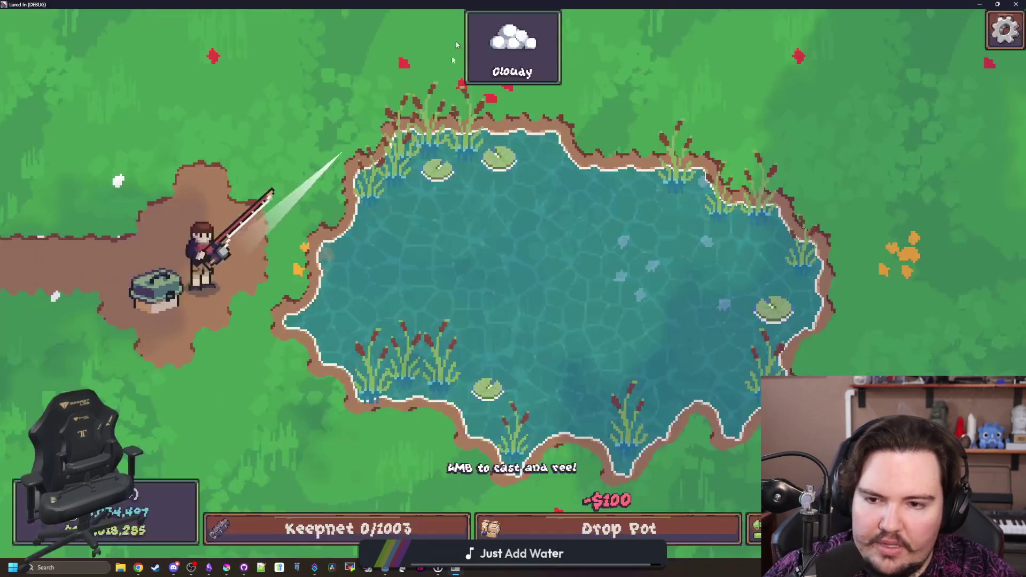
Test short casts near the shore and a long cast to mid-pond, reeling each in
{"action": "left_click", "coordinate": [460, 351]}
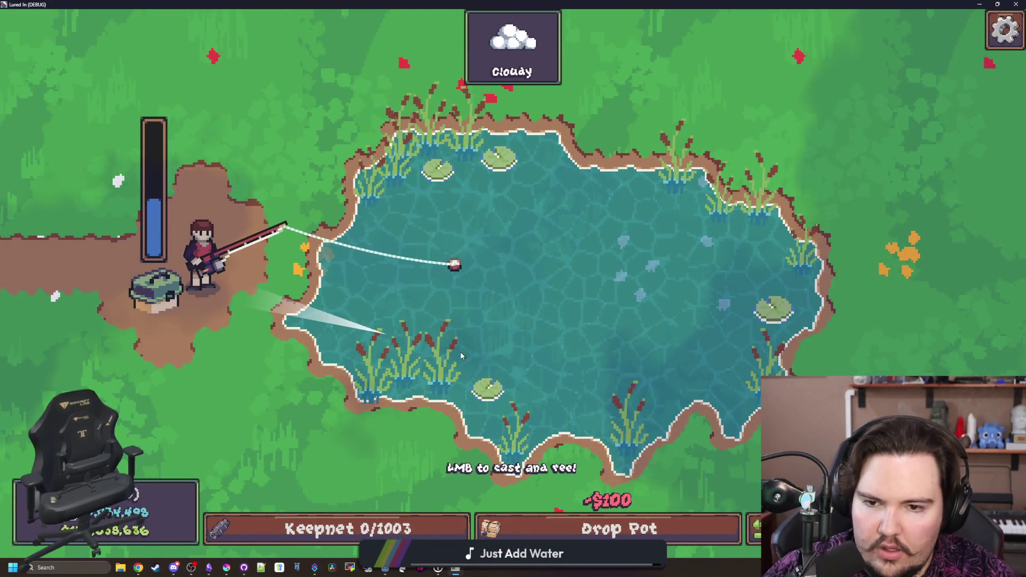
{"action": "left_click", "coordinate": [460, 351]}
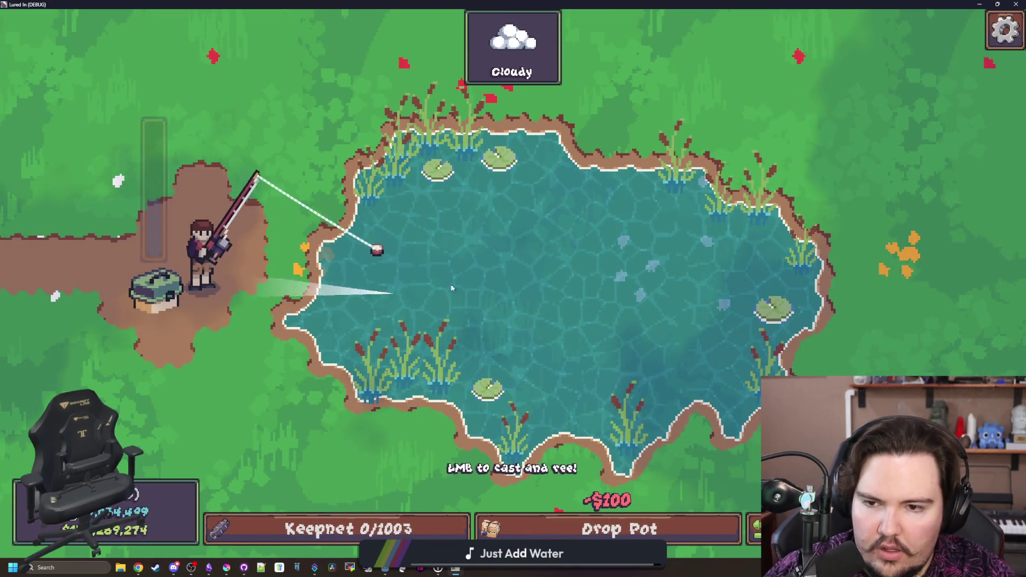
{"action": "left_click", "coordinate": [345, 109]}
{"action": "left_click", "coordinate": [345, 109]}
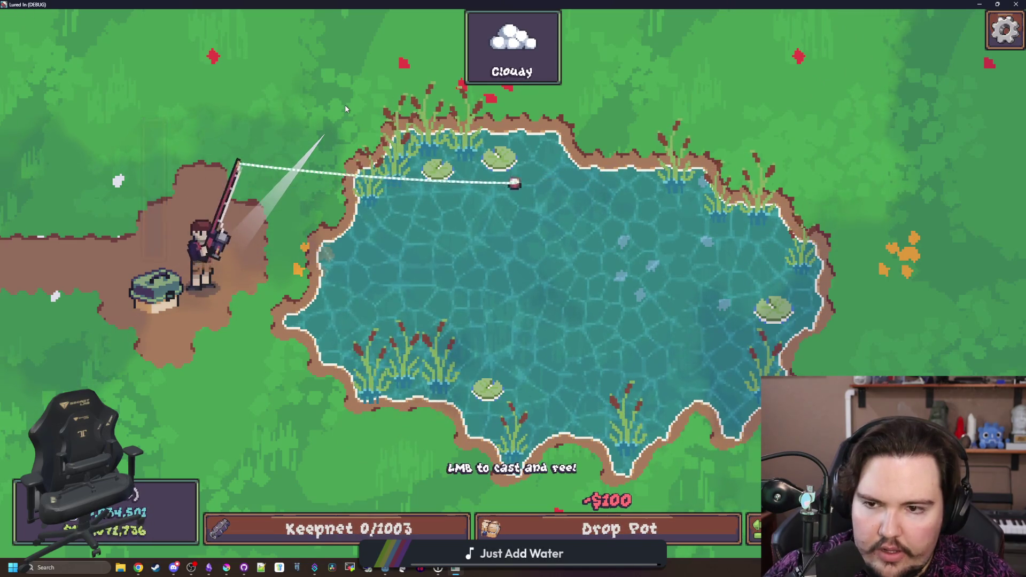
{"action": "left_click", "coordinate": [299, 161]}
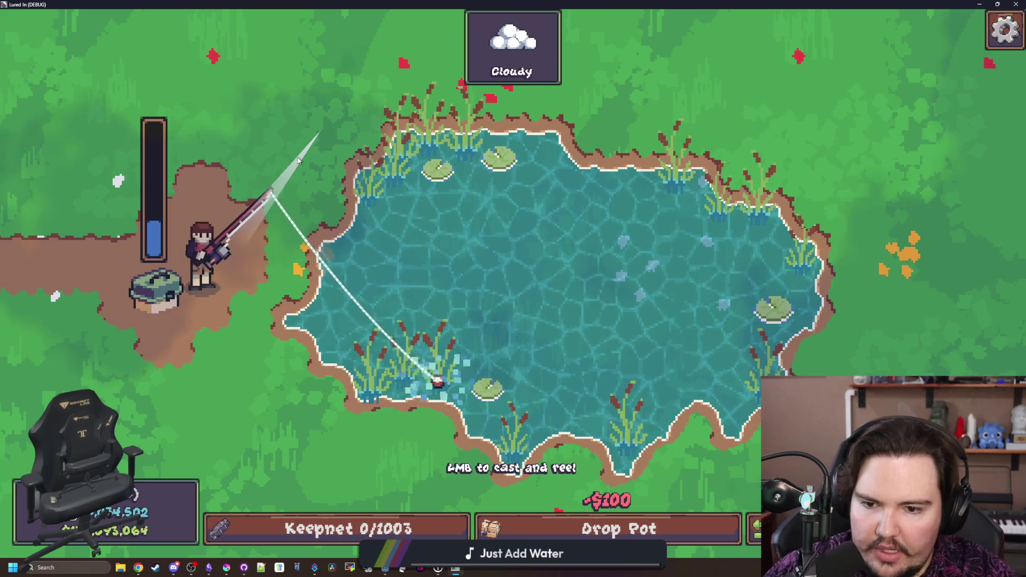
{"action": "left_click", "coordinate": [357, 267]}
{"action": "left_click", "coordinate": [357, 267]}
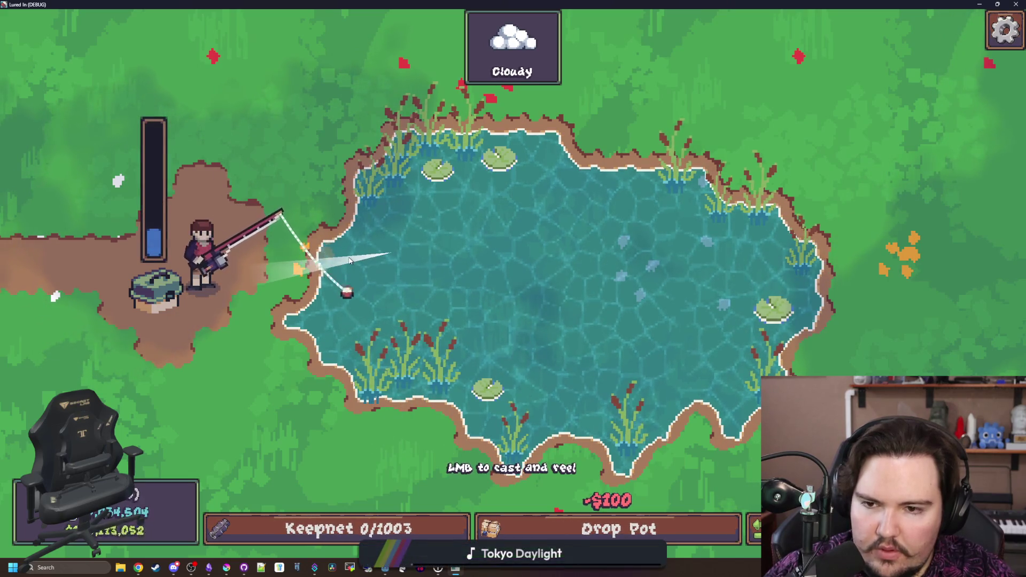
{"action": "left_click", "coordinate": [345, 272]}
{"action": "left_click", "coordinate": [321, 434]}
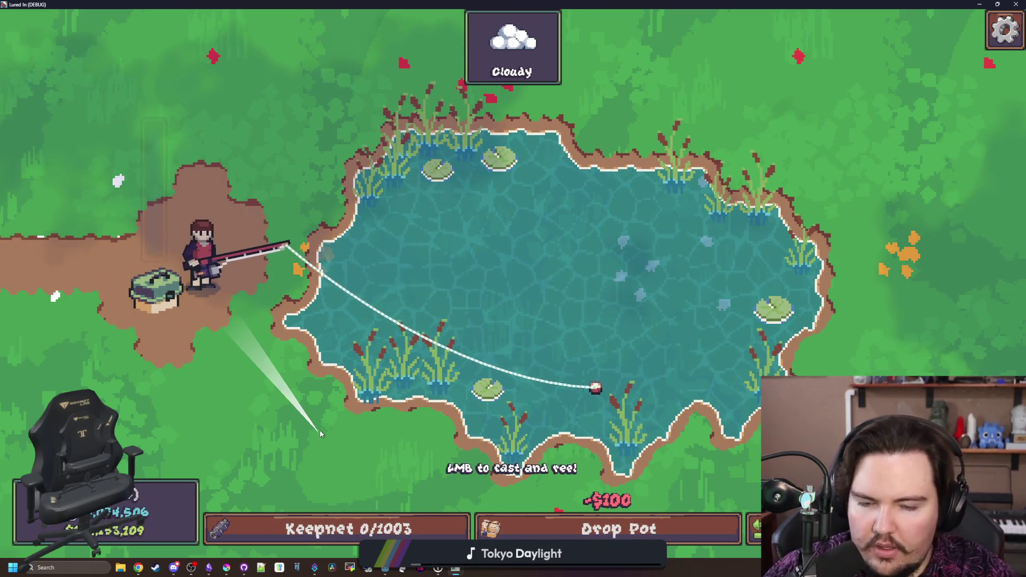
{"action": "left_click", "coordinate": [320, 429]}
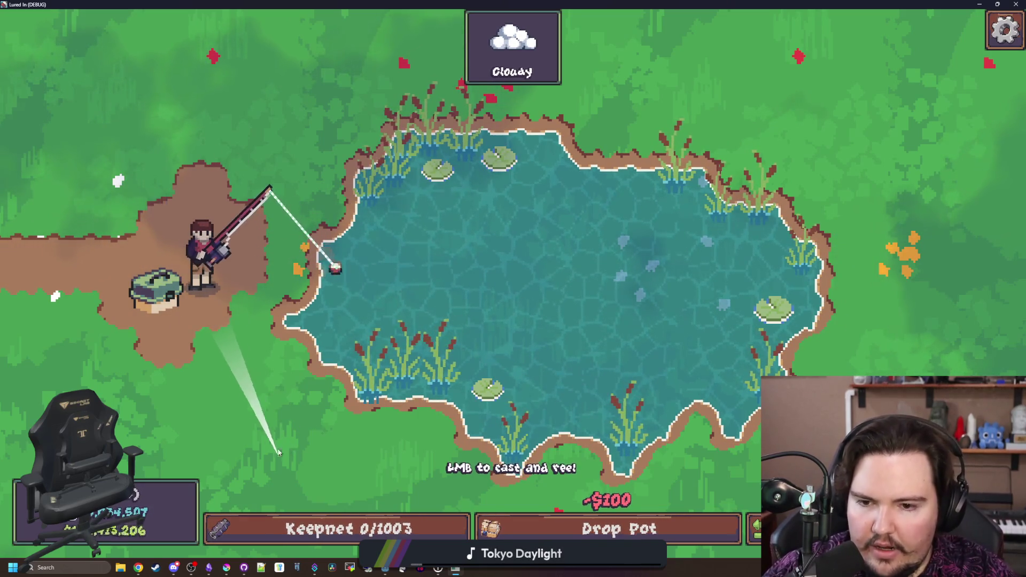
{"action": "left_click", "coordinate": [233, 454]}
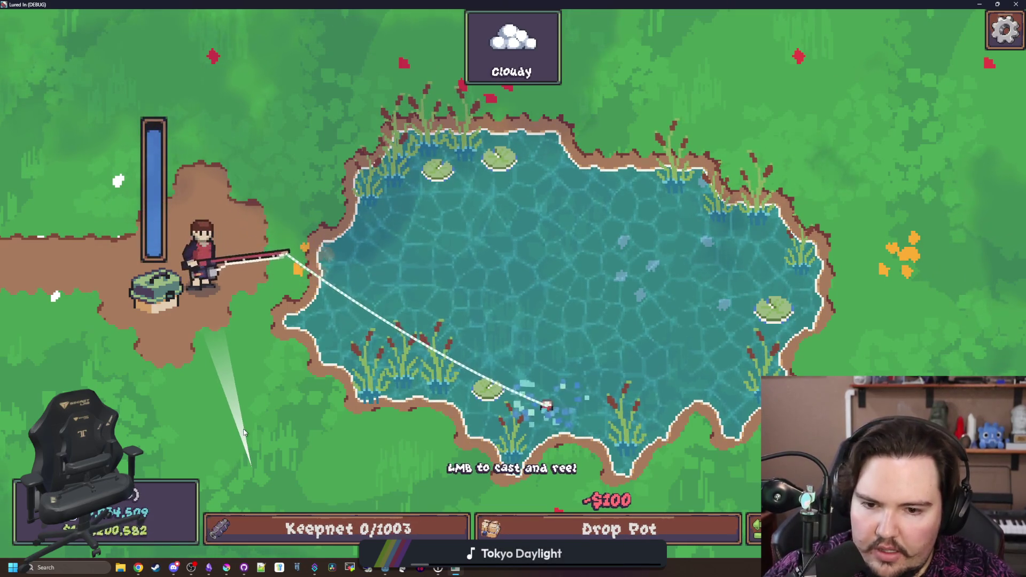
{"action": "left_click", "coordinate": [244, 432]}
Cast across the pond and toward the bottom-left shore, reeling the bobber back each time
{"action": "left_click", "coordinate": [392, 175]}
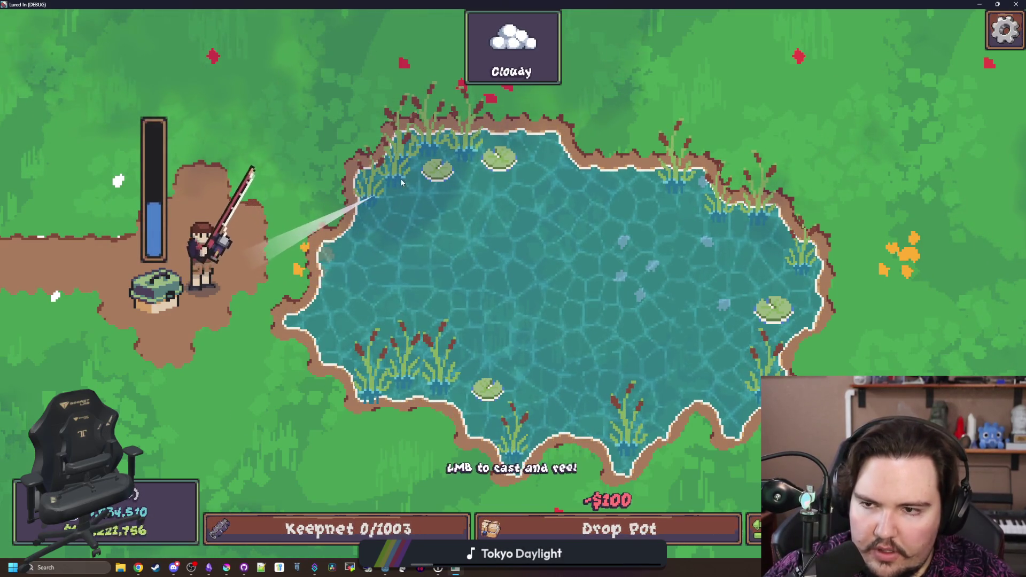
{"action": "left_click", "coordinate": [412, 197]}
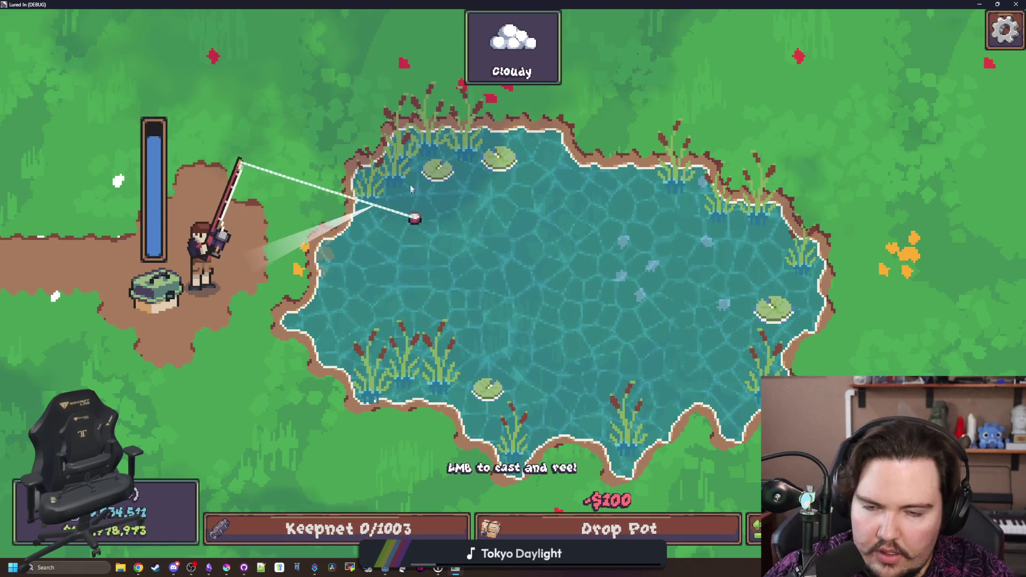
{"action": "left_click", "coordinate": [400, 144]}
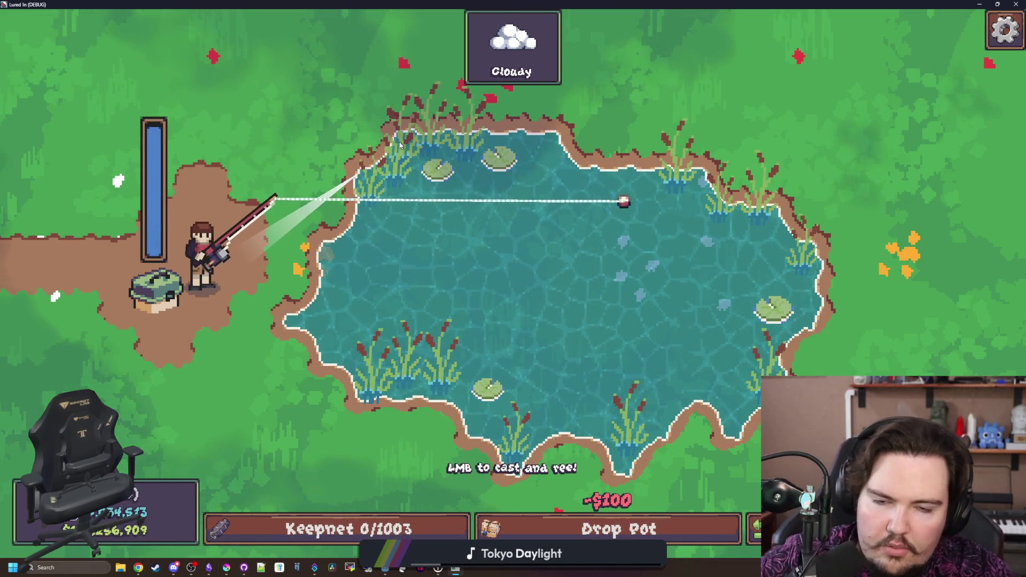
{"action": "left_click", "coordinate": [347, 159]}
{"action": "left_click", "coordinate": [274, 155]}
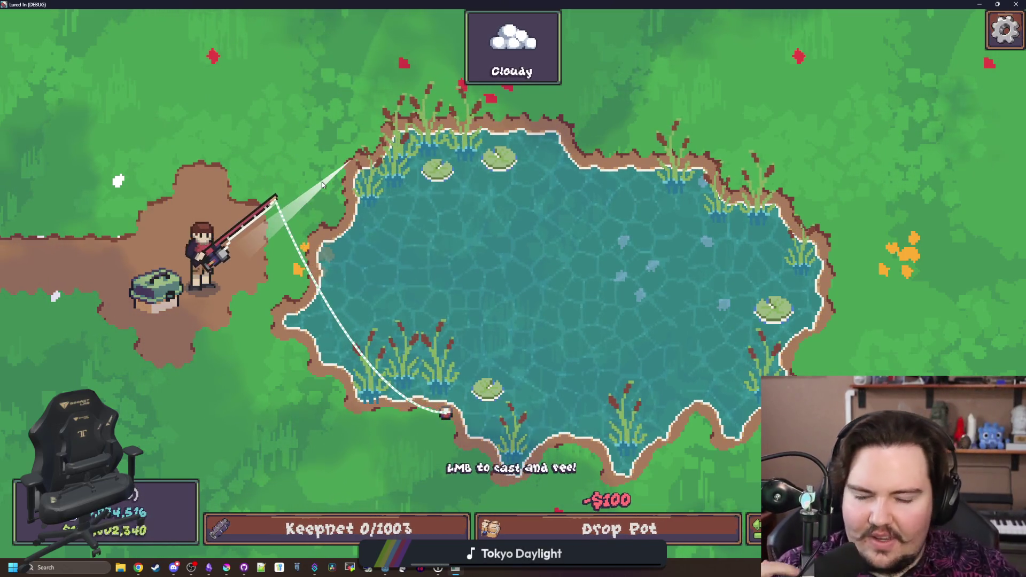
{"action": "left_click", "coordinate": [288, 174]}
{"action": "left_click", "coordinate": [278, 170]}
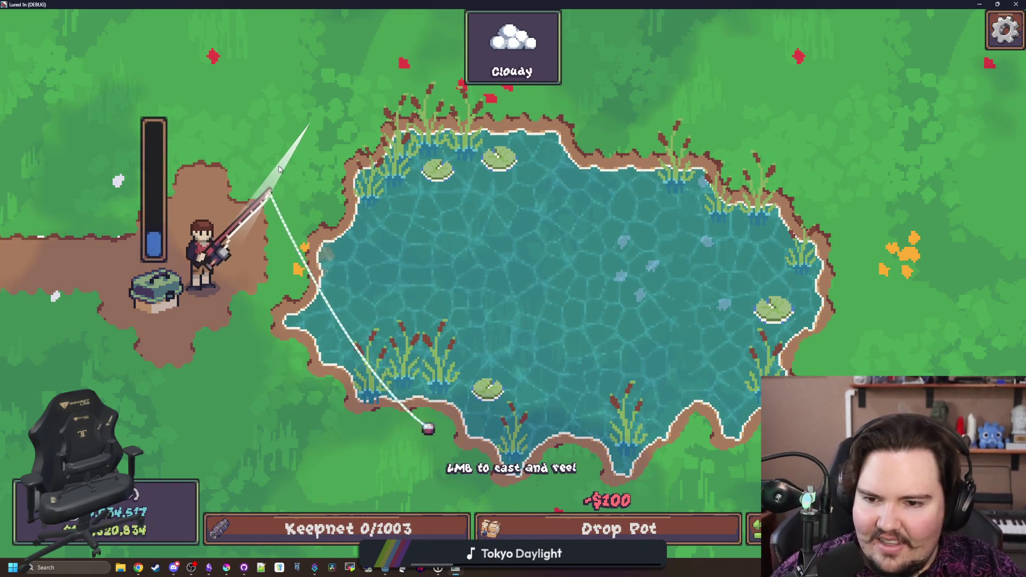
{"action": "left_click", "coordinate": [279, 168]}
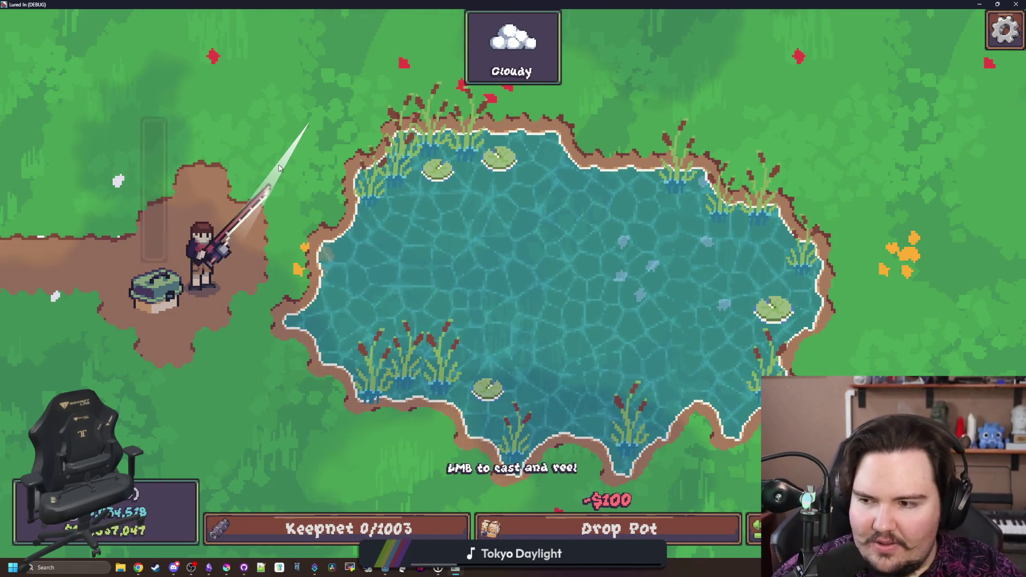
{"action": "left_click", "coordinate": [278, 169]}
{"action": "left_click", "coordinate": [279, 168]}
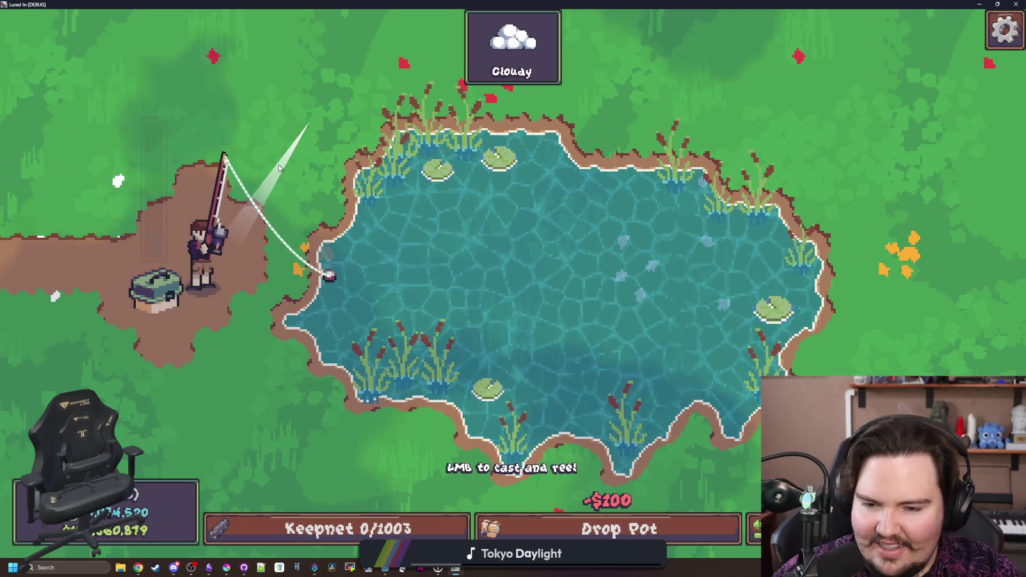
{"action": "left_click", "coordinate": [281, 169]}
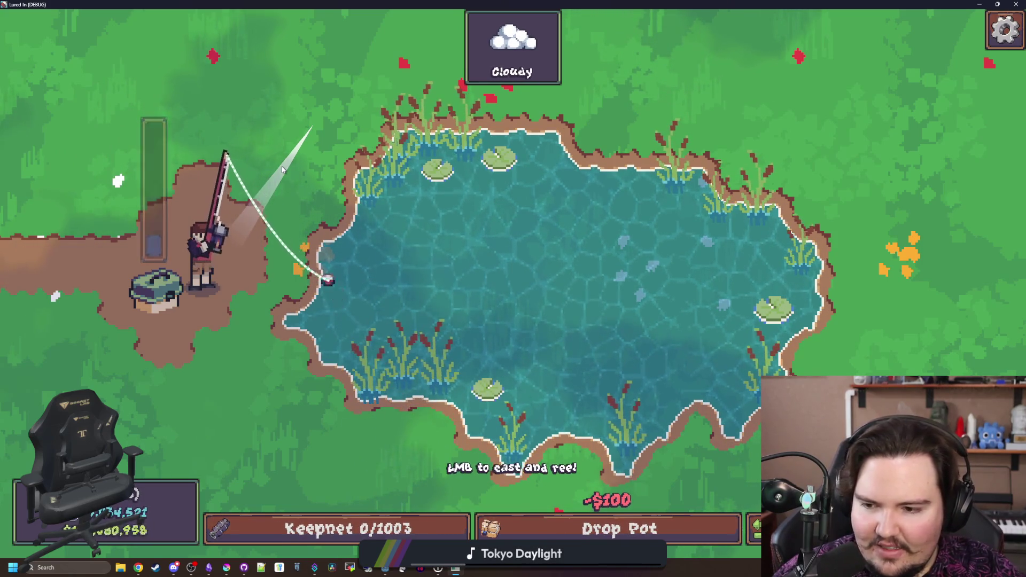
{"action": "left_click", "coordinate": [282, 169]}
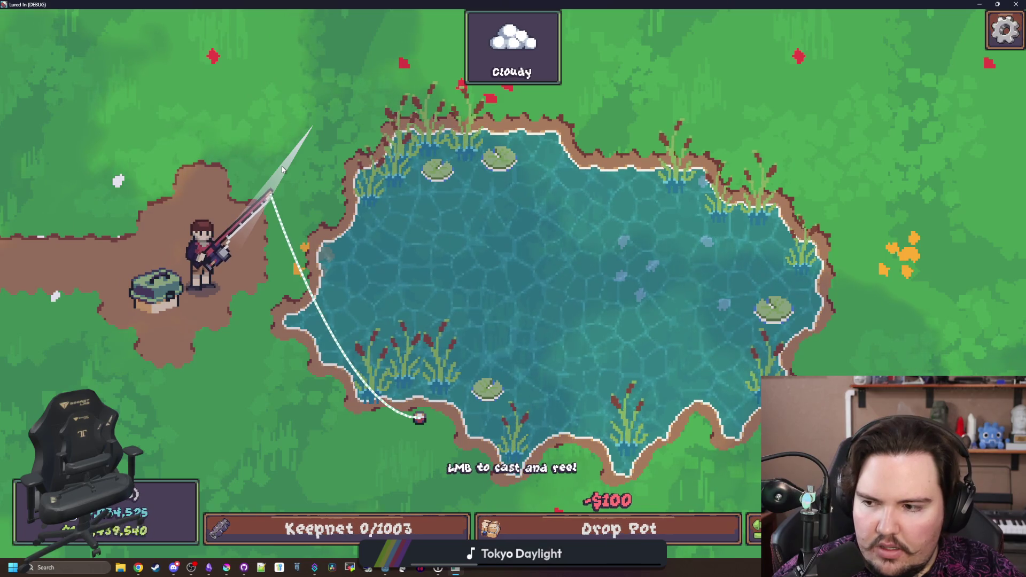
{"action": "left_click", "coordinate": [282, 170]}
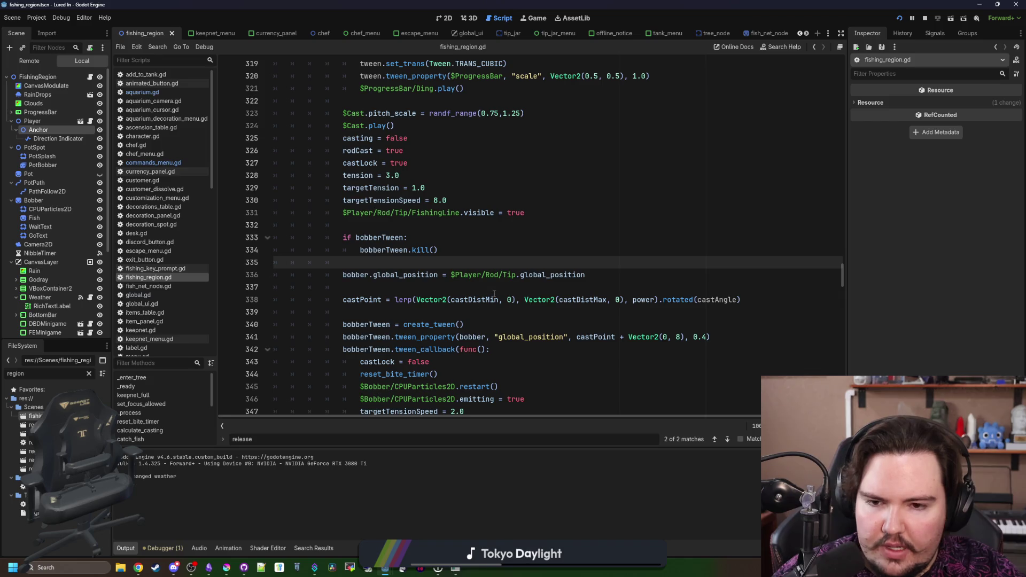
Comment out the old lerp and set castPoint to Vector2(power * 16, 0).rotated(castAngle), then save and run
{"action": "left_click", "coordinate": [468, 287]}
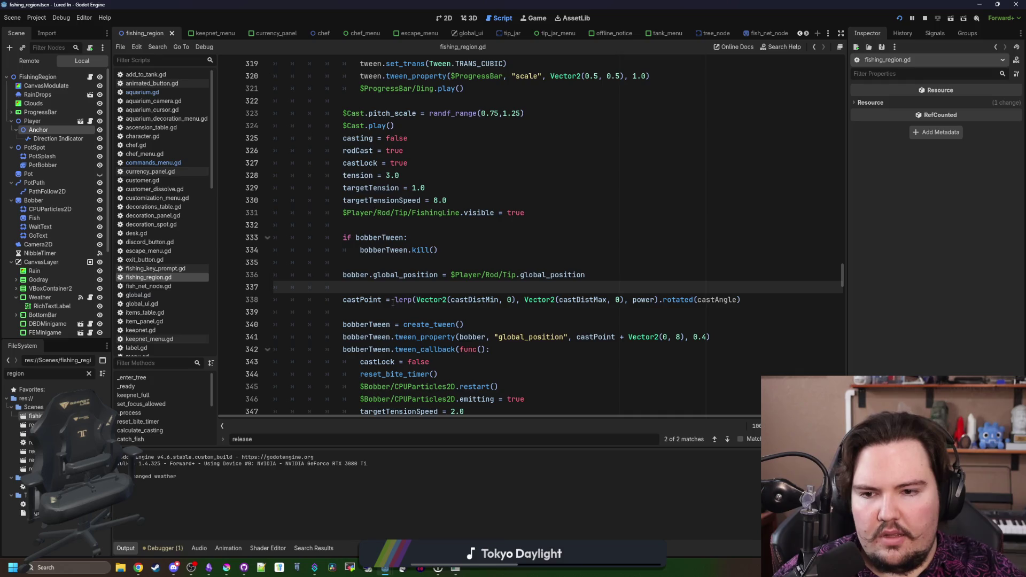
{"action": "left_click", "coordinate": [395, 300]}
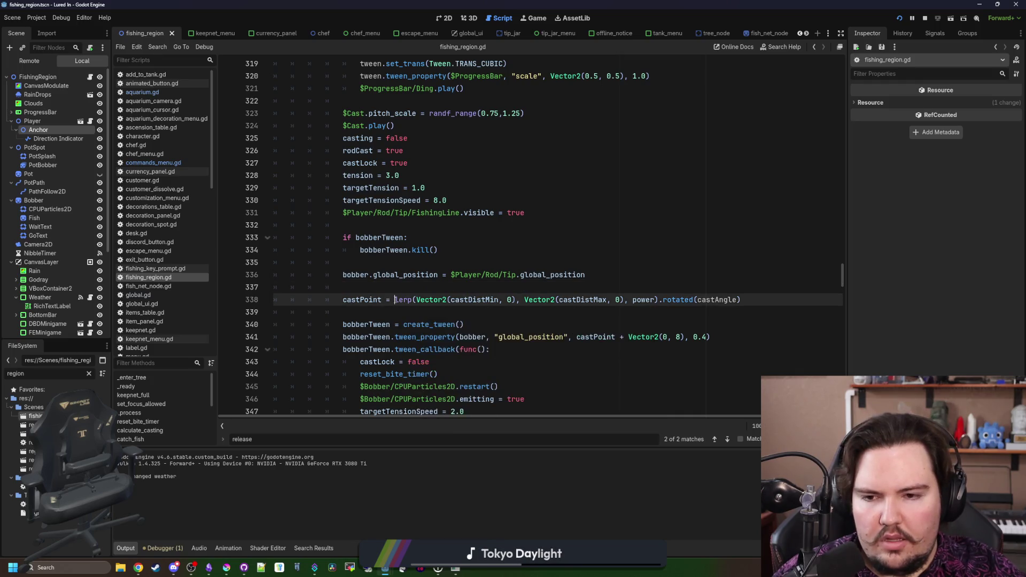
{"action": "mouse_move", "coordinate": [395, 300]}
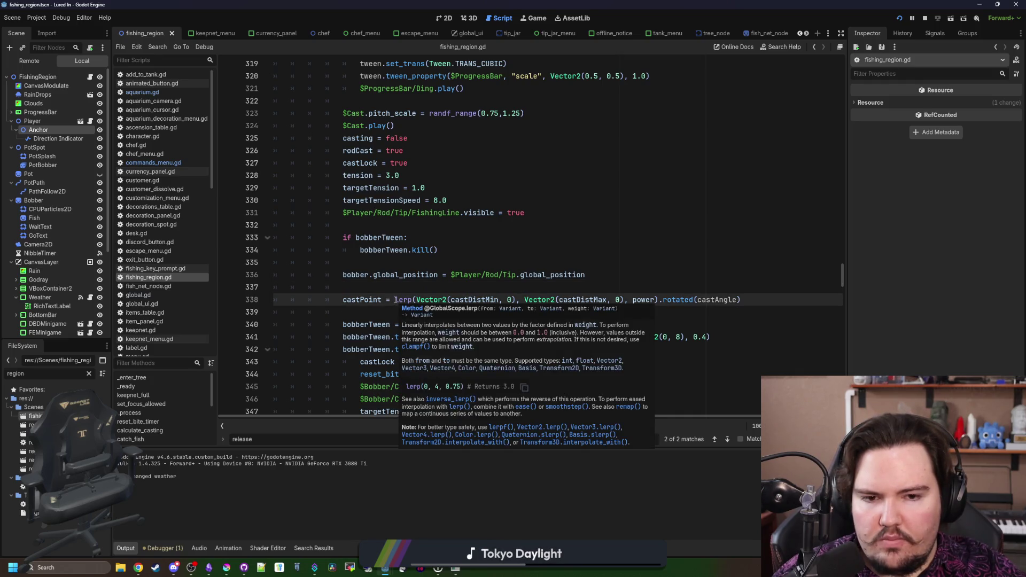
{"action": "type", "text": "#"}
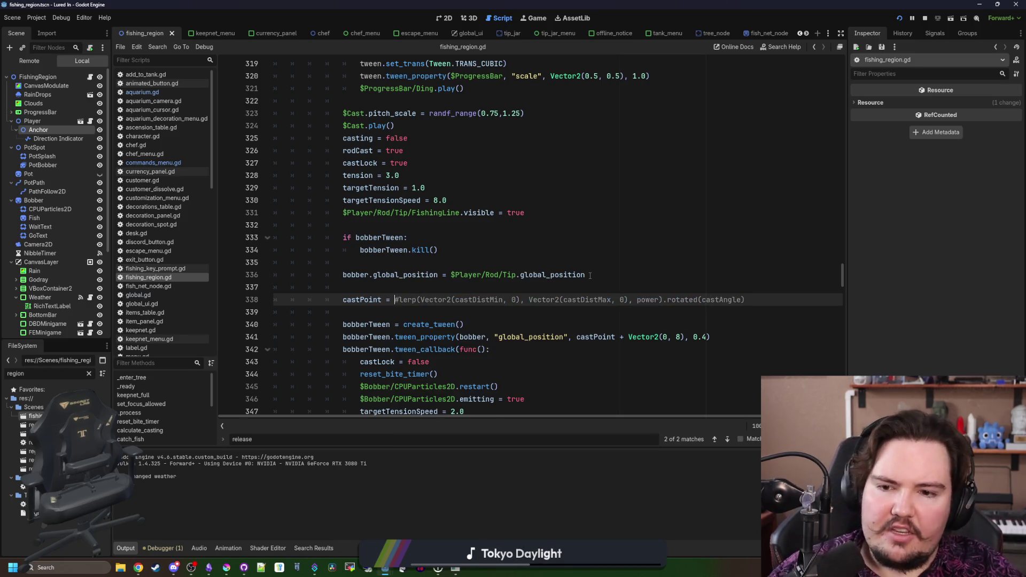
{"action": "key", "text": "ctrl+space"}
{"action": "type", "text": "Vector2("}
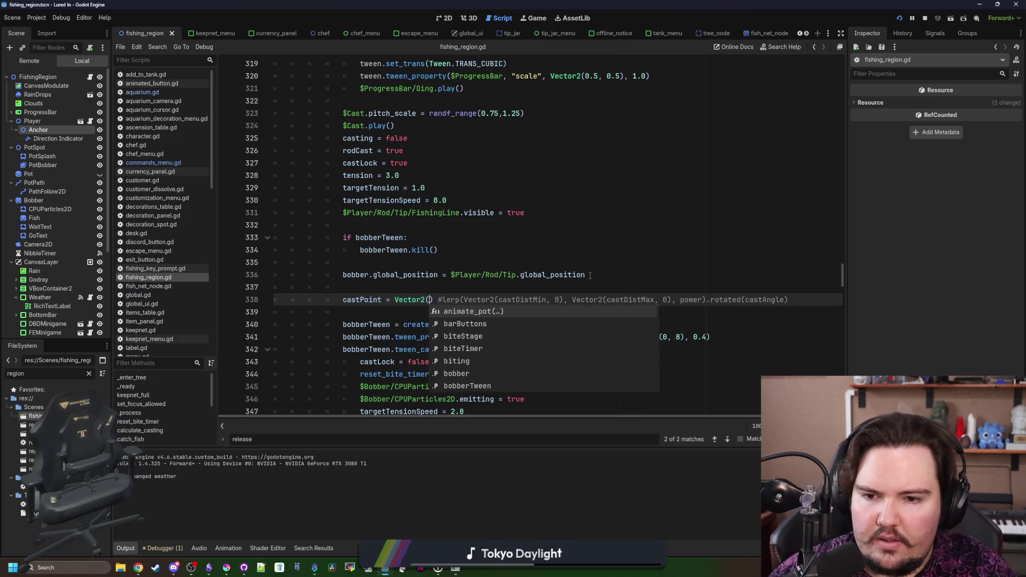
{"action": "type", "text": "cast"}
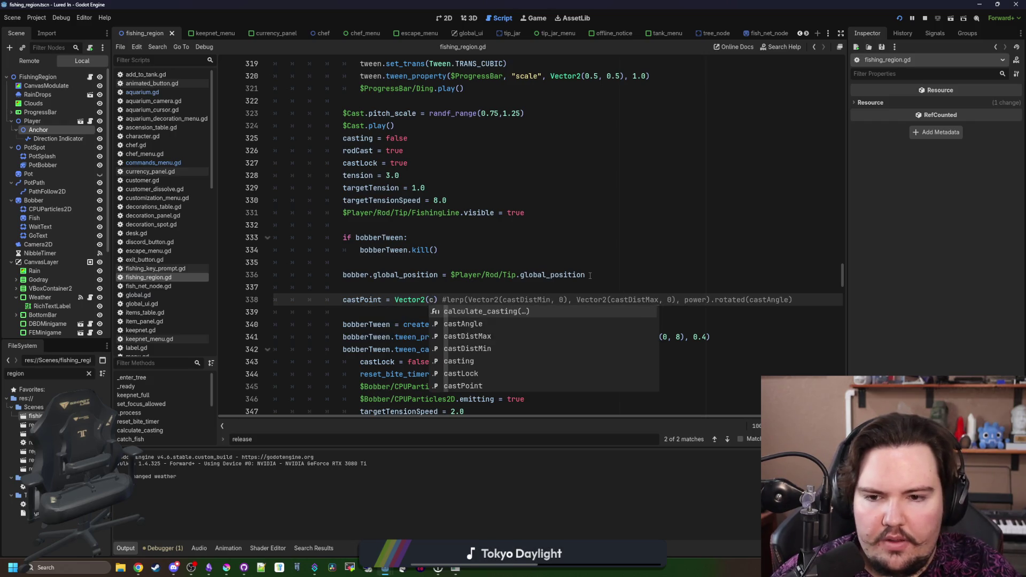
{"action": "type", "text": "P"}
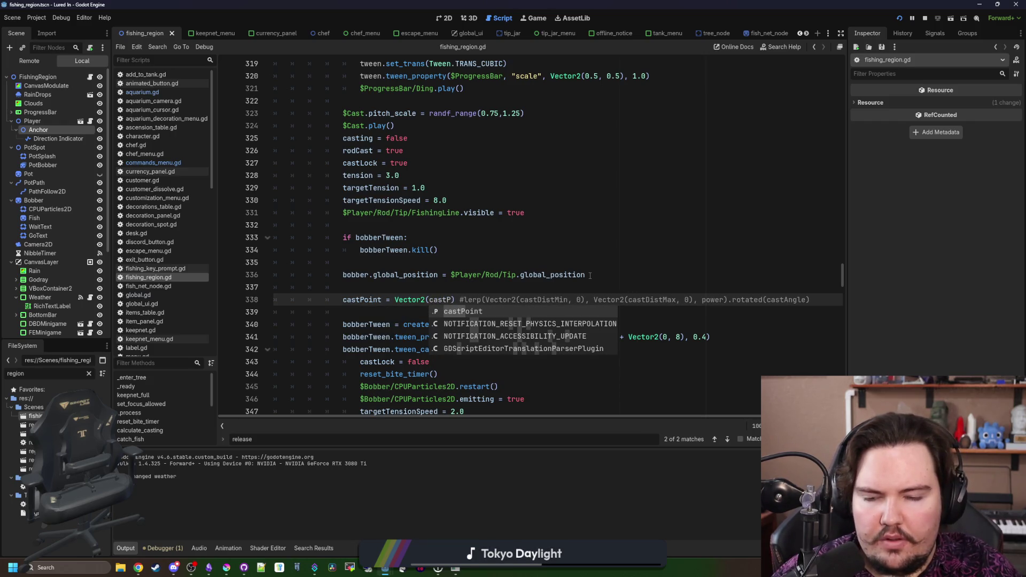
{"action": "key", "text": "BackSpace"}
{"action": "key", "text": "BackSpace"}
{"action": "key", "text": "BackSpace"}
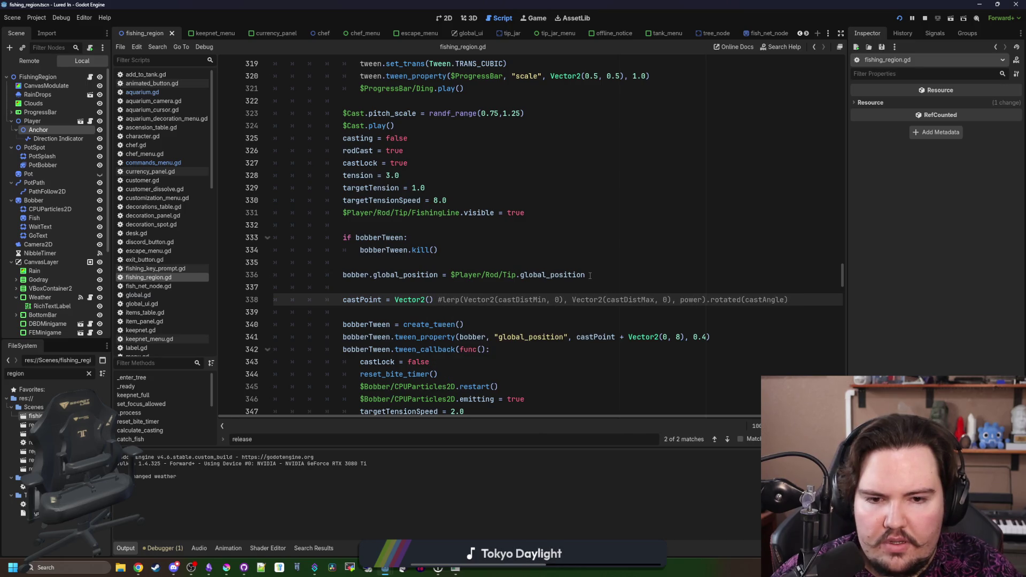
{"action": "type", "text": "power * 16, 0"}
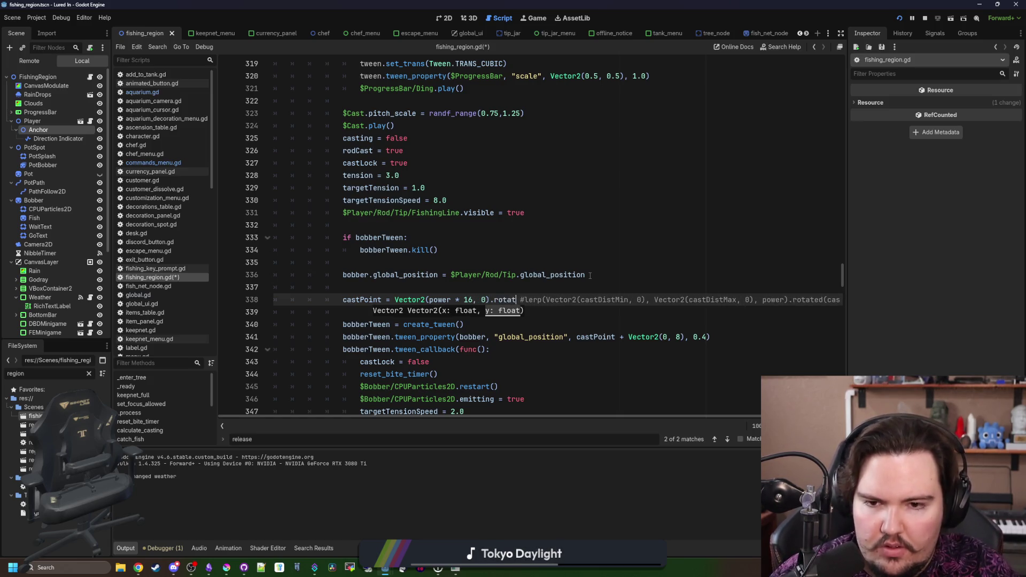
{"action": "type", "text": "stAngle"}
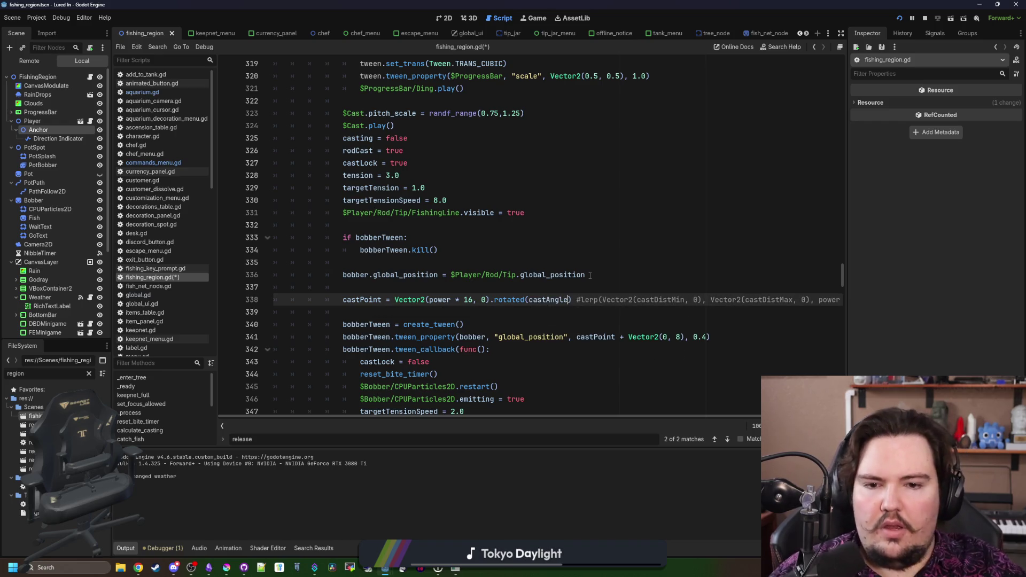
{"action": "left_click", "coordinate": [438, 289]}
{"action": "key", "text": "ctrl+s"}
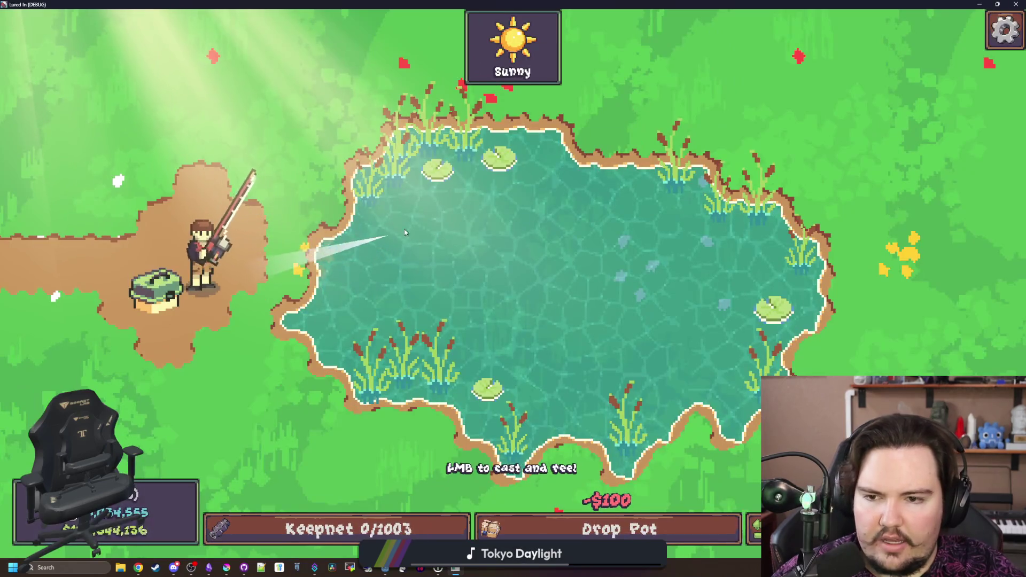
Make five test casts in the relaunched game, then switch back to the script editor
{"action": "left_click", "coordinate": [404, 232]}
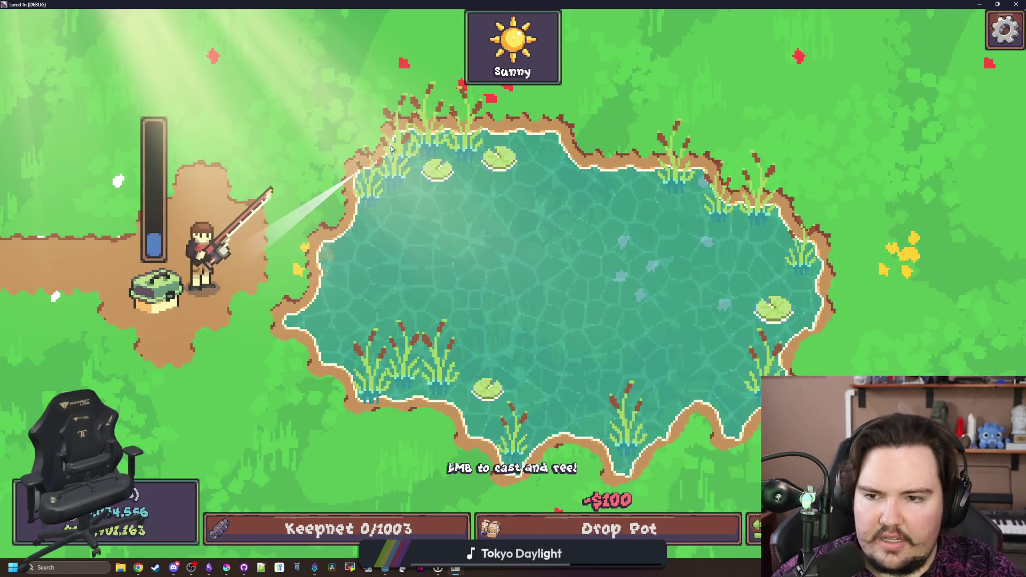
{"action": "left_click", "coordinate": [365, 170]}
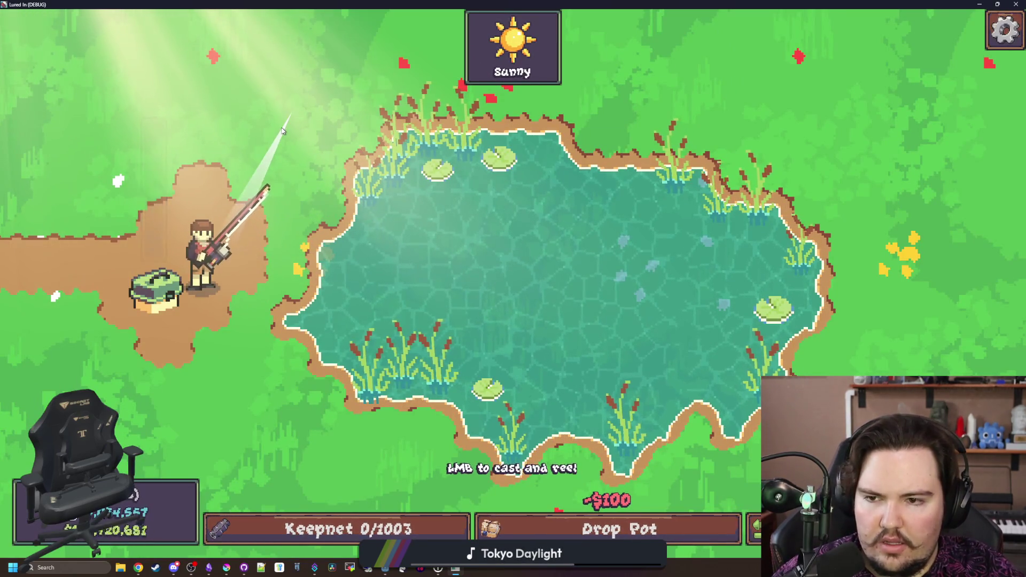
{"action": "left_click", "coordinate": [163, 95]}
{"action": "left_click", "coordinate": [173, 85]}
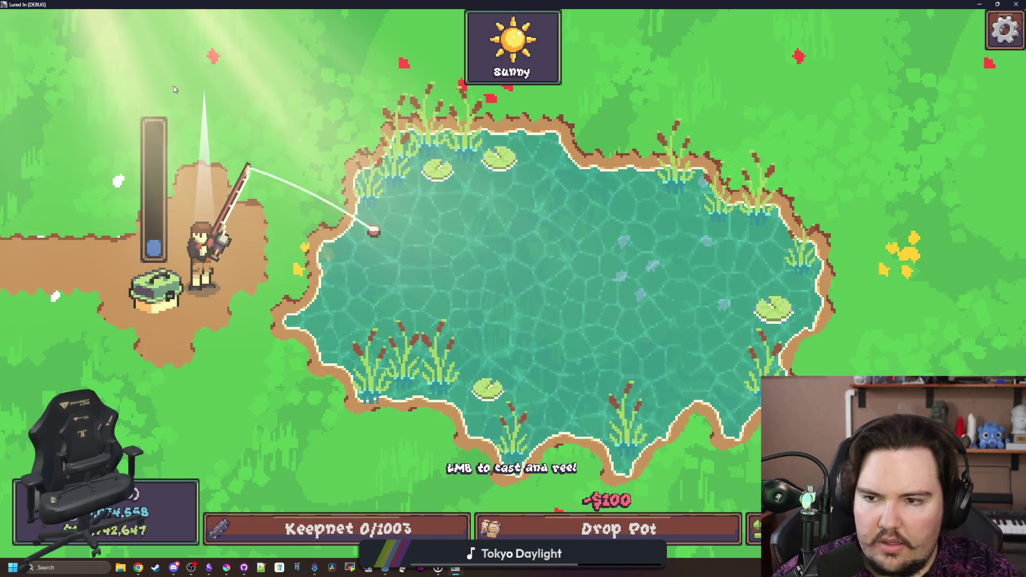
{"action": "left_click", "coordinate": [267, 105]}
{"action": "key", "text": "alt+Tab"}
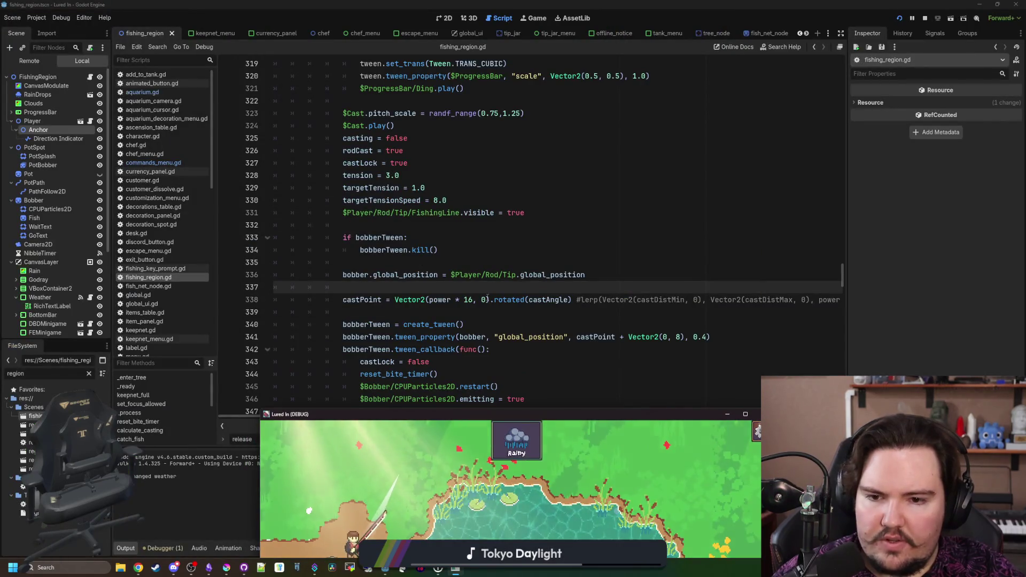
Add print(castAngle) on a new line above the castPoint computation and save
{"action": "left_click", "coordinate": [487, 298]}
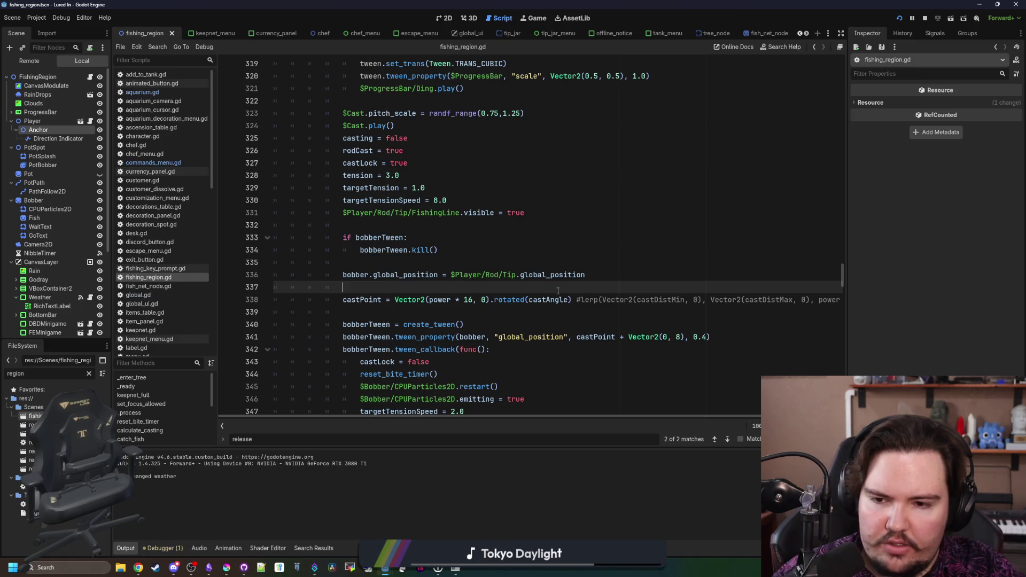
{"action": "scroll", "coordinate": [558, 291], "scroll_direction": "up", "scroll_amount": 8}
{"action": "scroll", "coordinate": [558, 290], "scroll_direction": "down", "scroll_amount": 6}
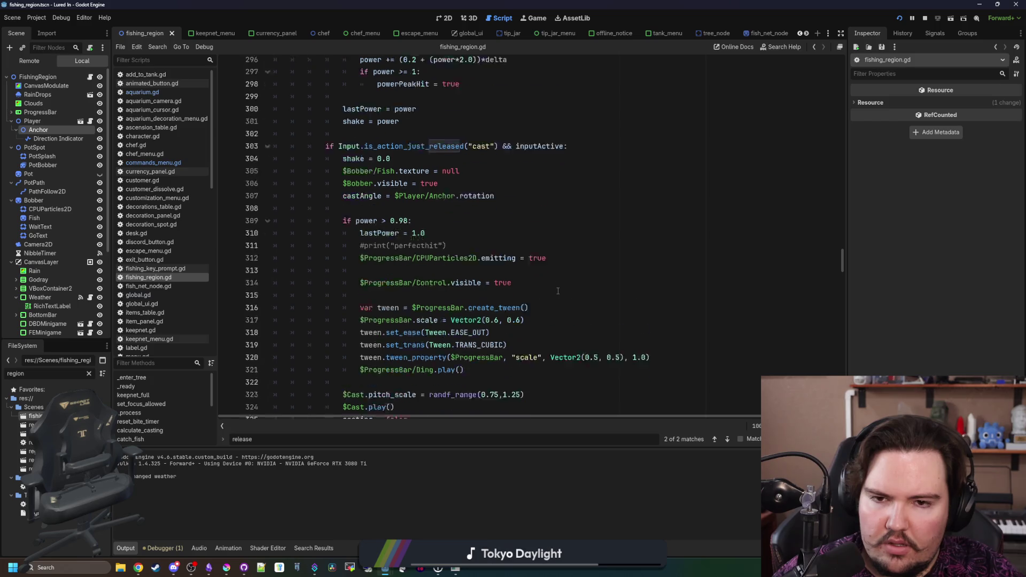
{"action": "scroll", "coordinate": [396, 217], "scroll_direction": "up", "scroll_amount": 5}
{"action": "scroll", "coordinate": [492, 245], "scroll_direction": "down", "scroll_amount": 8}
{"action": "left_click", "coordinate": [492, 247]}
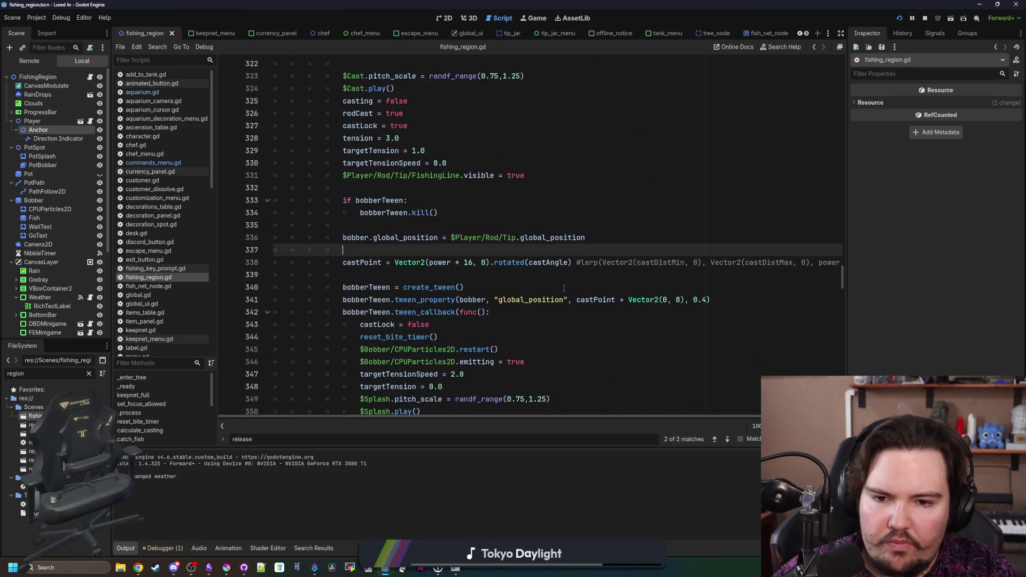
{"action": "key", "text": "Return"}
{"action": "type", "text": "print(ca"}
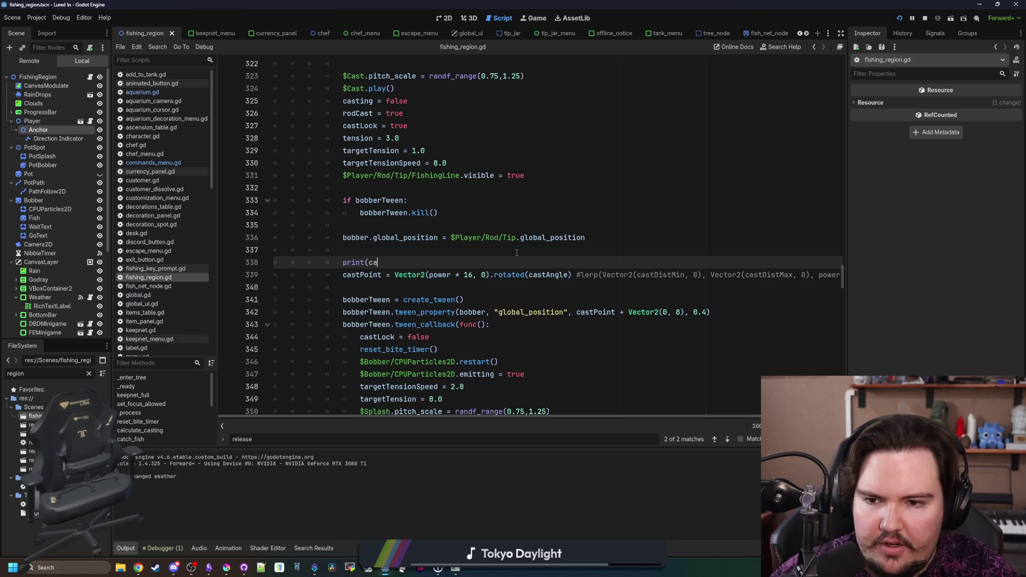
{"action": "type", "text": "stAngle"}
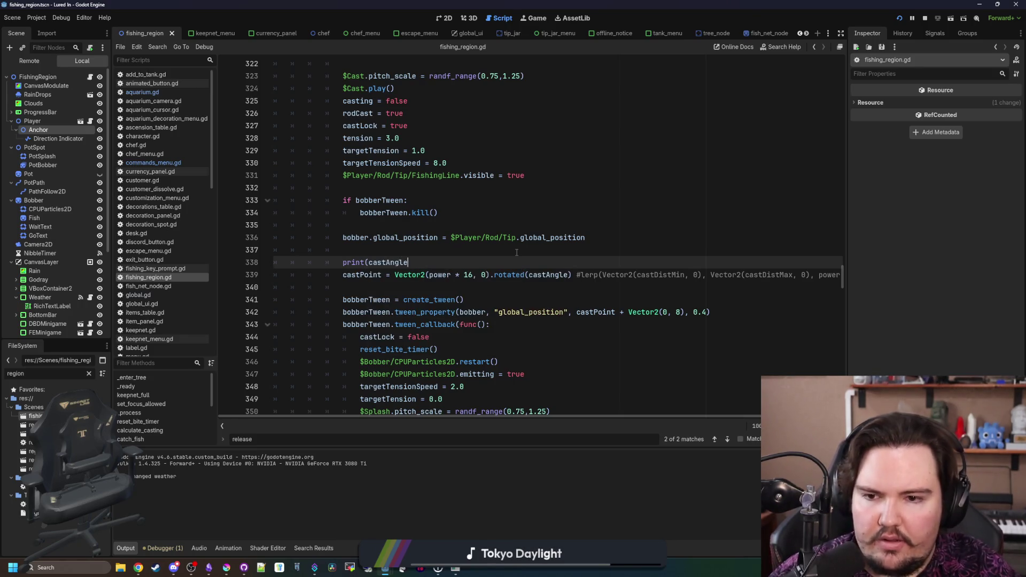
{"action": "left_click", "coordinate": [516, 252]}
{"action": "key", "text": "ctrl+s"}
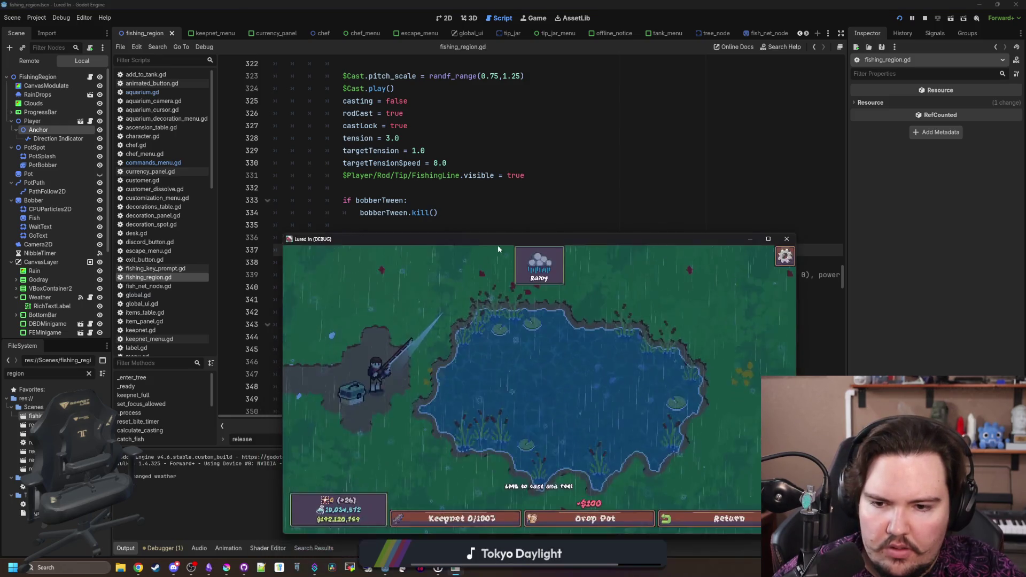
Make a test cast in the running game to log the angle, then close it
{"action": "left_click", "coordinate": [421, 316]}
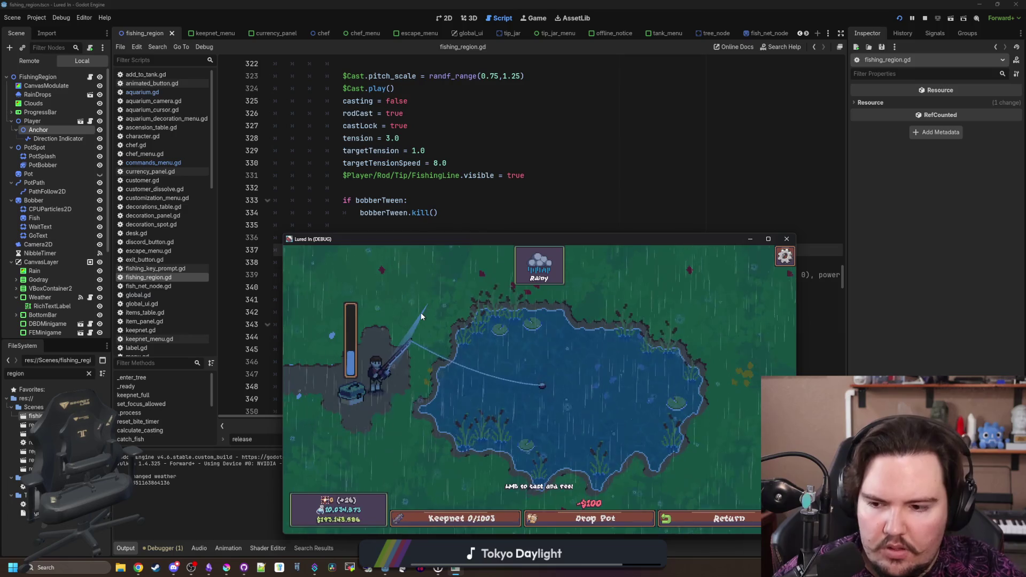
{"action": "key", "text": "F8"}
{"action": "key", "text": "Up"}
{"action": "key", "text": "Up"}
{"action": "key", "text": "Up"}
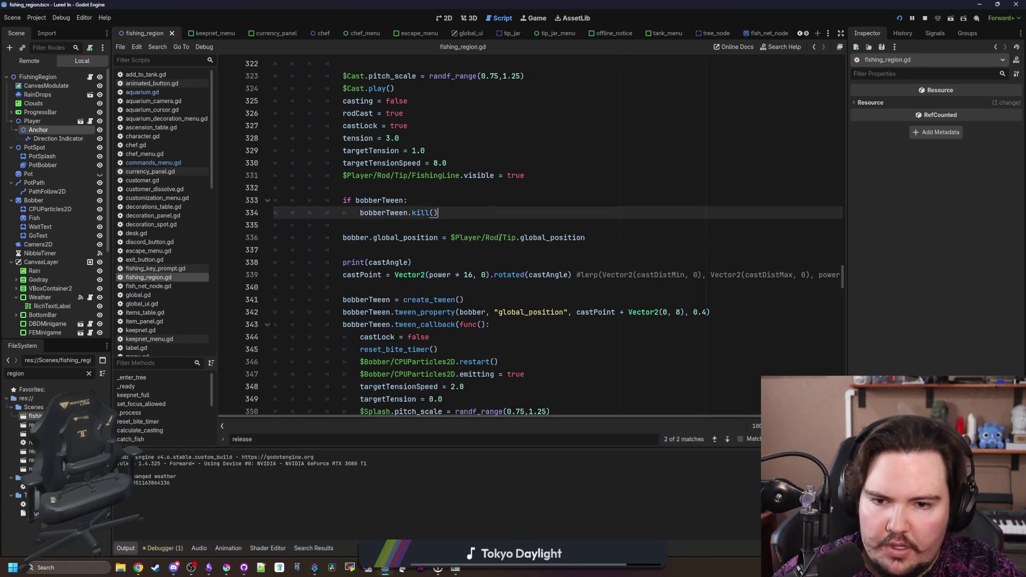
Widen the script editor's code area so long lines fit
{"action": "left_click", "coordinate": [479, 286]}
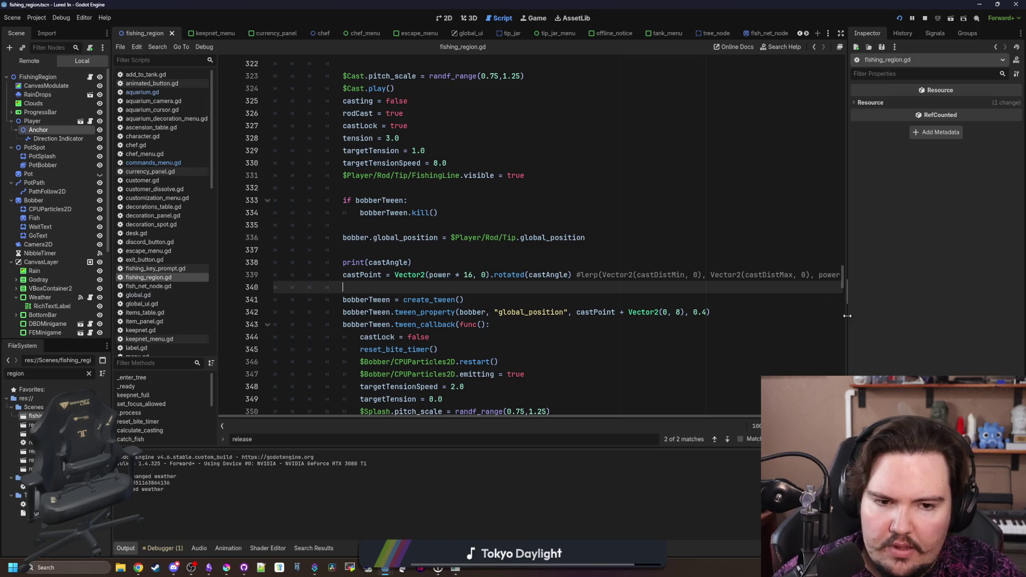
{"action": "left_click_drag", "start_coordinate": [847, 316], "coordinate": [1000, 320]}
{"action": "scroll", "coordinate": [478, 277], "scroll_direction": "down", "scroll_amount": 2}
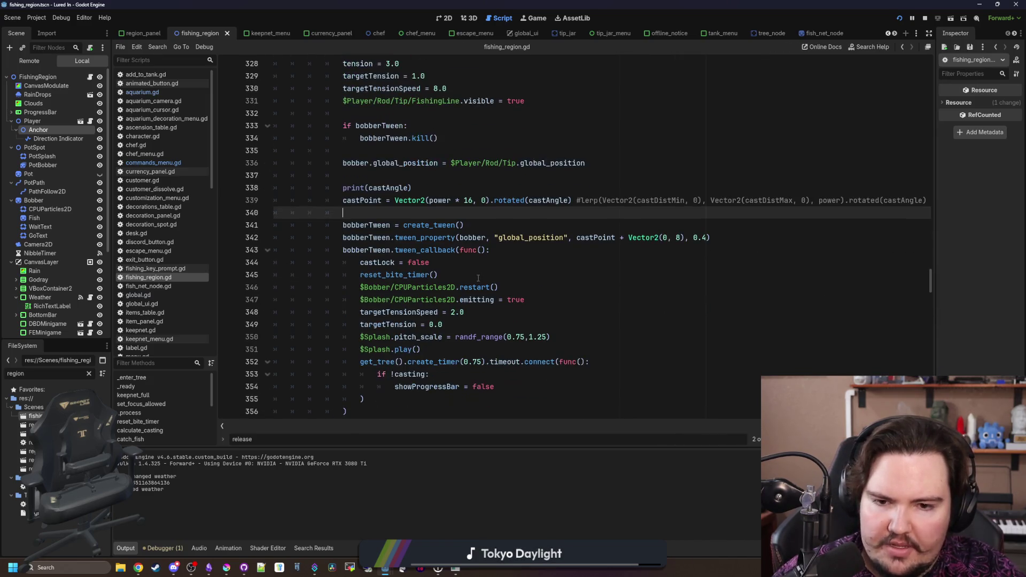
{"action": "left_click_drag", "start_coordinate": [534, 362], "coordinate": [342, 213]}
{"action": "left_click", "coordinate": [562, 276]}
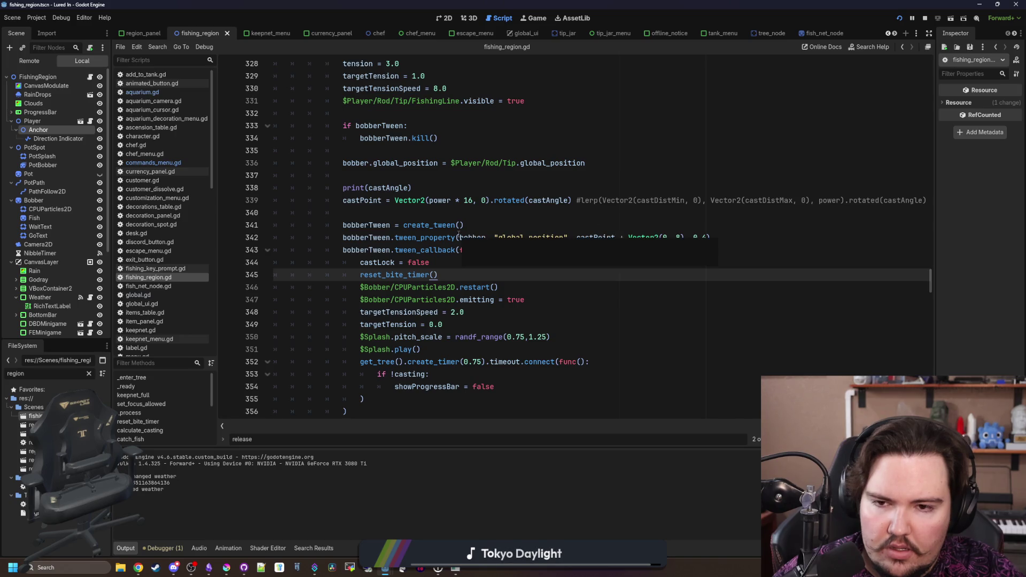
Delete the blank line above the print(castAngle) call
{"action": "scroll", "coordinate": [445, 243], "scroll_direction": "up", "scroll_amount": 2}
{"action": "left_click", "coordinate": [407, 287]}
{"action": "scroll", "coordinate": [407, 292], "scroll_direction": "up", "scroll_amount": 9}
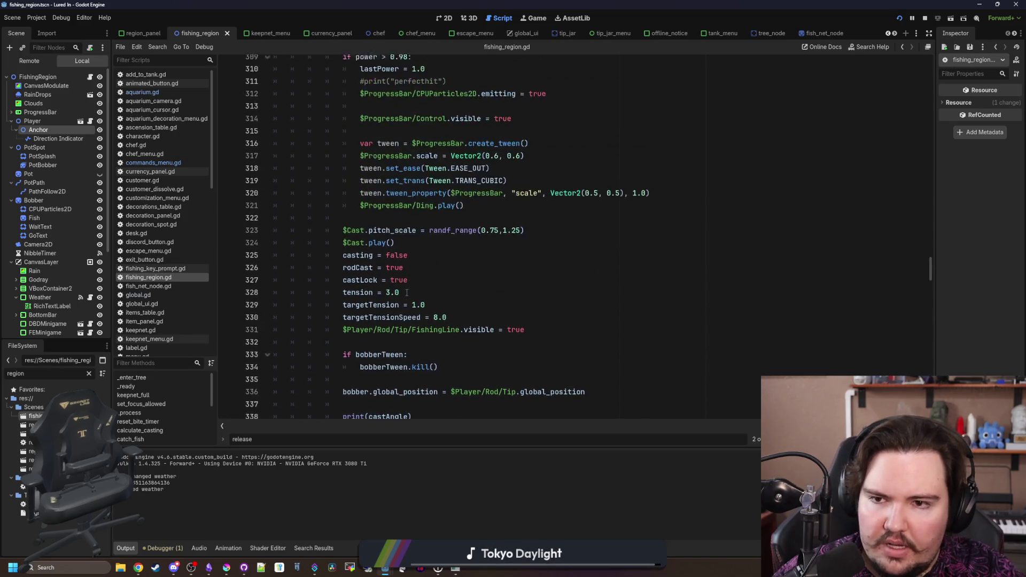
{"action": "scroll", "coordinate": [407, 292], "scroll_direction": "down", "scroll_amount": 9}
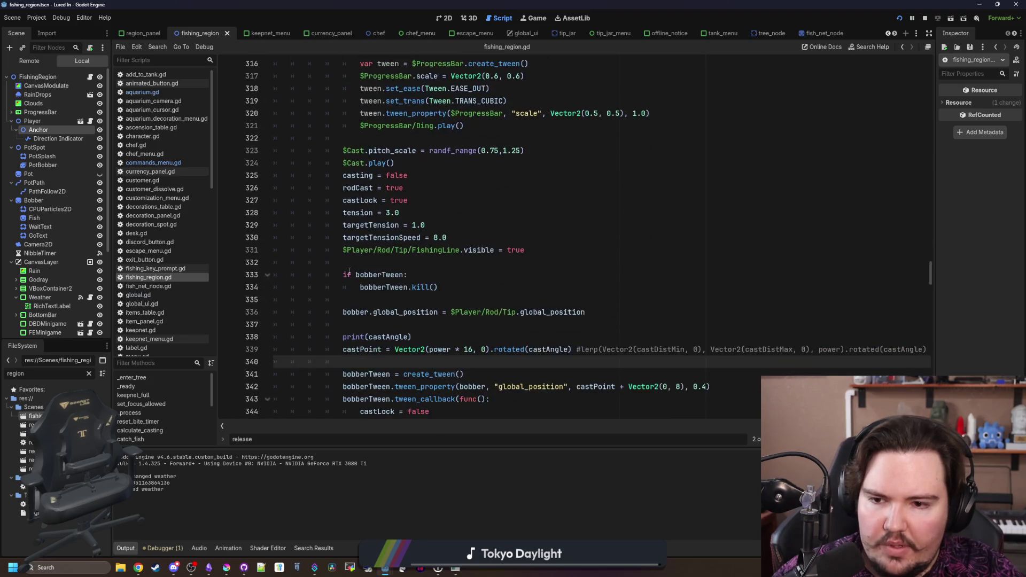
{"action": "left_click_drag", "start_coordinate": [418, 262], "coordinate": [398, 262]}
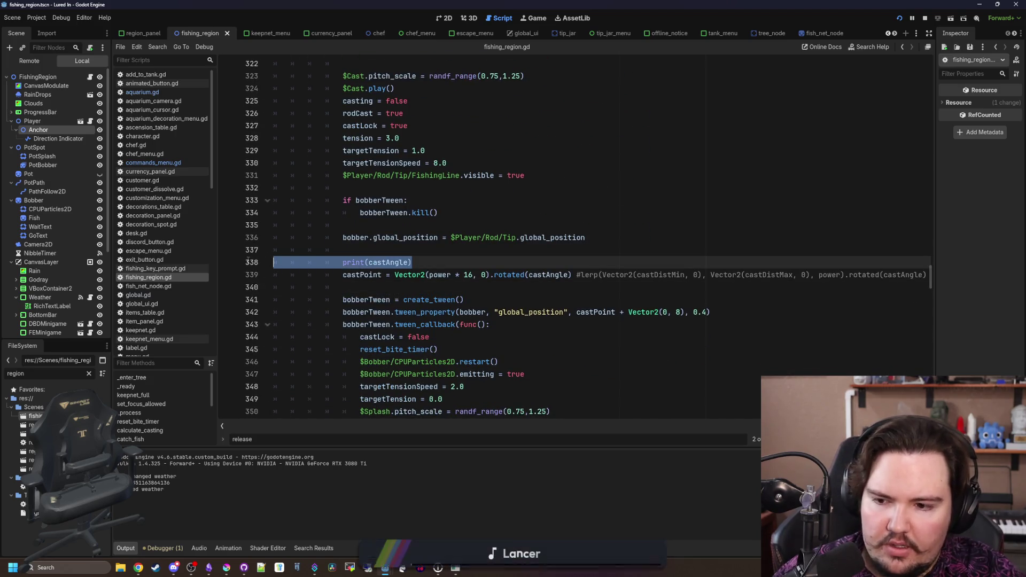
{"action": "left_click", "coordinate": [402, 253]}
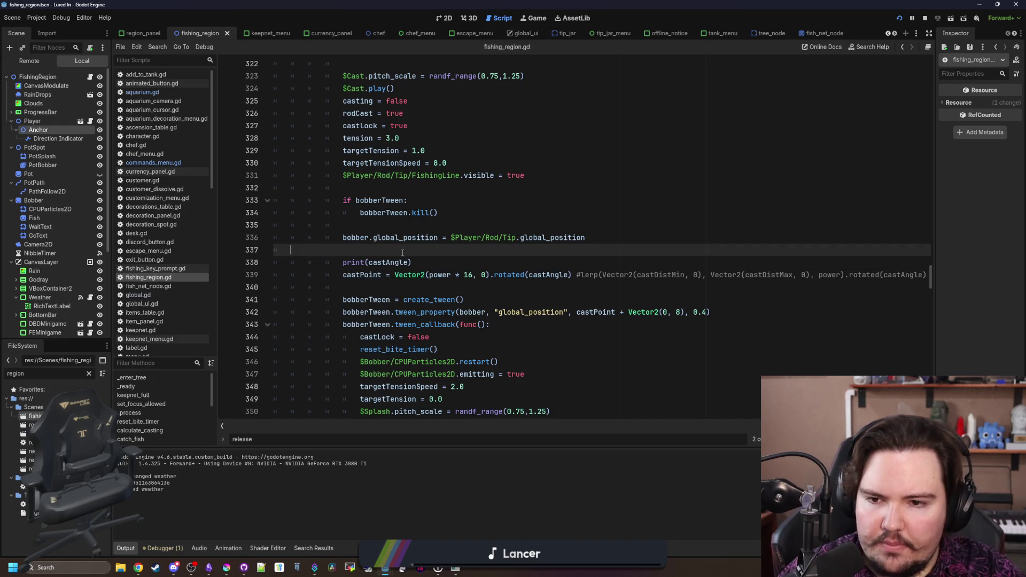
{"action": "key", "text": "BackSpace"}
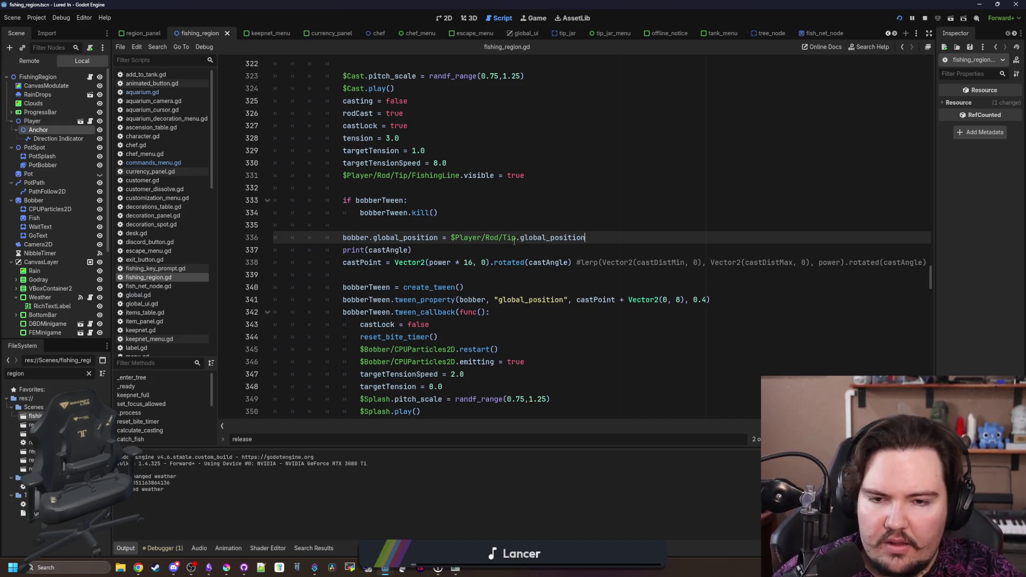
{"action": "scroll", "coordinate": [475, 197], "scroll_direction": "down", "scroll_amount": 2}
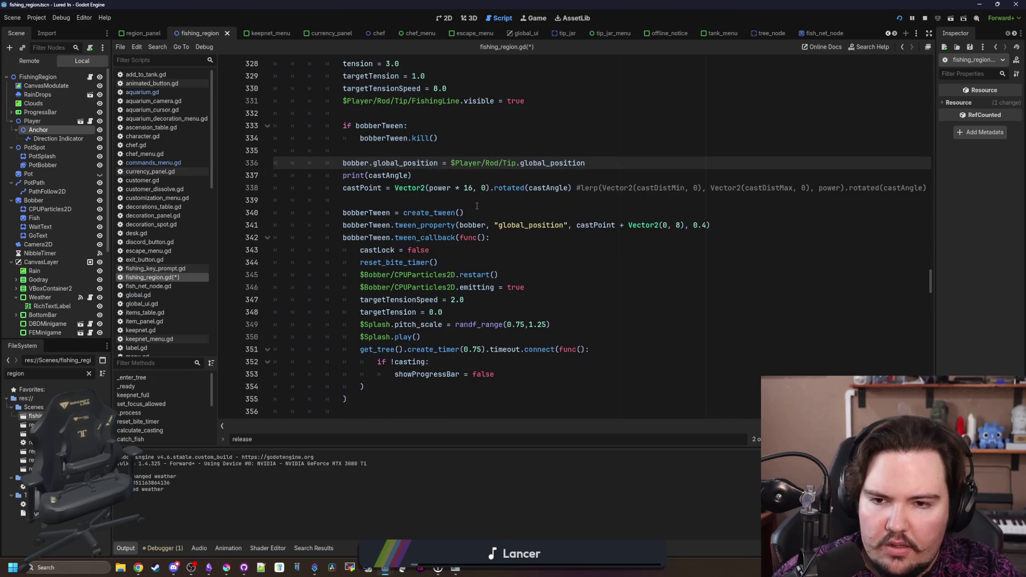
{"action": "left_click", "coordinate": [465, 220]}
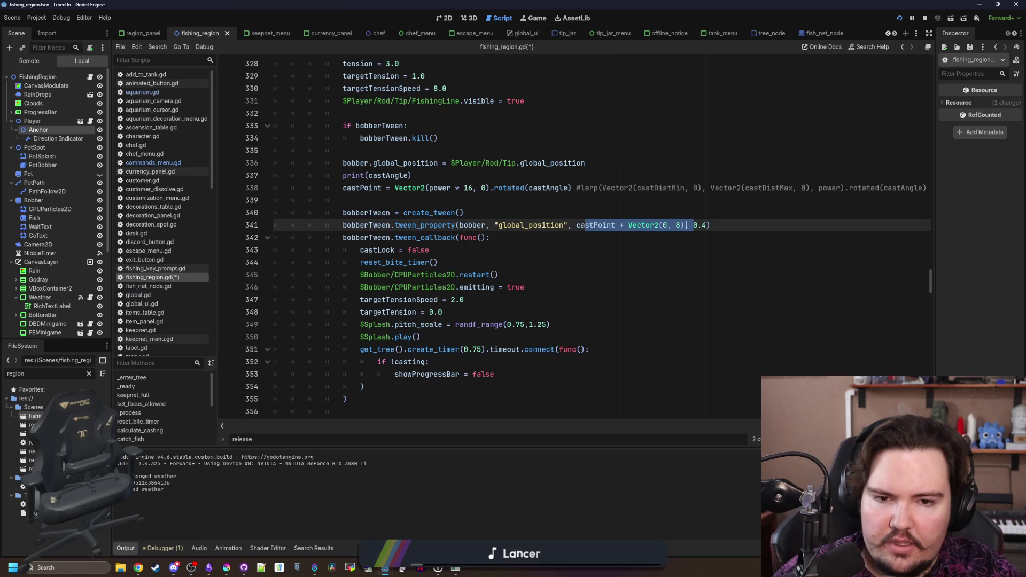
{"action": "left_click", "coordinate": [498, 203]}
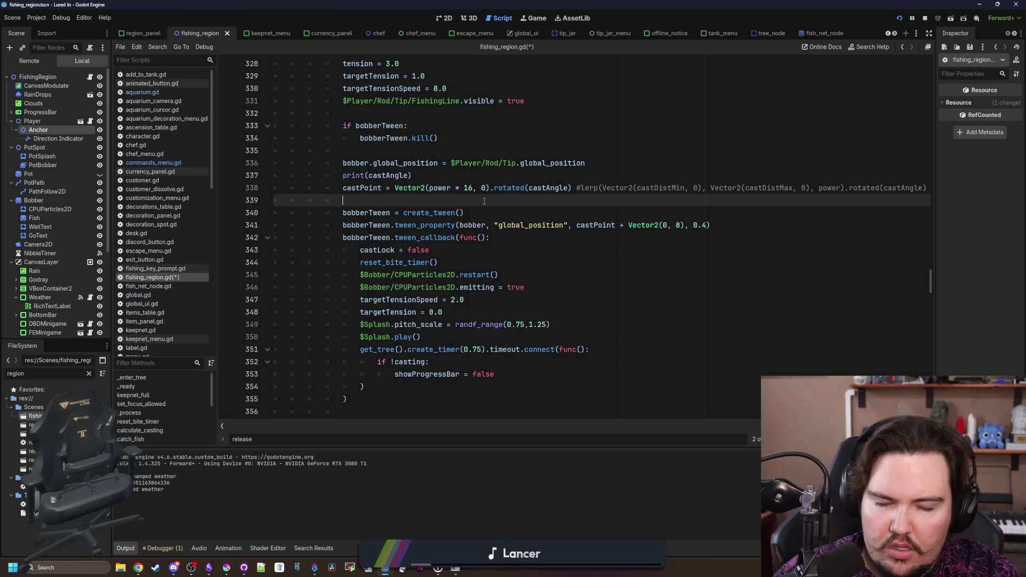
{"action": "scroll", "coordinate": [512, 220], "scroll_direction": "up", "scroll_amount": 2}
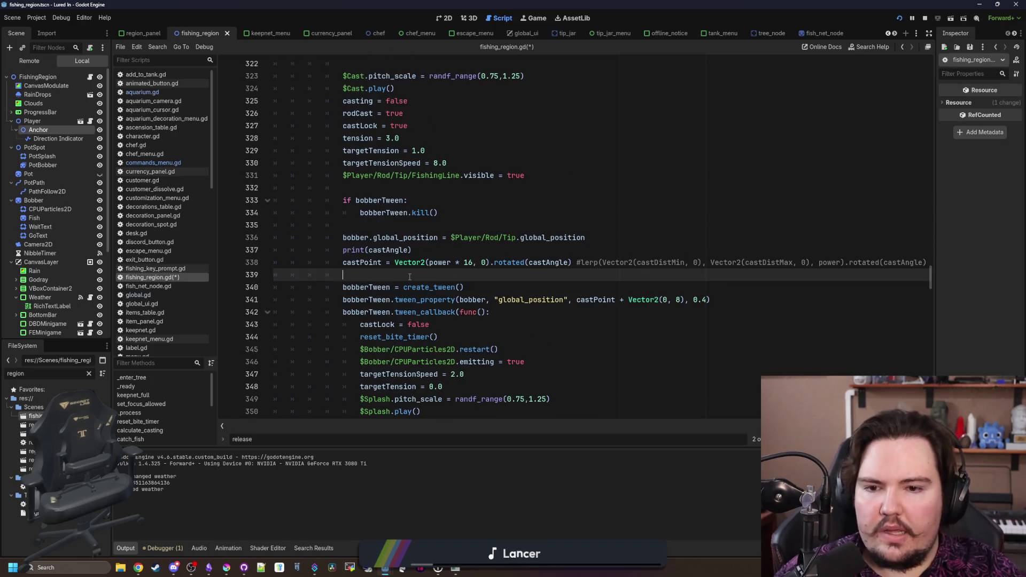
Save, then add a print call on a new line right after castPoint
{"action": "key", "text": "ctrl+s"}
{"action": "key", "text": "Return"}
{"action": "key", "text": "Return"}
{"action": "key", "text": "Up"}
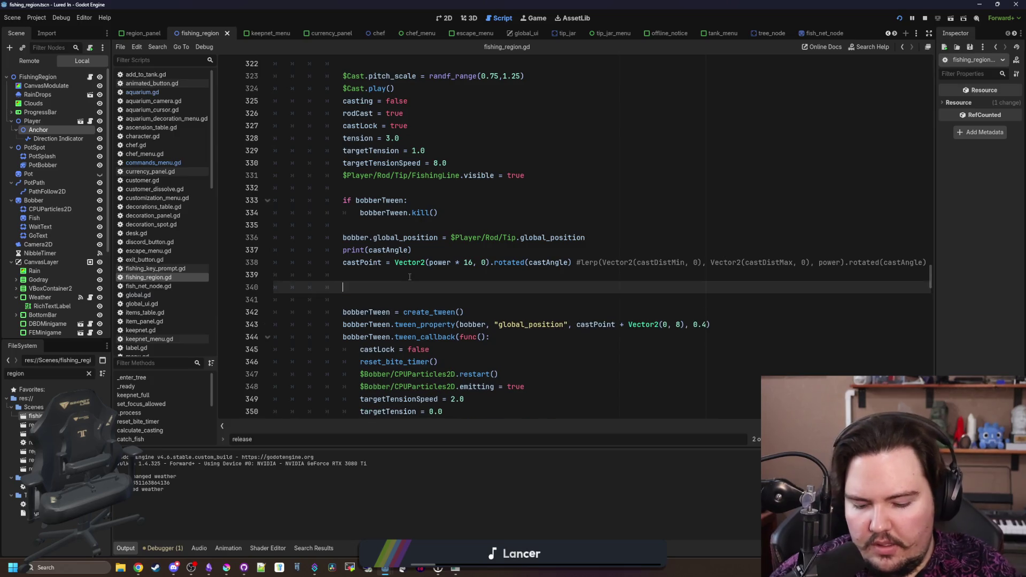
{"action": "type", "text": "print(castPoint"}
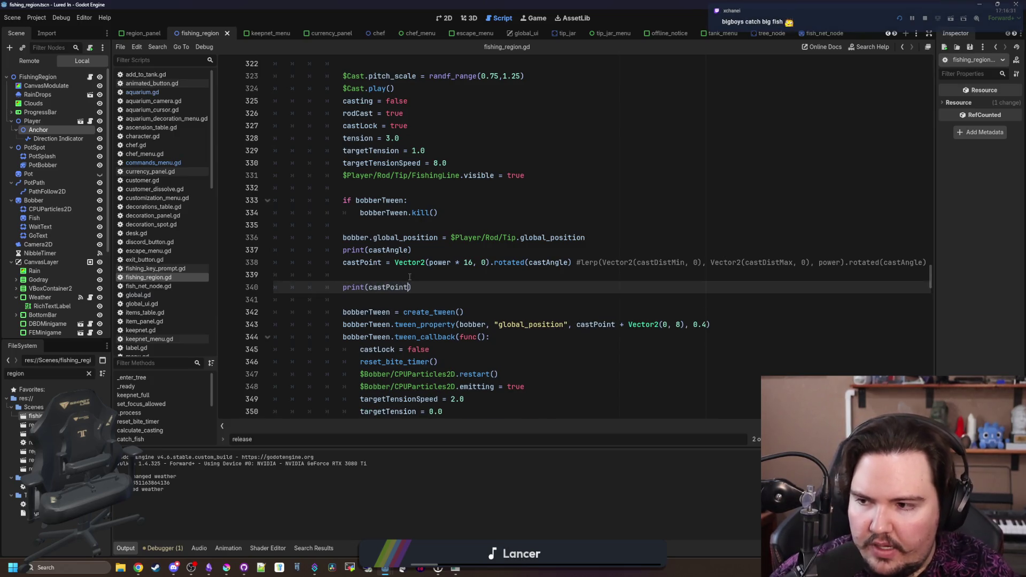
Run the game maximized, test a few casts, then place the caret before Vector2 on line 338
{"action": "key", "text": "F6"}
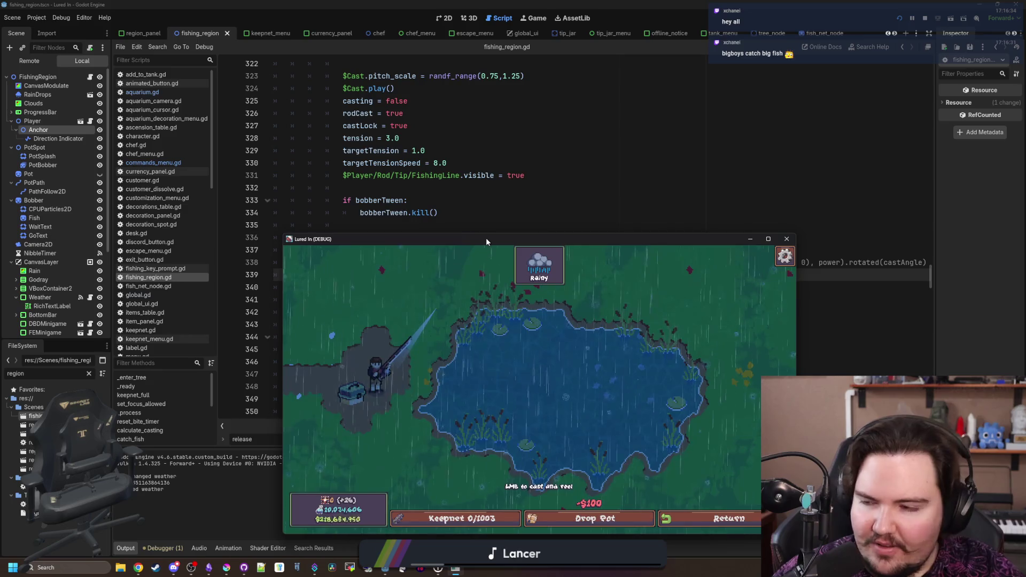
{"action": "left_click_drag", "start_coordinate": [488, 239], "coordinate": [536, 29]}
{"action": "left_click", "coordinate": [511, 198]}
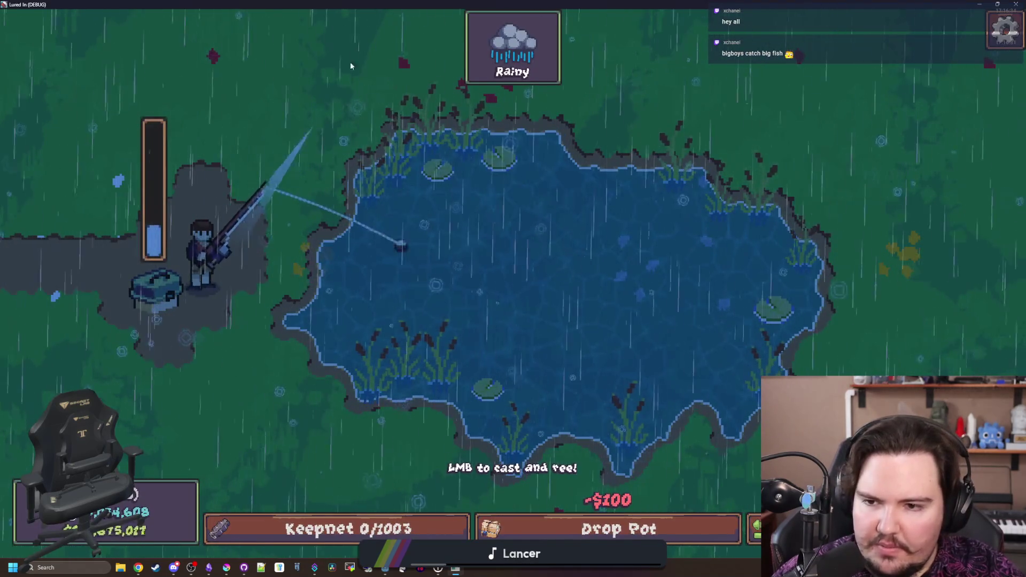
{"action": "left_click_drag", "start_coordinate": [665, 5], "coordinate": [665, 151]}
{"action": "left_click", "coordinate": [643, 252]}
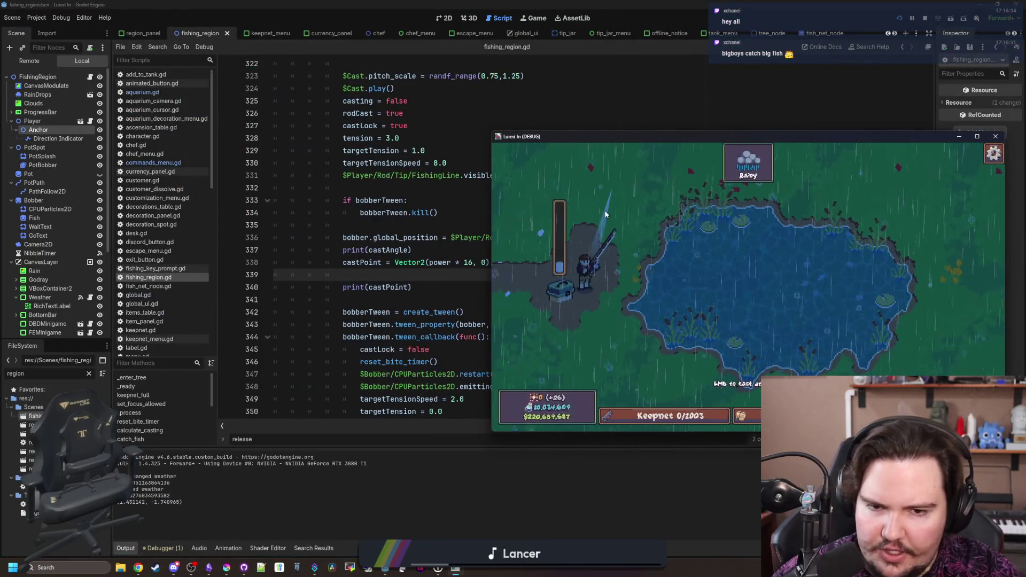
{"action": "mouse_move", "coordinate": [604, 214]}
{"action": "left_mouse_down"}
{"action": "mouse_move", "coordinate": [618, 271]}
{"action": "mouse_move", "coordinate": [729, 279]}
{"action": "left_mouse_up"}
{"action": "left_click", "coordinate": [623, 243]}
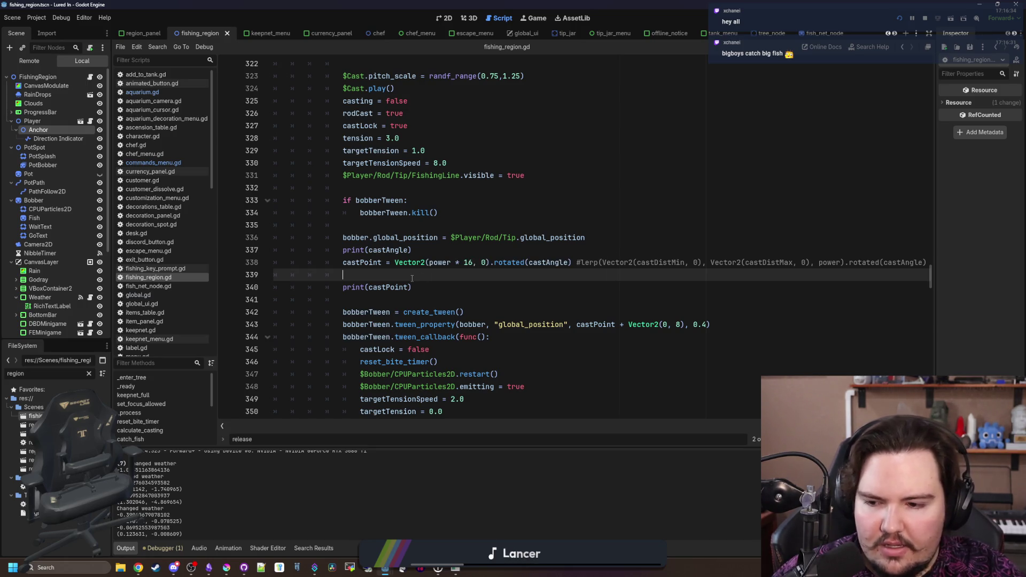
{"action": "left_click", "coordinate": [395, 263]}
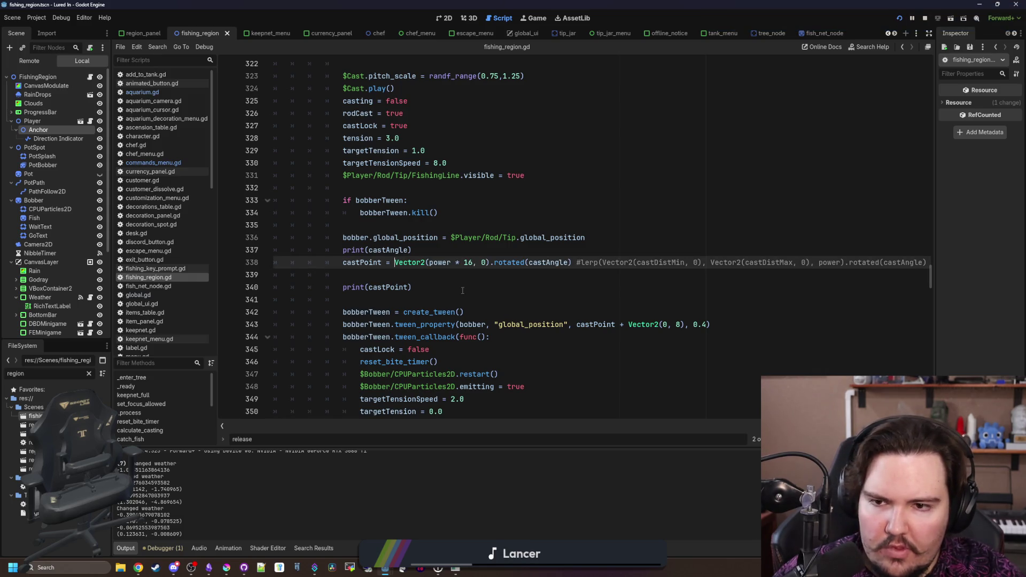
Prefix castPoint with the Anchor node's .global_position and save
{"action": "mouse_move", "coordinate": [26, 130]}
{"action": "left_mouse_down"}
{"action": "mouse_move", "coordinate": [440, 272]}
{"action": "mouse_move", "coordinate": [396, 262]}
{"action": "left_mouse_up"}
{"action": "type", "text": "."}
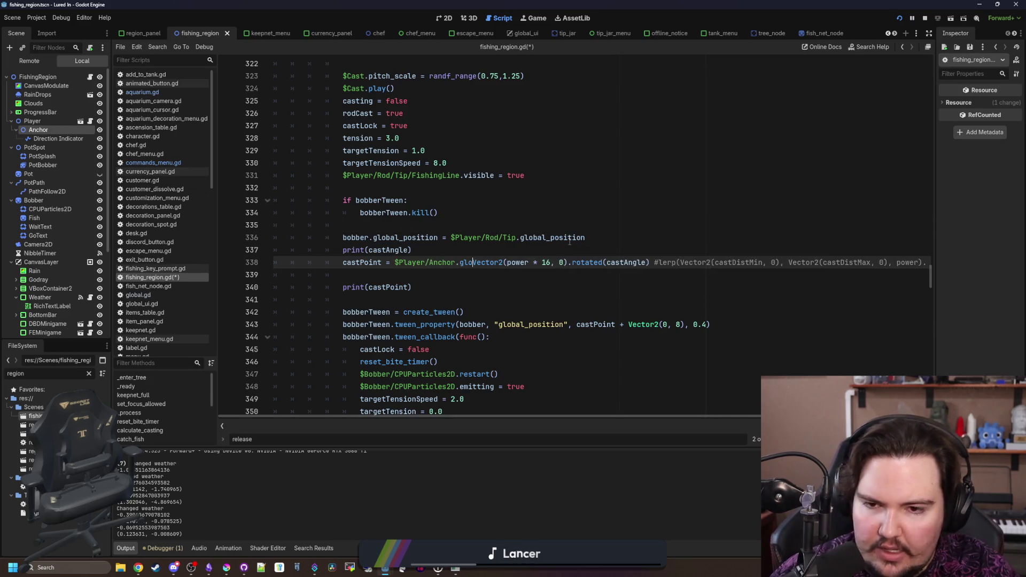
{"action": "type", "text": "global_position +"}
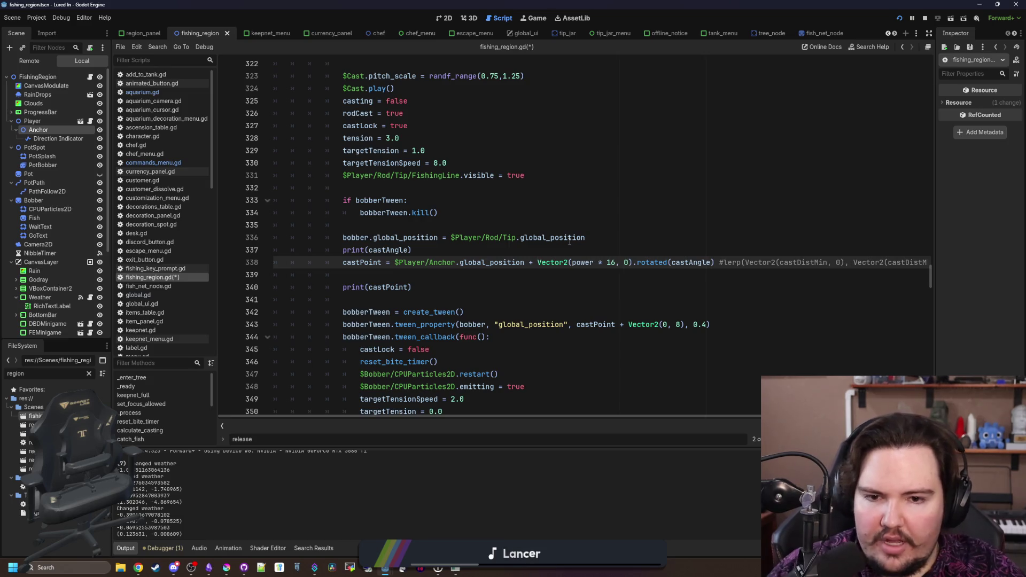
{"action": "left_click", "coordinate": [569, 238]}
{"action": "key", "text": "ctrl+s"}
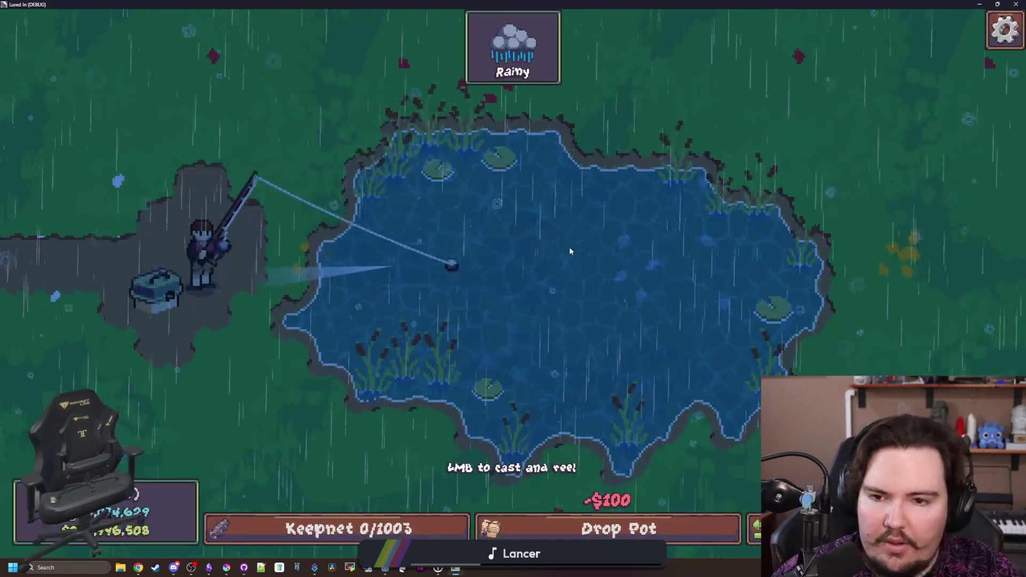
Test-cast in the running game with the Anchor-based castPoint
{"action": "left_click", "coordinate": [374, 267]}
{"action": "left_click", "coordinate": [384, 254]}
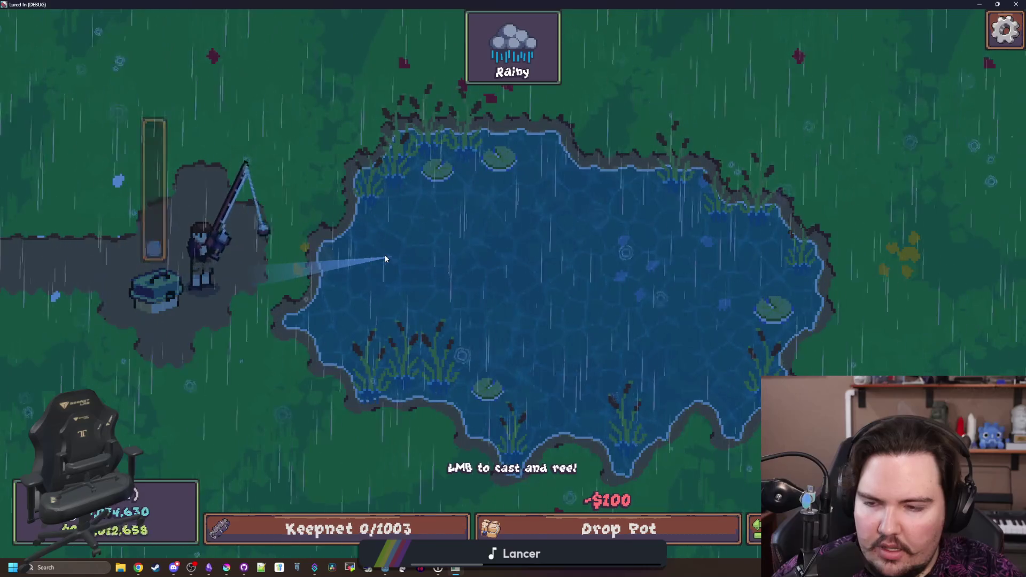
{"action": "mouse_move", "coordinate": [372, 320]}
{"action": "left_mouse_down"}
{"action": "mouse_move", "coordinate": [293, 121]}
{"action": "mouse_move", "coordinate": [256, 103]}
{"action": "left_mouse_up"}
Change the power multiplier from 16 to 128, save, and relaunch with F5
{"action": "left_click", "coordinate": [560, 311]}
{"action": "left_click", "coordinate": [616, 262]}
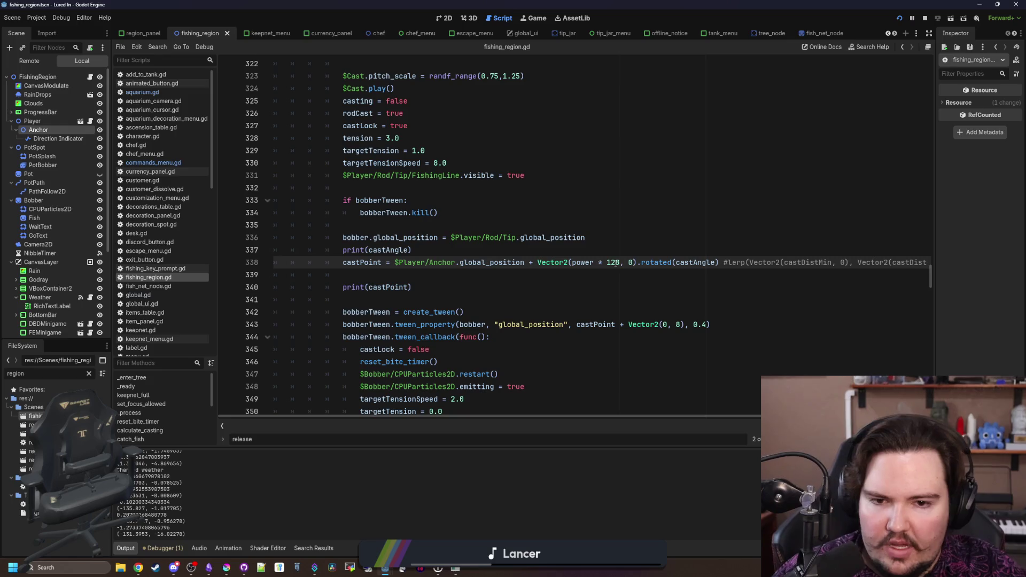
{"action": "key", "text": "Up"}
{"action": "key", "text": "ctrl+s"}
{"action": "key", "text": "F5"}
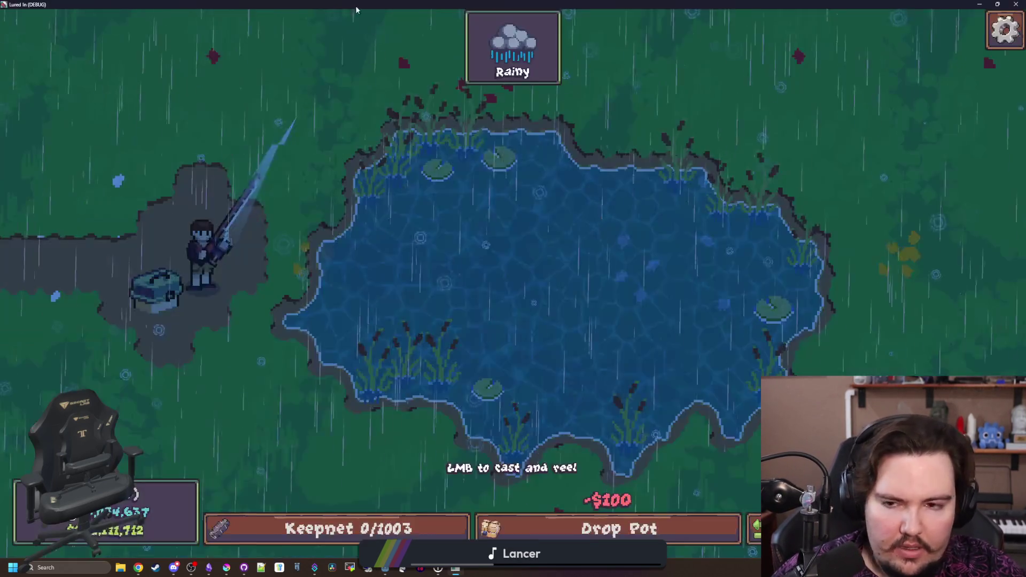
Make several test casts into the pond with the 128 multiplier, then close the game
{"action": "left_click_drag", "start_coordinate": [387, 222], "coordinate": [422, 266]}
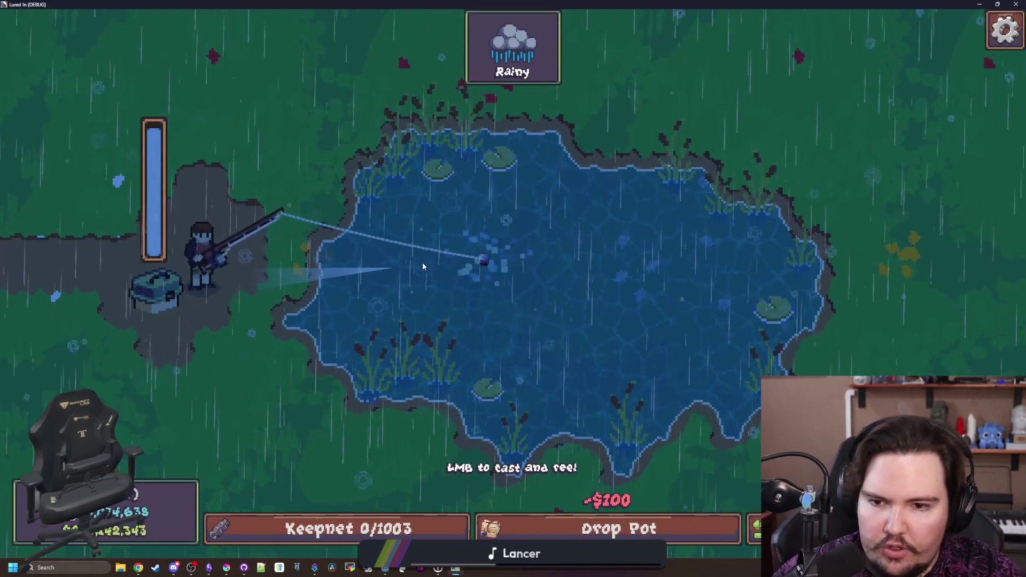
{"action": "left_click_drag", "start_coordinate": [398, 161], "coordinate": [391, 158]}
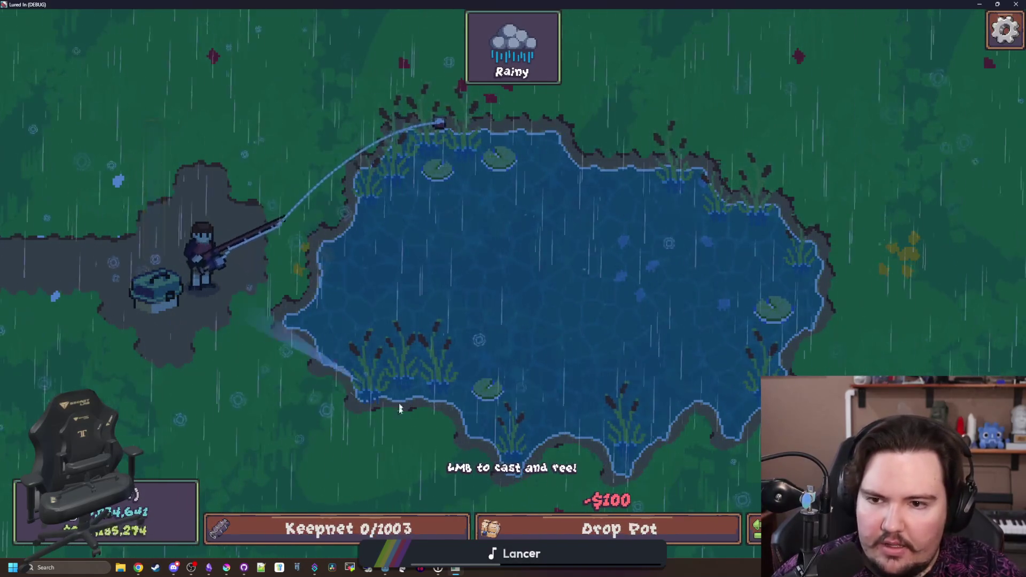
{"action": "left_click", "coordinate": [434, 370]}
{"action": "left_click_drag", "start_coordinate": [433, 370], "coordinate": [433, 369]}
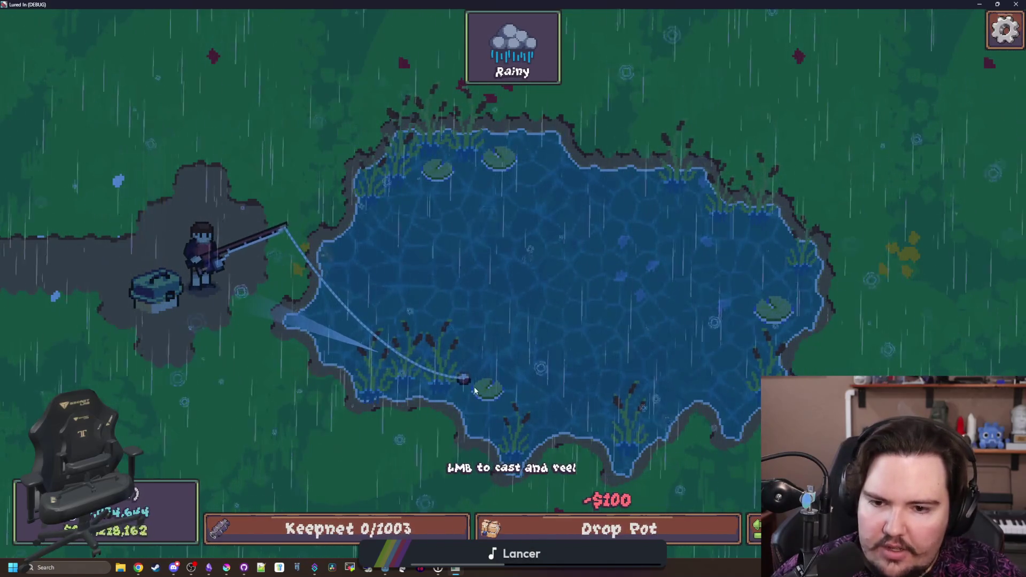
{"action": "left_click", "coordinate": [437, 303]}
{"action": "left_click_drag", "start_coordinate": [437, 303], "coordinate": [425, 184]}
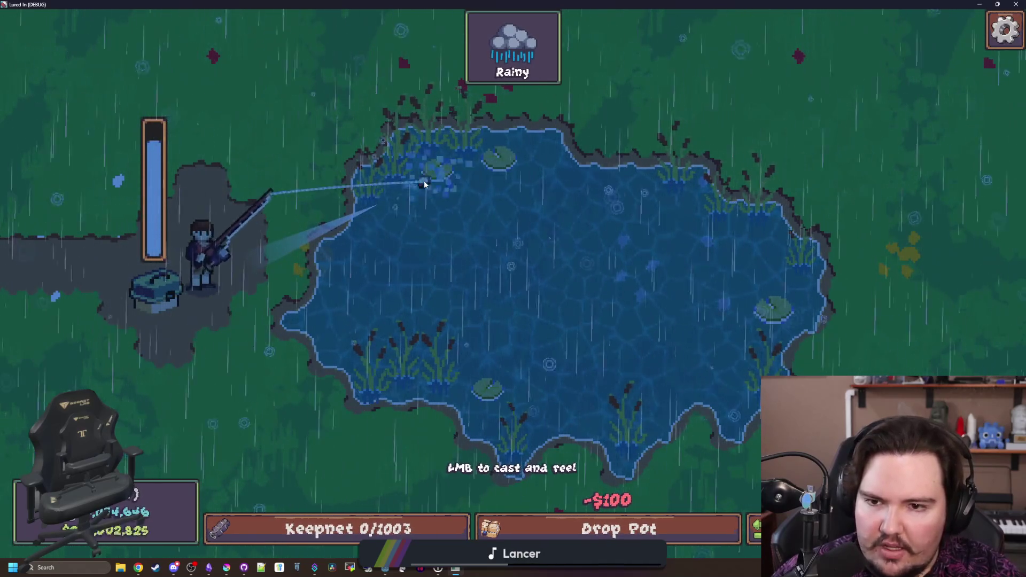
{"action": "left_click", "coordinate": [447, 282]}
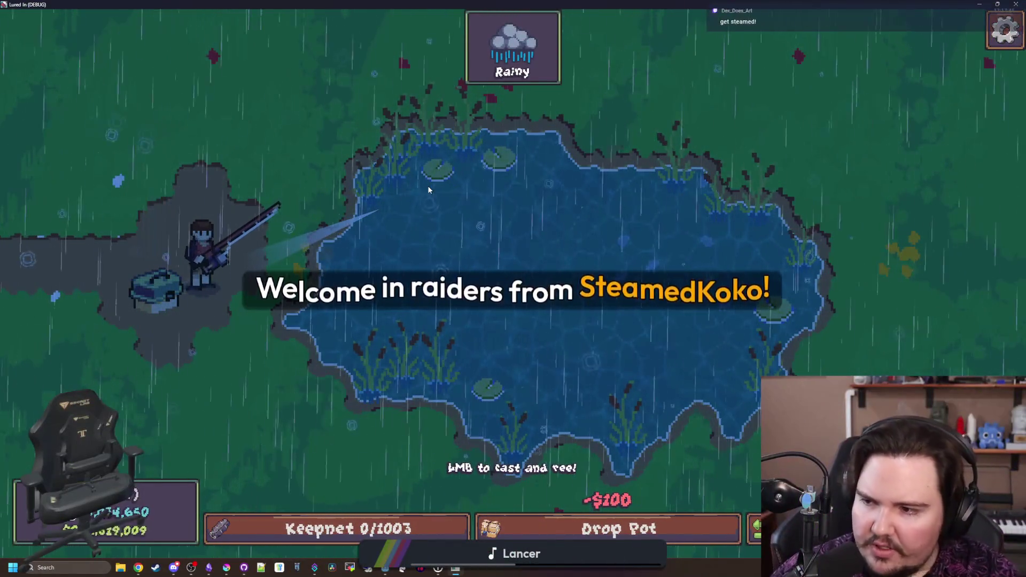
{"action": "left_click_drag", "start_coordinate": [422, 176], "coordinate": [392, 161]}
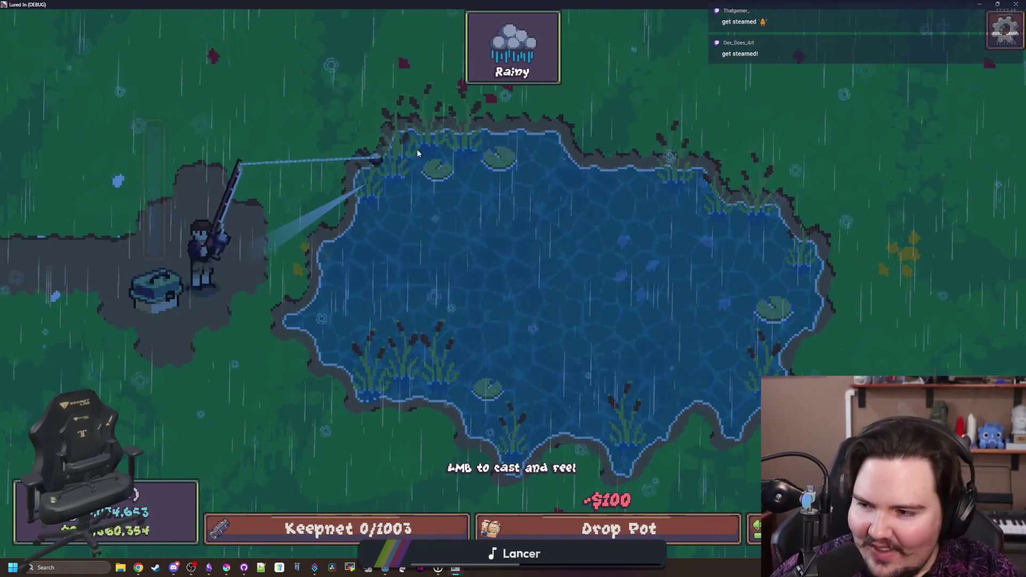
{"action": "left_click", "coordinate": [364, 192]}
{"action": "mouse_move", "coordinate": [337, 265]}
{"action": "left_mouse_down"}
{"action": "mouse_move", "coordinate": [374, 230]}
{"action": "mouse_move", "coordinate": [378, 274]}
{"action": "mouse_move", "coordinate": [489, 356]}
{"action": "left_mouse_up"}
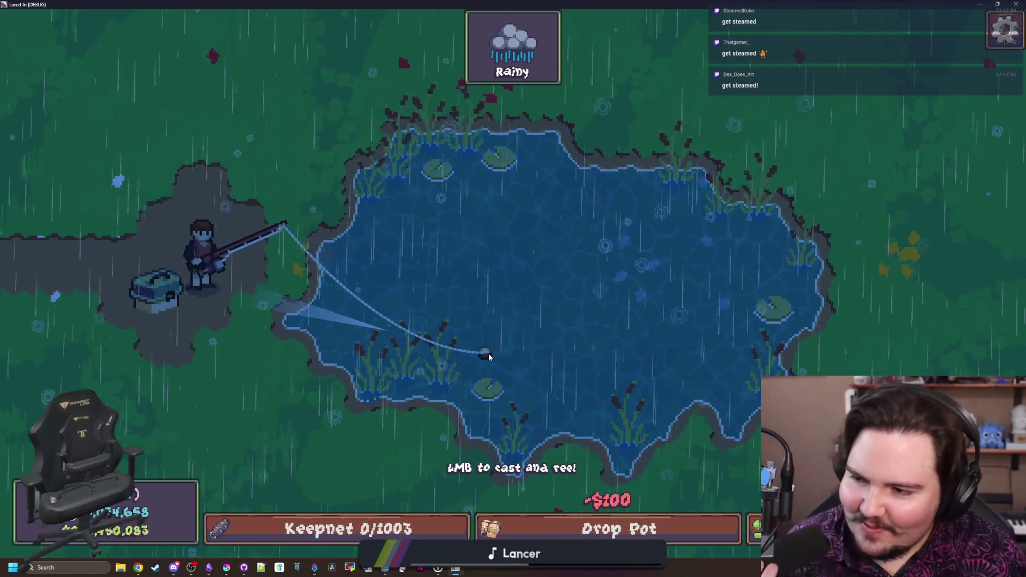
{"action": "left_click", "coordinate": [488, 357]}
{"action": "mouse_move", "coordinate": [492, 355]}
{"action": "left_mouse_down"}
{"action": "mouse_move", "coordinate": [483, 310]}
{"action": "mouse_move", "coordinate": [504, 222]}
{"action": "mouse_move", "coordinate": [467, 154]}
{"action": "left_mouse_up"}
{"action": "left_click", "coordinate": [467, 152]}
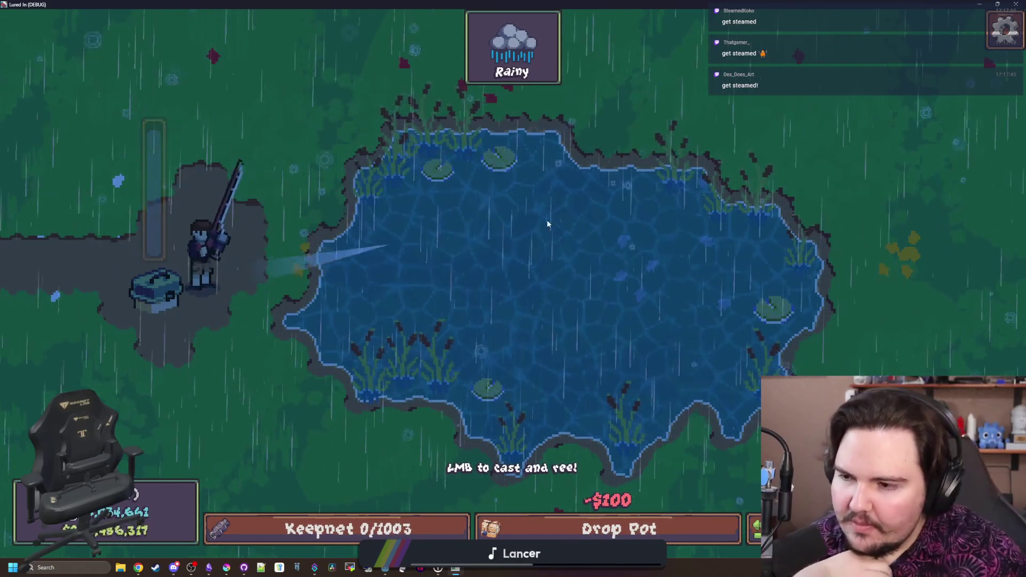
{"action": "mouse_move", "coordinate": [614, 257]}
{"action": "left_mouse_down"}
{"action": "mouse_move", "coordinate": [646, 271]}
{"action": "mouse_move", "coordinate": [649, 290]}
{"action": "left_mouse_up"}
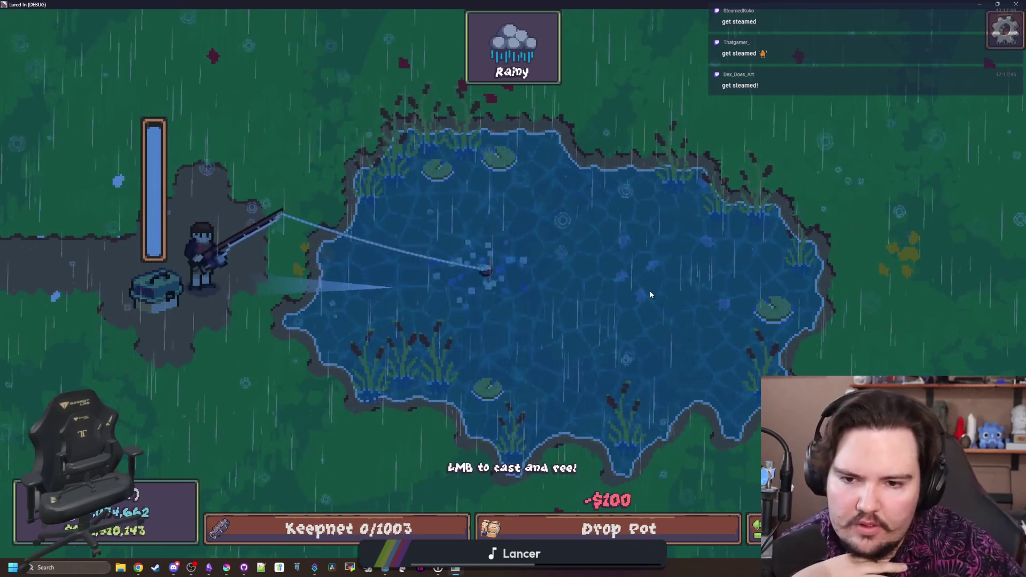
{"action": "key", "text": "F8"}
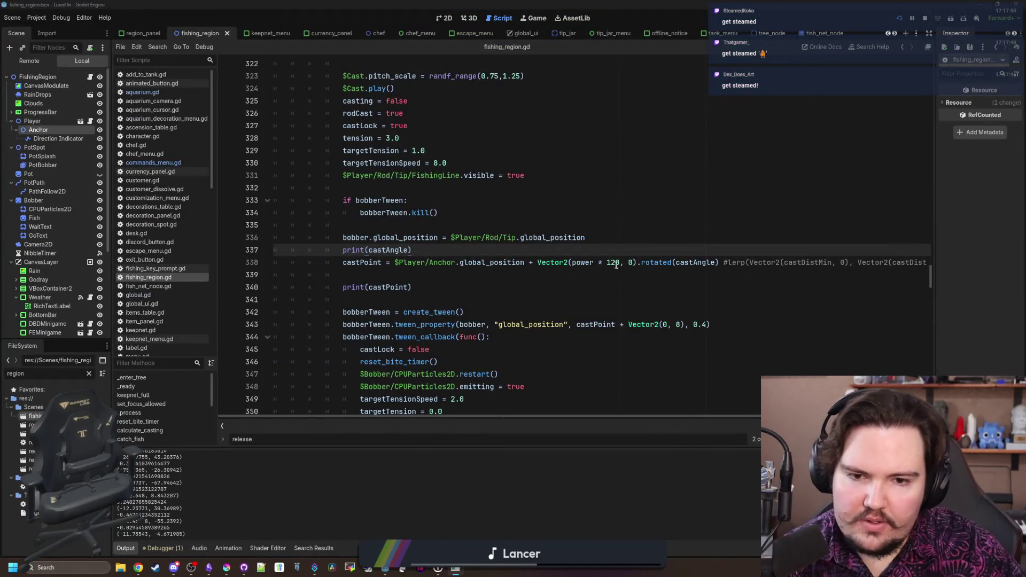
Change the multiplier from 128 to 256 on line 338 and run the game
{"action": "left_click", "coordinate": [621, 263]}
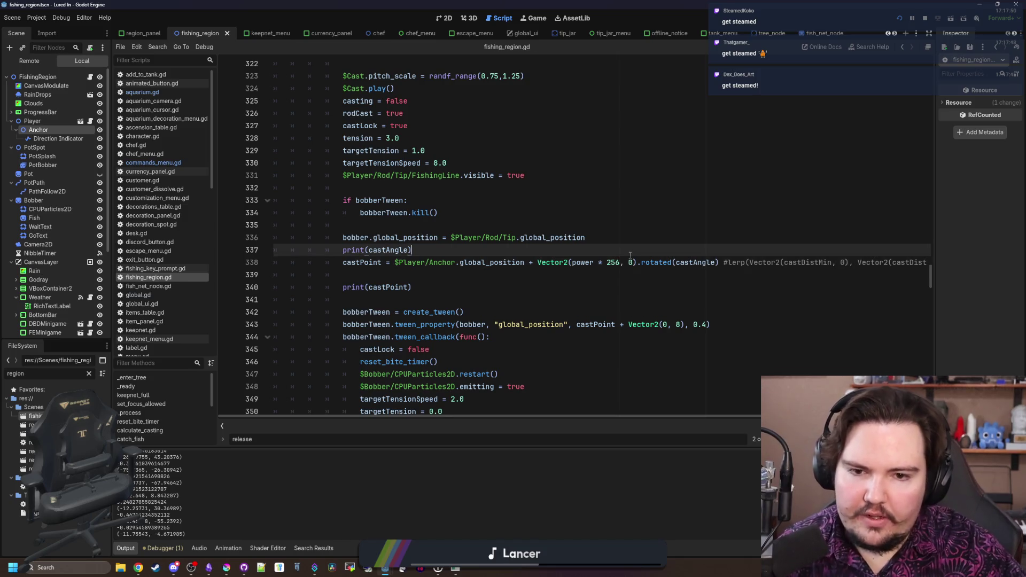
{"action": "left_click", "coordinate": [412, 250]}
{"action": "key", "text": "F5"}
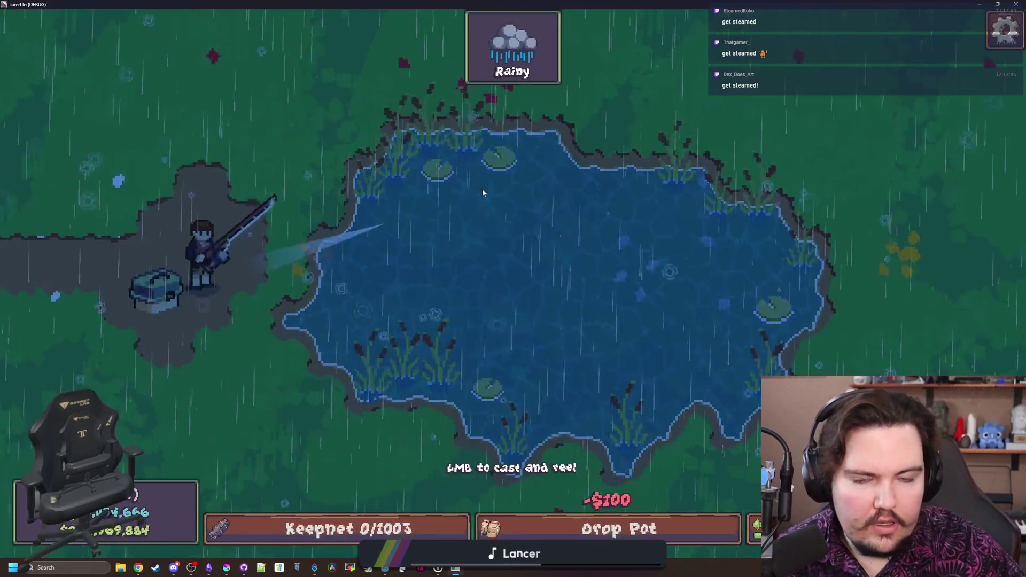
Test-cast far across the pond several times and reel the bobber back in
{"action": "left_click_drag", "start_coordinate": [561, 259], "coordinate": [570, 271]}
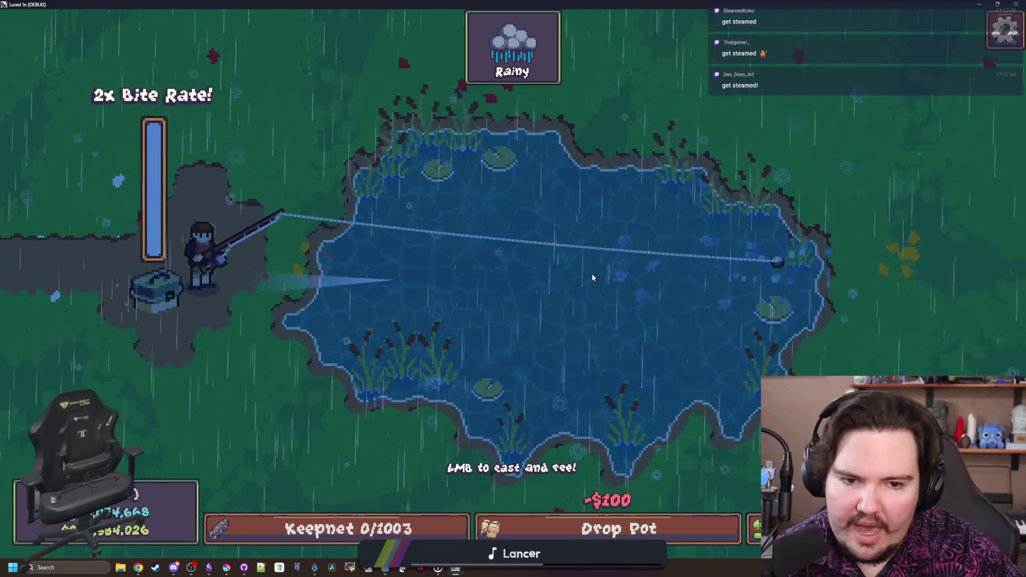
{"action": "left_click_drag", "start_coordinate": [619, 214], "coordinate": [627, 202]}
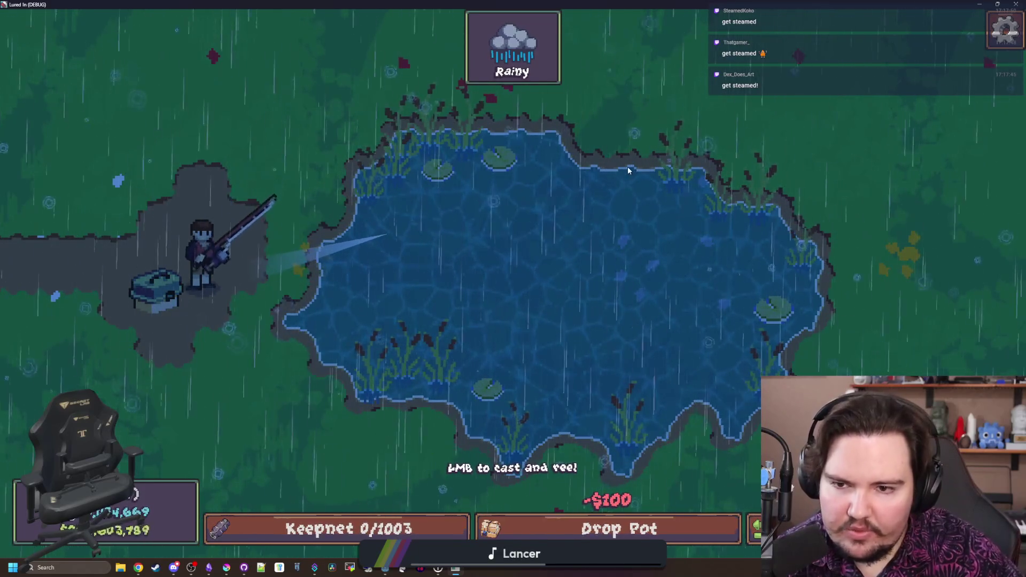
{"action": "mouse_move", "coordinate": [614, 266]}
{"action": "left_mouse_down"}
{"action": "mouse_move", "coordinate": [636, 275]}
{"action": "mouse_move", "coordinate": [616, 191]}
{"action": "mouse_move", "coordinate": [521, 193]}
{"action": "mouse_move", "coordinate": [406, 165]}
{"action": "left_mouse_up"}
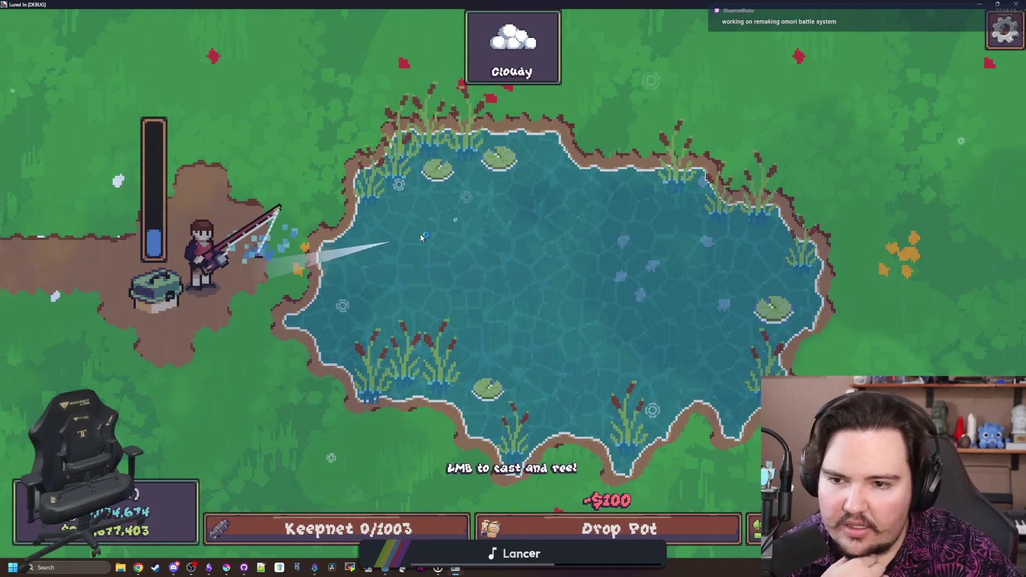
{"action": "left_click_drag", "start_coordinate": [422, 274], "coordinate": [319, 279]}
{"action": "left_click", "coordinate": [366, 265]}
{"action": "left_click", "coordinate": [323, 280]}
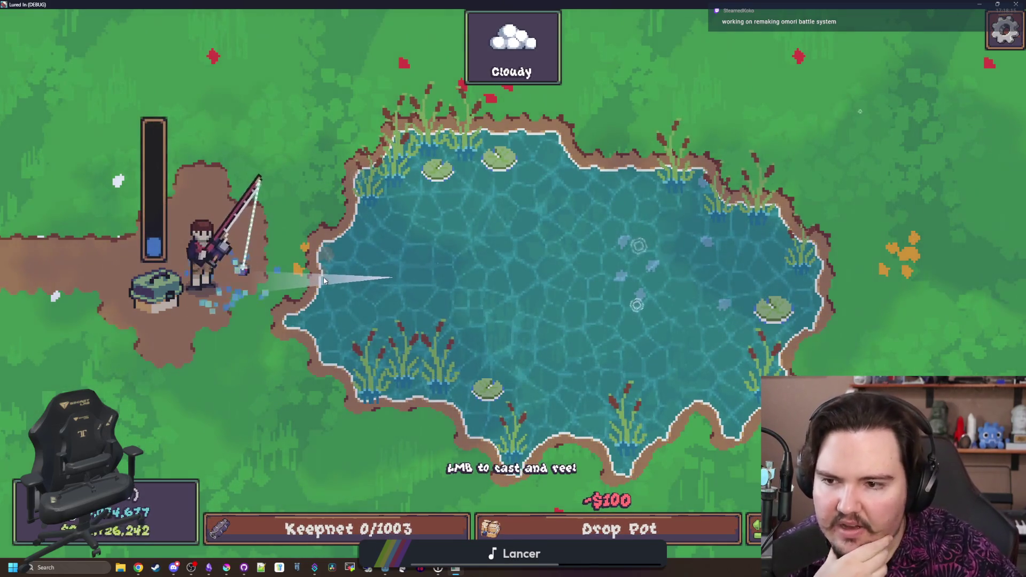
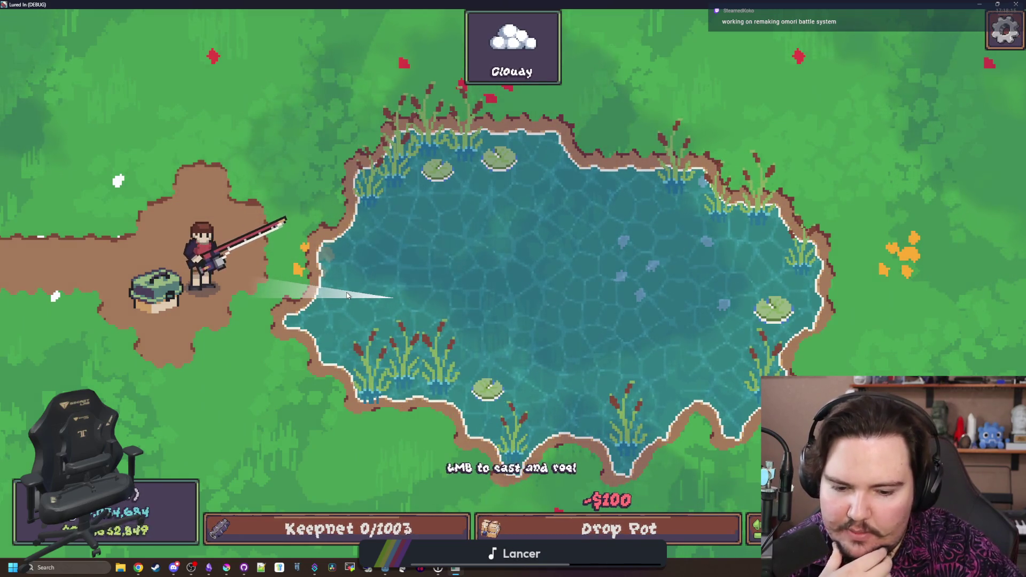
Test casts aimed straight up and down at the fisher's feet, reeling each back in
{"action": "left_click_drag", "start_coordinate": [405, 180], "coordinate": [405, 180]}
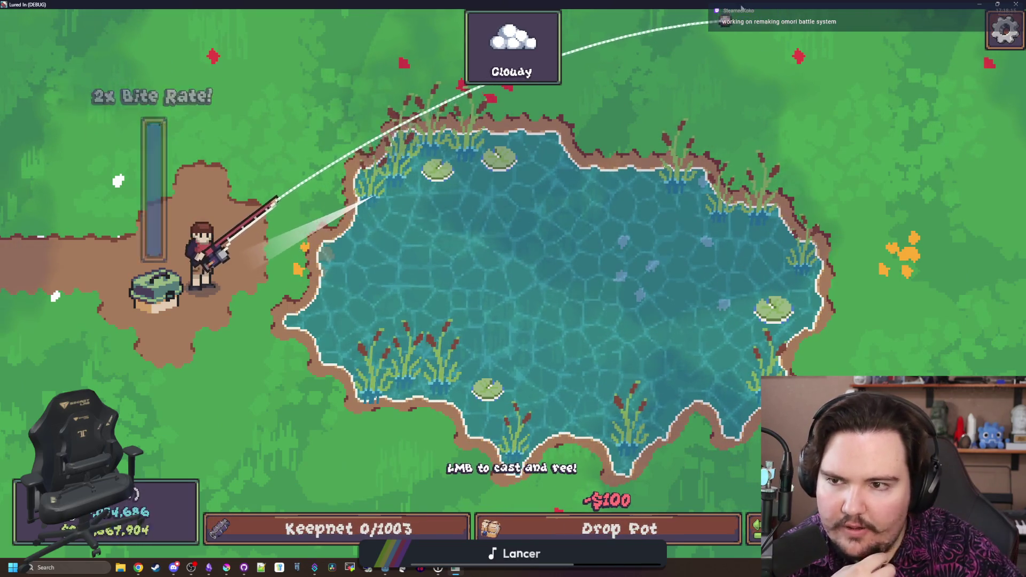
{"action": "left_click", "coordinate": [331, 166]}
{"action": "left_click_drag", "start_coordinate": [331, 160], "coordinate": [329, 155]}
{"action": "left_click", "coordinate": [240, 115]}
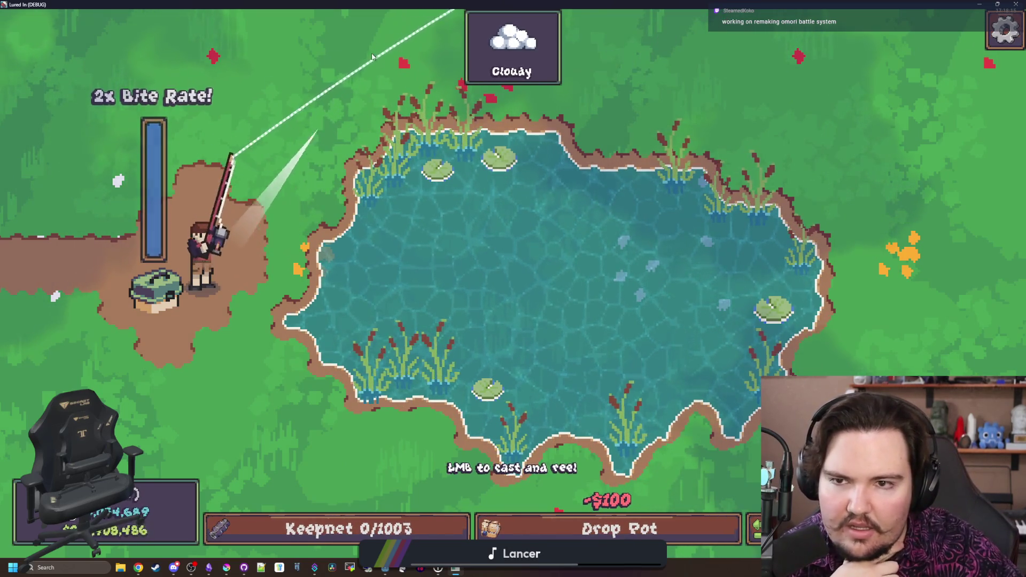
{"action": "left_click_drag", "start_coordinate": [198, 93], "coordinate": [202, 109]}
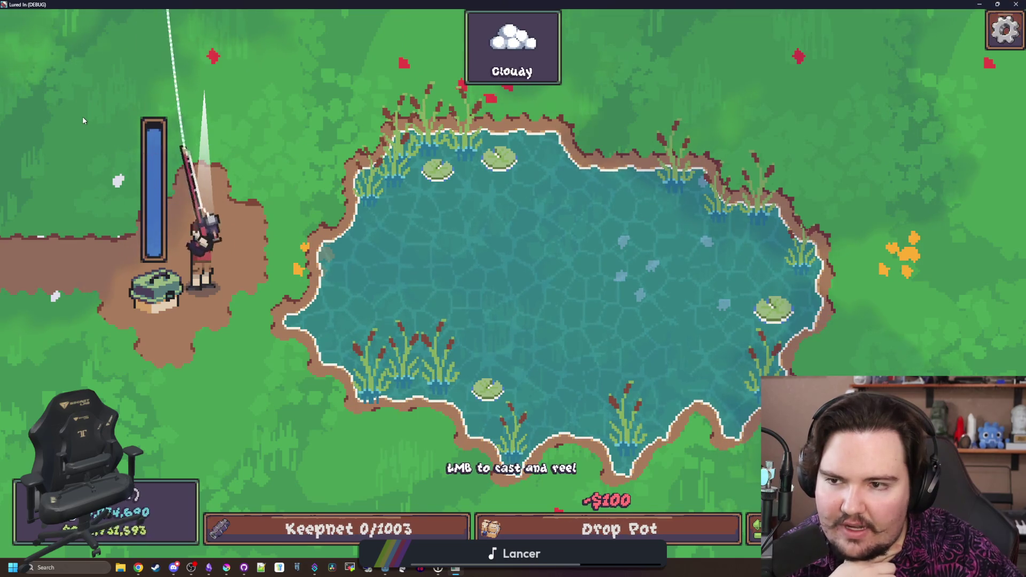
{"action": "left_click", "coordinate": [202, 278]}
{"action": "left_click_drag", "start_coordinate": [201, 422], "coordinate": [199, 446]}
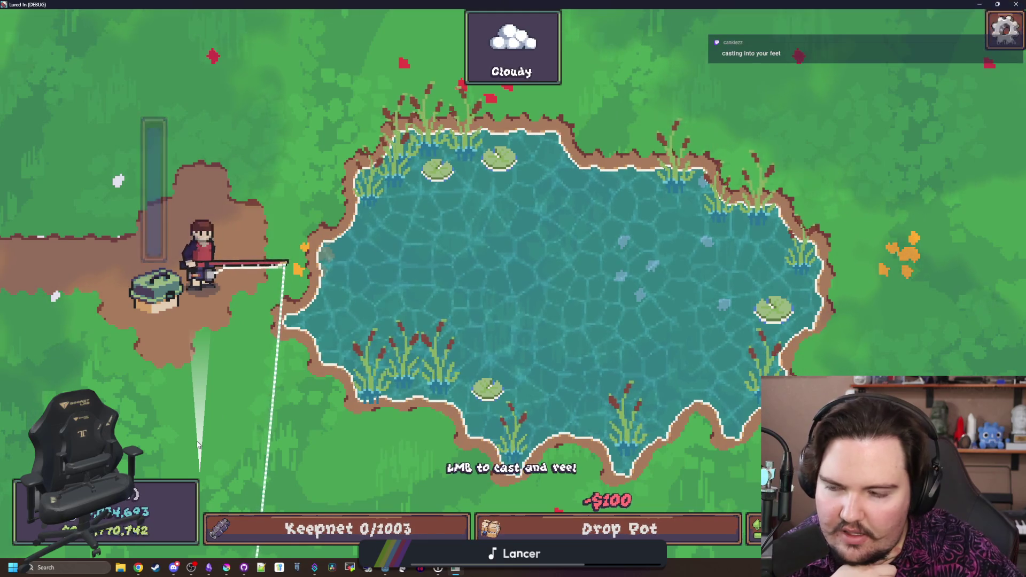
{"action": "left_click", "coordinate": [198, 445]}
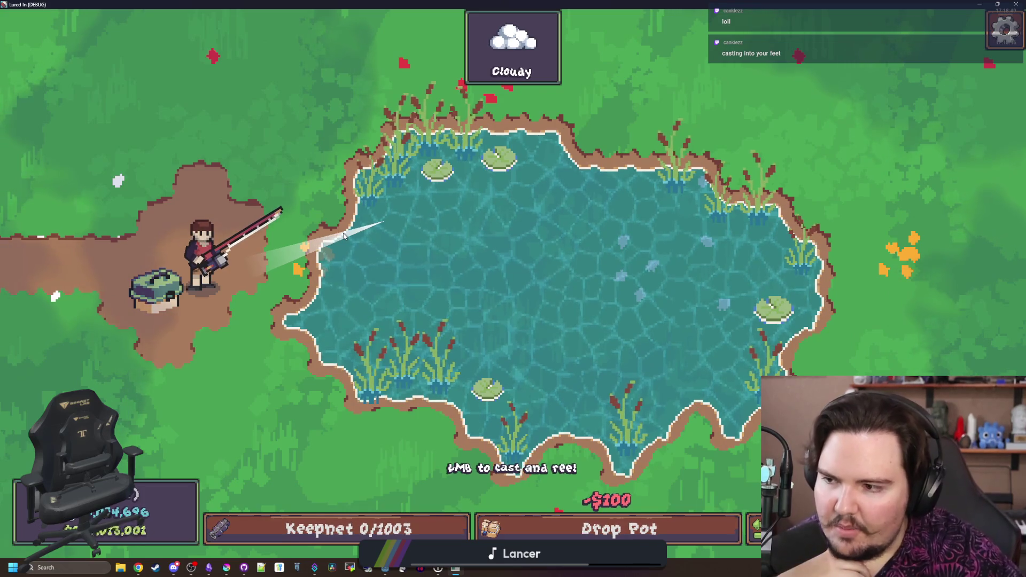
Cast onto a lily pad and the upper pond, then open and close the secret command menu
{"action": "mouse_move", "coordinate": [345, 247]}
{"action": "left_mouse_down"}
{"action": "mouse_move", "coordinate": [552, 398]}
{"action": "mouse_move", "coordinate": [553, 423]}
{"action": "mouse_move", "coordinate": [626, 235]}
{"action": "mouse_move", "coordinate": [556, 191]}
{"action": "mouse_move", "coordinate": [410, 151]}
{"action": "left_mouse_up"}
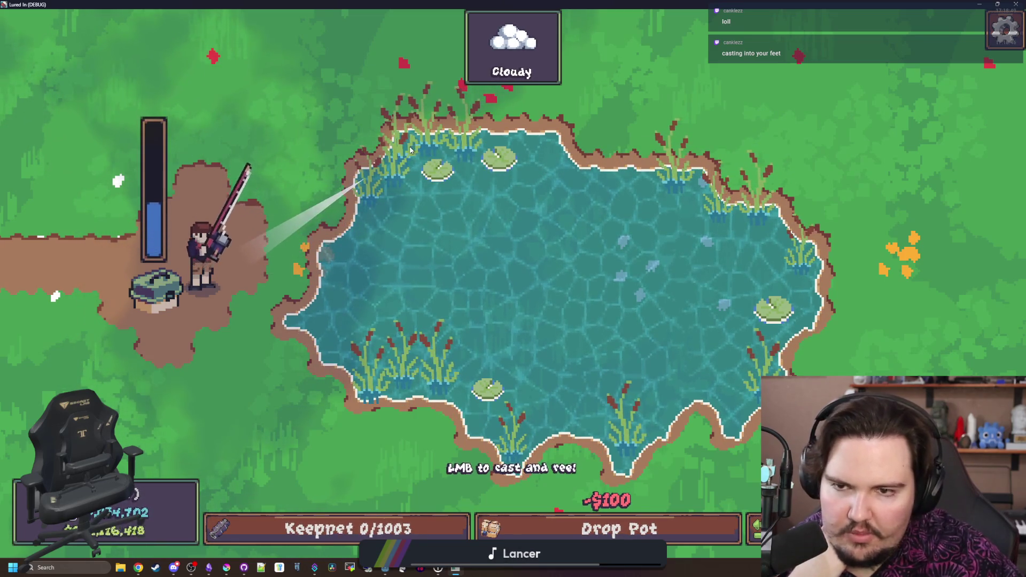
{"action": "mouse_move", "coordinate": [450, 182]}
{"action": "left_mouse_down"}
{"action": "mouse_move", "coordinate": [495, 183]}
{"action": "mouse_move", "coordinate": [508, 205]}
{"action": "left_mouse_up"}
{"action": "left_click", "coordinate": [450, 176]}
{"action": "left_click", "coordinate": [505, 200]}
{"action": "key", "text": "grave"}
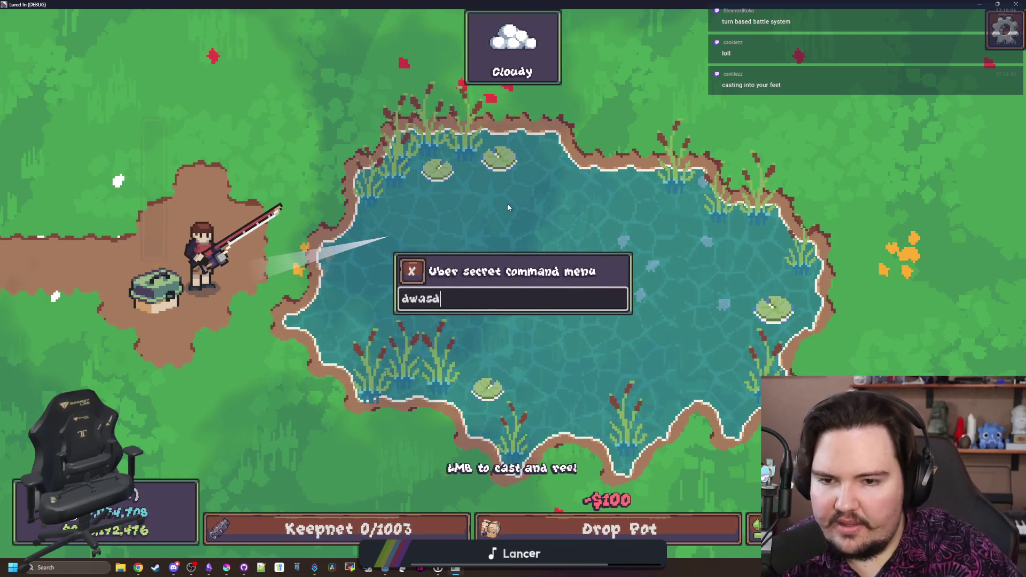
{"action": "left_click", "coordinate": [411, 271]}
Make several casts across the pond, reeling the bobber back toward the shore
{"action": "left_click_drag", "start_coordinate": [427, 257], "coordinate": [435, 243]}
{"action": "left_click", "coordinate": [520, 252]}
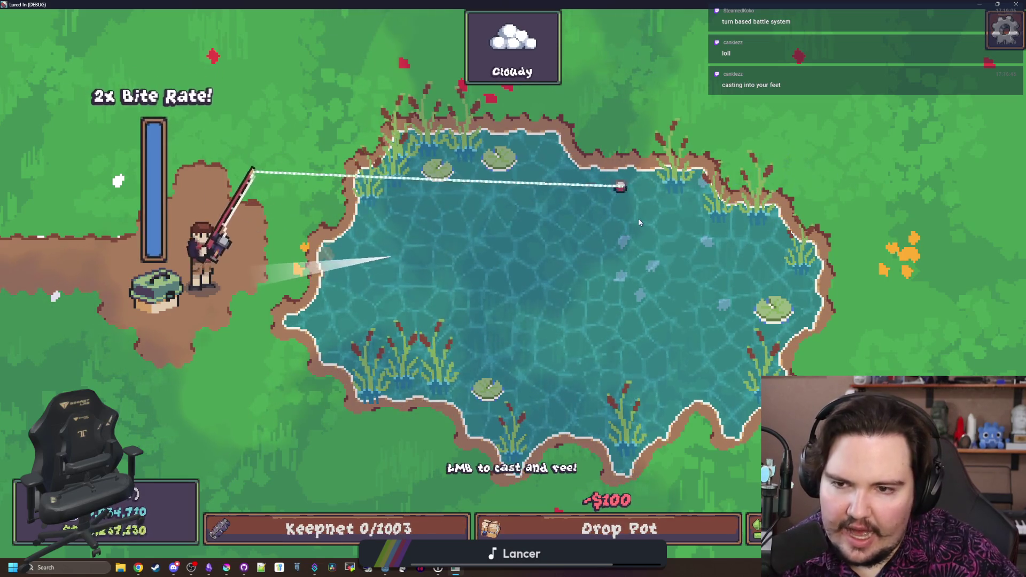
{"action": "left_click_drag", "start_coordinate": [419, 381], "coordinate": [435, 372]}
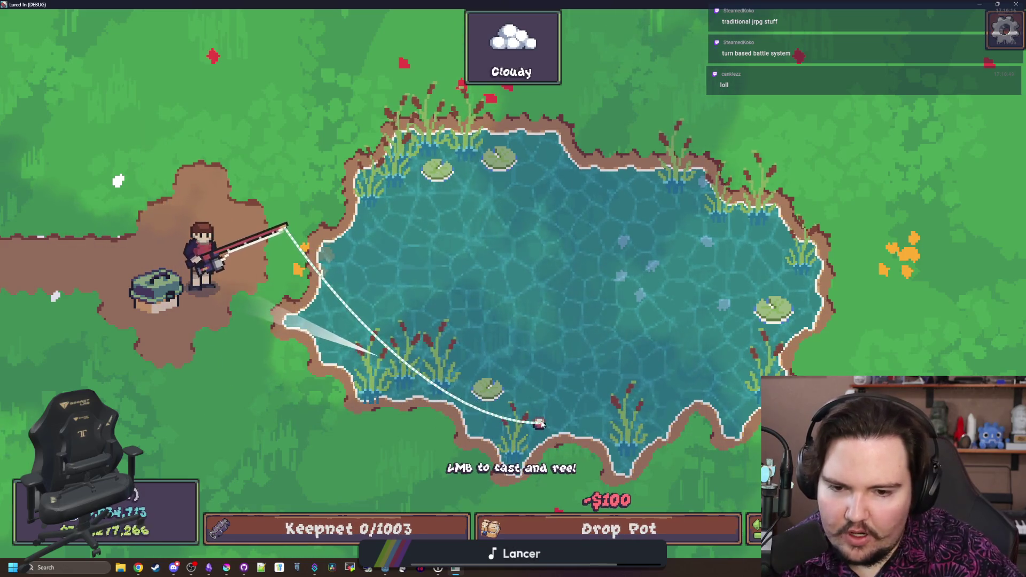
{"action": "left_click", "coordinate": [236, 259]}
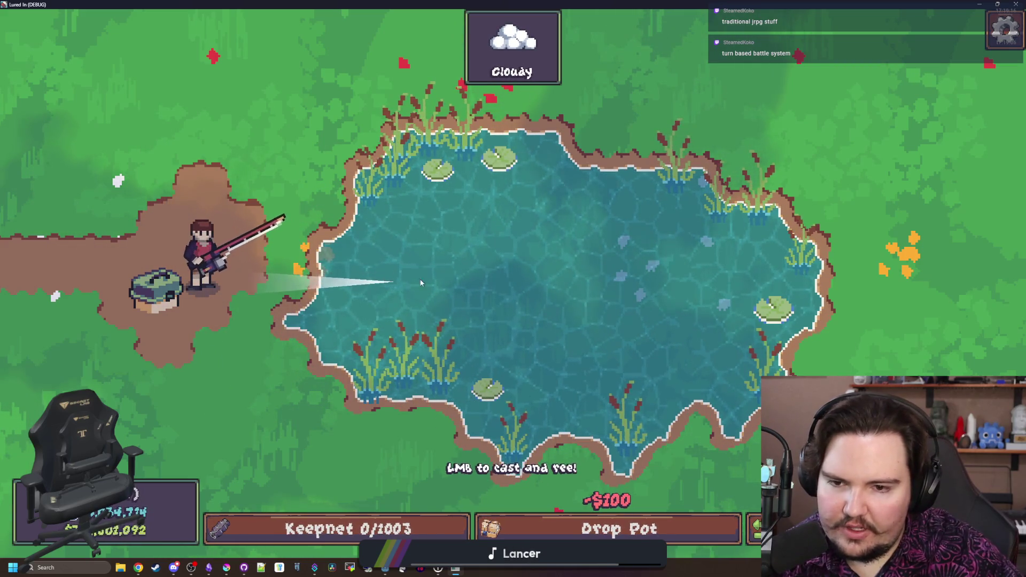
{"action": "mouse_move", "coordinate": [537, 268]}
{"action": "left_mouse_down"}
{"action": "mouse_move", "coordinate": [460, 188]}
{"action": "mouse_move", "coordinate": [426, 178]}
{"action": "mouse_move", "coordinate": [453, 154]}
{"action": "left_mouse_up"}
{"action": "left_click", "coordinate": [457, 187]}
{"action": "left_click", "coordinate": [426, 178]}
{"action": "left_click", "coordinate": [453, 154]}
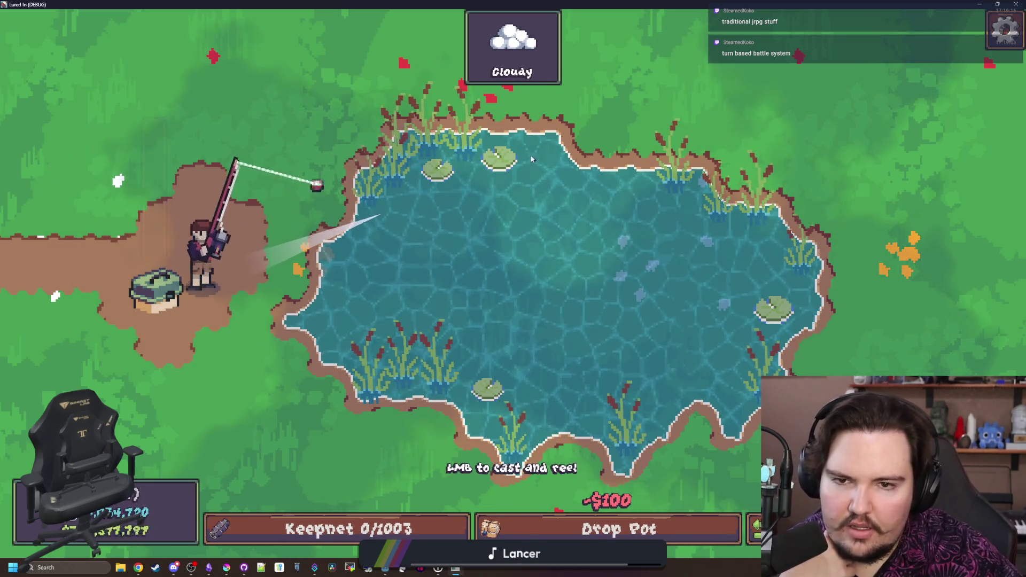
Cast upward and downward, then reel the bobber up below the rod tip
{"action": "left_click_drag", "start_coordinate": [535, 160], "coordinate": [534, 161]}
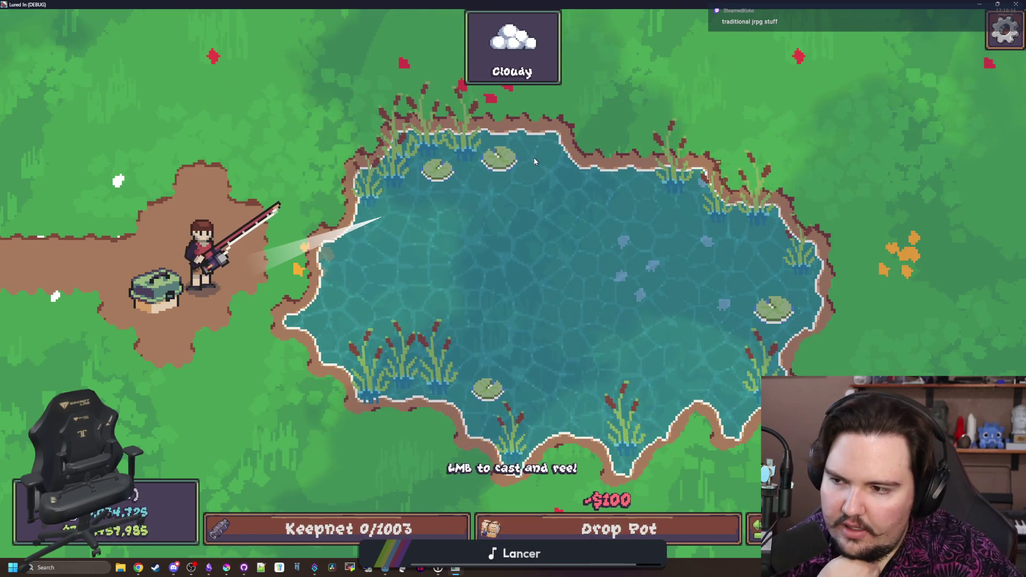
{"action": "mouse_move", "coordinate": [535, 160]}
{"action": "left_mouse_down"}
{"action": "mouse_move", "coordinate": [507, 204]}
{"action": "mouse_move", "coordinate": [472, 335]}
{"action": "mouse_move", "coordinate": [526, 210]}
{"action": "mouse_move", "coordinate": [504, 229]}
{"action": "mouse_move", "coordinate": [406, 224]}
{"action": "mouse_move", "coordinate": [342, 256]}
{"action": "left_mouse_up"}
{"action": "left_click", "coordinate": [527, 210]}
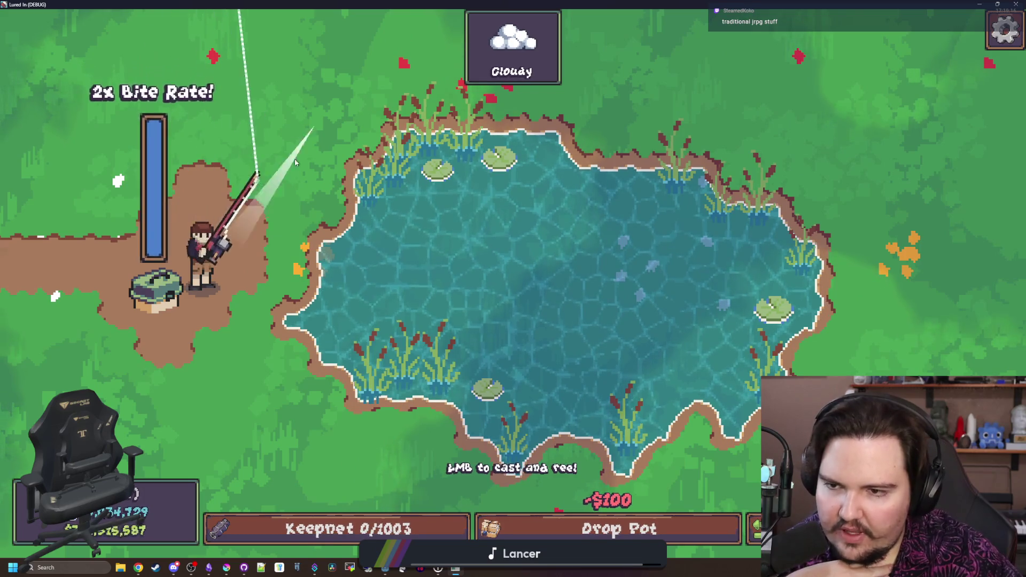
{"action": "left_click", "coordinate": [209, 375]}
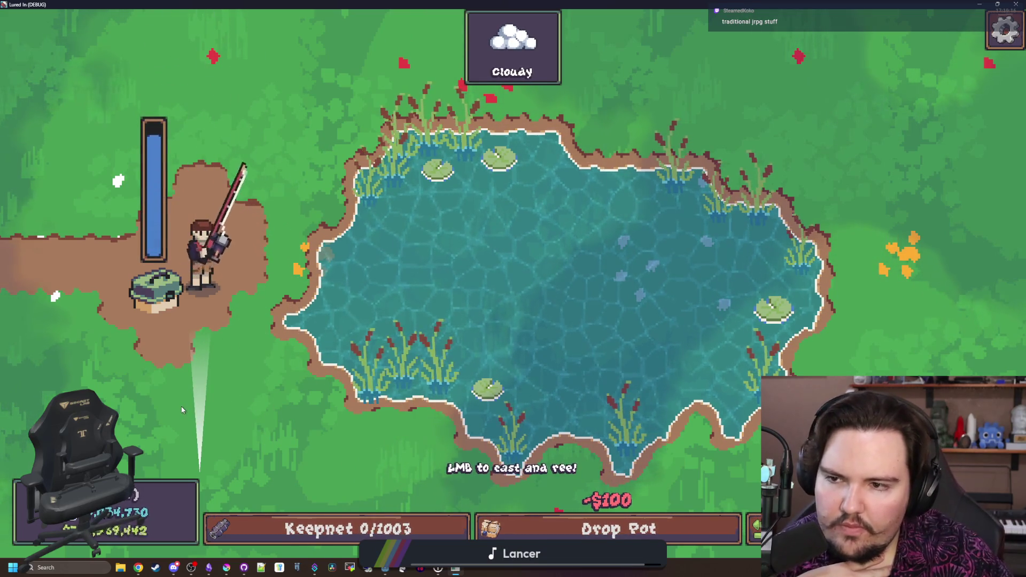
{"action": "left_click", "coordinate": [214, 368]}
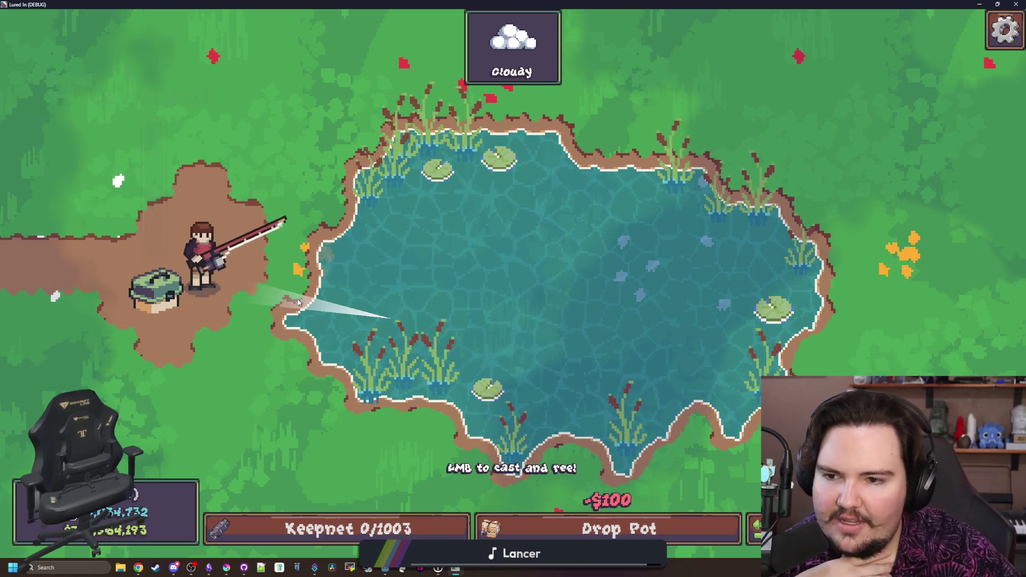
{"action": "left_click_drag", "start_coordinate": [278, 315], "coordinate": [298, 303]}
{"action": "left_click", "coordinate": [298, 303]}
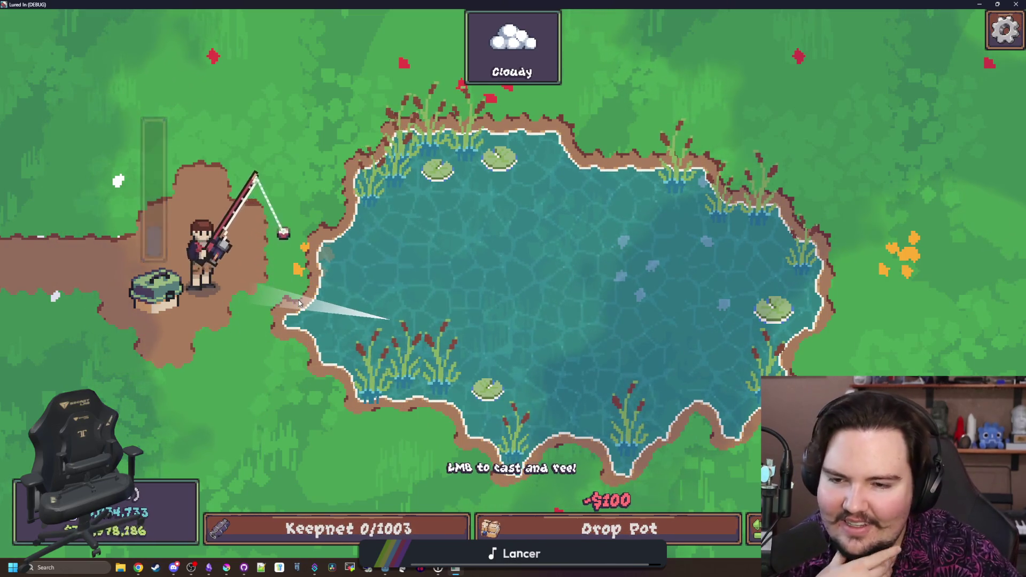
{"action": "left_click", "coordinate": [308, 303]}
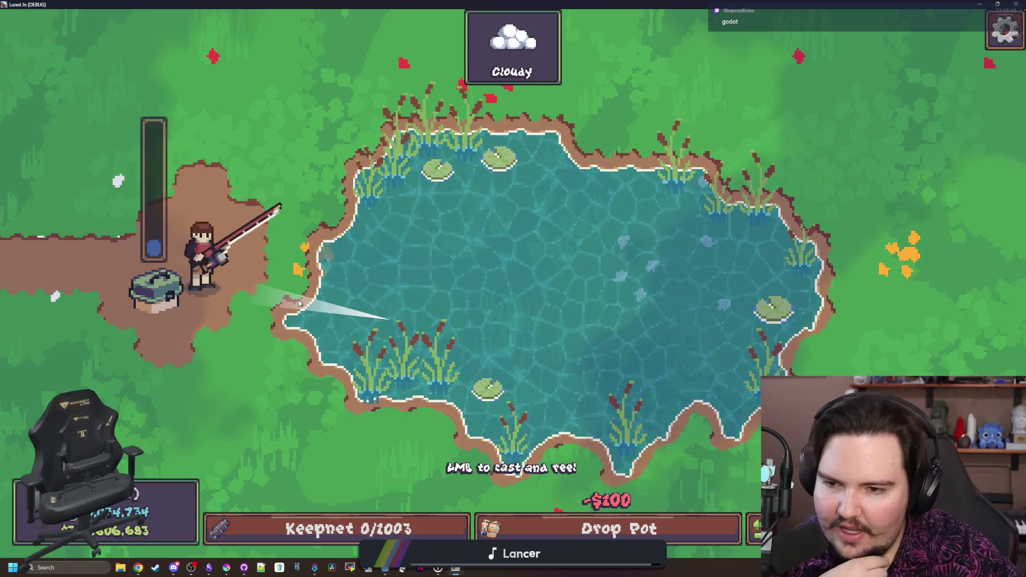
Make a few more pond and shore casts, then restore down the game window to show the editor
{"action": "left_click_drag", "start_coordinate": [327, 304], "coordinate": [327, 303]}
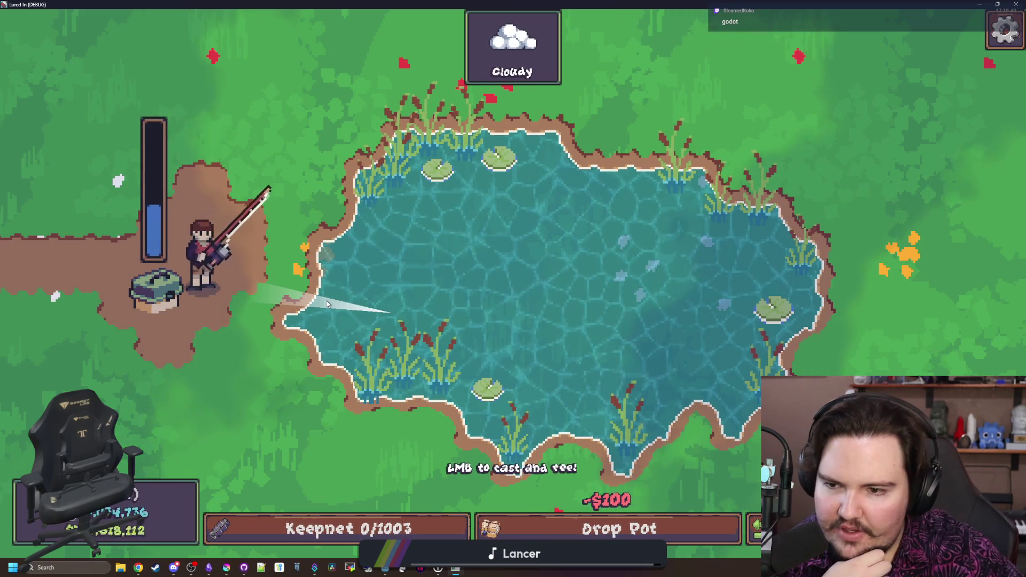
{"action": "left_click", "coordinate": [326, 303]}
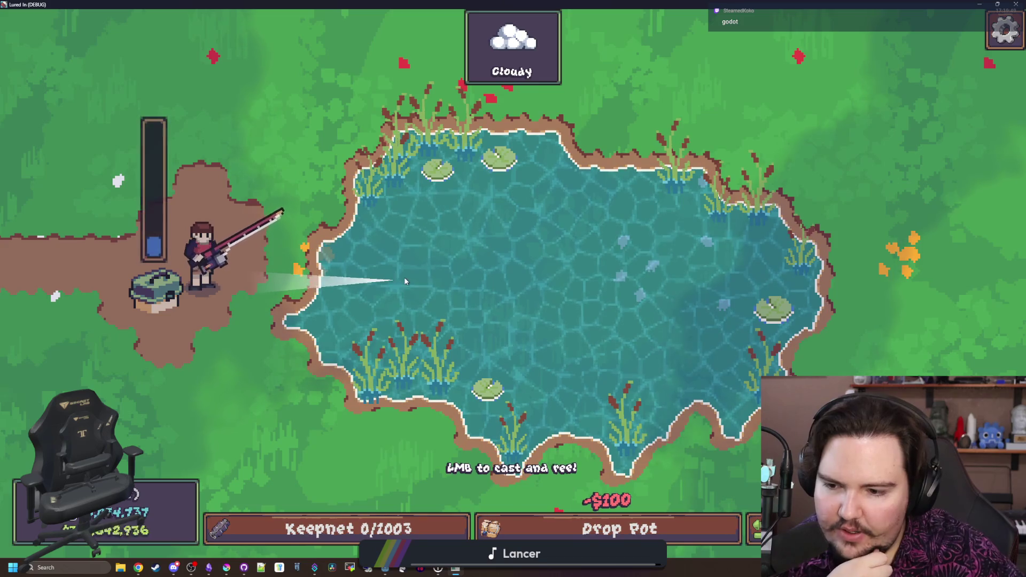
{"action": "left_click_drag", "start_coordinate": [404, 278], "coordinate": [404, 278]}
{"action": "left_click", "coordinate": [398, 251]}
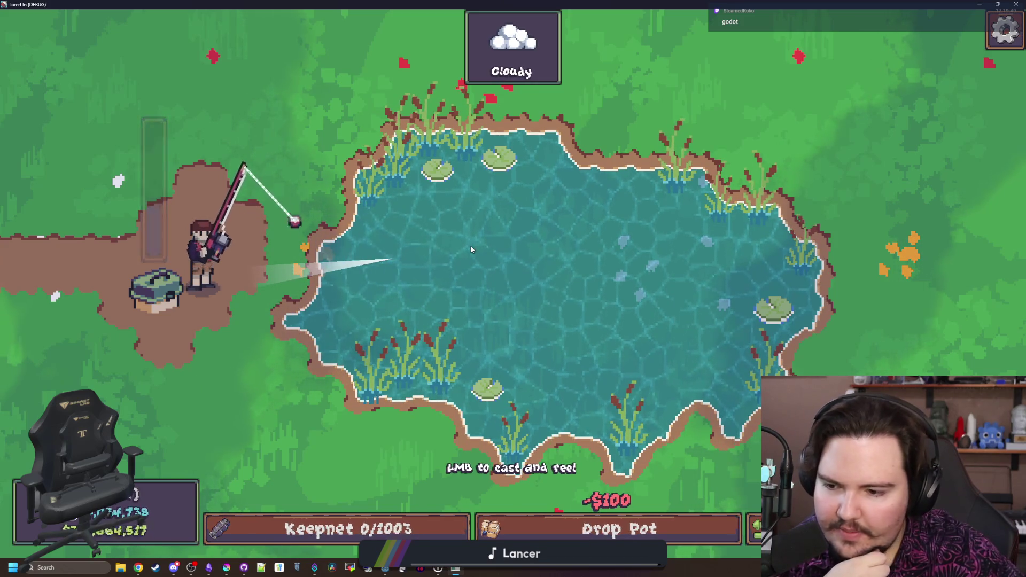
{"action": "left_click_drag", "start_coordinate": [391, 214], "coordinate": [392, 194]}
{"action": "left_click", "coordinate": [392, 194]}
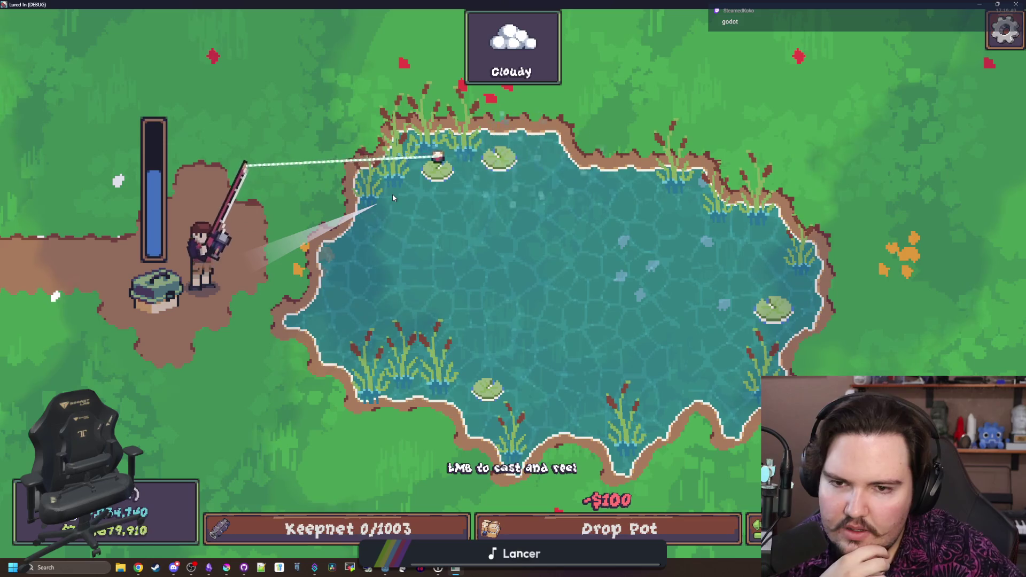
{"action": "mouse_move", "coordinate": [363, 251]}
{"action": "left_mouse_down"}
{"action": "mouse_move", "coordinate": [331, 327]}
{"action": "mouse_move", "coordinate": [322, 305]}
{"action": "left_mouse_up"}
{"action": "left_click", "coordinate": [332, 327]}
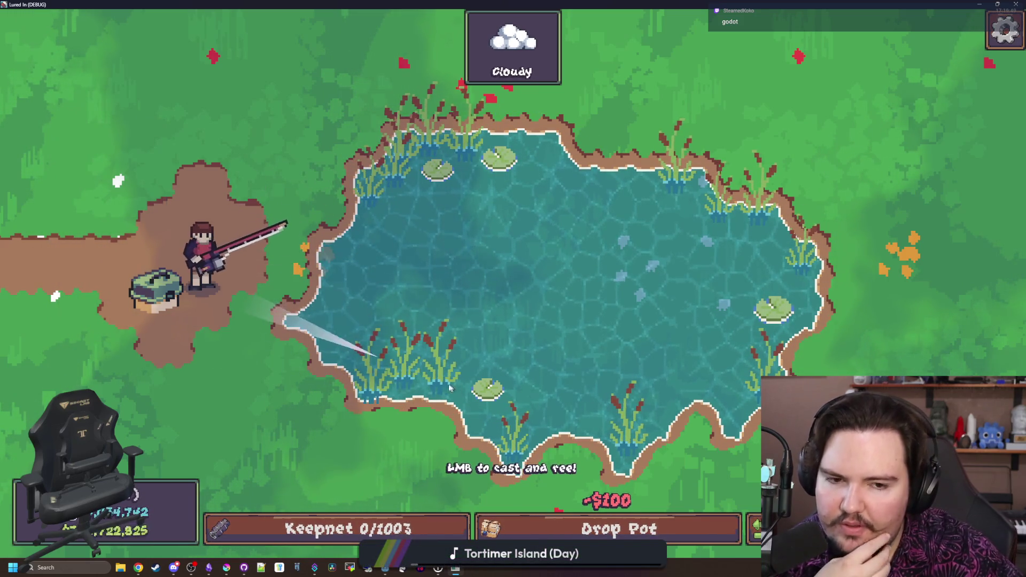
{"action": "left_click_drag", "start_coordinate": [645, 4], "coordinate": [533, 401]}
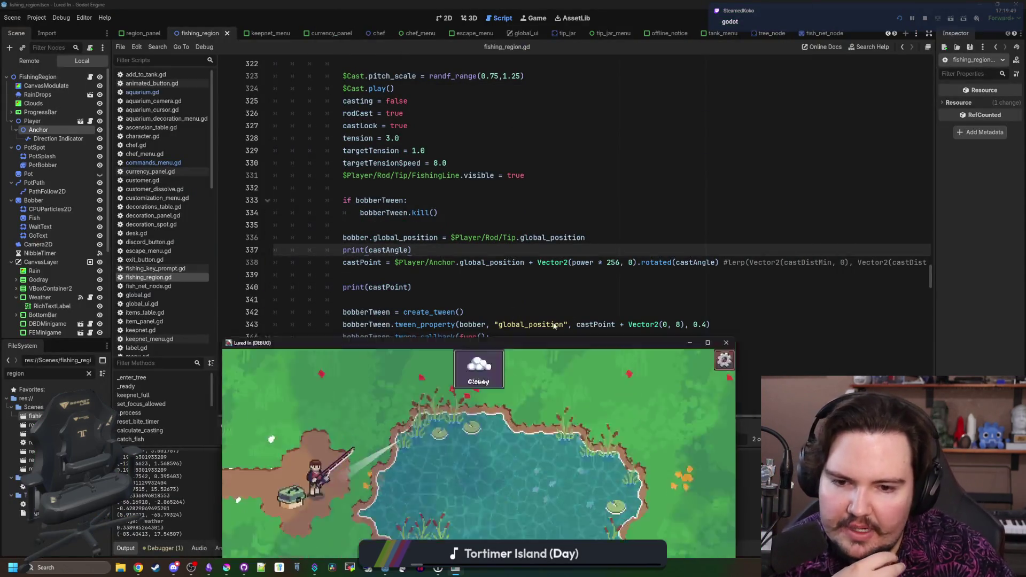
Maximize the game window for one more cast, then stop the running game with F8
{"action": "key", "text": "super+Up"}
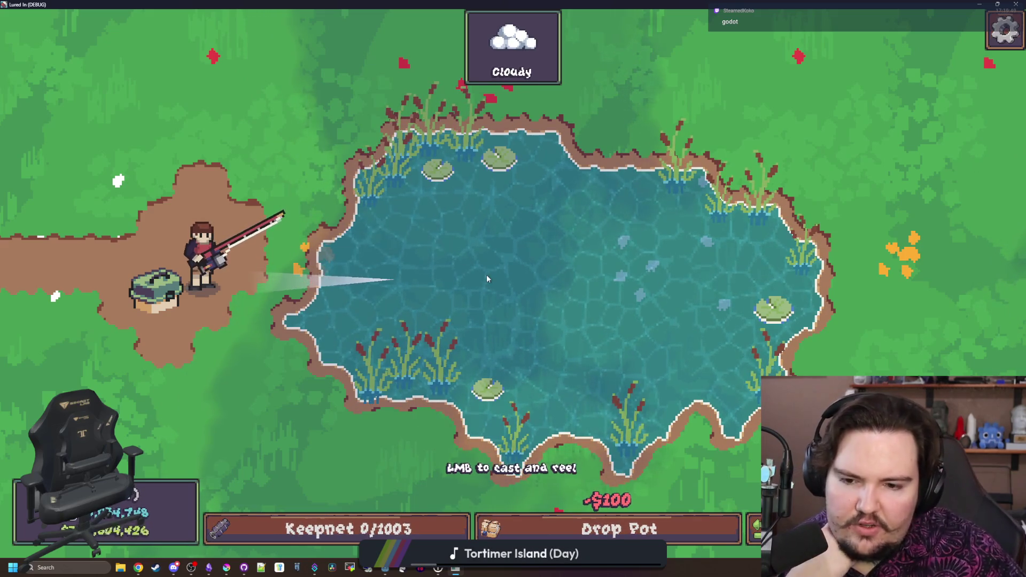
{"action": "left_click", "coordinate": [439, 246]}
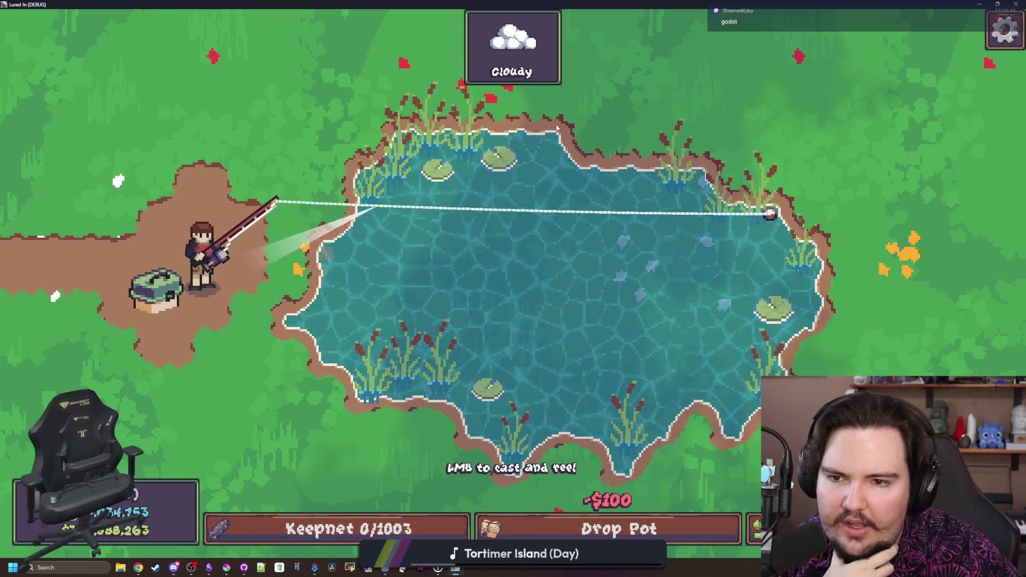
{"action": "left_click", "coordinate": [419, 239]}
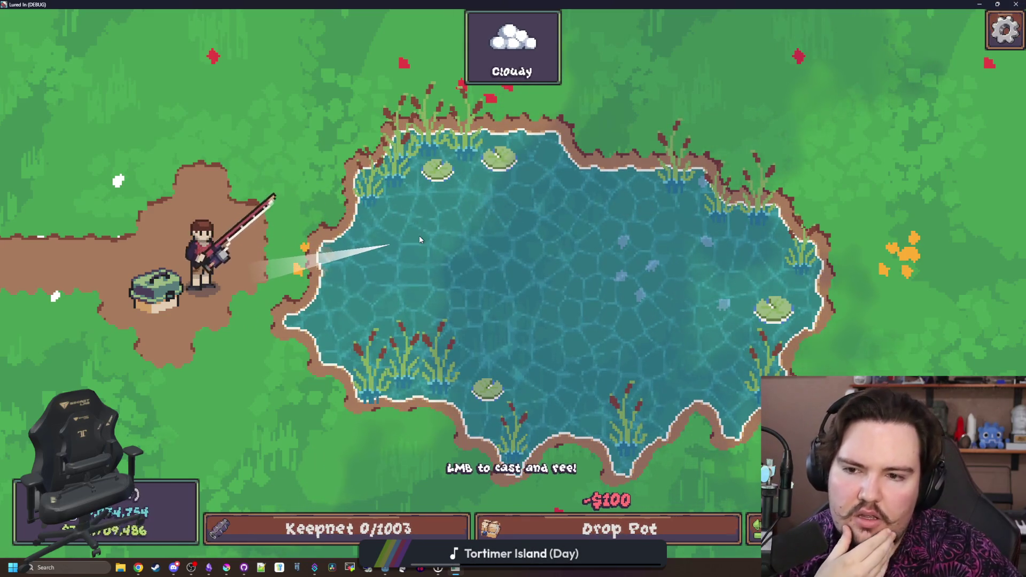
{"action": "key", "text": "F8"}
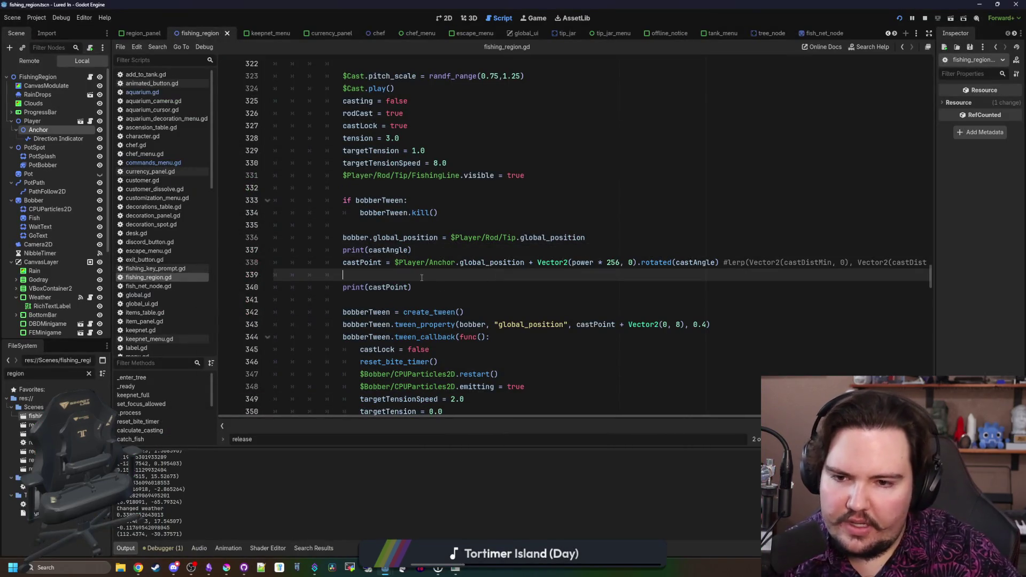
In the 2D view, clear the FileSystem filter and open region_pond.tscn
{"action": "left_click", "coordinate": [442, 18]}
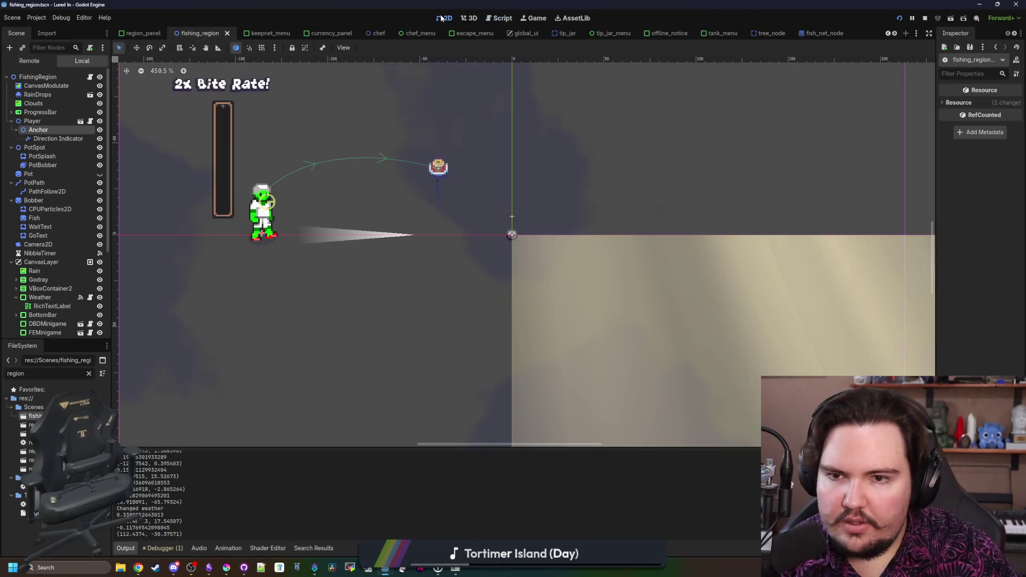
{"action": "scroll", "coordinate": [267, 272], "scroll_direction": "down", "scroll_amount": 5}
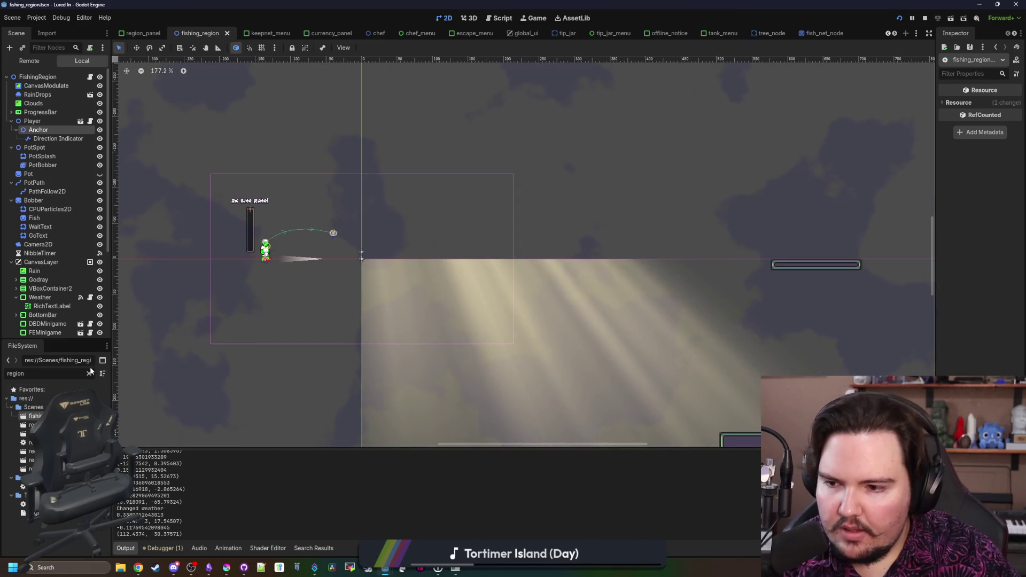
{"action": "left_click", "coordinate": [89, 374]}
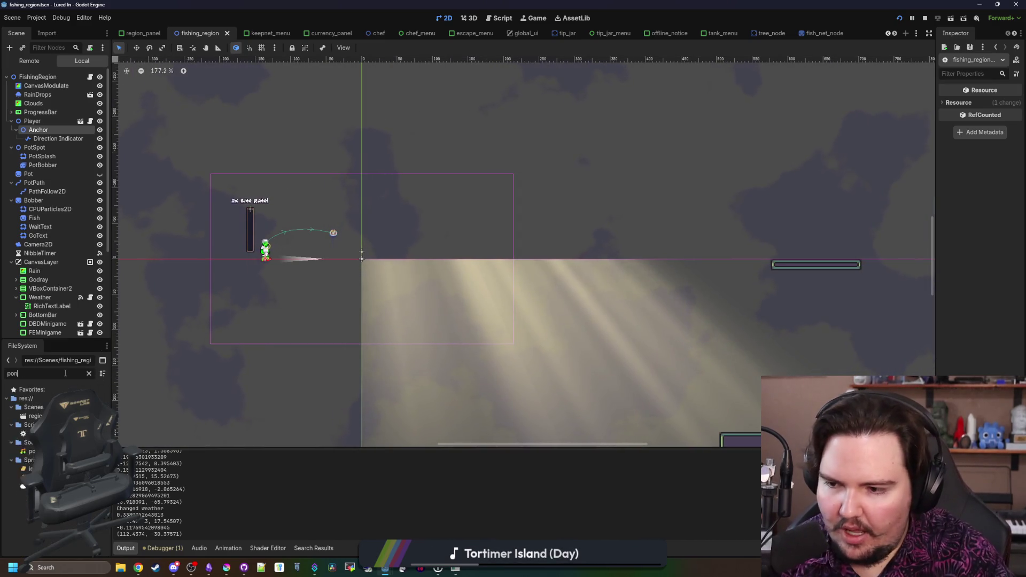
{"action": "double_click", "coordinate": [35, 416]}
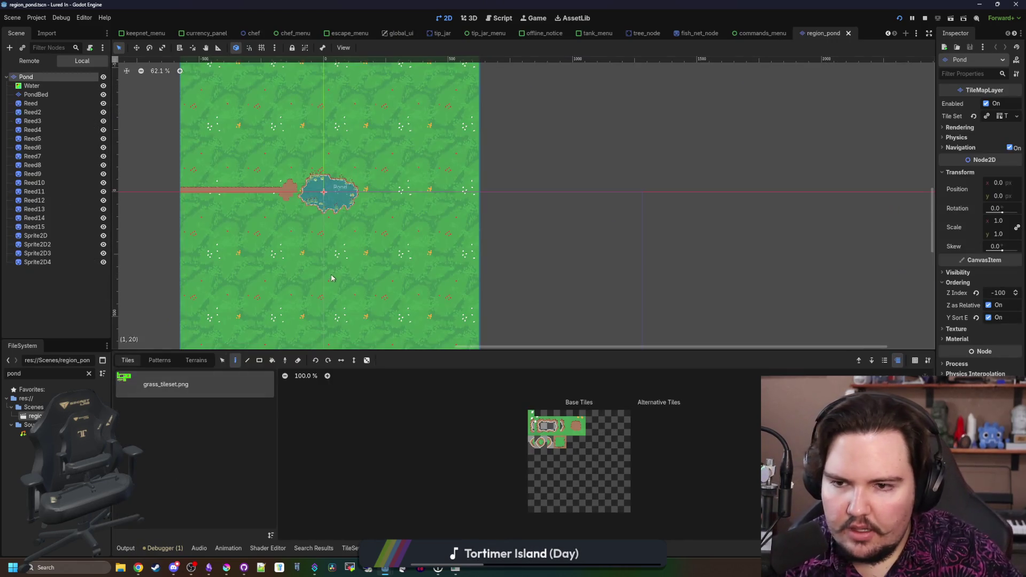
Add a Polygon2D child under Pond by searching 'polygon', widen the Inspector and open its docs
{"action": "scroll", "coordinate": [360, 239], "scroll_direction": "up", "scroll_amount": 4}
{"action": "right_click", "coordinate": [29, 78]}
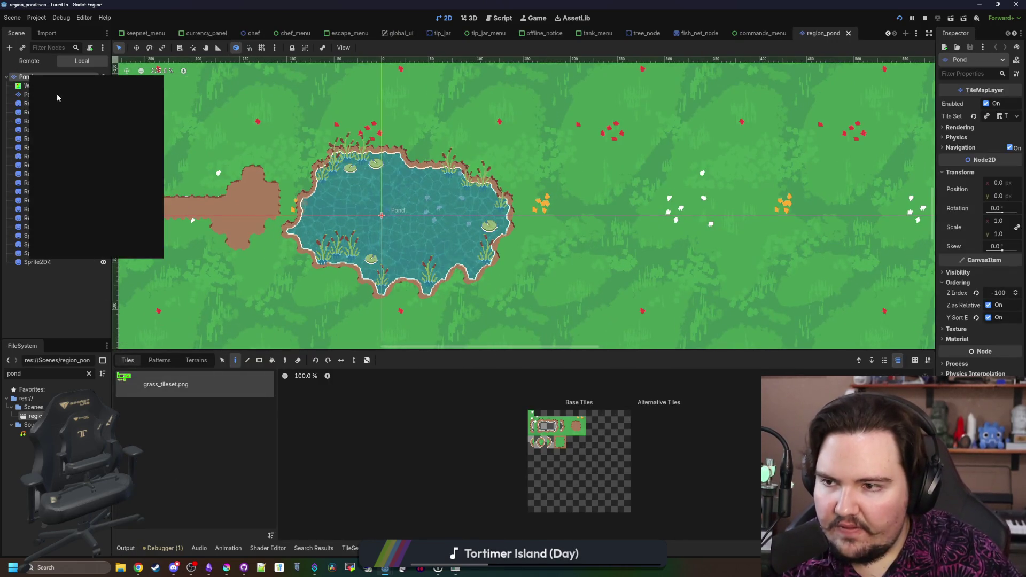
{"action": "left_click", "coordinate": [58, 95]}
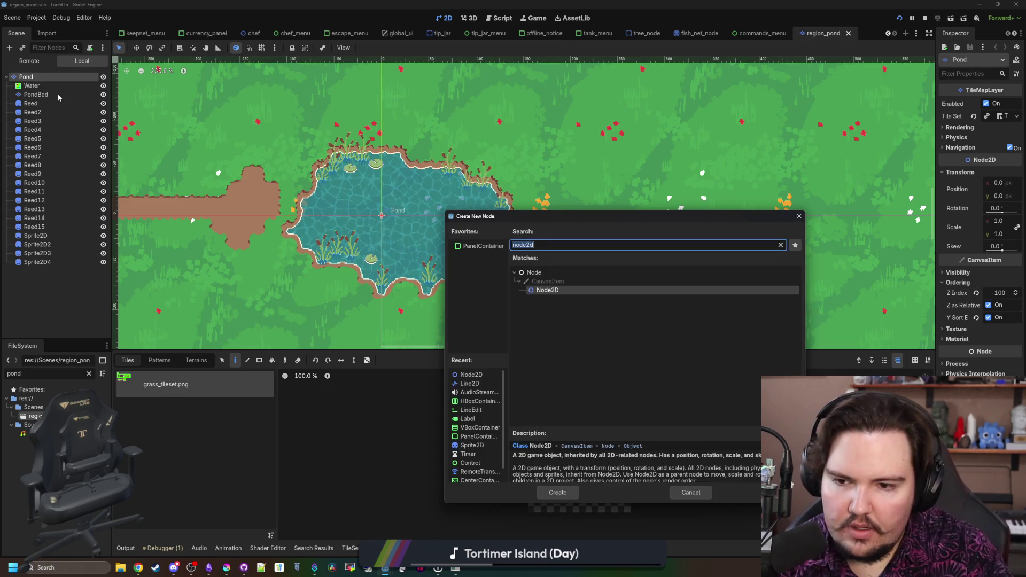
{"action": "type", "text": "polygon"}
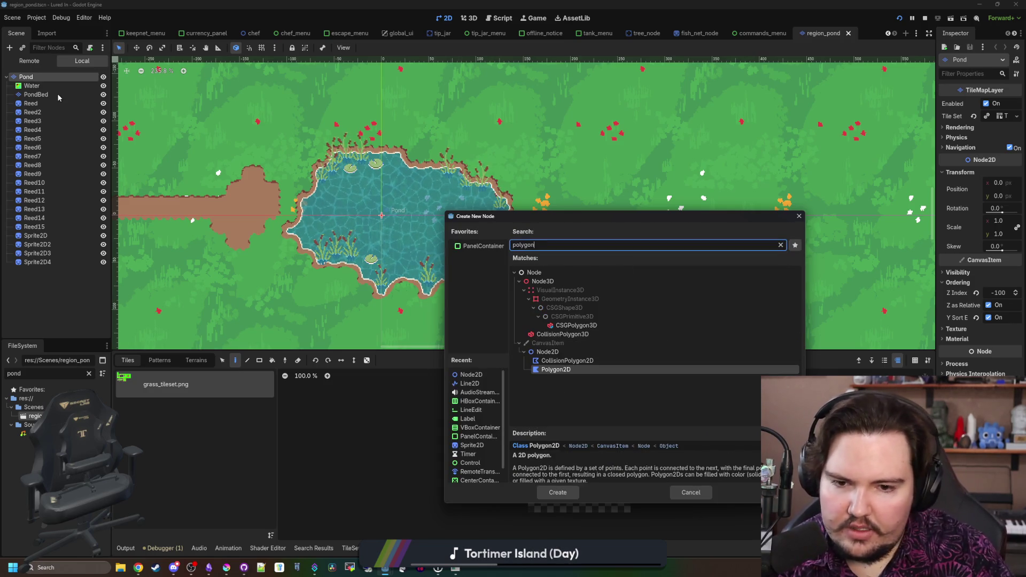
{"action": "double_click", "coordinate": [574, 370]}
{"action": "scroll", "coordinate": [359, 228], "scroll_direction": "up", "scroll_amount": 4}
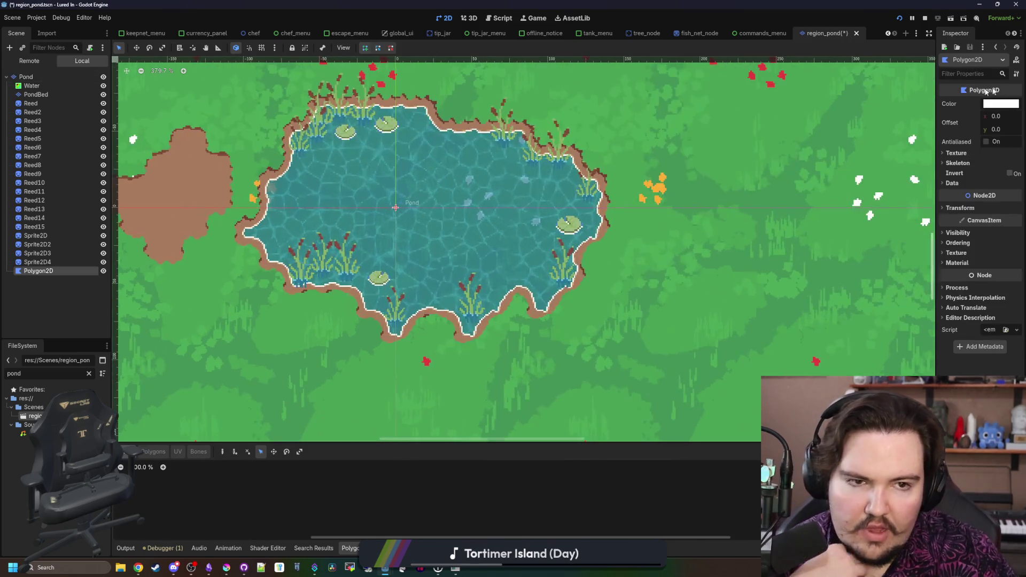
{"action": "left_click_drag", "start_coordinate": [936, 66], "coordinate": [776, 67]}
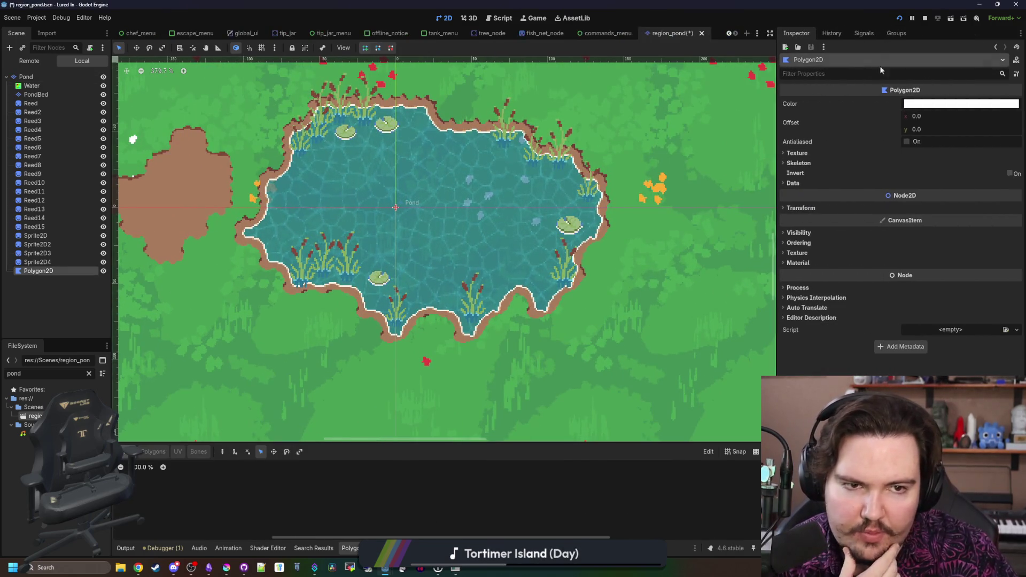
{"action": "left_click", "coordinate": [1016, 62]}
Browse the polygon docs, including PackedVector2Array's has method, then go back to fishing_region.gd
{"action": "scroll", "coordinate": [554, 334], "scroll_direction": "down", "scroll_amount": 5}
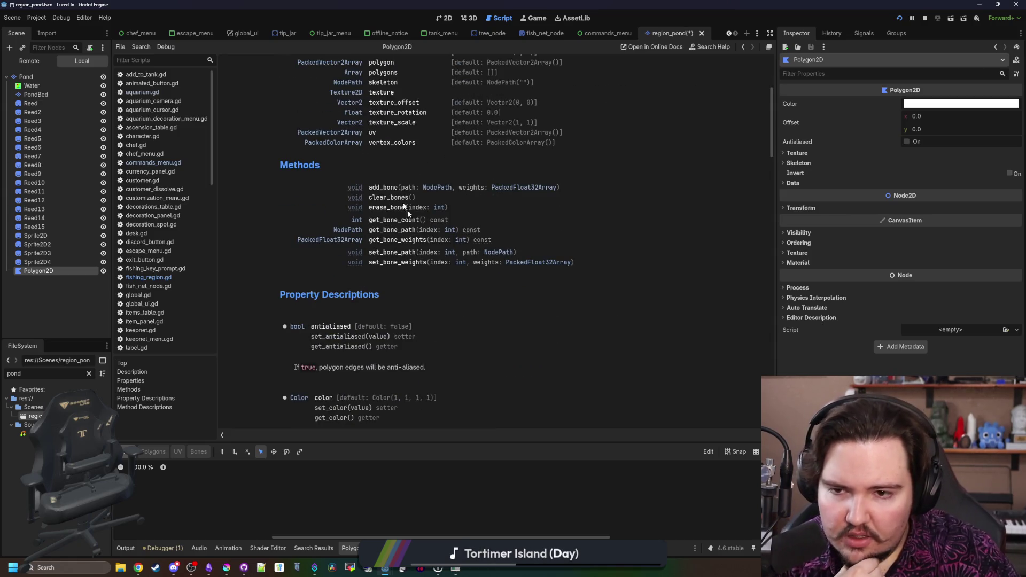
{"action": "scroll", "coordinate": [403, 243], "scroll_direction": "up", "scroll_amount": 5}
{"action": "scroll", "coordinate": [380, 77], "scroll_direction": "down", "scroll_amount": 6}
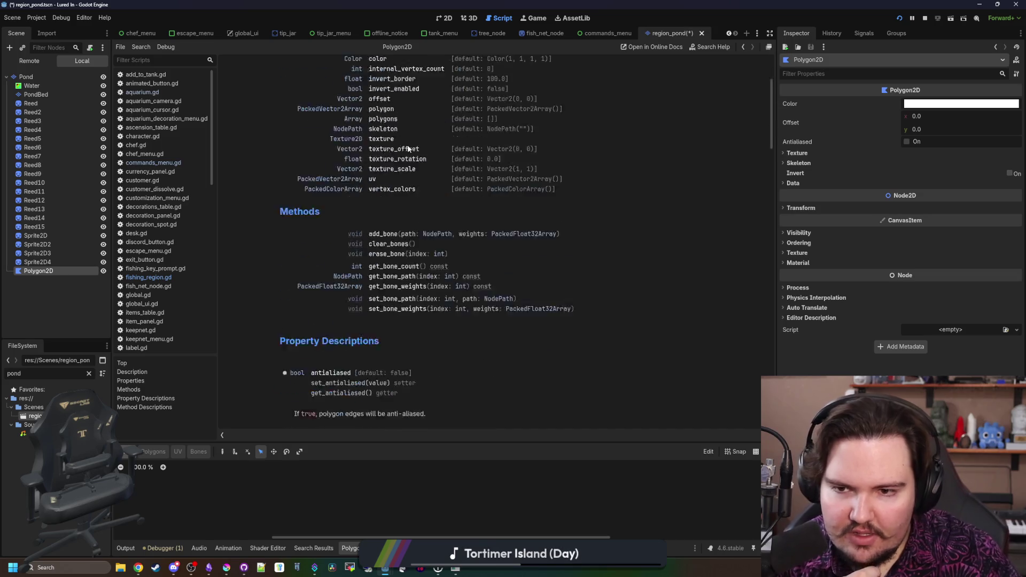
{"action": "scroll", "coordinate": [421, 149], "scroll_direction": "up", "scroll_amount": 6}
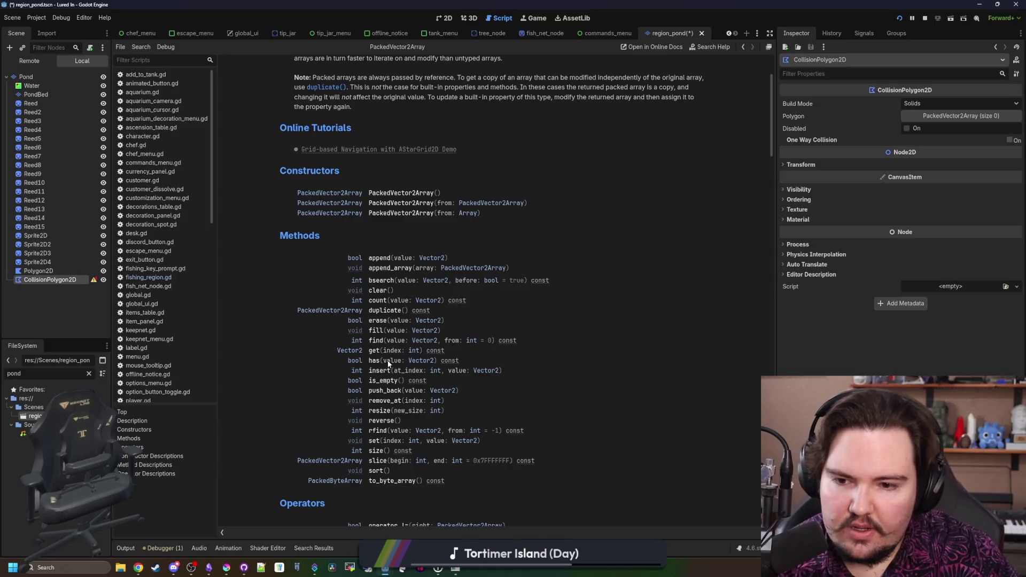
{"action": "left_click", "coordinate": [376, 362]}
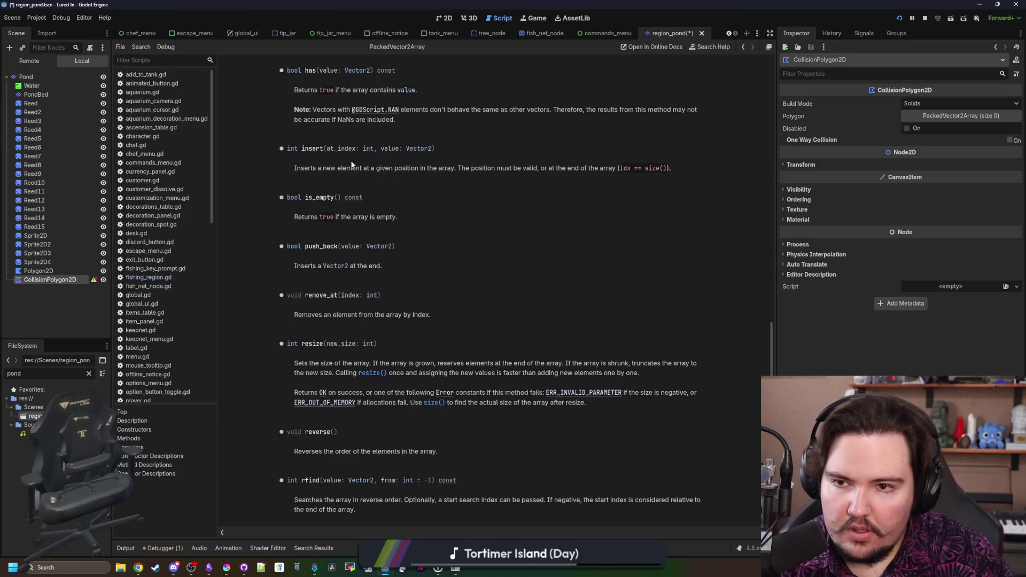
{"action": "key", "text": "alt+Left"}
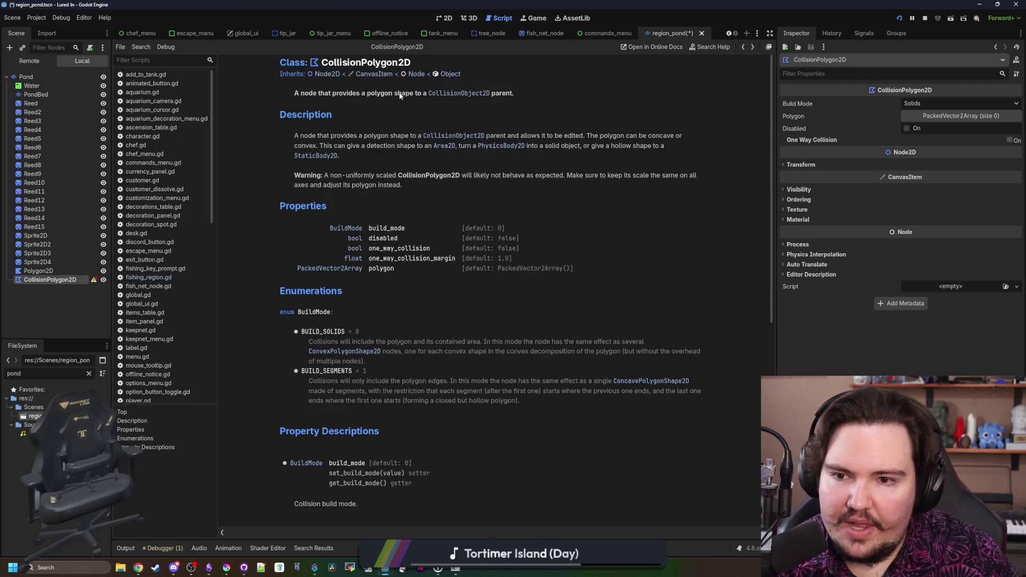
{"action": "key", "text": "alt+Left"}
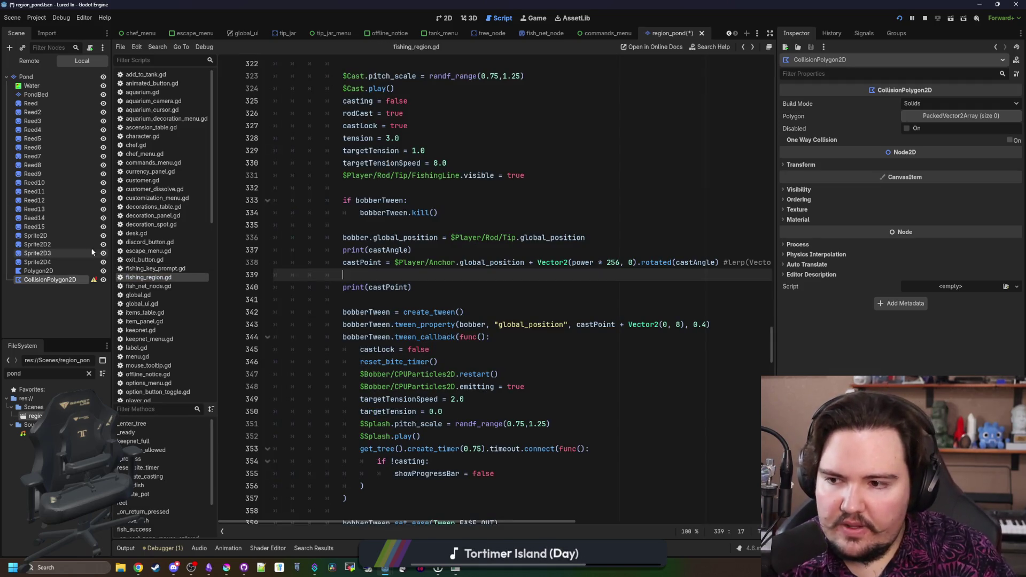
Select Pond and begin adding another child node under it
{"action": "left_click", "coordinate": [43, 76]}
{"action": "right_click", "coordinate": [44, 79]}
{"action": "left_click", "coordinate": [75, 93]}
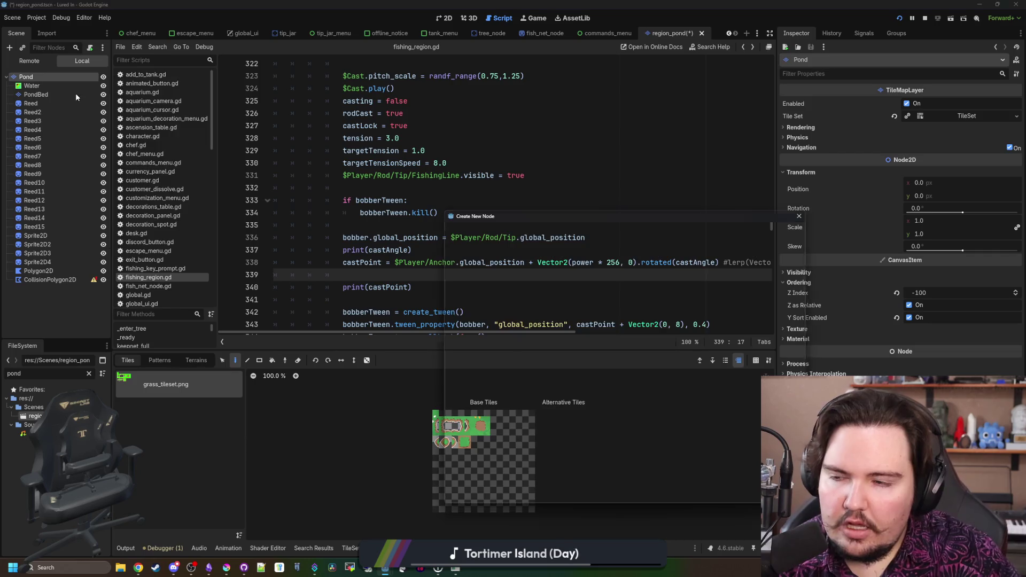
Create a NavigationRegion2D under Pond from the 'navig' search results
{"action": "type", "text": "navig"}
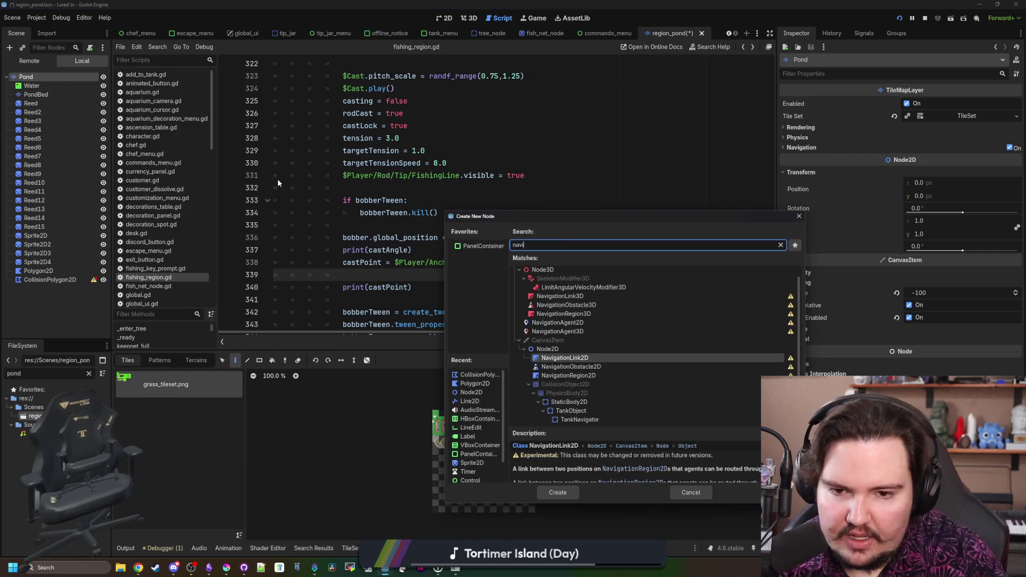
{"action": "key", "text": "Down"}
{"action": "key", "text": "Down"}
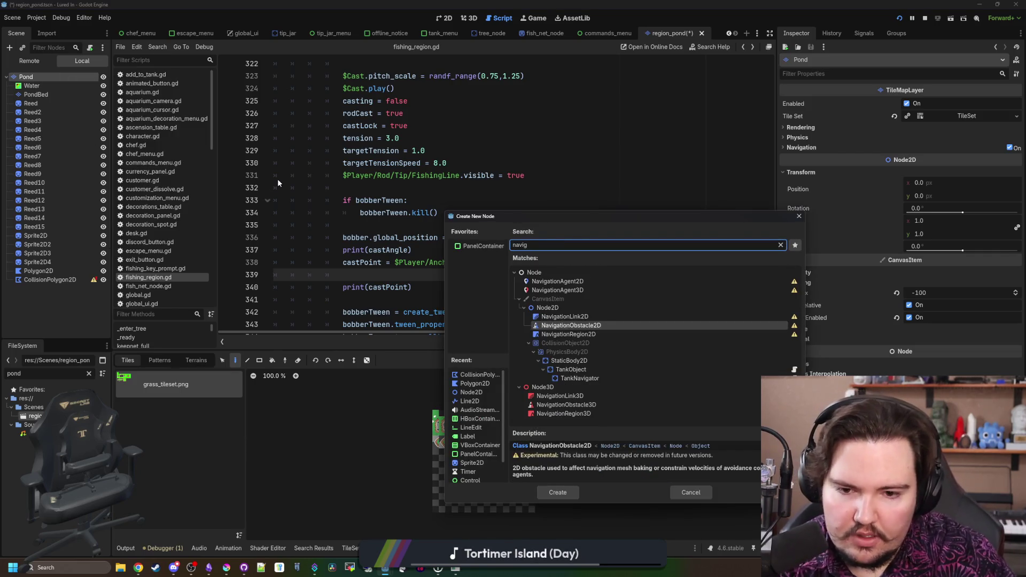
{"action": "key", "text": "Return"}
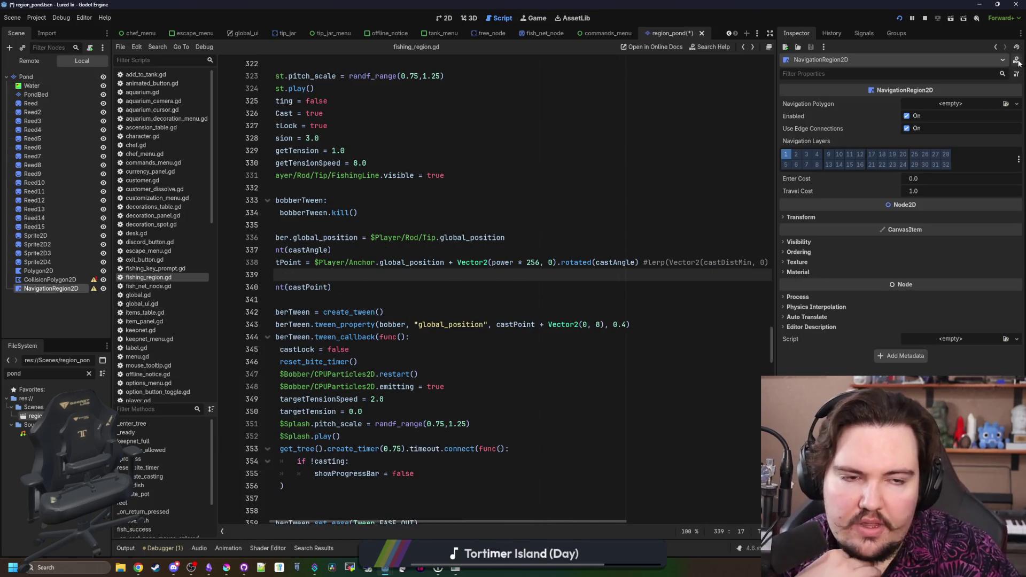
Read the NavigationRegion2D documentation, then close it and return to the 2D pond view
{"action": "left_click", "coordinate": [1017, 59]}
{"action": "scroll", "coordinate": [526, 302], "scroll_direction": "down", "scroll_amount": 5}
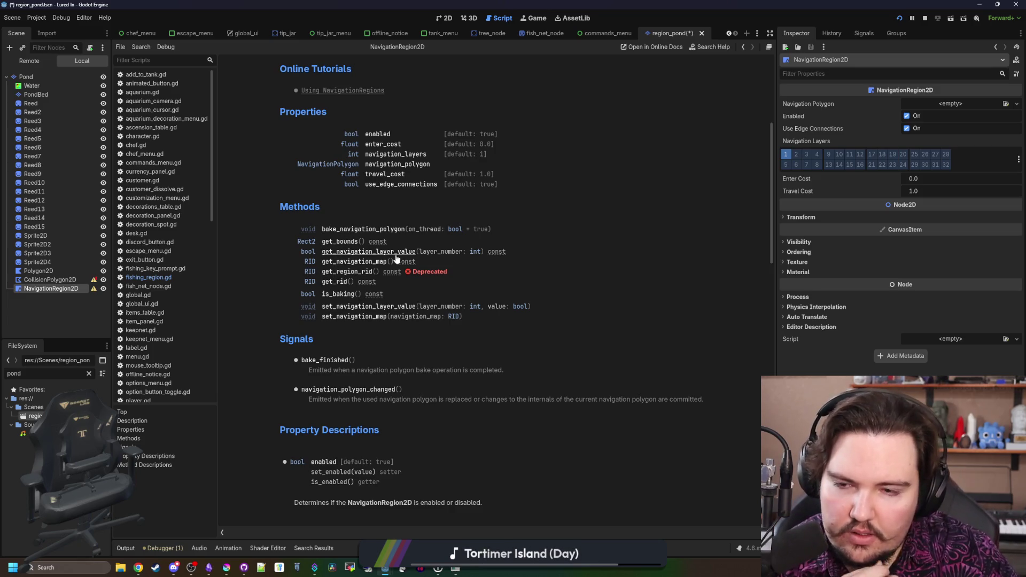
{"action": "scroll", "coordinate": [458, 258], "scroll_direction": "up", "scroll_amount": 5}
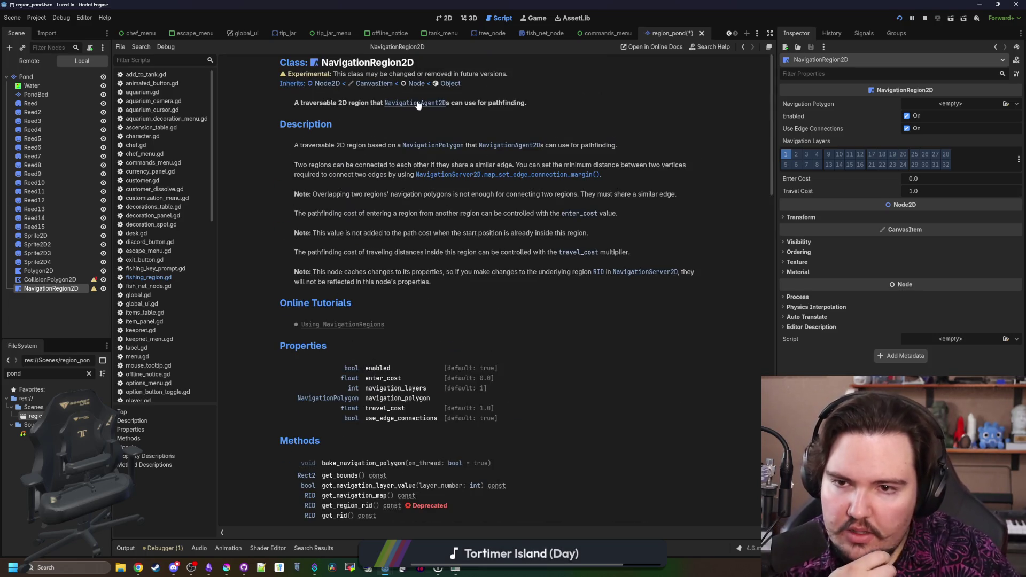
{"action": "scroll", "coordinate": [407, 169], "scroll_direction": "down", "scroll_amount": 5}
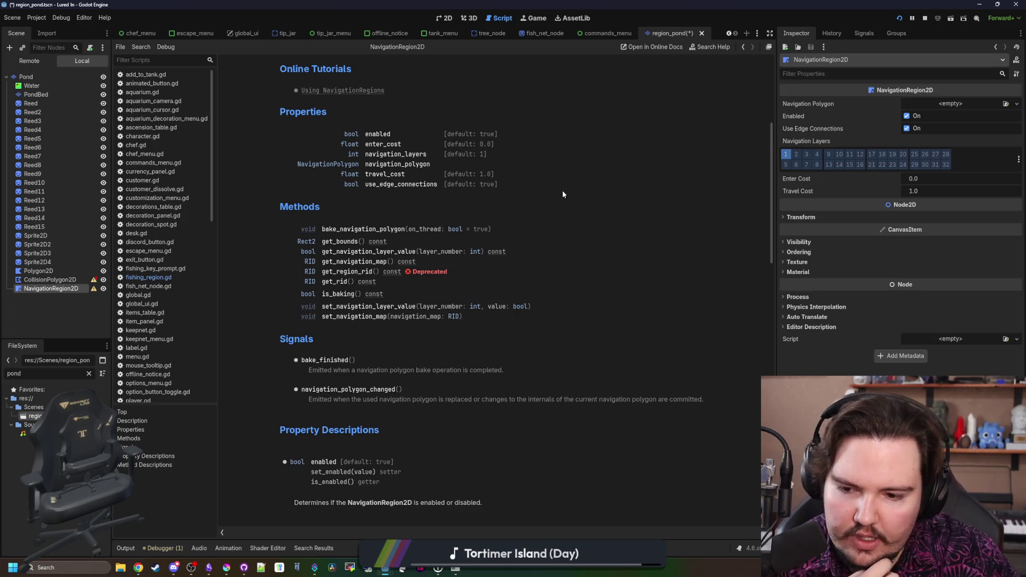
{"action": "key", "text": "ctrl+w"}
{"action": "left_click", "coordinate": [447, 19]}
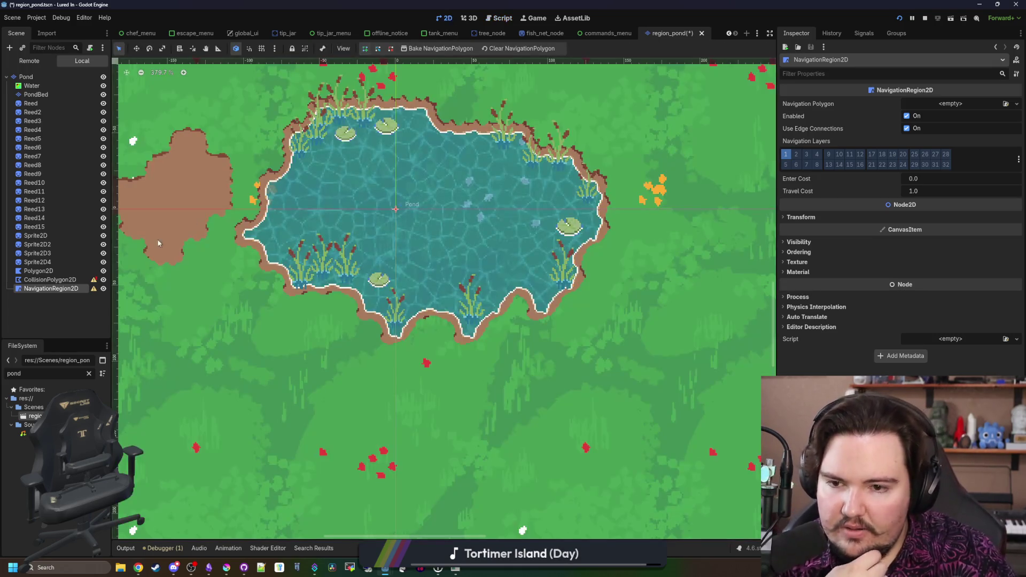
Delete the CollisionPolygon2D and NavigationRegion2D nodes, leaving Polygon2D selected under Pond
{"action": "left_click", "coordinate": [50, 279], "text": "ctrl"}
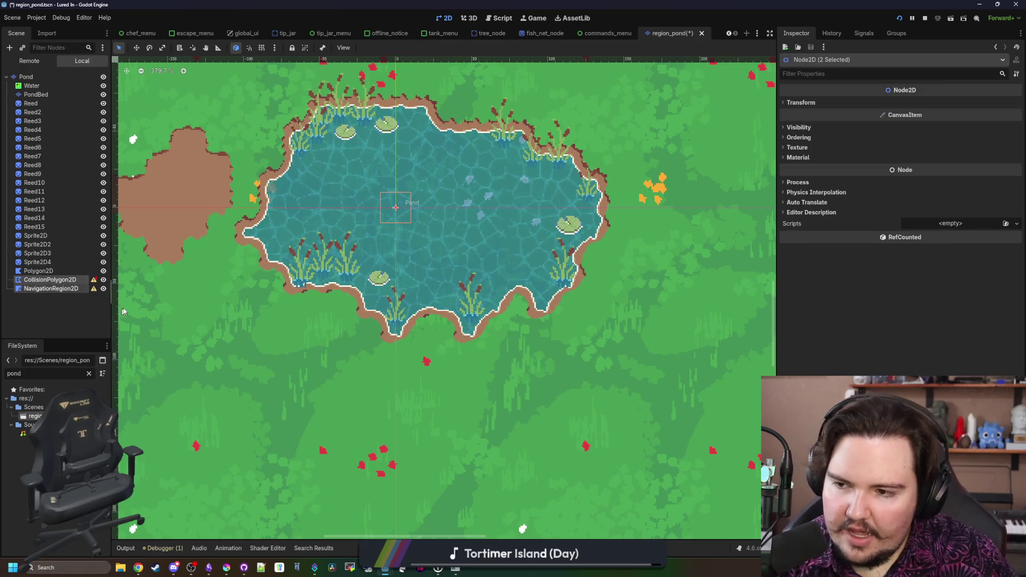
{"action": "key", "text": "Delete"}
{"action": "key", "text": "Return"}
{"action": "left_click", "coordinate": [49, 271]}
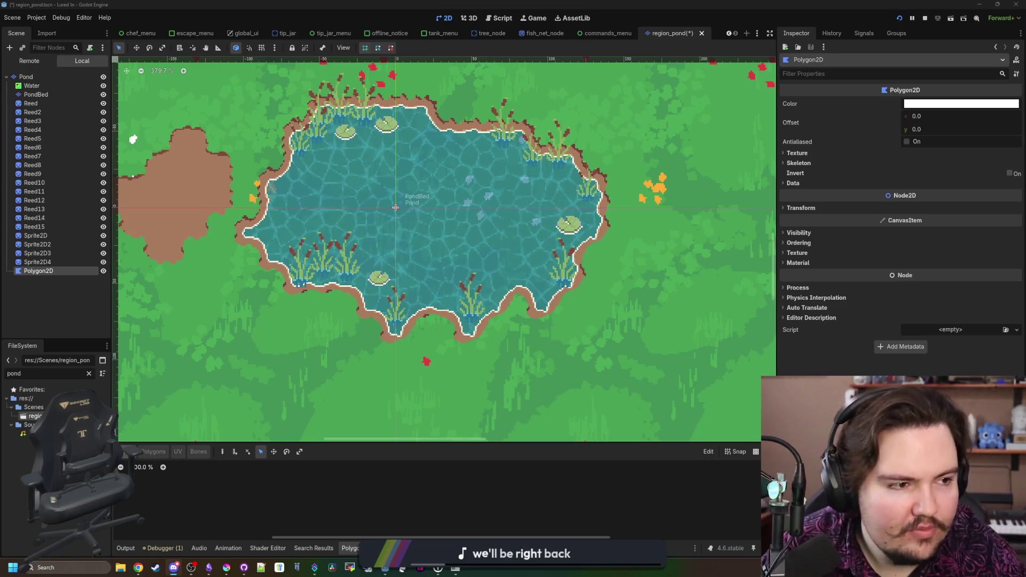
{"action": "key", "text": "alt+Tab"}
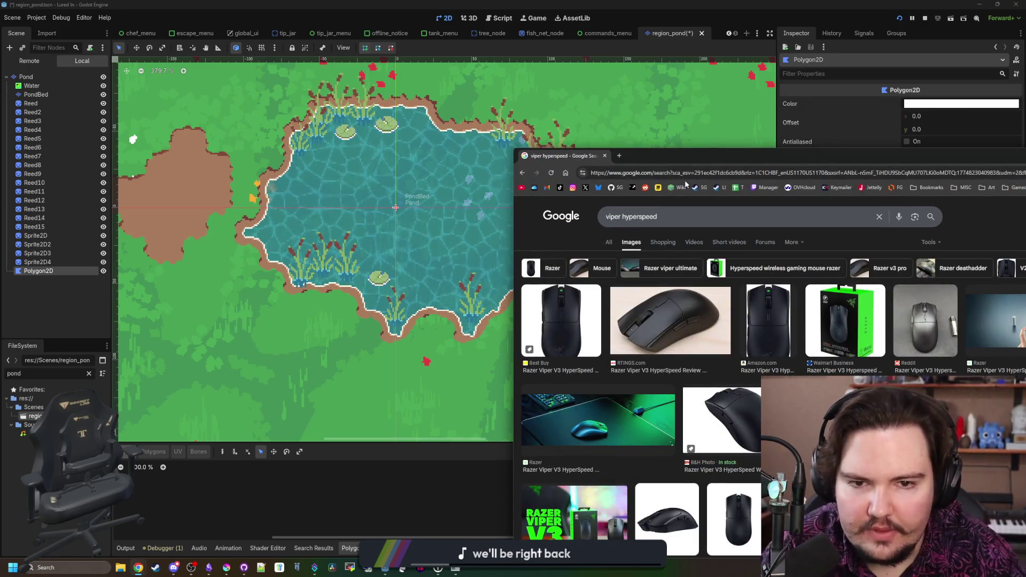
Search 'godot check if polygon has point' and read the Godot Forum thread suggesting Geometry.is_point_in_polygon
{"action": "left_click", "coordinate": [694, 173]}
{"action": "type", "text": "godot check i"}
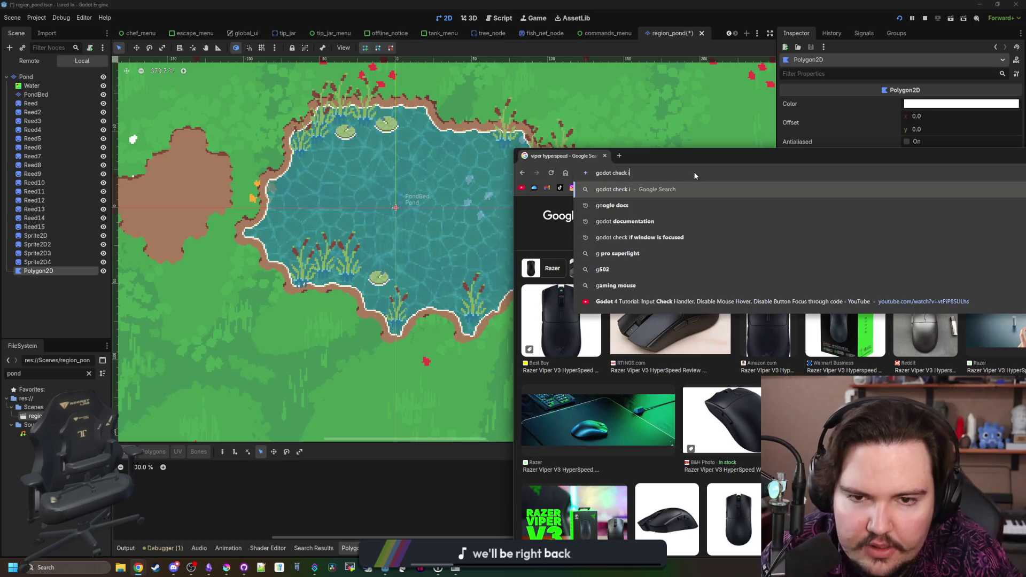
{"action": "type", "text": "f polygon has point"}
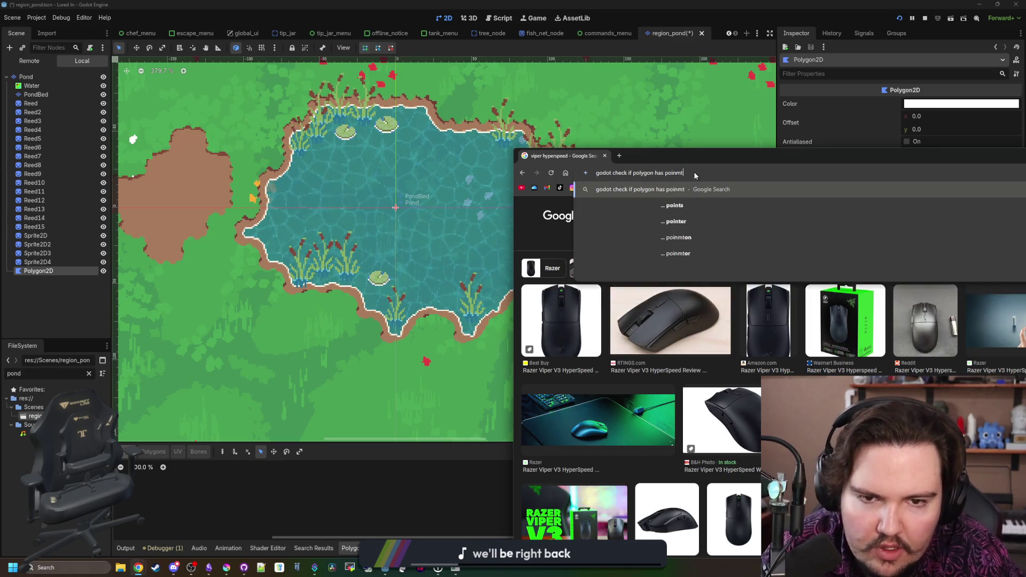
{"action": "key", "text": "Return"}
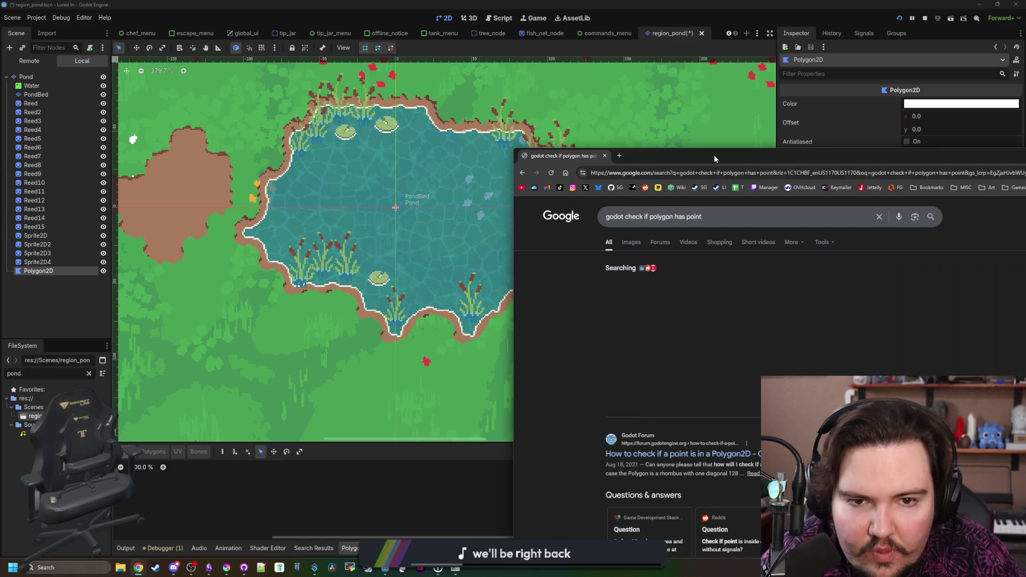
{"action": "left_click_drag", "start_coordinate": [714, 155], "coordinate": [472, 148]}
{"action": "left_click", "coordinate": [490, 406]}
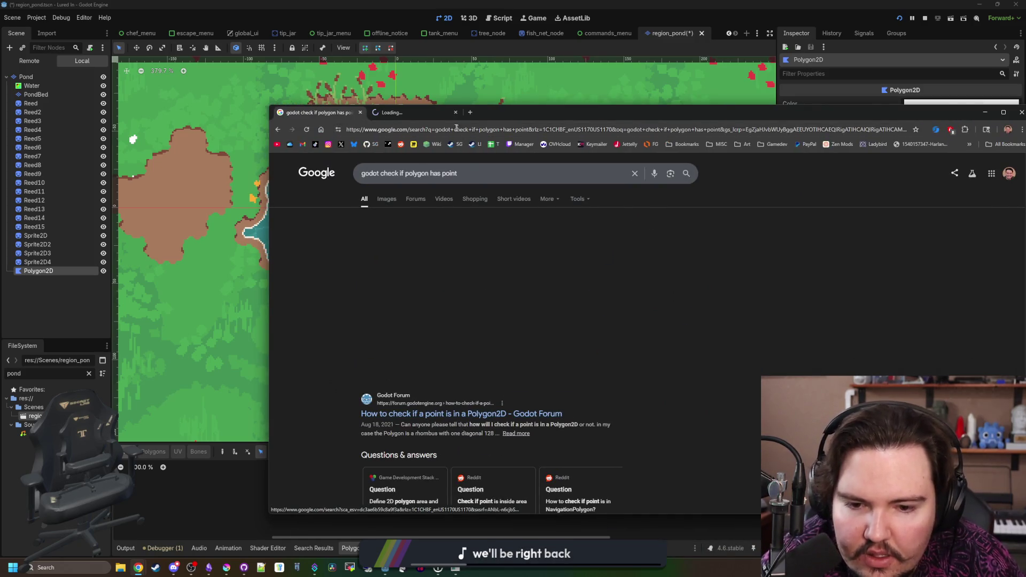
{"action": "left_click_drag", "start_coordinate": [492, 112], "coordinate": [438, 87]}
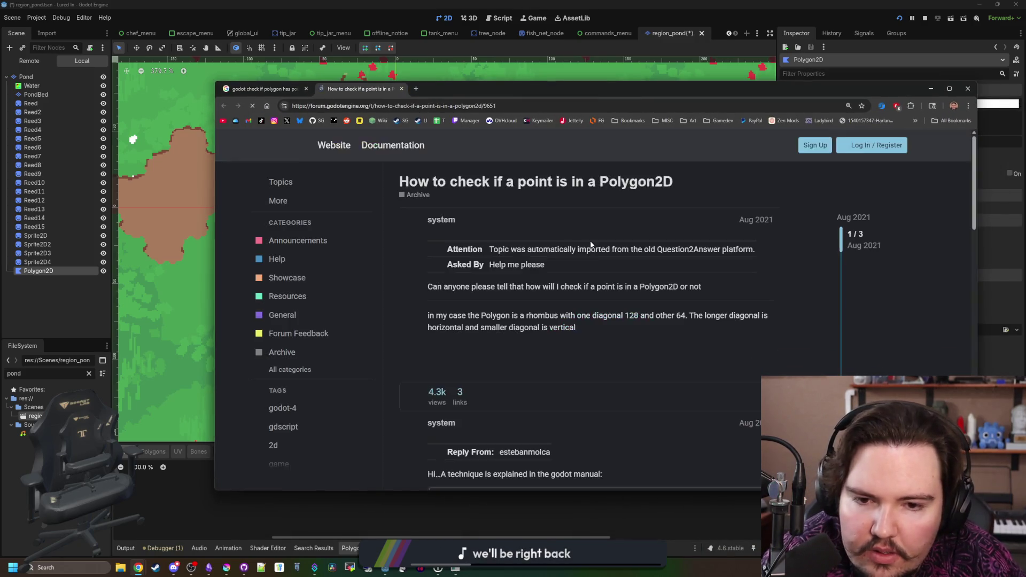
{"action": "scroll", "coordinate": [544, 276], "scroll_direction": "down", "scroll_amount": 5}
{"action": "scroll", "coordinate": [544, 276], "scroll_direction": "down", "scroll_amount": 2}
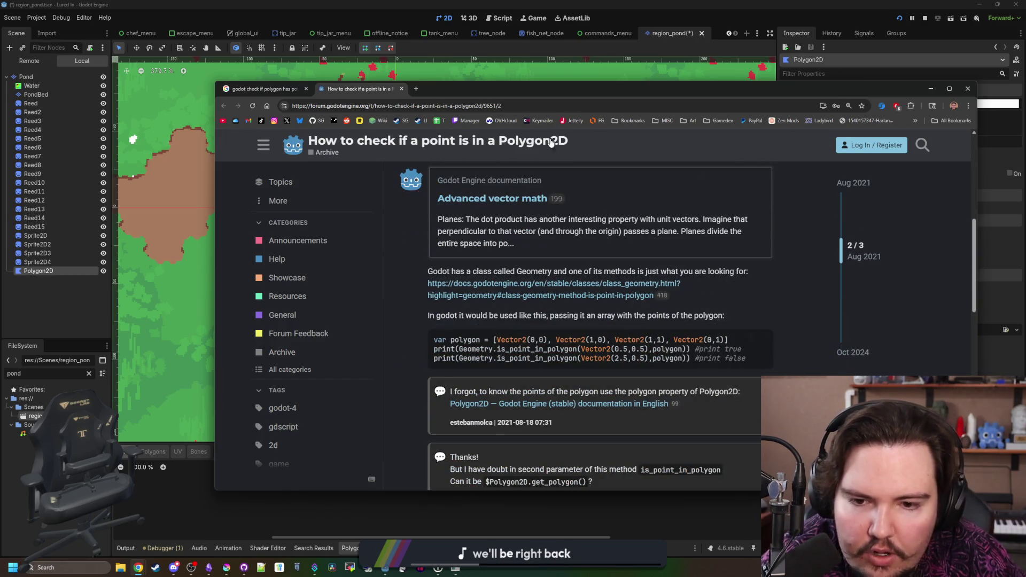
{"action": "key", "text": "alt+Tab"}
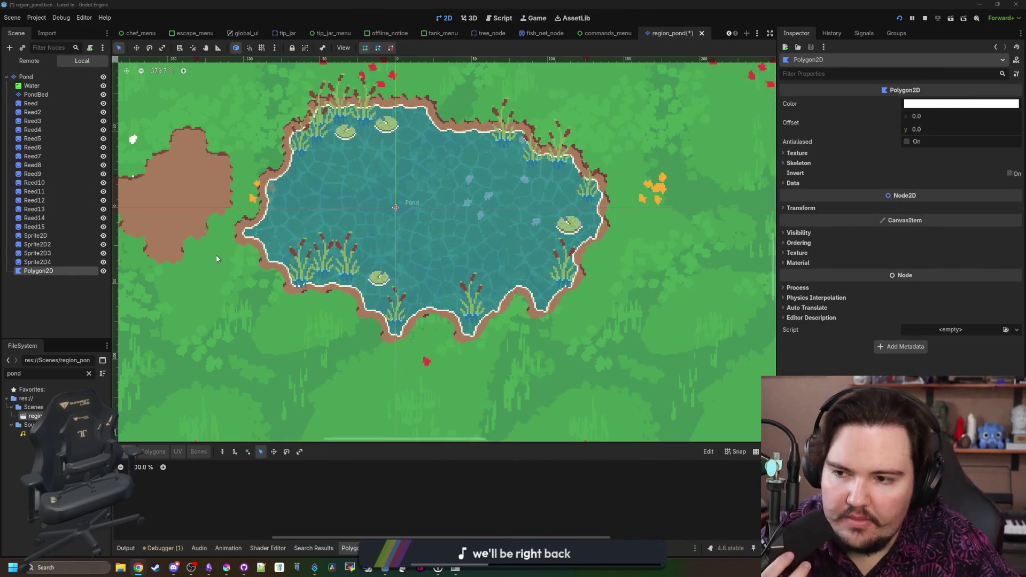
Start the Polygon2D outline at the pond's bottom edge and trace up the left shore
{"action": "scroll", "coordinate": [249, 171], "scroll_direction": "up", "scroll_amount": 4}
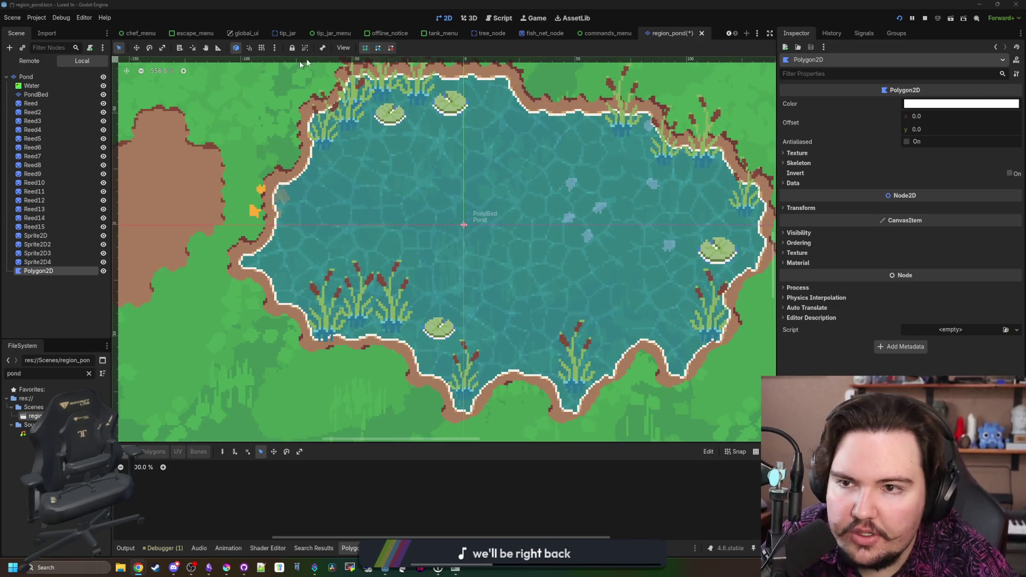
{"action": "scroll", "coordinate": [466, 389], "scroll_direction": "down", "scroll_amount": 2}
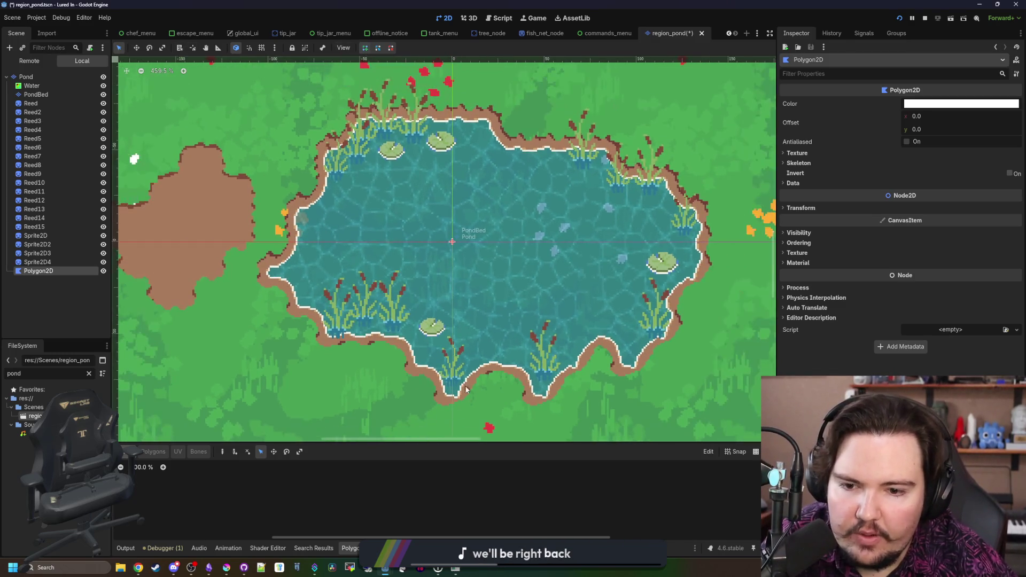
{"action": "scroll", "coordinate": [466, 389], "scroll_direction": "up", "scroll_amount": 2}
{"action": "left_click", "coordinate": [392, 318]}
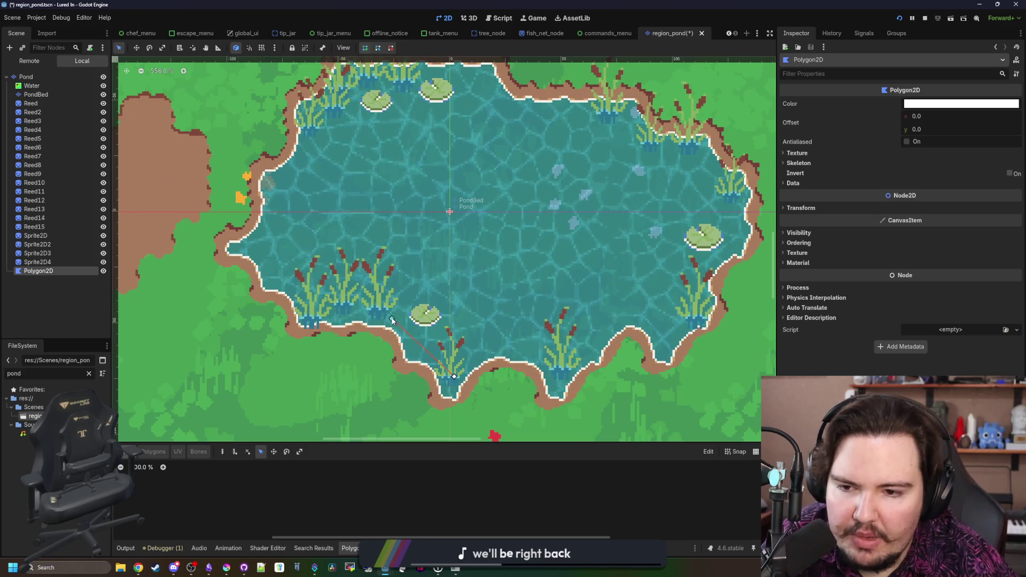
{"action": "left_click", "coordinate": [309, 318]}
{"action": "left_click", "coordinate": [291, 287]}
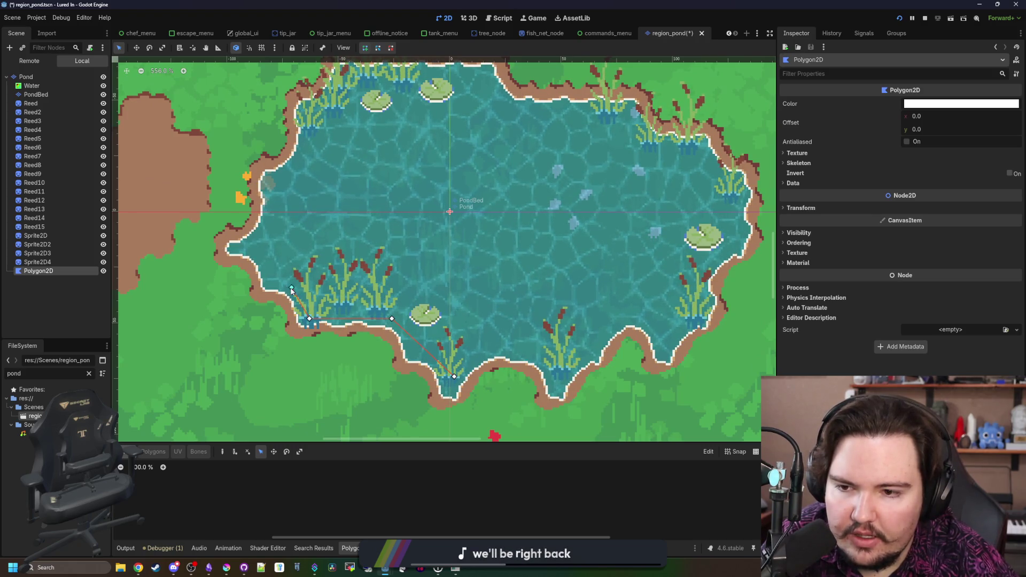
{"action": "left_click", "coordinate": [269, 280]}
{"action": "left_click", "coordinate": [245, 248]}
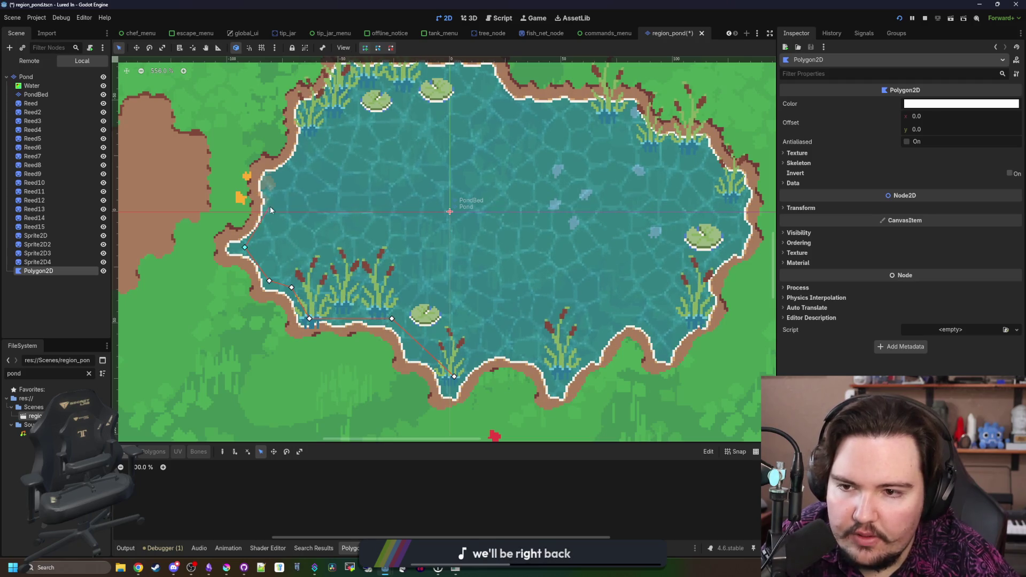
{"action": "left_click", "coordinate": [274, 203]}
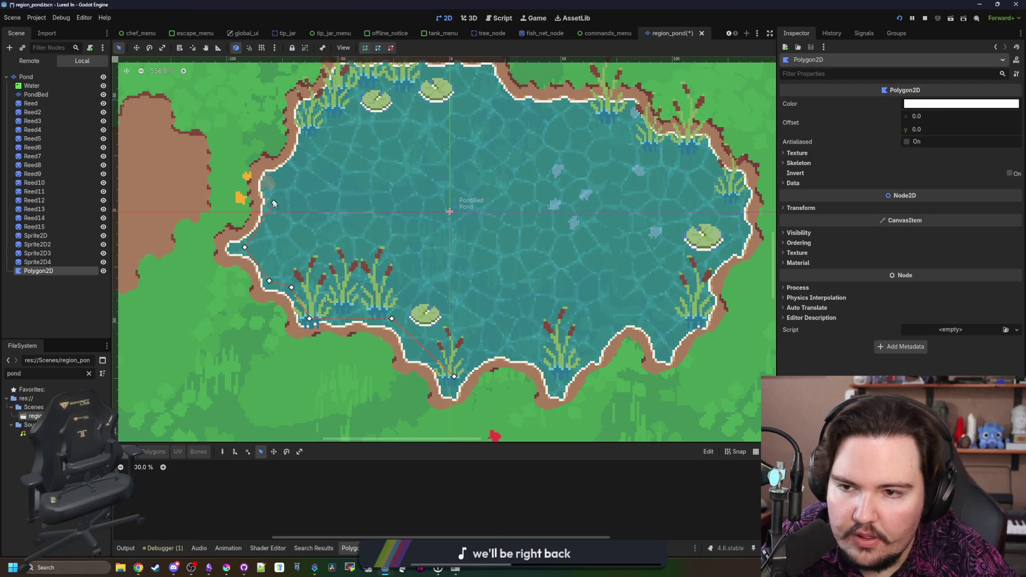
{"action": "left_click", "coordinate": [309, 142]}
{"action": "left_click", "coordinate": [309, 109]}
Continue the outline along the top shore and down the pond's right edge
{"action": "scroll", "coordinate": [381, 175], "scroll_direction": "up", "scroll_amount": 3}
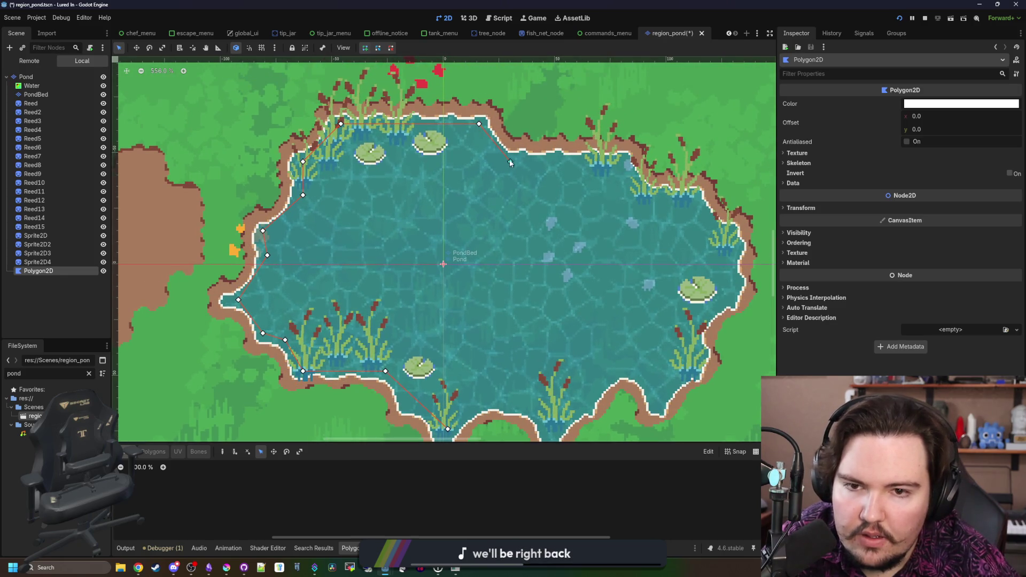
{"action": "left_click", "coordinate": [620, 160]}
{"action": "left_click", "coordinate": [650, 197]}
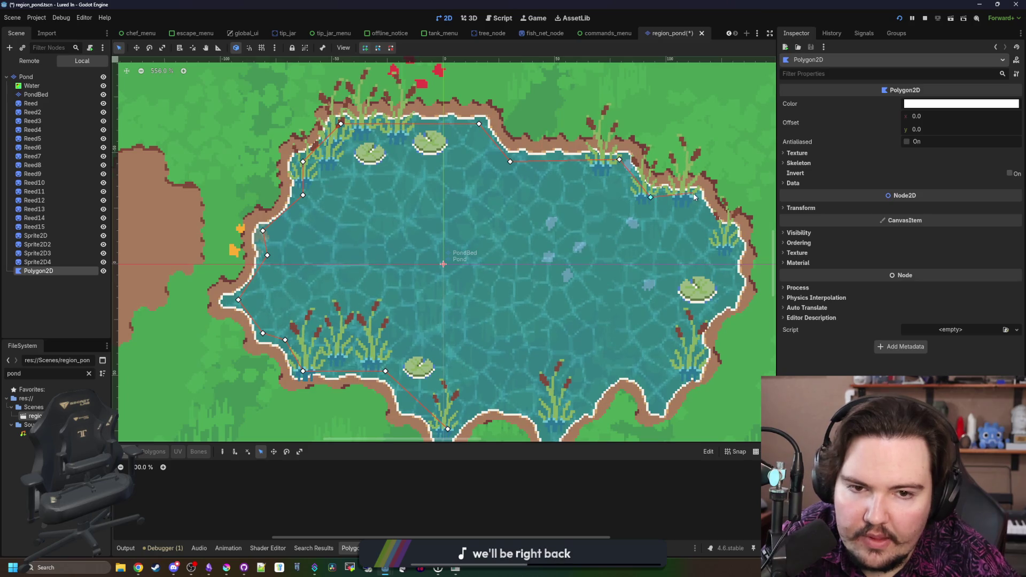
{"action": "left_click", "coordinate": [692, 192]}
{"action": "left_click", "coordinate": [729, 233]}
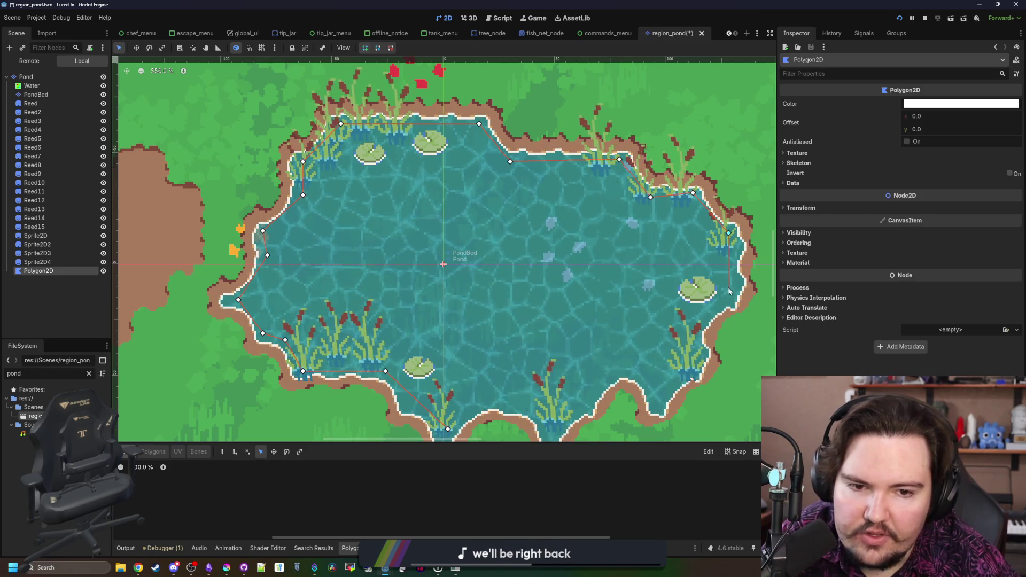
{"action": "left_click", "coordinate": [695, 335]}
{"action": "left_click", "coordinate": [693, 359]}
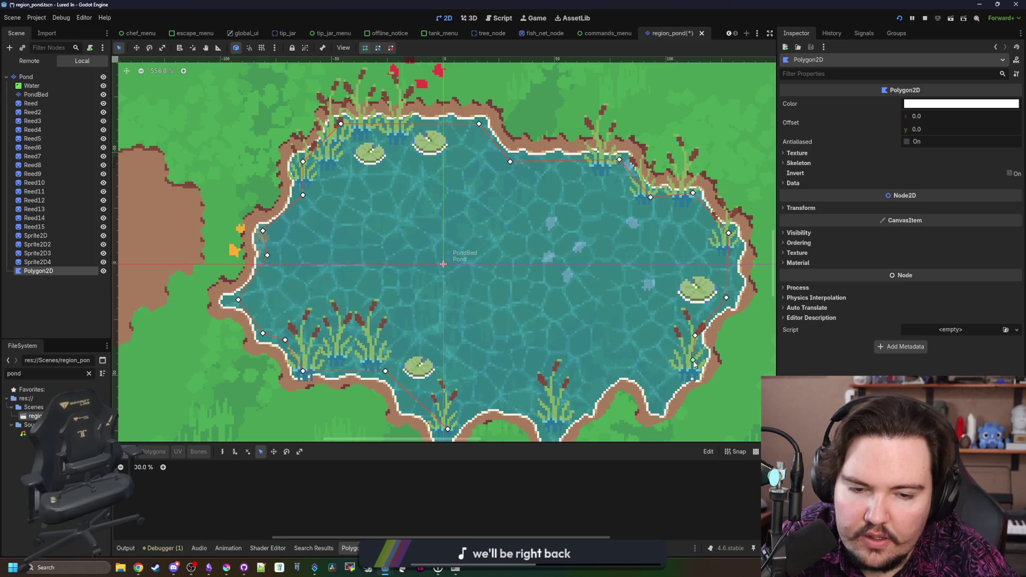
{"action": "left_click", "coordinate": [659, 398]}
{"action": "left_click", "coordinate": [624, 368]}
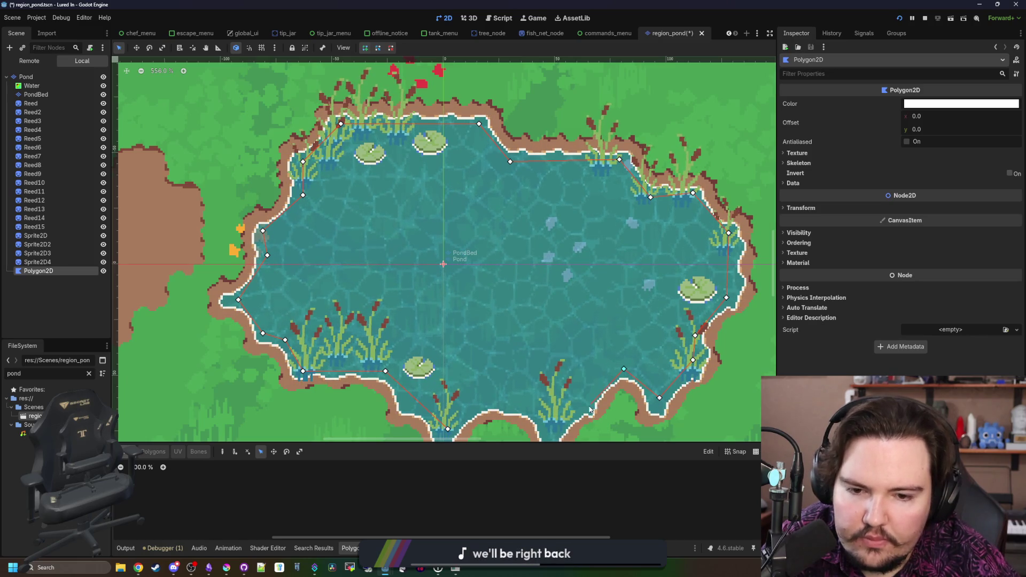
{"action": "left_click", "coordinate": [555, 440]}
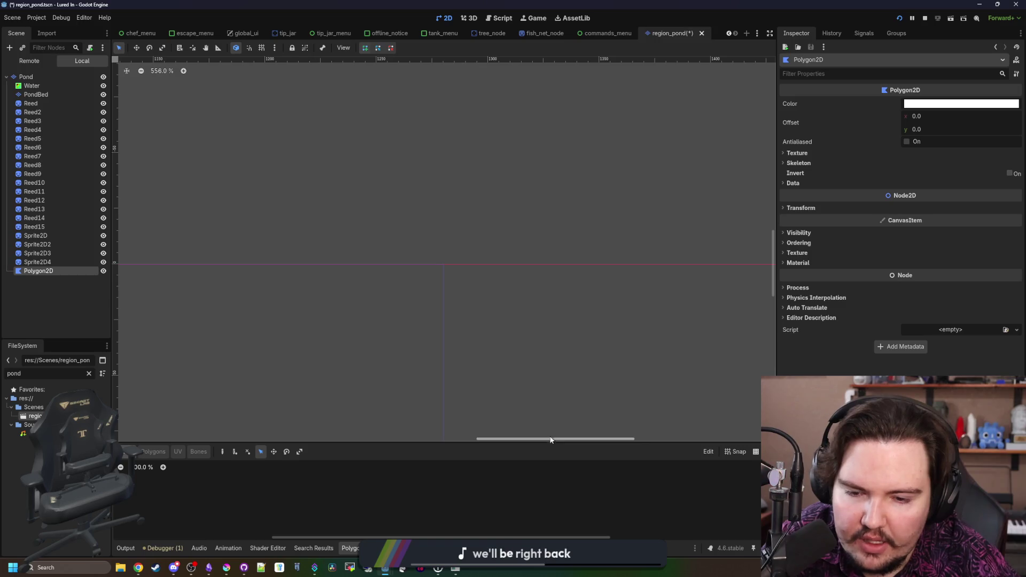
Add the final points along the bottom shore and close the outline into a filled polygon
{"action": "scroll", "coordinate": [619, 231], "scroll_direction": "down", "scroll_amount": 10}
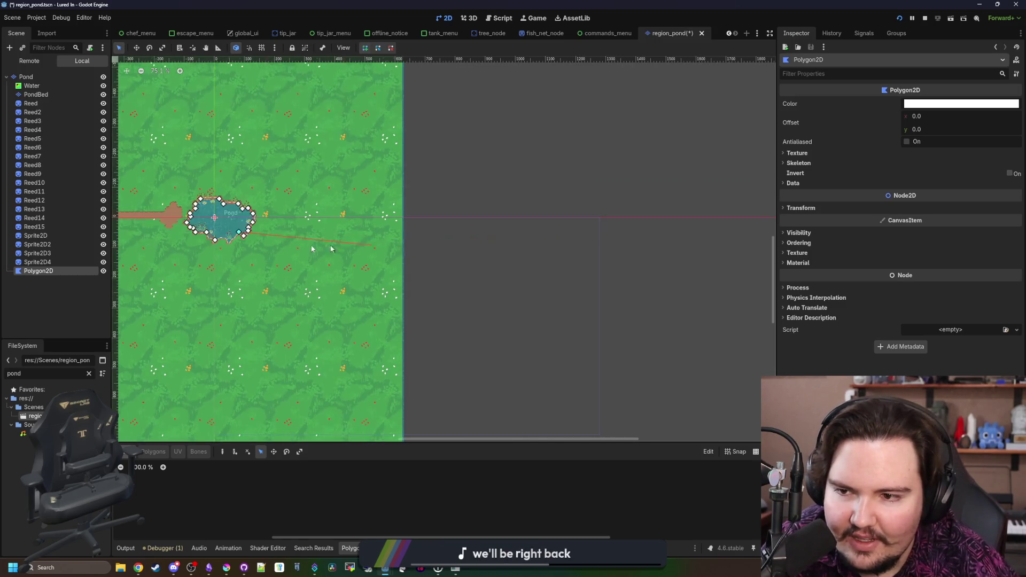
{"action": "scroll", "coordinate": [174, 223], "scroll_direction": "up", "scroll_amount": 4}
{"action": "scroll", "coordinate": [174, 223], "scroll_direction": "up", "scroll_amount": 8}
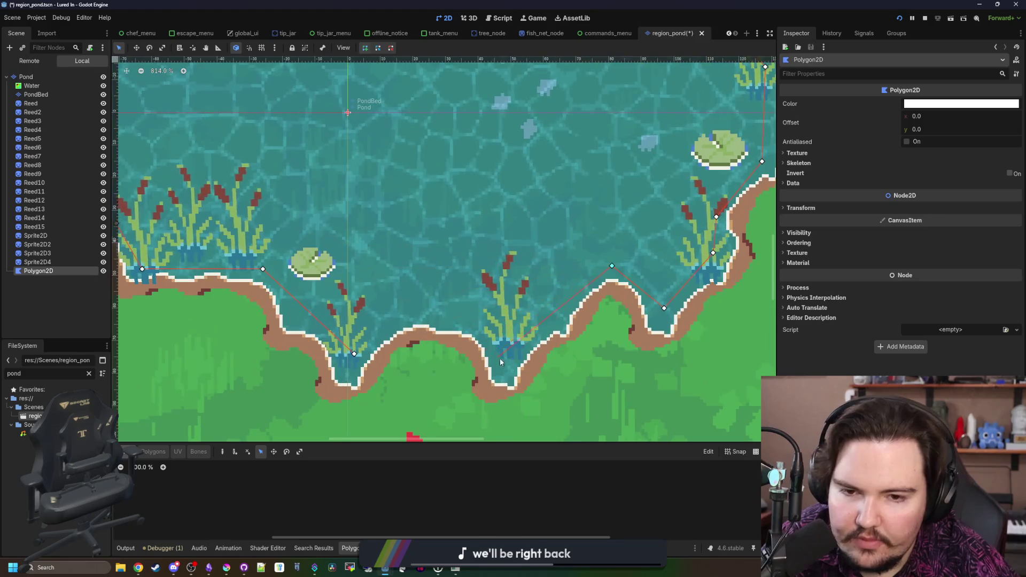
{"action": "left_click", "coordinate": [504, 363]}
{"action": "left_click", "coordinate": [468, 321]}
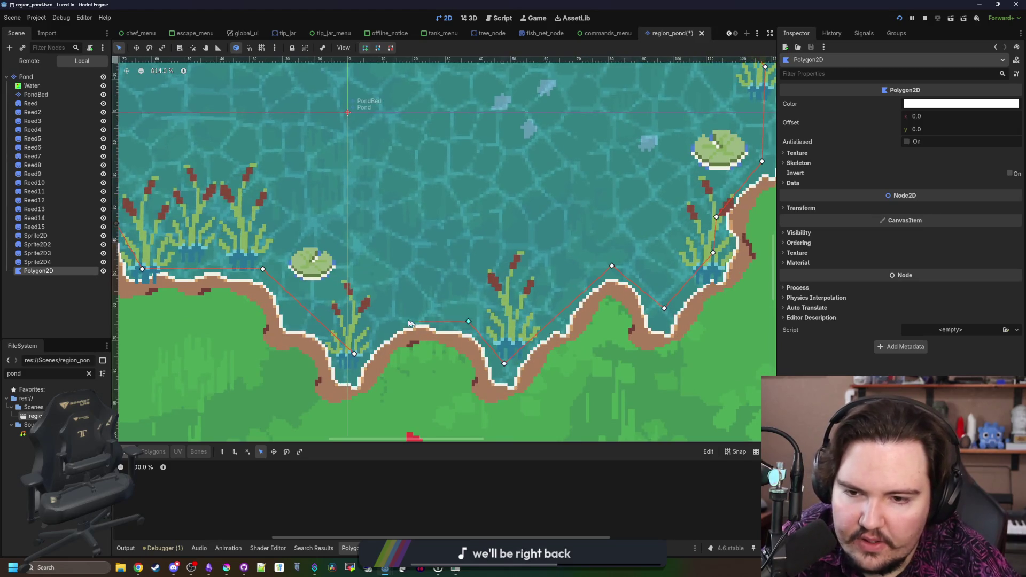
{"action": "left_click", "coordinate": [390, 322]}
{"action": "left_click", "coordinate": [354, 354]}
{"action": "scroll", "coordinate": [486, 350], "scroll_direction": "down", "scroll_amount": 3}
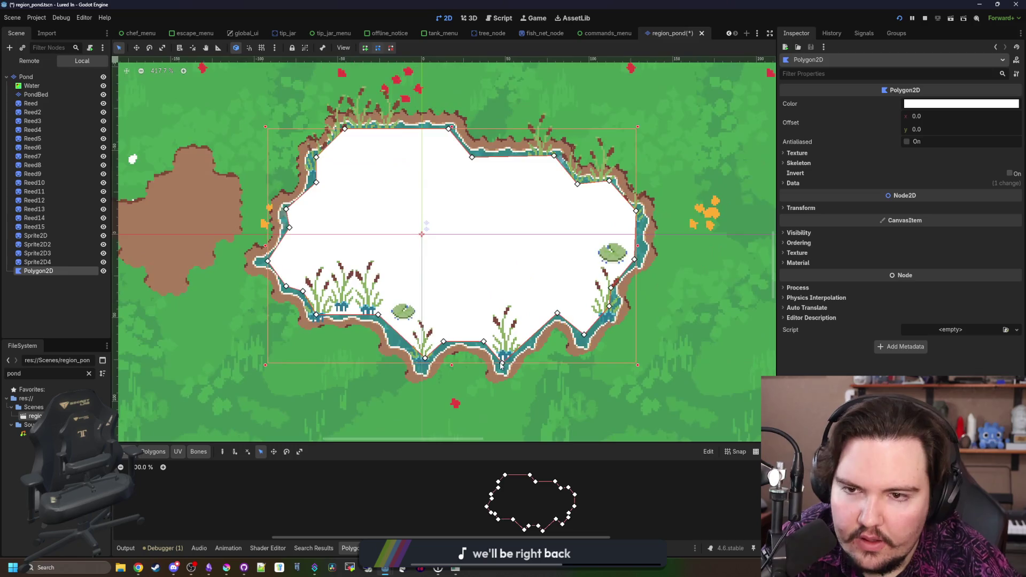
Nudge the polygon's top-edge outline points onto the pond shoreline
{"action": "scroll", "coordinate": [330, 276], "scroll_direction": "down", "scroll_amount": 2}
{"action": "scroll", "coordinate": [371, 235], "scroll_direction": "up", "scroll_amount": 2}
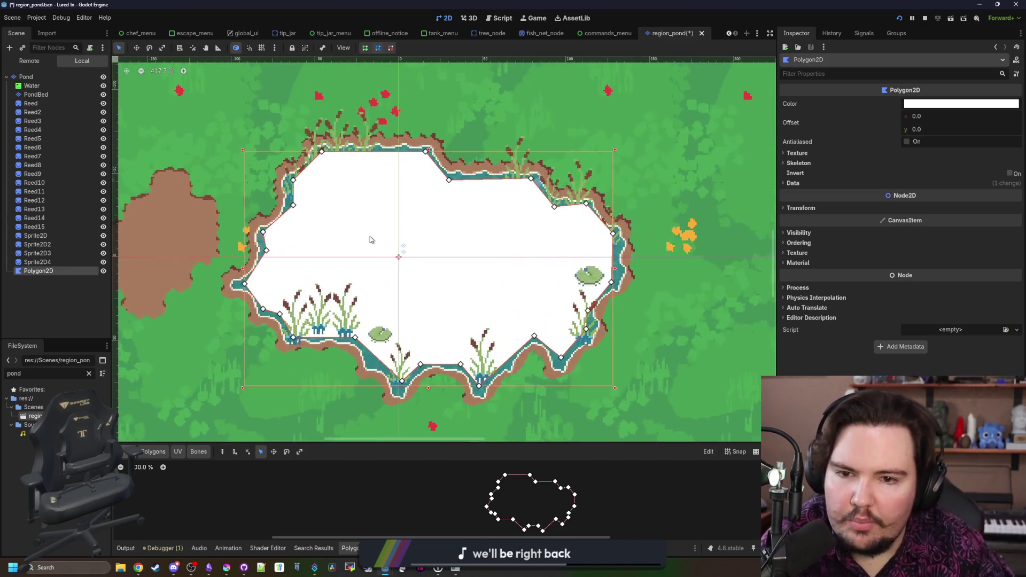
{"action": "scroll", "coordinate": [586, 206], "scroll_direction": "up", "scroll_amount": 3}
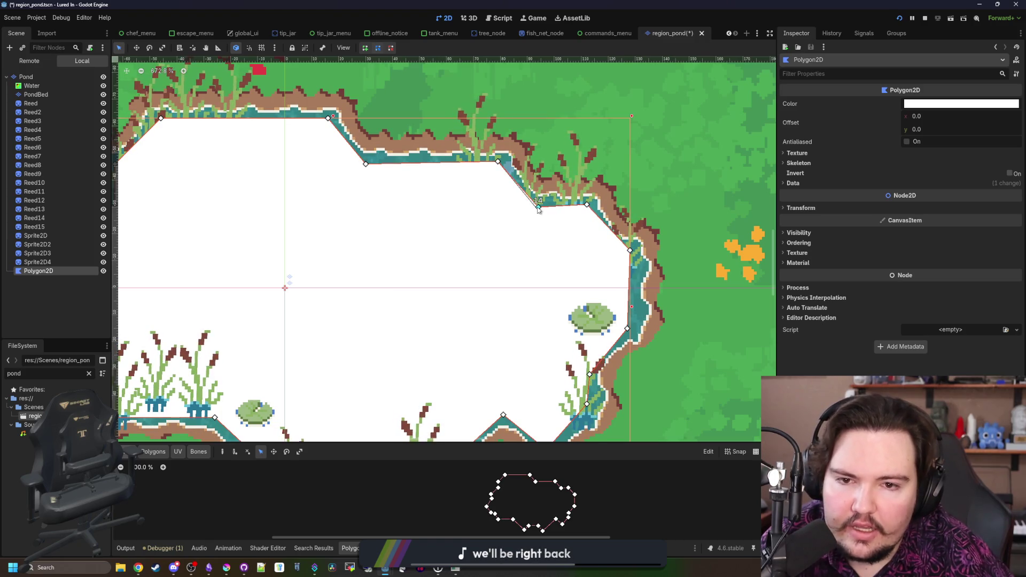
{"action": "left_click_drag", "start_coordinate": [535, 207], "coordinate": [538, 204]}
{"action": "scroll", "coordinate": [538, 204], "scroll_direction": "down", "scroll_amount": 1}
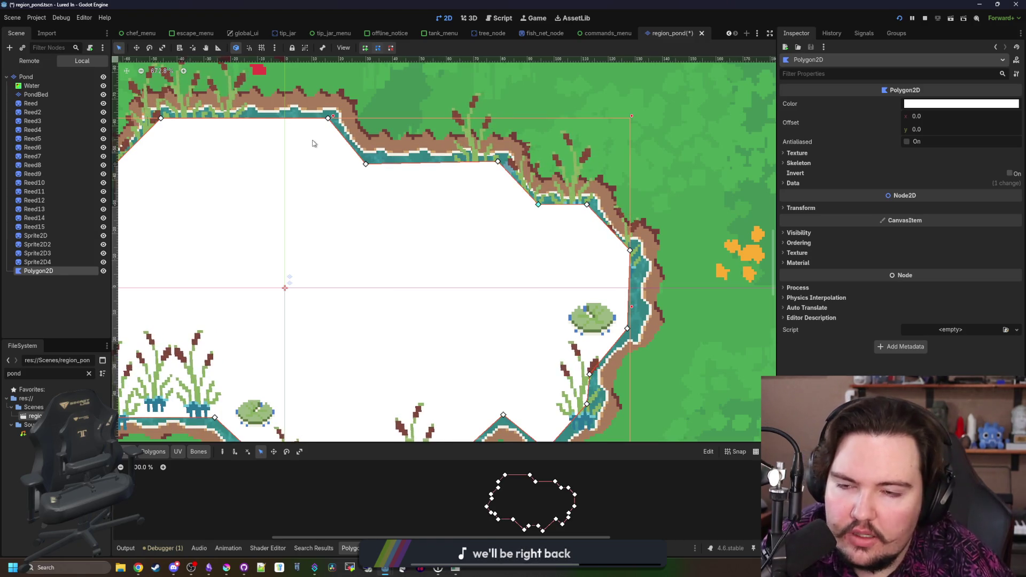
{"action": "scroll", "coordinate": [414, 170], "scroll_direction": "down", "scroll_amount": 1}
{"action": "scroll", "coordinate": [415, 176], "scroll_direction": "up", "scroll_amount": 6}
{"action": "left_click_drag", "start_coordinate": [412, 207], "coordinate": [411, 203]}
{"action": "scroll", "coordinate": [347, 321], "scroll_direction": "down", "scroll_amount": 6}
{"action": "scroll", "coordinate": [522, 228], "scroll_direction": "up", "scroll_amount": 6}
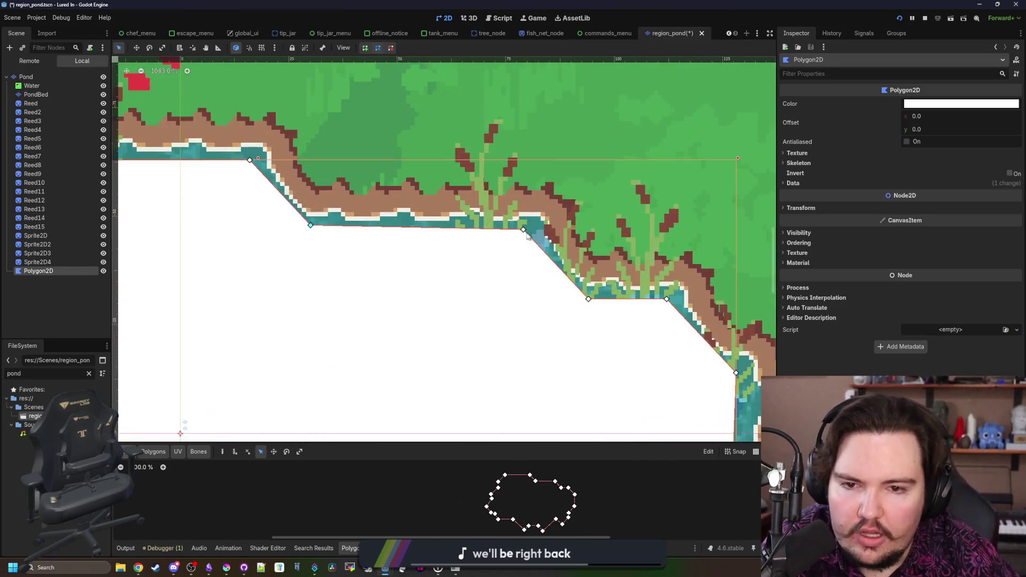
{"action": "left_click_drag", "start_coordinate": [522, 228], "coordinate": [560, 222]}
Move the left-side points out to the shore and add two new points along it
{"action": "scroll", "coordinate": [423, 271], "scroll_direction": "down", "scroll_amount": 9}
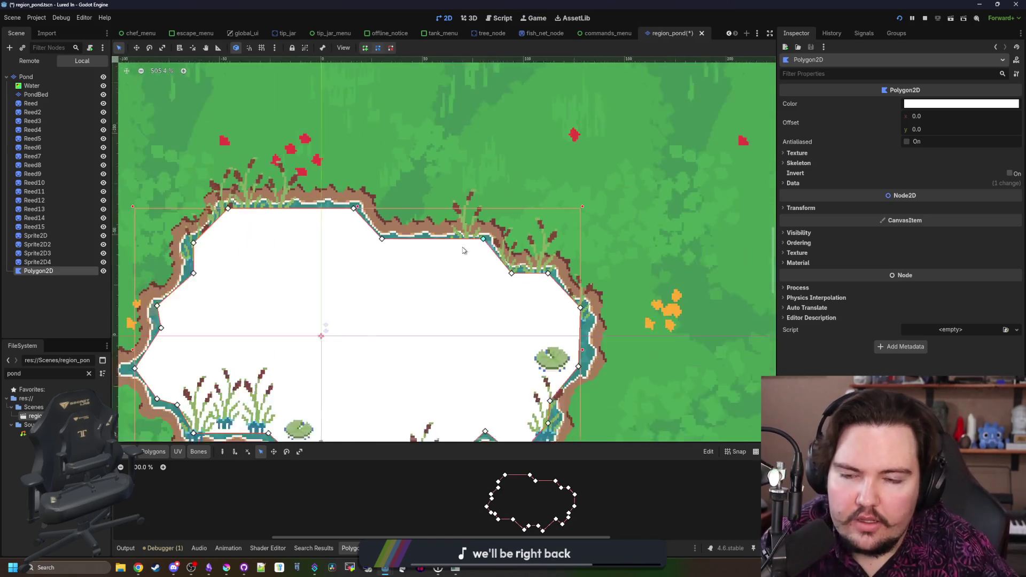
{"action": "scroll", "coordinate": [293, 281], "scroll_direction": "up", "scroll_amount": 9}
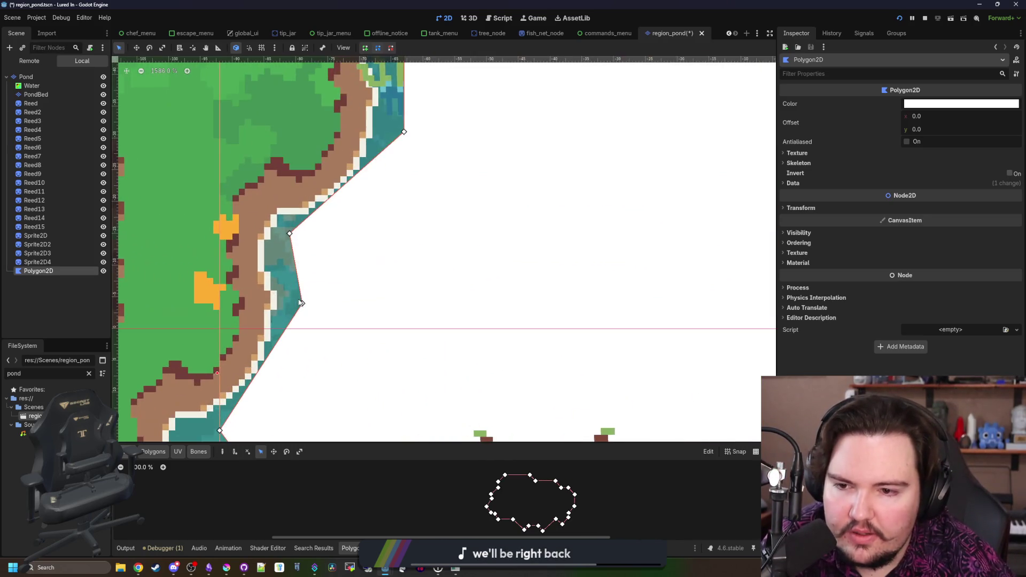
{"action": "left_click_drag", "start_coordinate": [305, 306], "coordinate": [291, 306]}
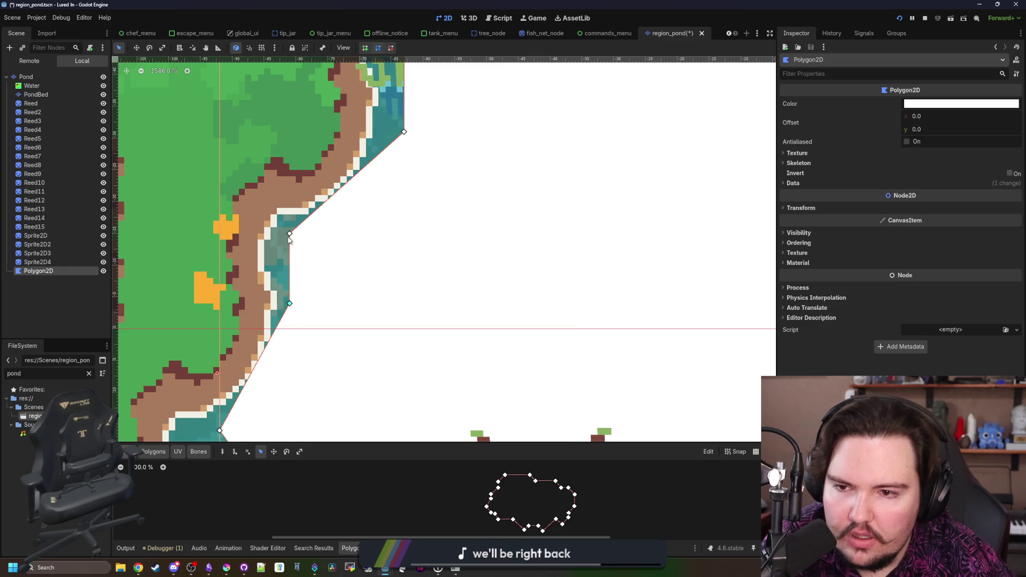
{"action": "left_click_drag", "start_coordinate": [291, 235], "coordinate": [286, 237]}
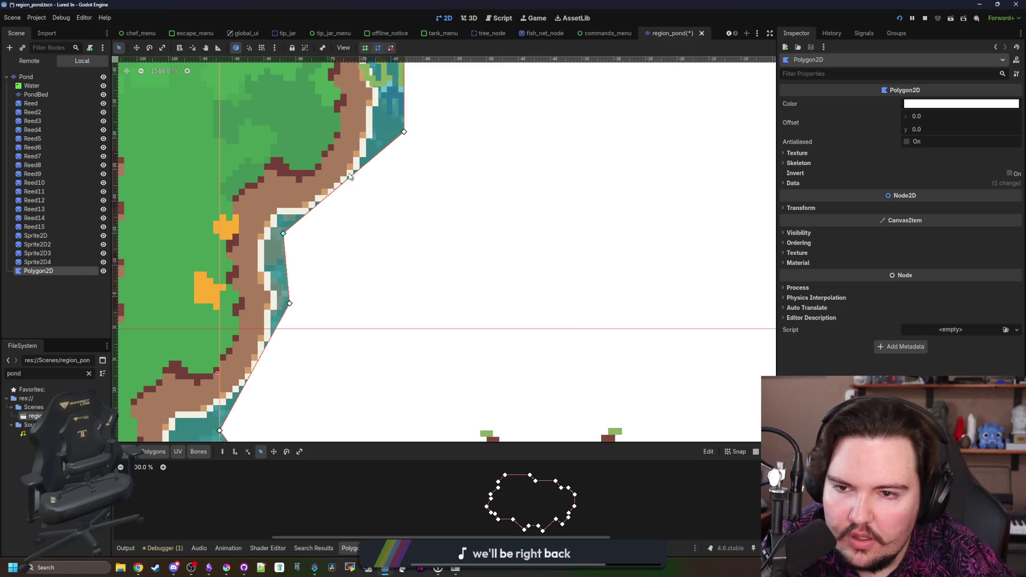
{"action": "left_click_drag", "start_coordinate": [347, 179], "coordinate": [353, 188]}
{"action": "left_click_drag", "start_coordinate": [257, 362], "coordinate": [264, 373]}
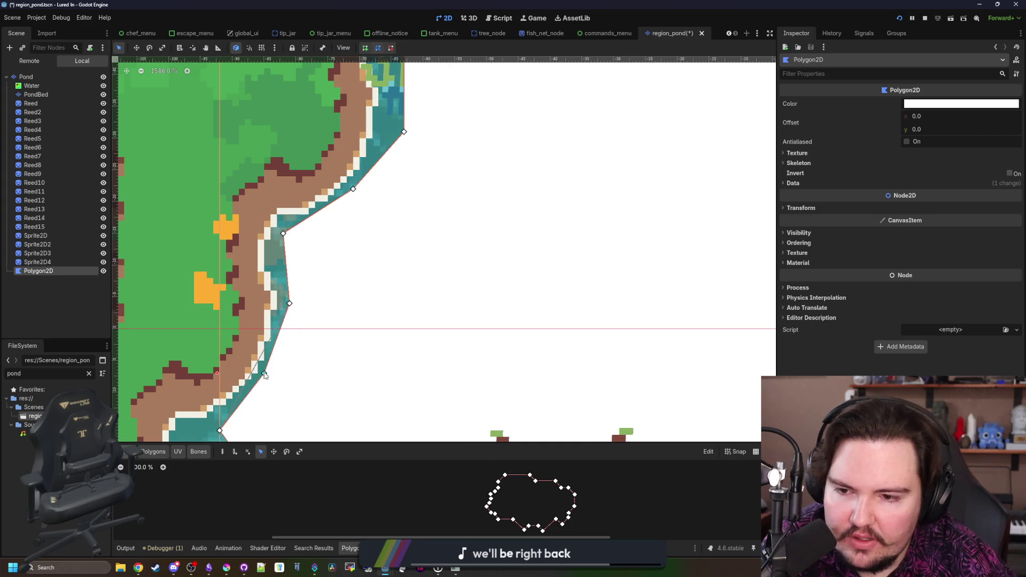
Resize the polygon editor panel, save the scene, and turn on antialiasing for the polygon
{"action": "scroll", "coordinate": [270, 378], "scroll_direction": "down", "scroll_amount": 6}
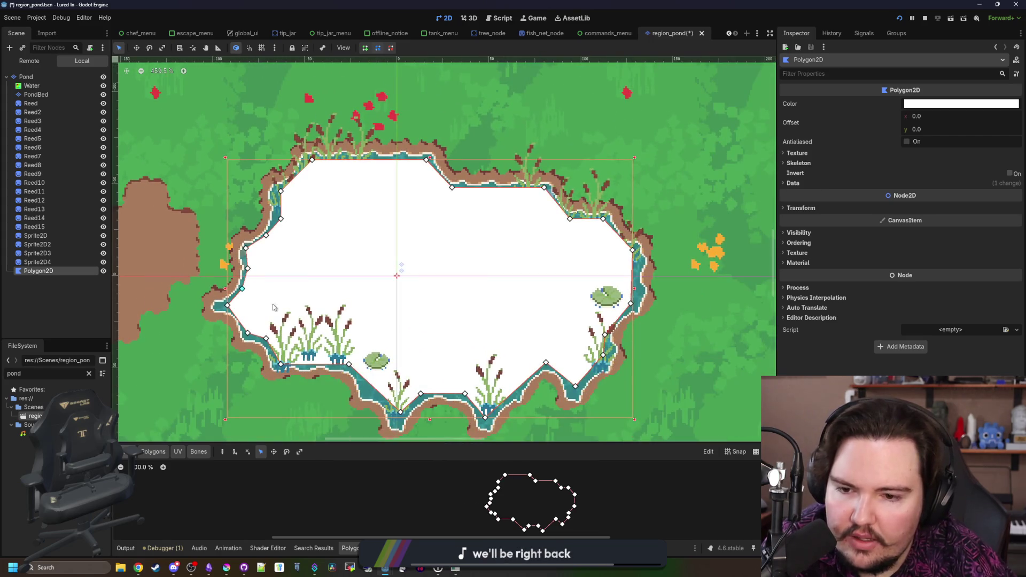
{"action": "scroll", "coordinate": [357, 394], "scroll_direction": "up", "scroll_amount": 3}
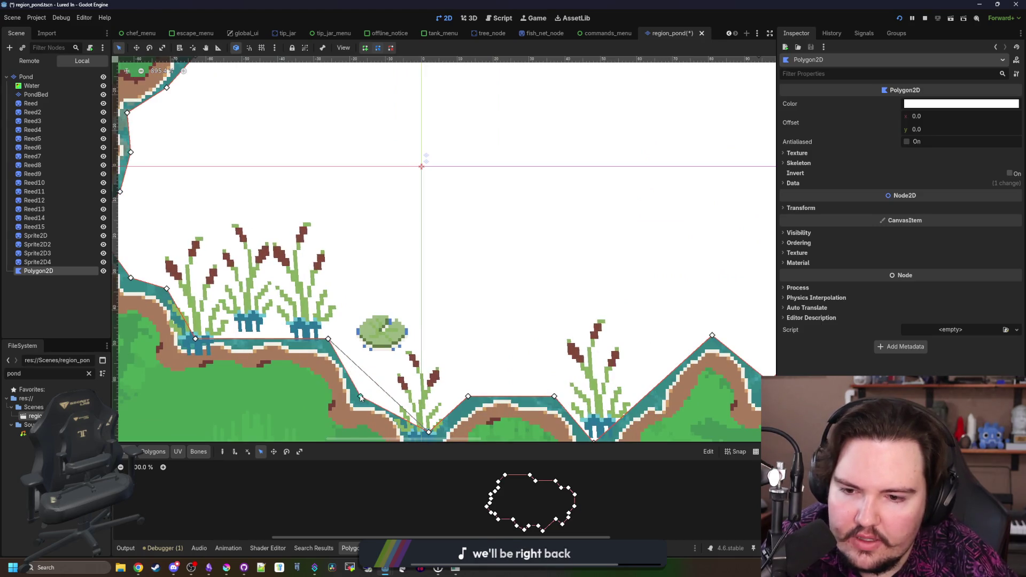
{"action": "scroll", "coordinate": [360, 396], "scroll_direction": "down", "scroll_amount": 6}
{"action": "scroll", "coordinate": [321, 311], "scroll_direction": "up", "scroll_amount": 3}
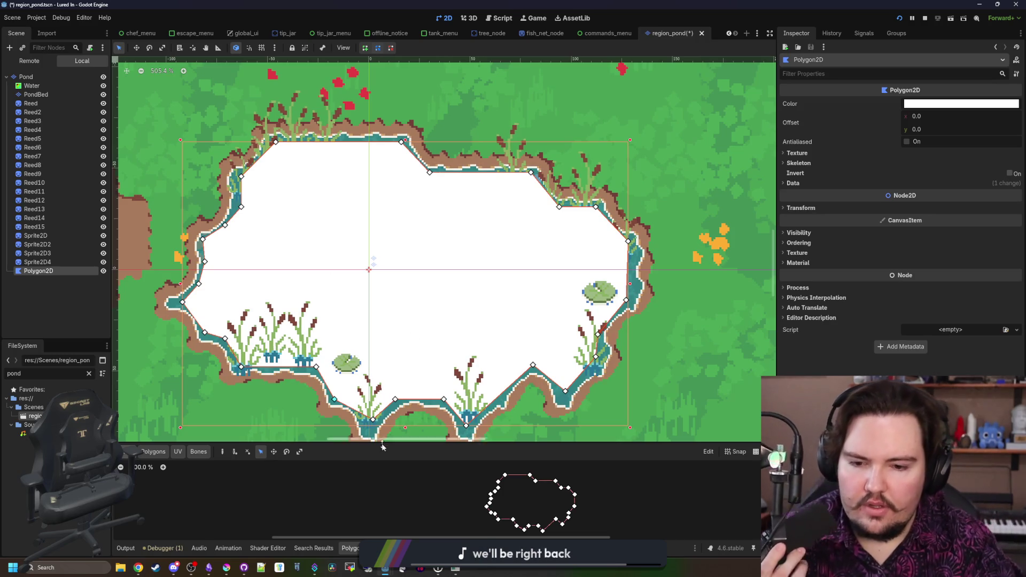
{"action": "mouse_move", "coordinate": [393, 444]}
{"action": "left_mouse_down"}
{"action": "mouse_move", "coordinate": [396, 428]}
{"action": "mouse_move", "coordinate": [454, 388]}
{"action": "left_mouse_up"}
{"action": "scroll", "coordinate": [552, 448], "scroll_direction": "up", "scroll_amount": 3}
{"action": "scroll", "coordinate": [552, 448], "scroll_direction": "up", "scroll_amount": 3}
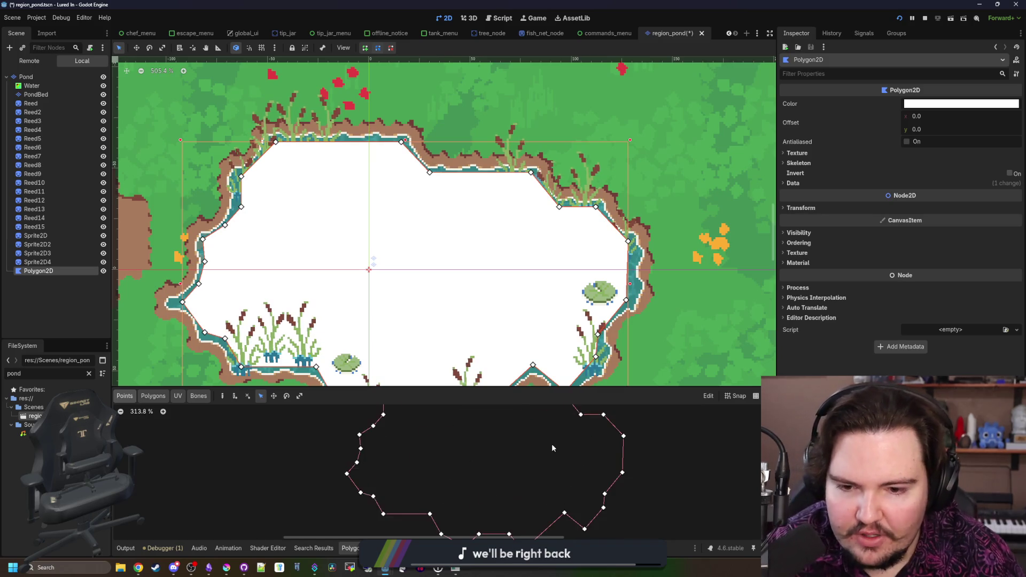
{"action": "scroll", "coordinate": [520, 458], "scroll_direction": "down", "scroll_amount": 3}
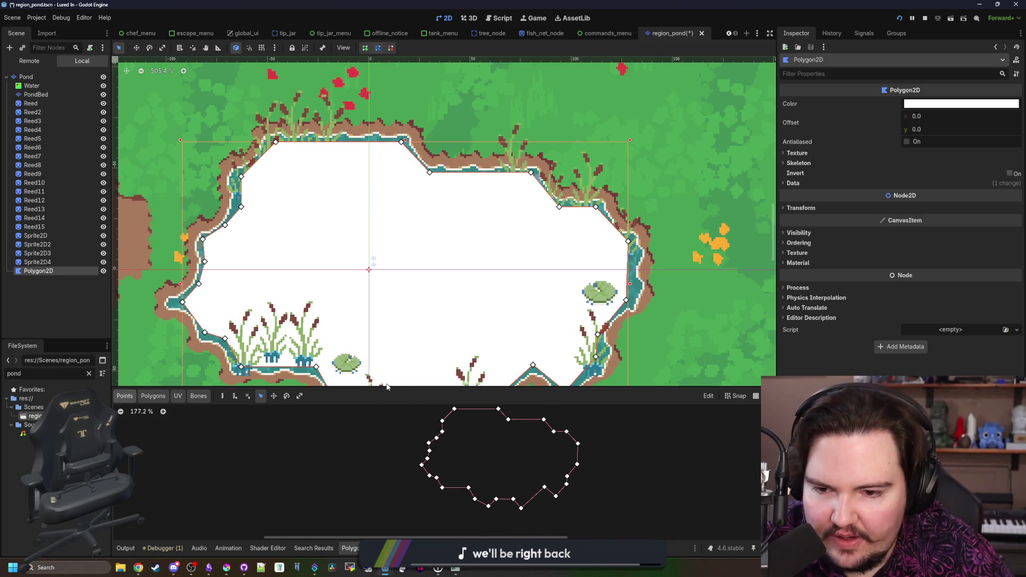
{"action": "left_click_drag", "start_coordinate": [377, 387], "coordinate": [380, 442]}
{"action": "key", "text": "ctrl+s"}
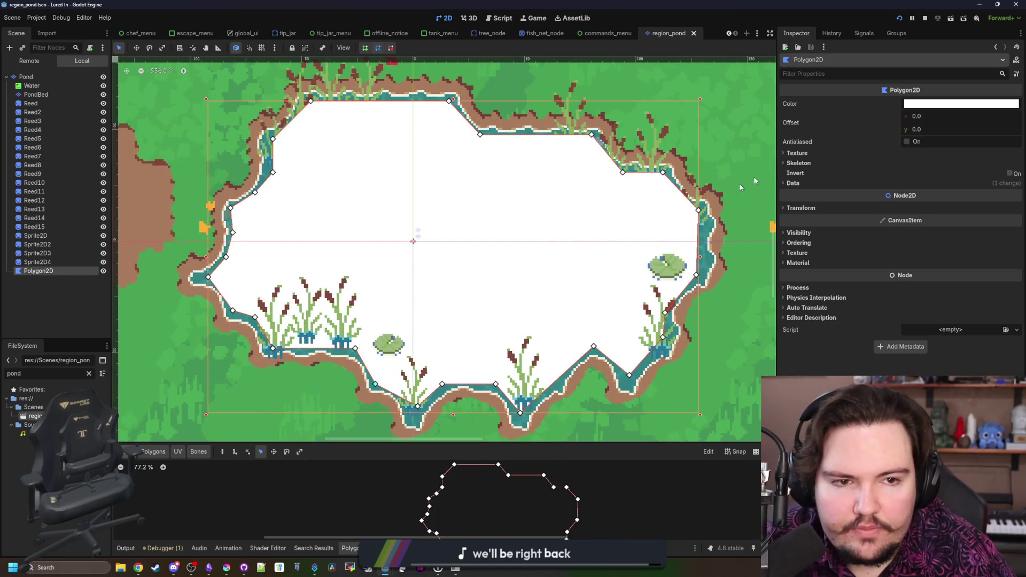
{"action": "left_click", "coordinate": [905, 141]}
{"action": "left_click", "coordinate": [906, 141]}
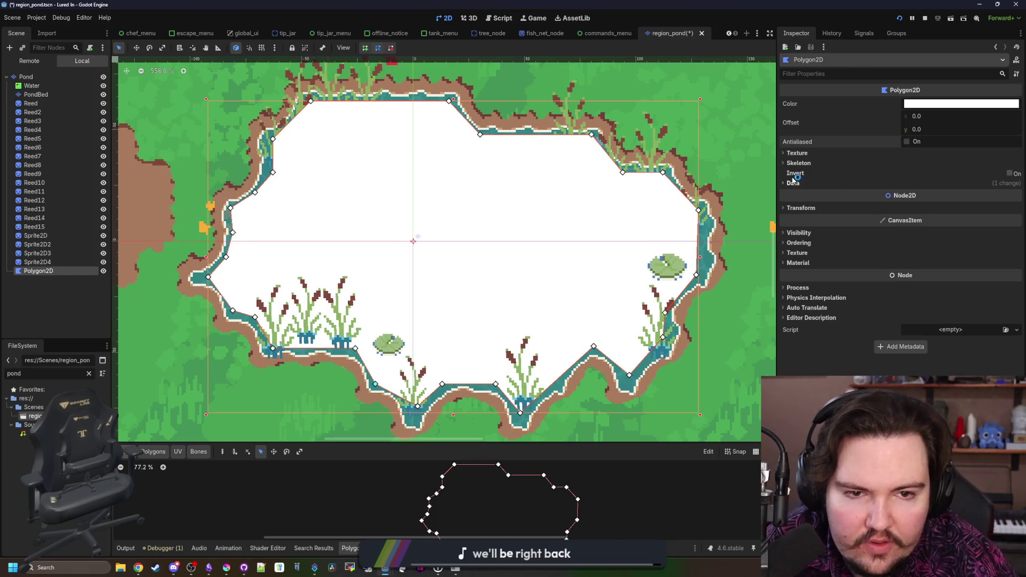
{"action": "left_click", "coordinate": [796, 153]}
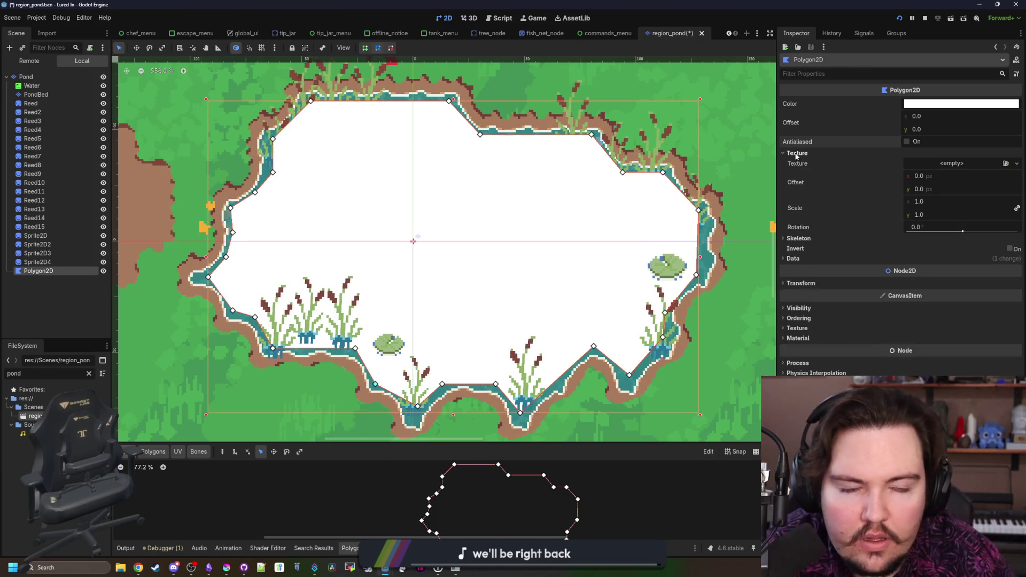
{"action": "left_click", "coordinate": [798, 153]}
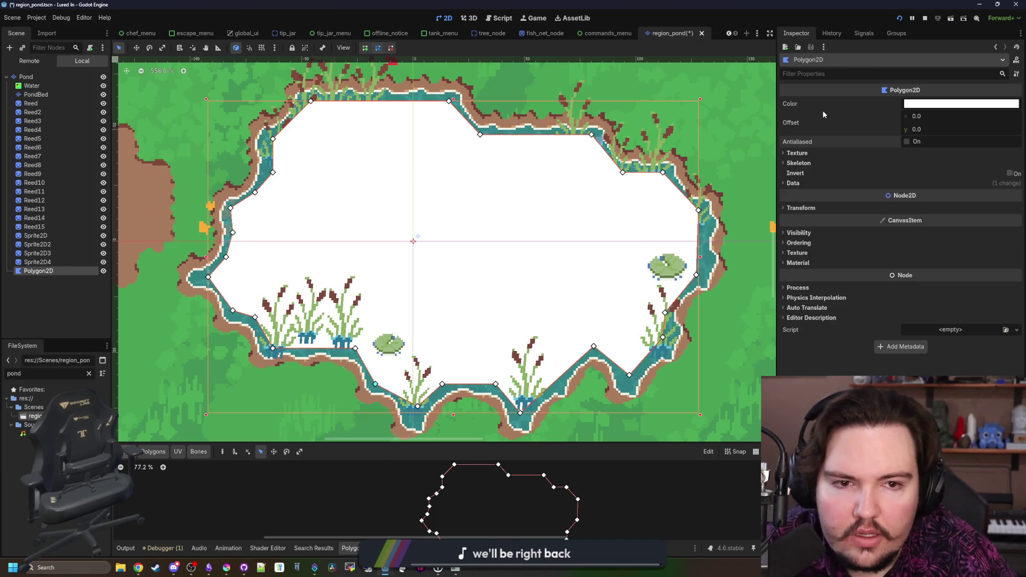
{"action": "left_click", "coordinate": [809, 181]}
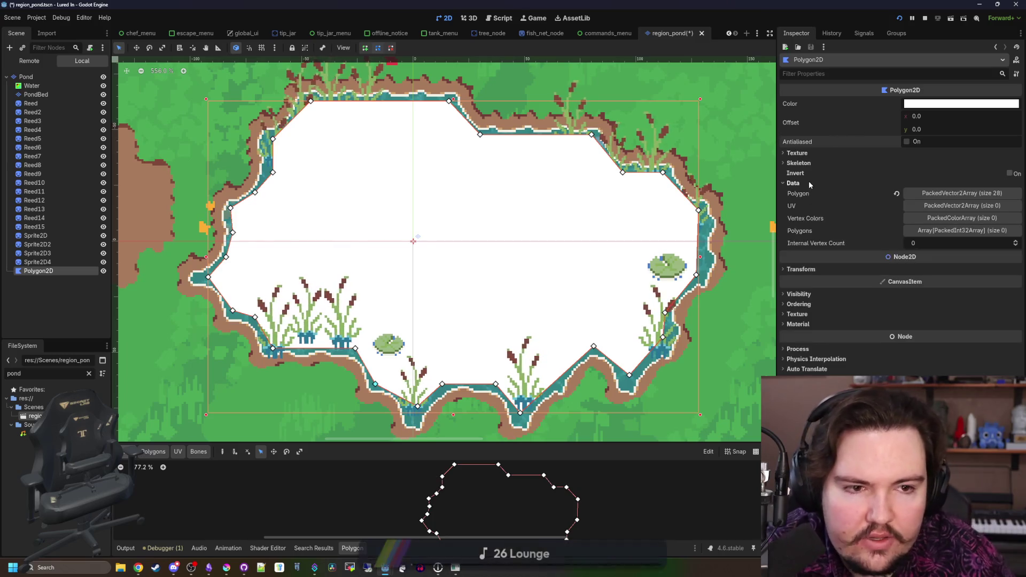
{"action": "left_click", "coordinate": [958, 194]}
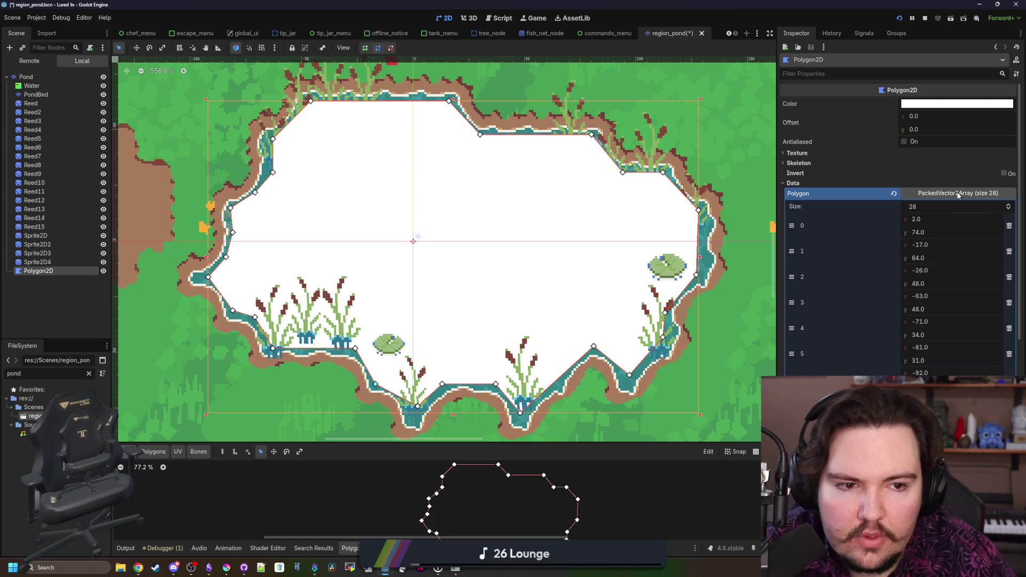
{"action": "left_click", "coordinate": [958, 195]}
{"action": "left_click", "coordinate": [793, 183]}
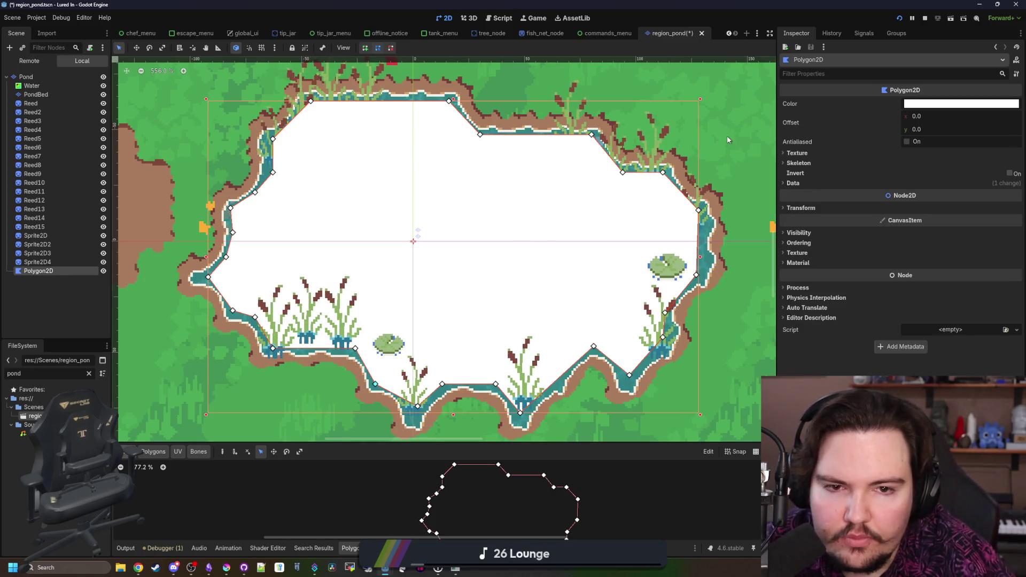
{"action": "scroll", "coordinate": [694, 150], "scroll_direction": "right", "scroll_amount": 1}
{"action": "scroll", "coordinate": [529, 235], "scroll_direction": "down", "scroll_amount": 3}
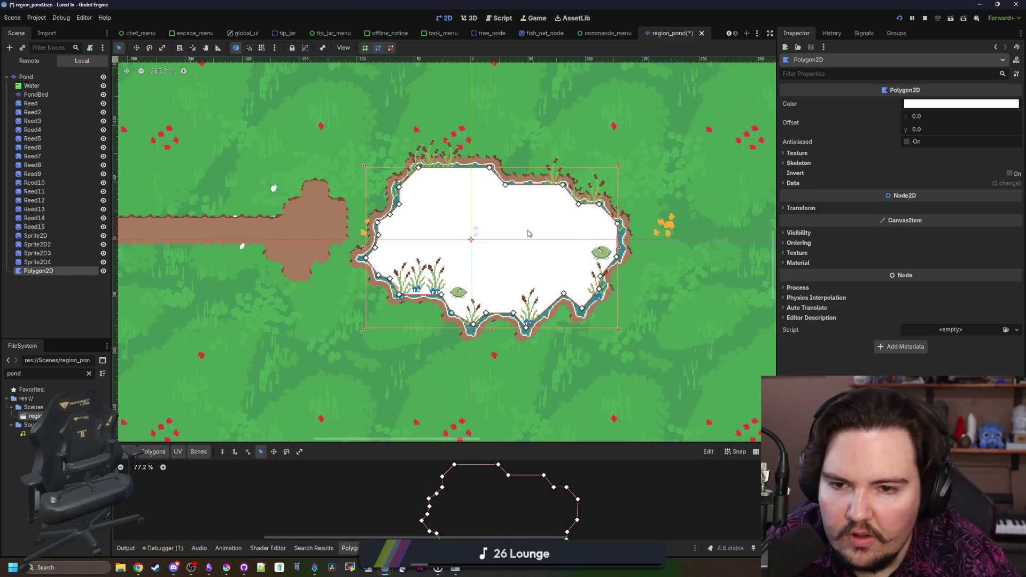
Rename the pond Polygon2D node to 'Bobber Region'
{"action": "key", "text": "ctrl+s"}
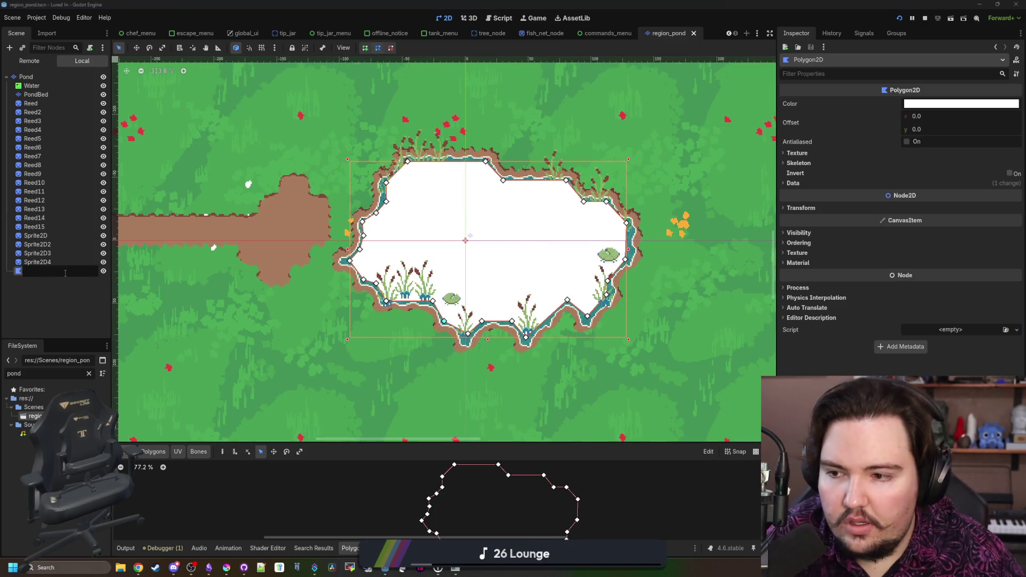
{"action": "key", "text": "F2"}
{"action": "type", "text": "Bobber"}
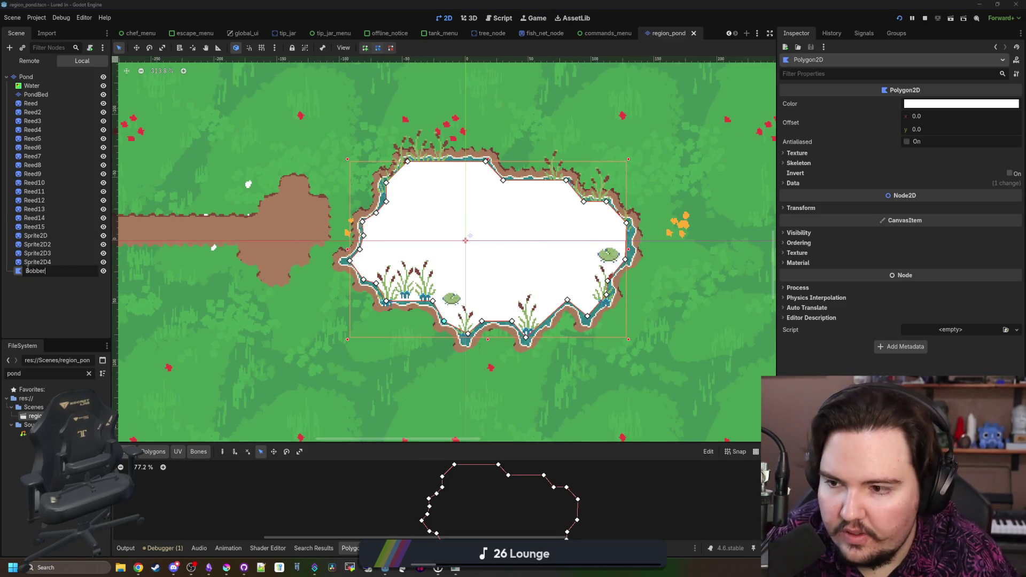
{"action": "type", "text": " Region"}
{"action": "key", "text": "Return"}
Save the scene with the renamed node and clear the FileSystem pond filter
{"action": "left_click", "coordinate": [55, 305]}
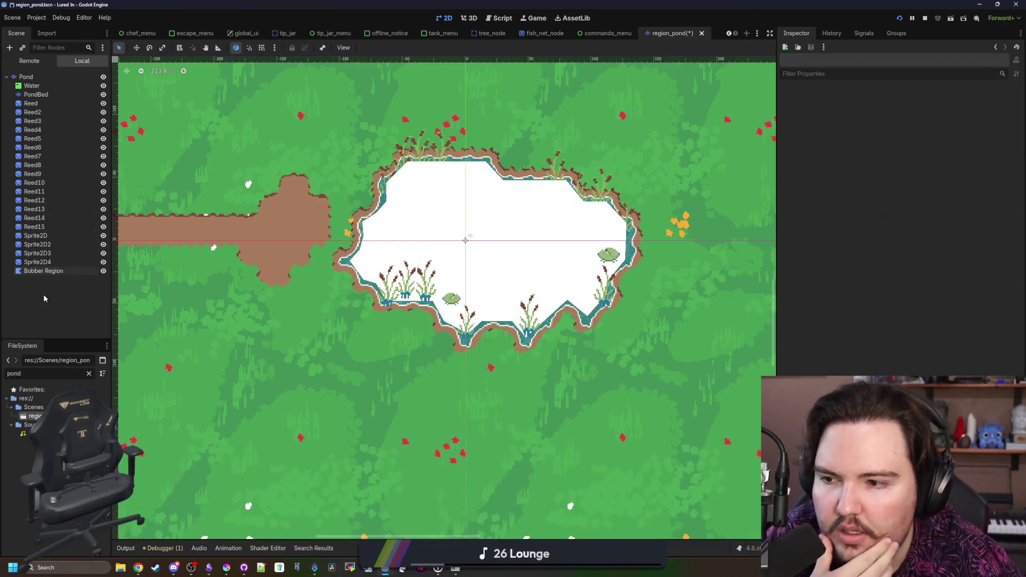
{"action": "left_click", "coordinate": [54, 271]}
{"action": "left_click", "coordinate": [52, 284]}
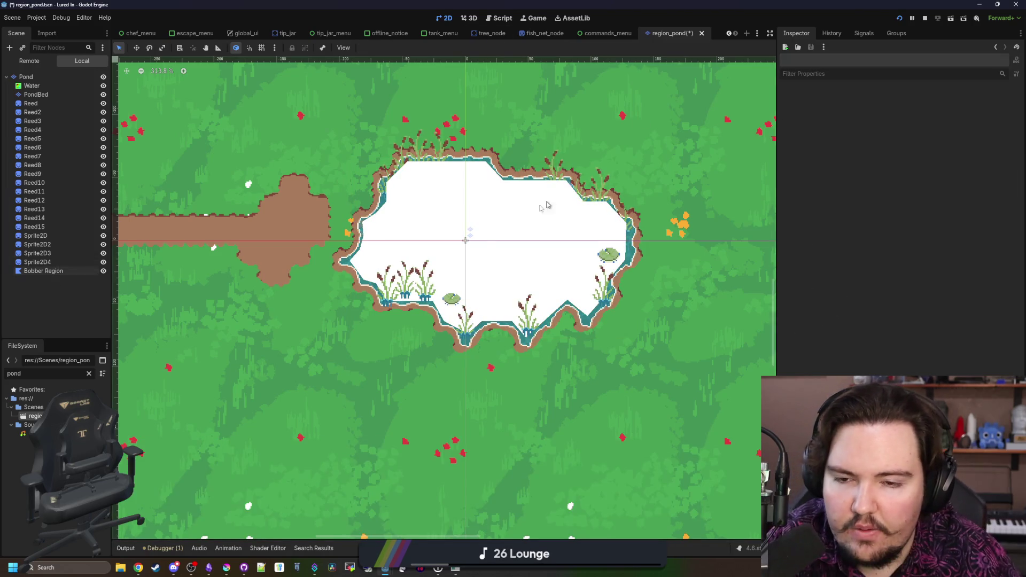
{"action": "key", "text": "ctrl+s"}
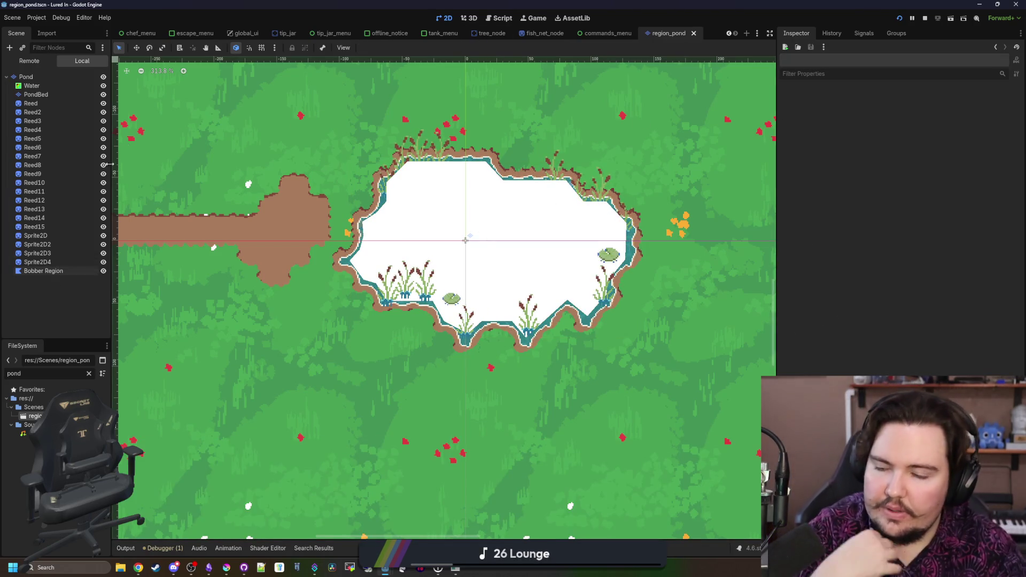
{"action": "left_click", "coordinate": [89, 373]}
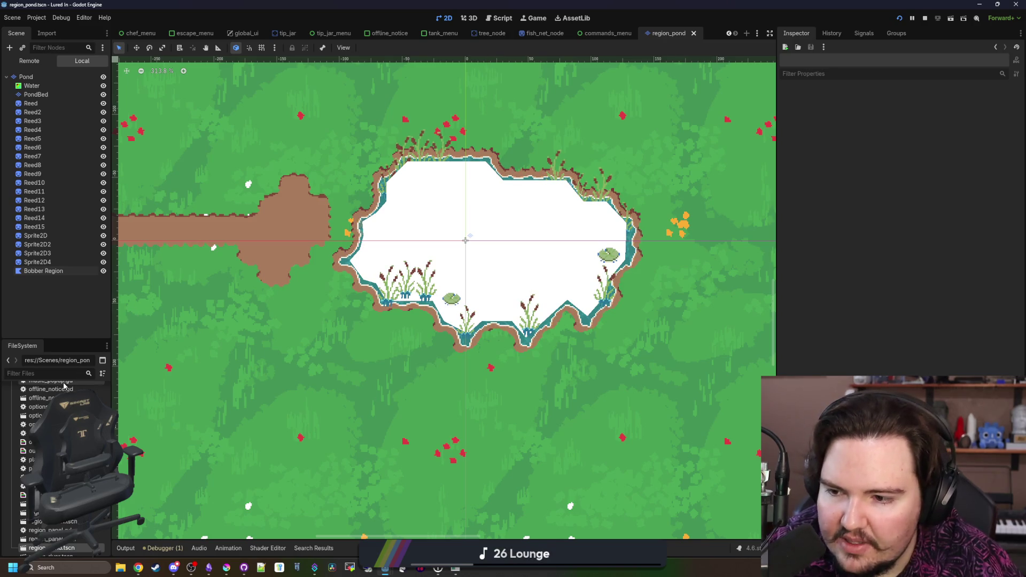
{"action": "left_click", "coordinate": [71, 374]}
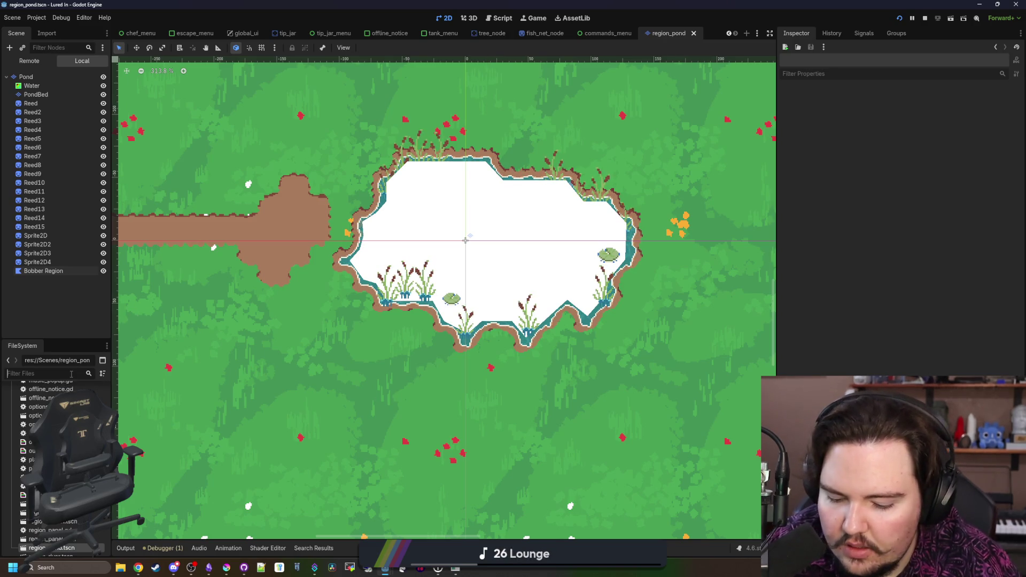
Filter FileSystem for 'fishing_reg', open fishing_region.gd and add blank lines after the cast point calculation
{"action": "type", "text": "fishing_reg"}
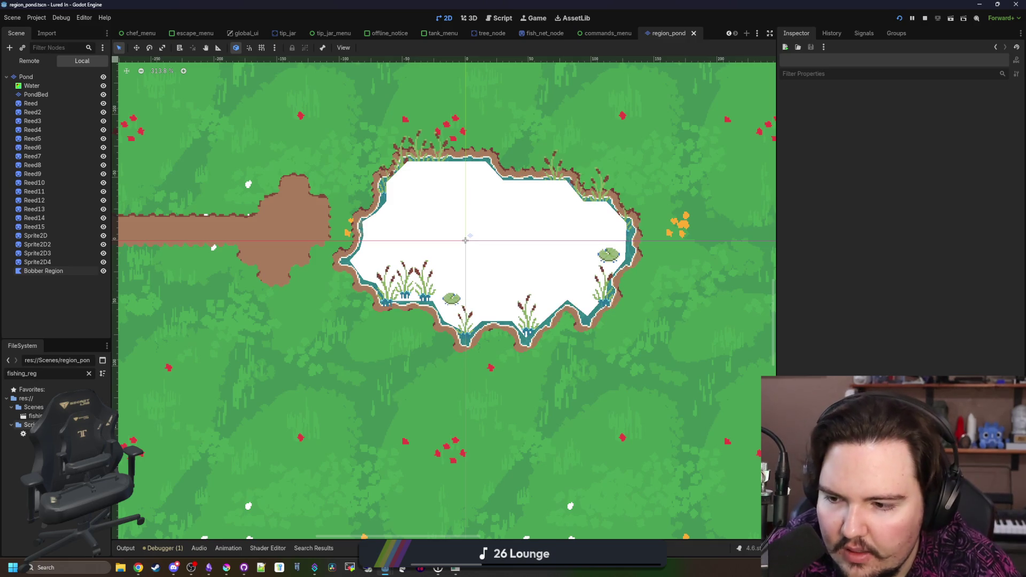
{"action": "double_click", "coordinate": [35, 433]}
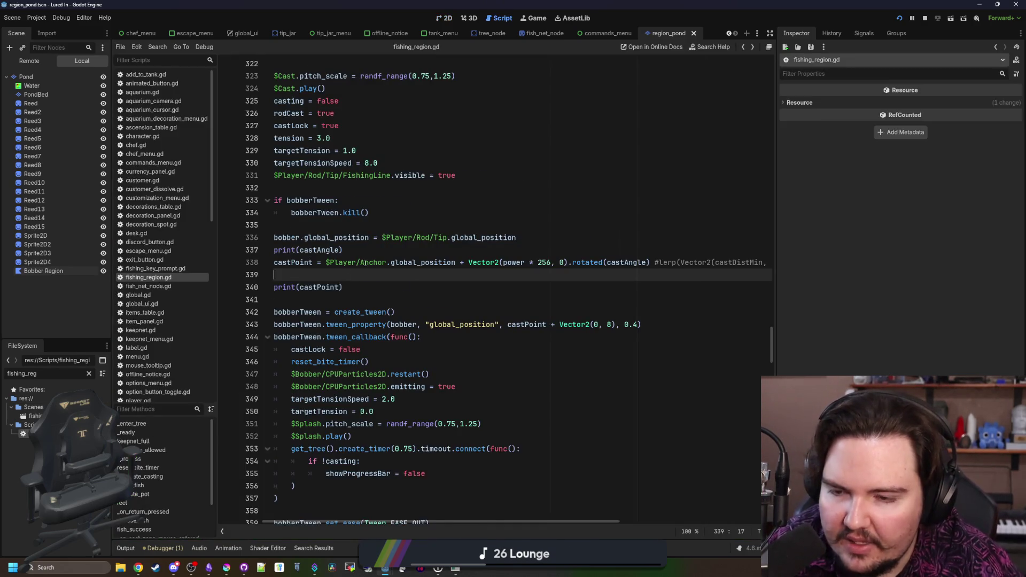
{"action": "scroll", "coordinate": [365, 262], "scroll_direction": "left", "scroll_amount": 2}
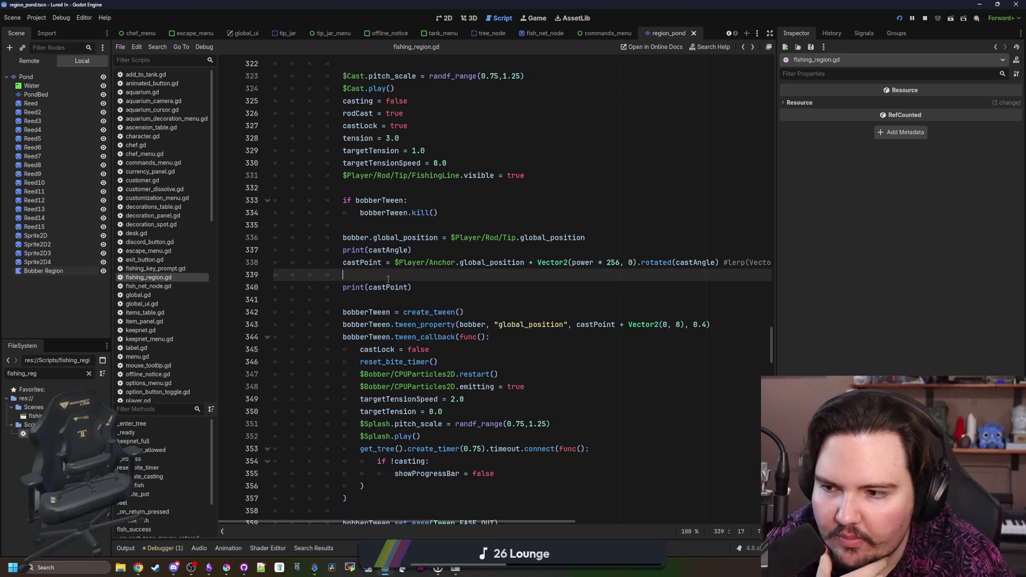
{"action": "key", "text": "Return"}
{"action": "key", "text": "Return"}
{"action": "key", "text": "Up"}
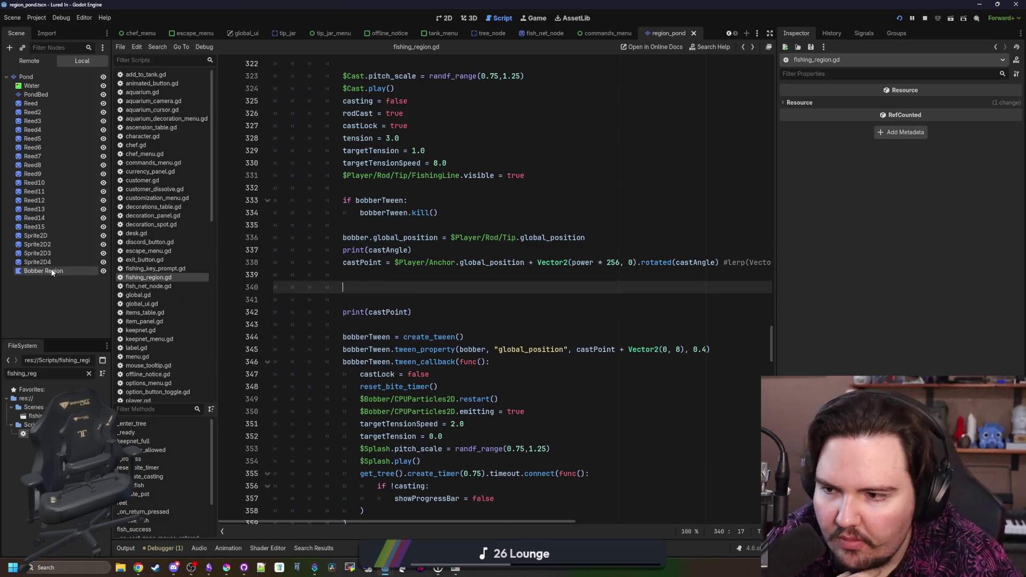
Write a Geometry2D.is_point_in_polygon() call via autocomplete and view its documentation
{"action": "type", "text": "Geom"}
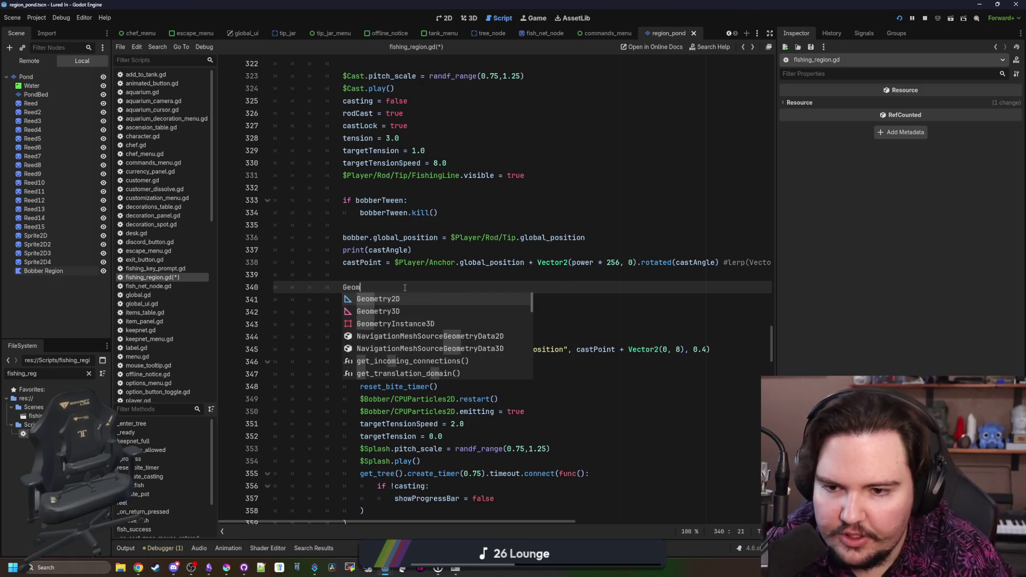
{"action": "type", "text": "etry2D."}
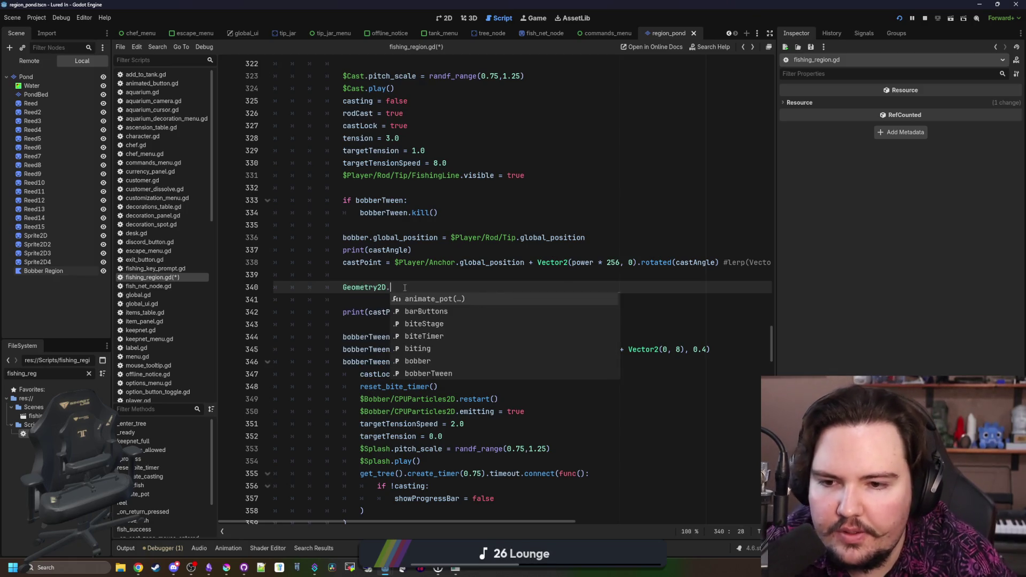
{"action": "type", "text": "get_clos"}
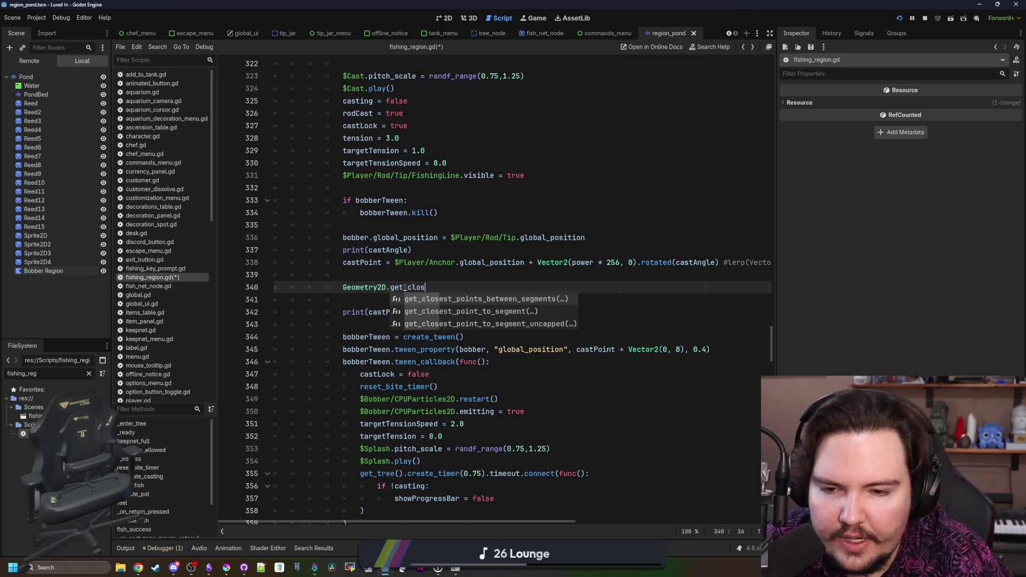
{"action": "key", "text": "Down"}
{"action": "key", "text": "Down"}
{"action": "key", "text": "Down"}
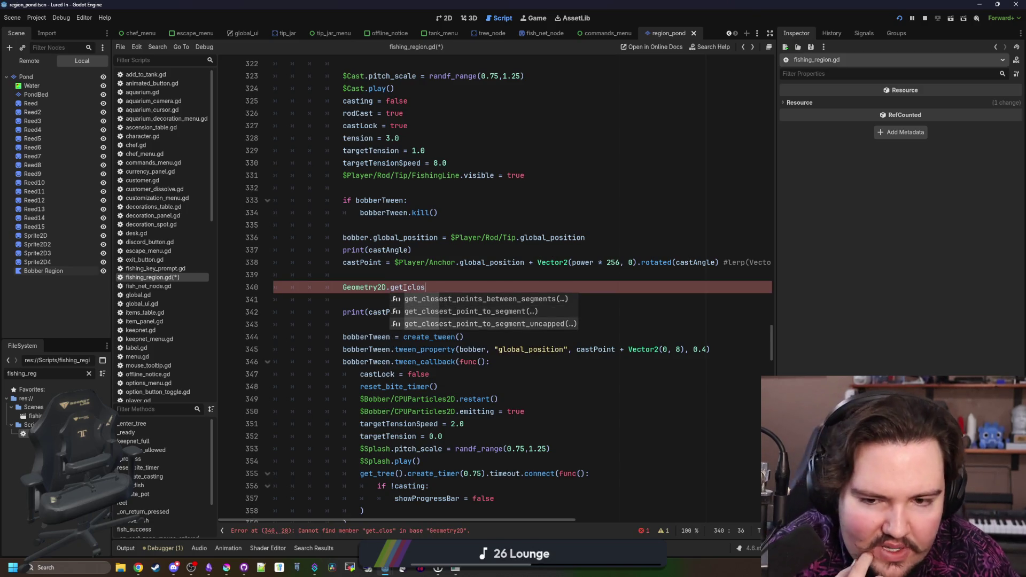
{"action": "key", "text": "Return"}
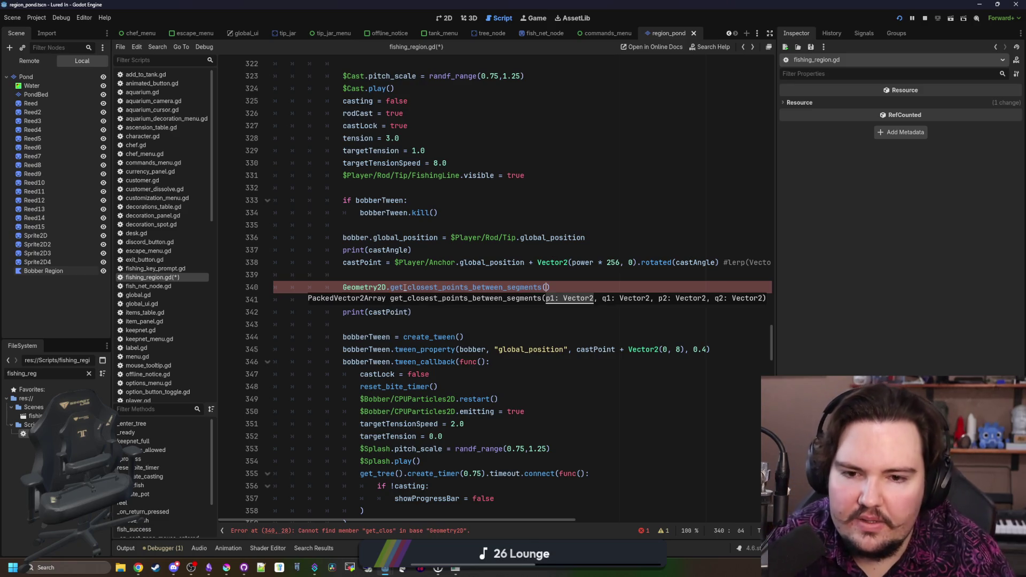
{"action": "key", "text": "BackSpace"}
{"action": "key", "text": "BackSpace"}
{"action": "key", "text": "BackSpace"}
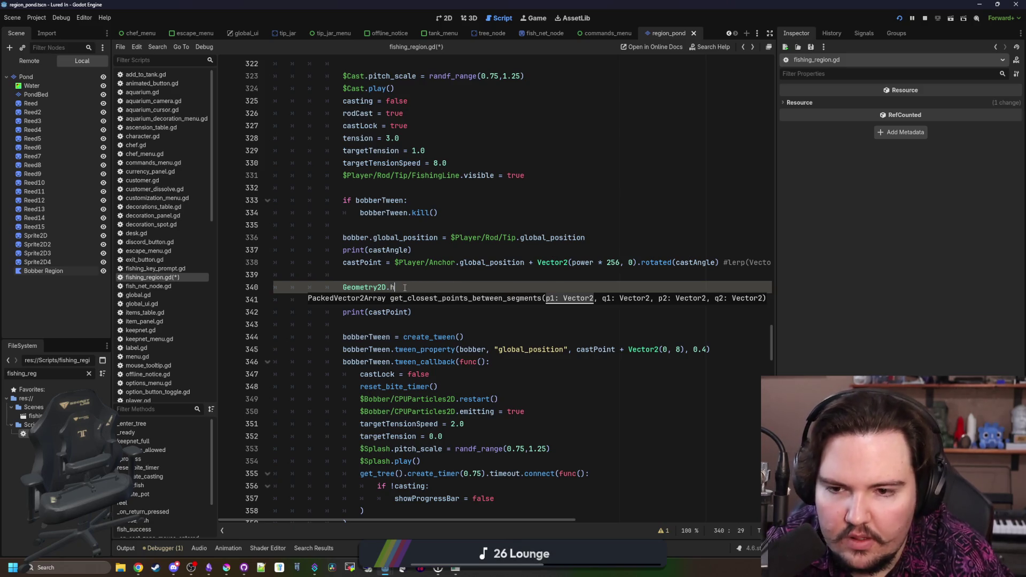
{"action": "key", "text": "BackSpace"}
{"action": "type", "text": "is_point"}
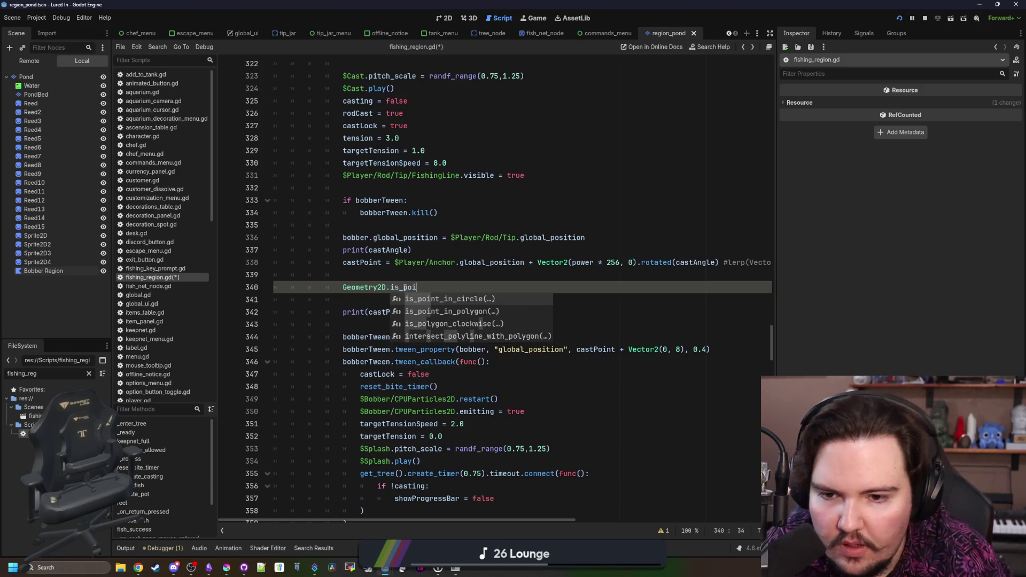
{"action": "key", "text": "Down"}
{"action": "key", "text": "Return"}
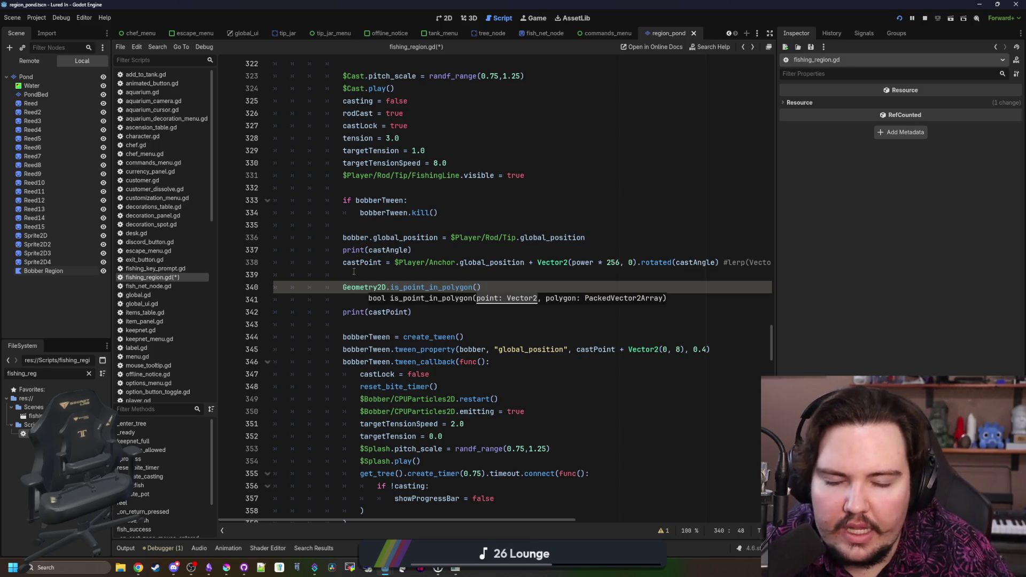
{"action": "left_click", "coordinate": [455, 288], "text": "ctrl"}
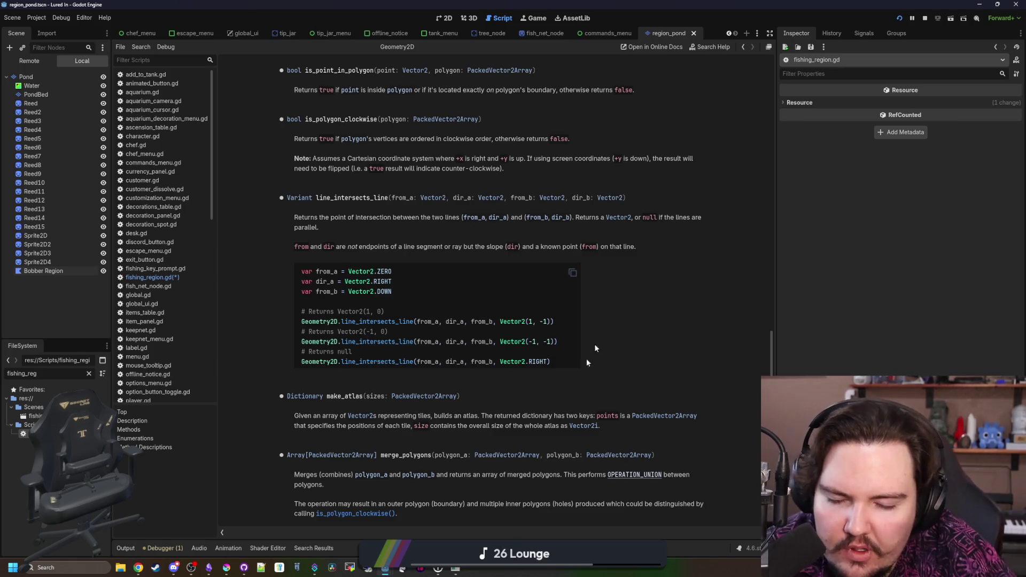
Return to the region_pond 2D scene view and focus the FileSystem filter field
{"action": "mouse_move", "coordinate": [456, 568]}
{"action": "mouse_move", "coordinate": [448, 535]}
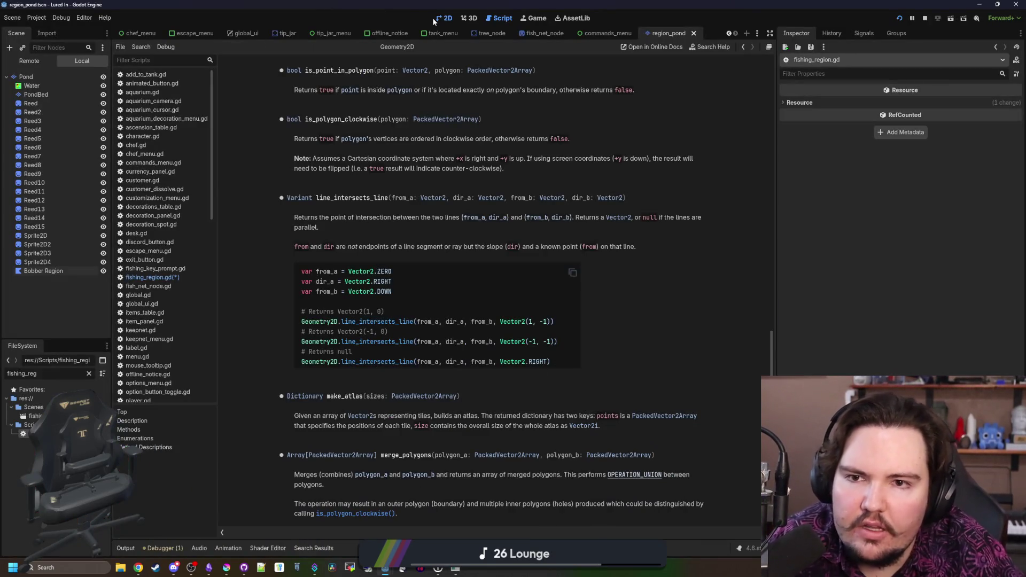
{"action": "left_click", "coordinate": [435, 19]}
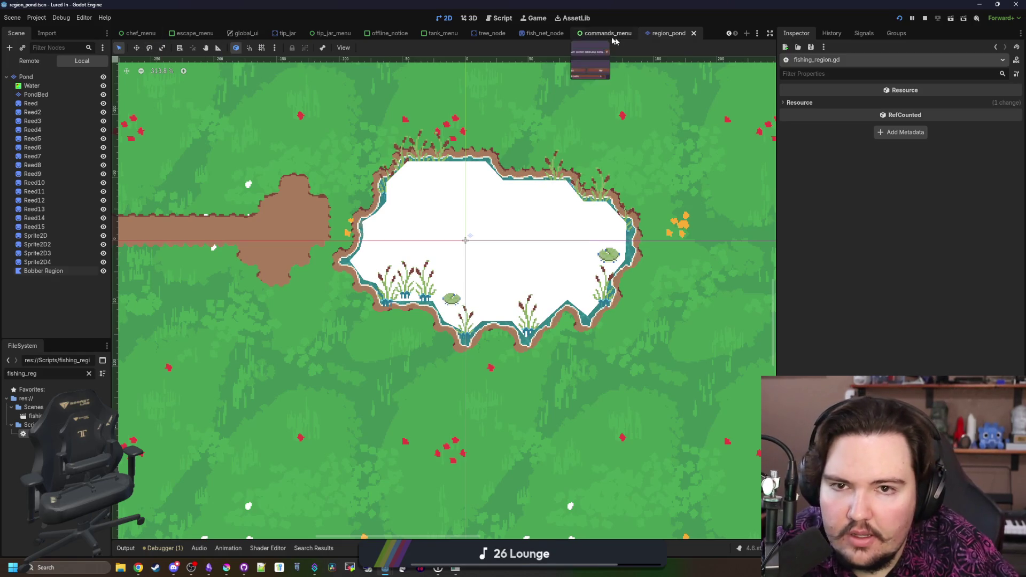
{"action": "type", "text": "f"}
{"action": "left_click", "coordinate": [71, 375]}
Open the fishing_region scene, save it, and select the Anchor node
{"action": "key", "text": "BackSpace"}
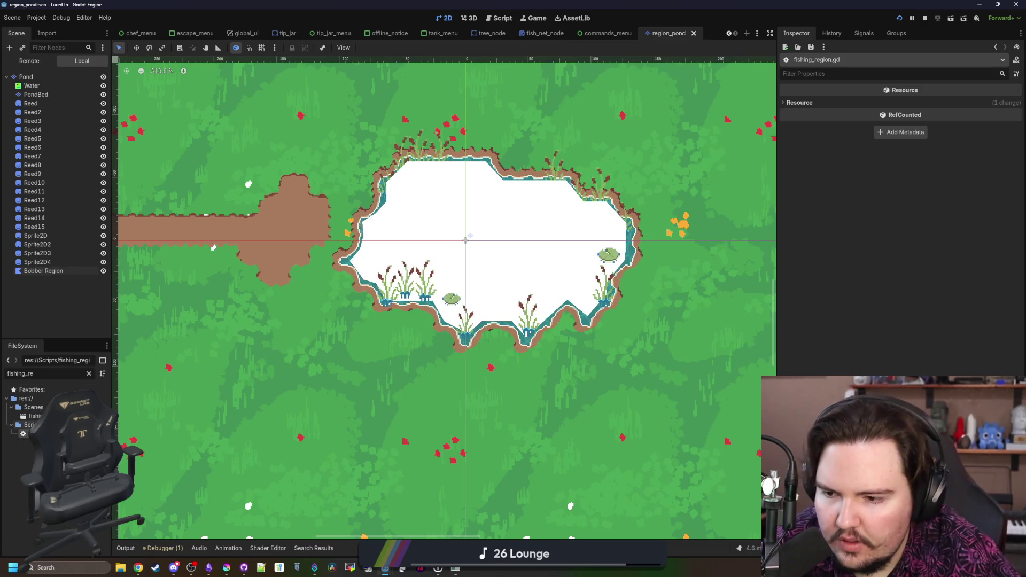
{"action": "double_click", "coordinate": [35, 416]}
{"action": "scroll", "coordinate": [277, 249], "scroll_direction": "up", "scroll_amount": 7}
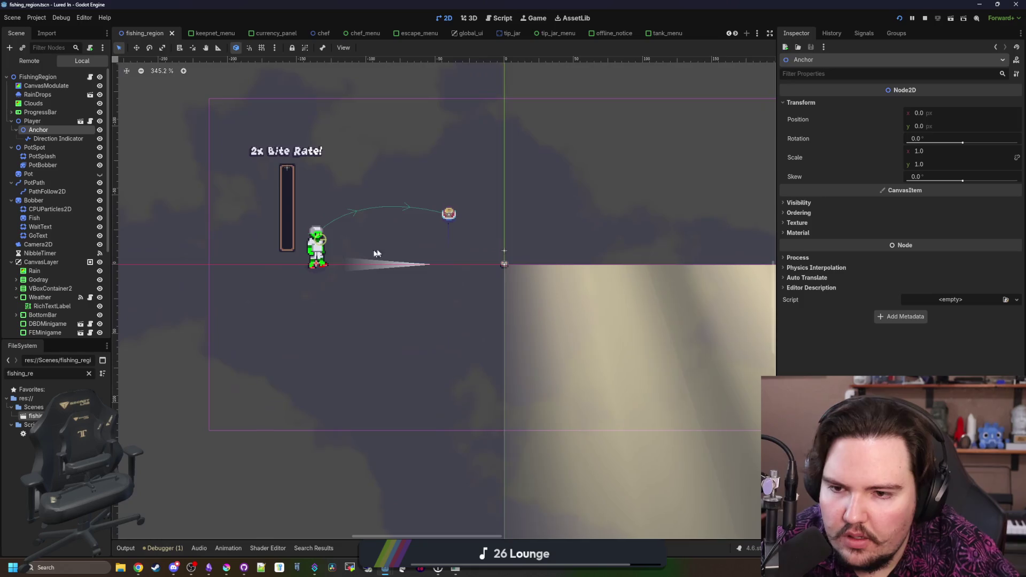
{"action": "key", "text": "ctrl+s"}
{"action": "left_click", "coordinate": [46, 138]}
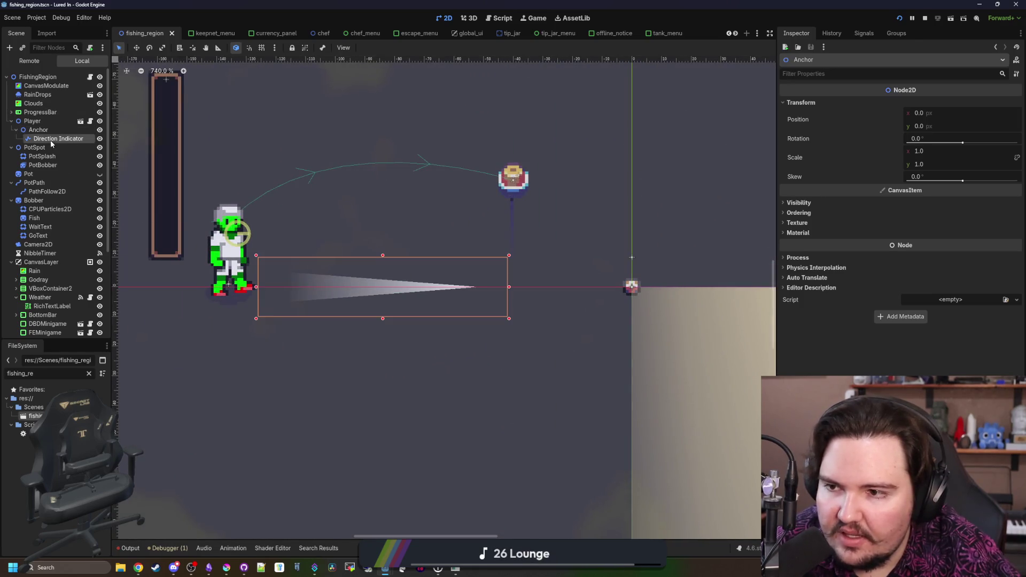
{"action": "left_click", "coordinate": [45, 131]}
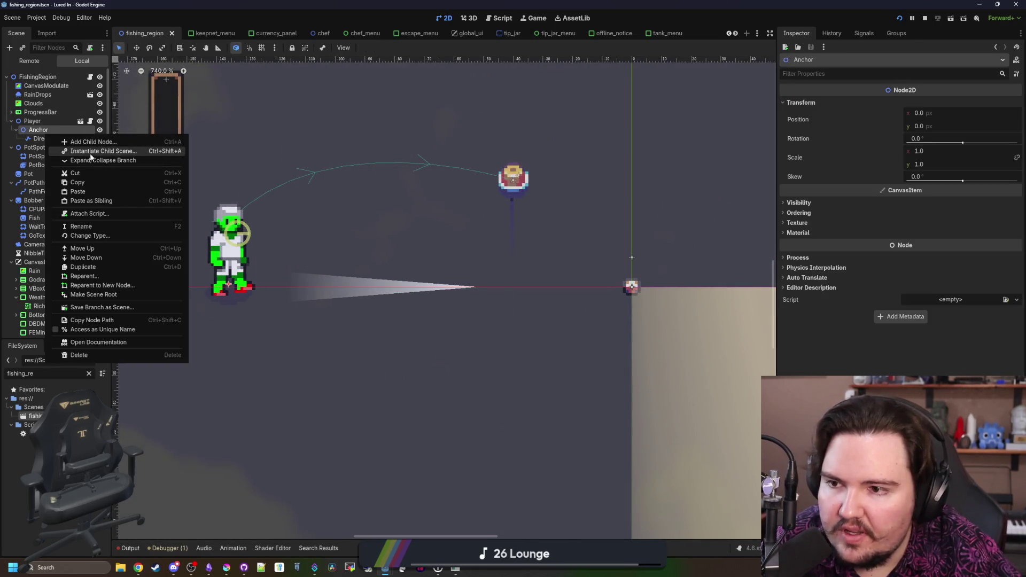
Add a child under Anchor, change it to a Sprite2D, and name it 'Target'
{"action": "left_click", "coordinate": [94, 142]}
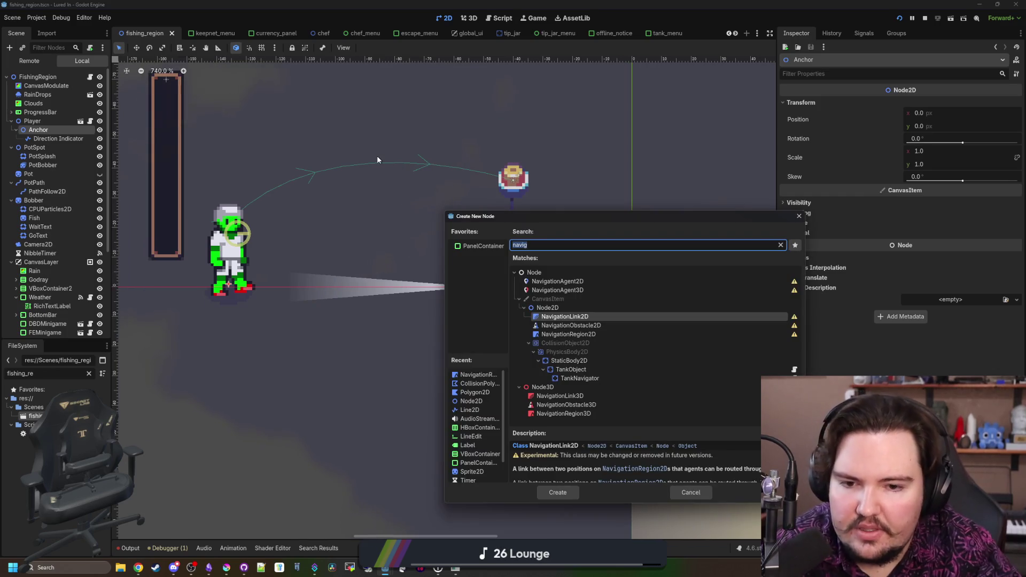
{"action": "type", "text": "node2d"}
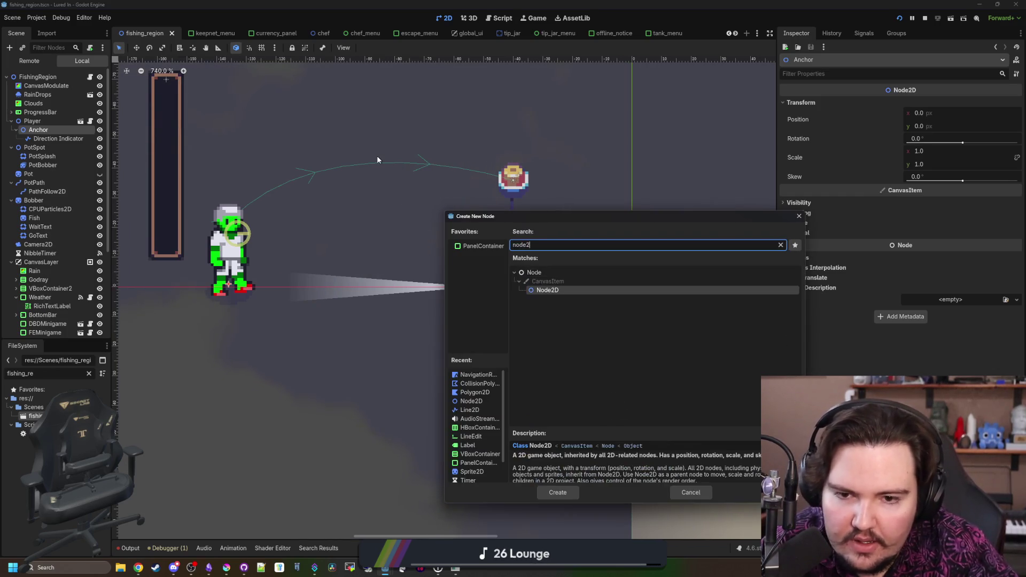
{"action": "key", "text": "Return"}
{"action": "right_click", "coordinate": [59, 147]}
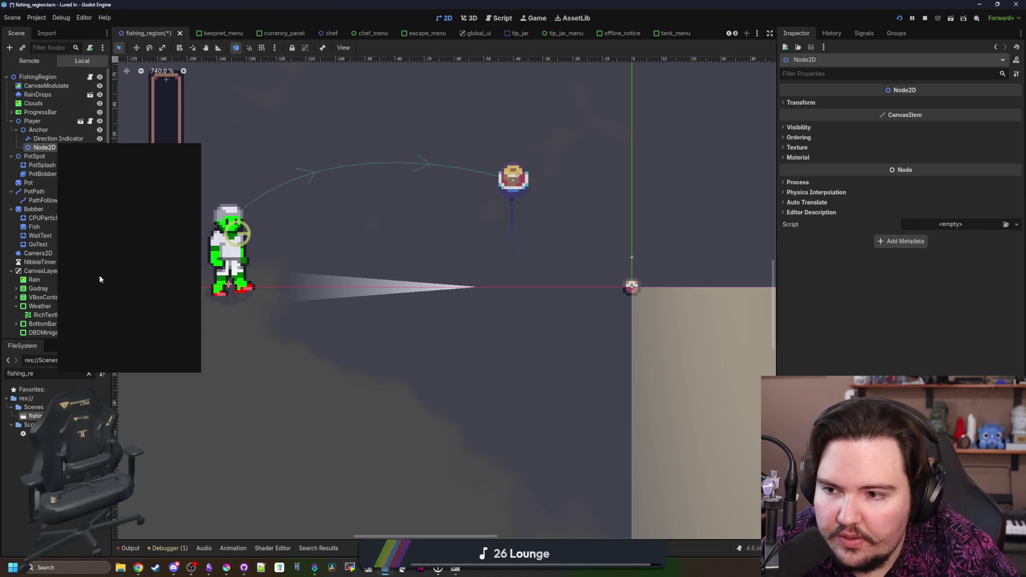
{"action": "left_click", "coordinate": [101, 244]}
{"action": "type", "text": "sprite2"}
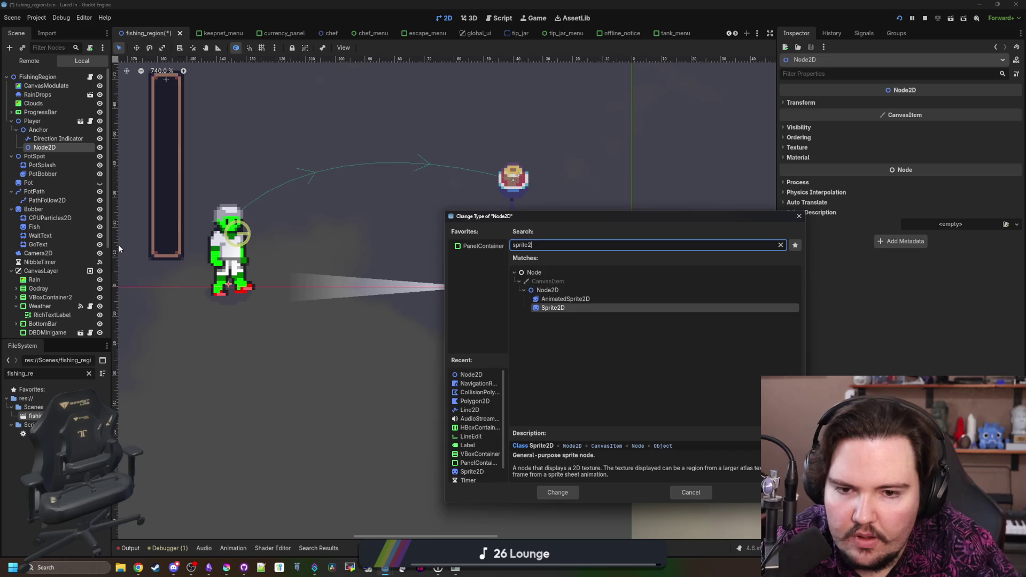
{"action": "key", "text": "Return"}
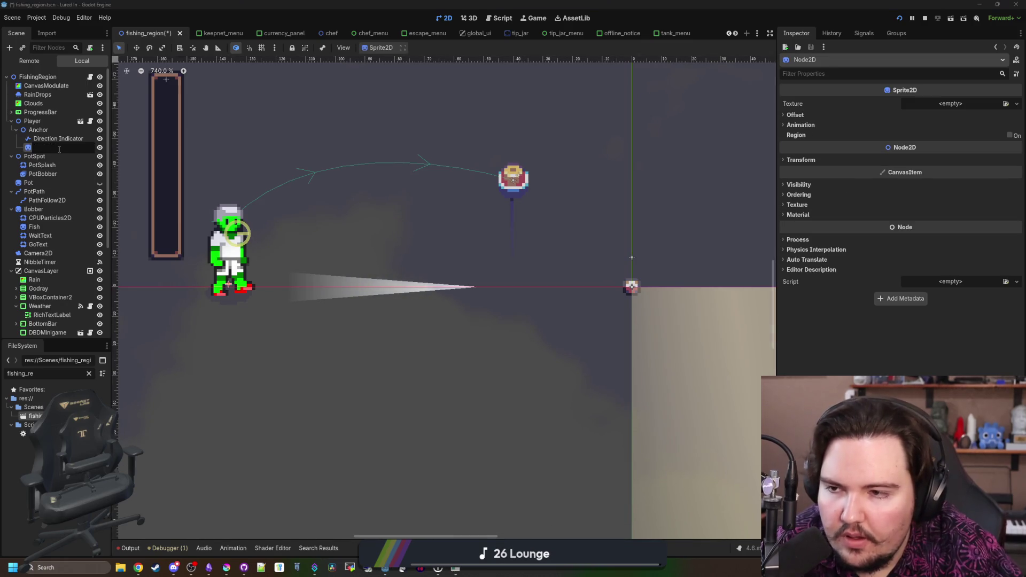
{"action": "type", "text": "Target"}
{"action": "key", "text": "Return"}
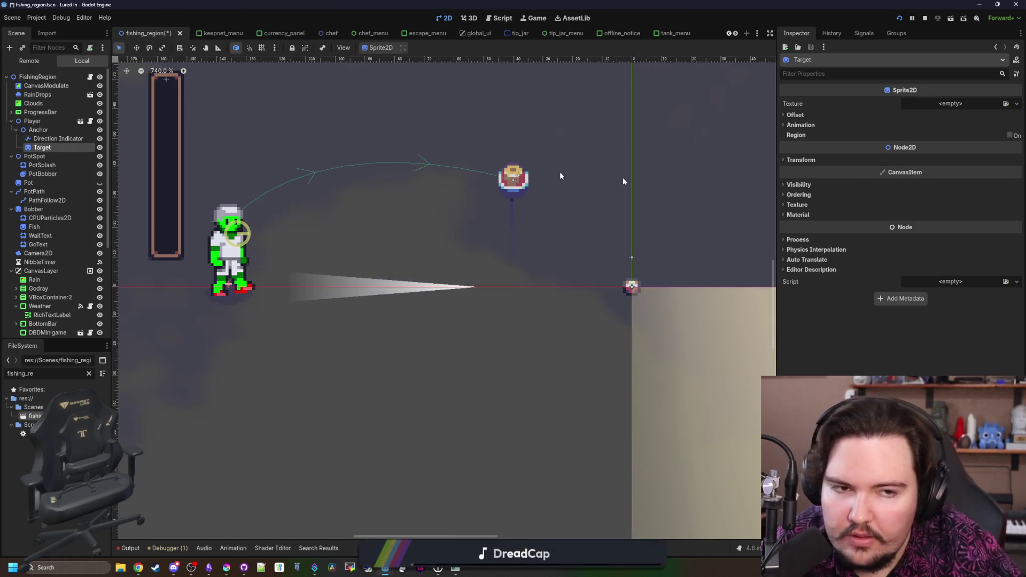
Give Target the brown-box button_hover.png texture at 0.31 scale and save
{"action": "left_click", "coordinate": [921, 107]}
{"action": "left_click", "coordinate": [945, 295]}
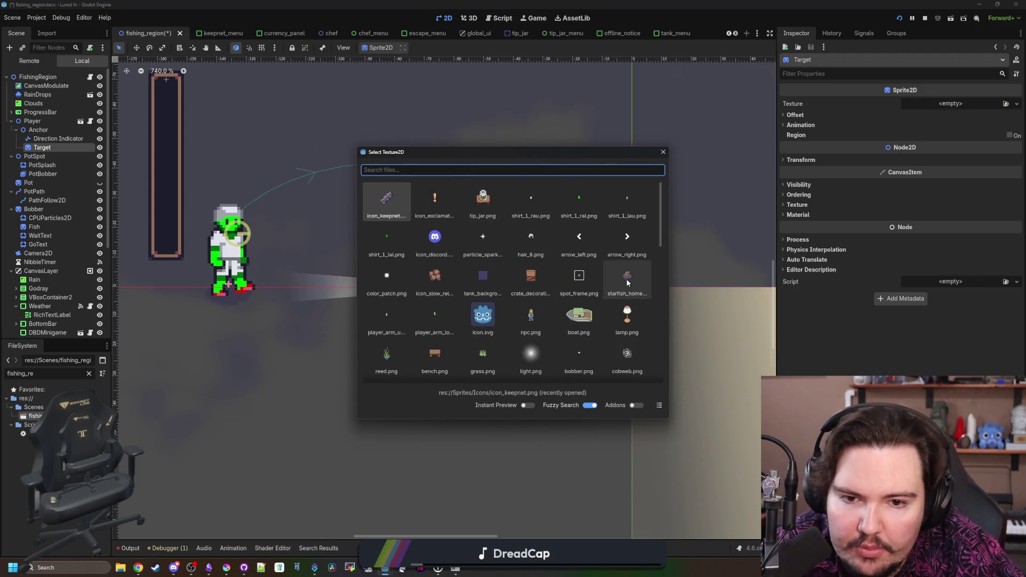
{"action": "scroll", "coordinate": [530, 278], "scroll_direction": "down", "scroll_amount": 3}
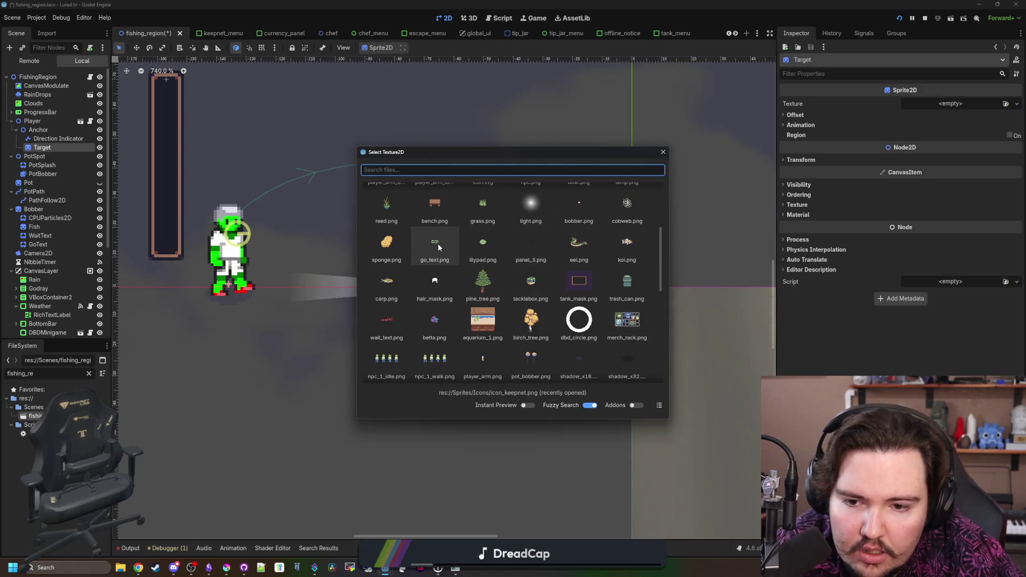
{"action": "scroll", "coordinate": [438, 243], "scroll_direction": "down", "scroll_amount": 5}
{"action": "double_click", "coordinate": [482, 329]}
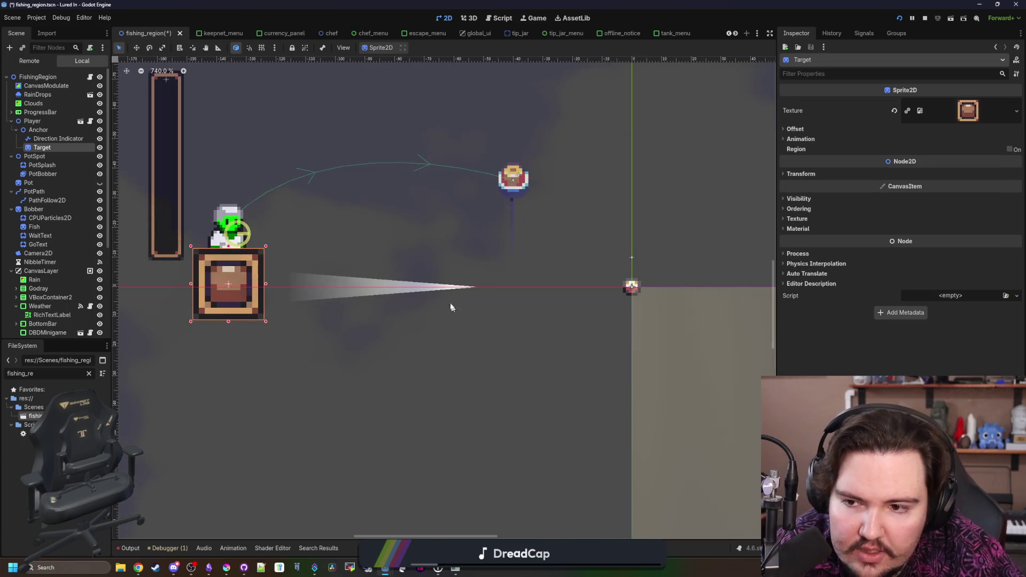
{"action": "left_click", "coordinate": [951, 113]}
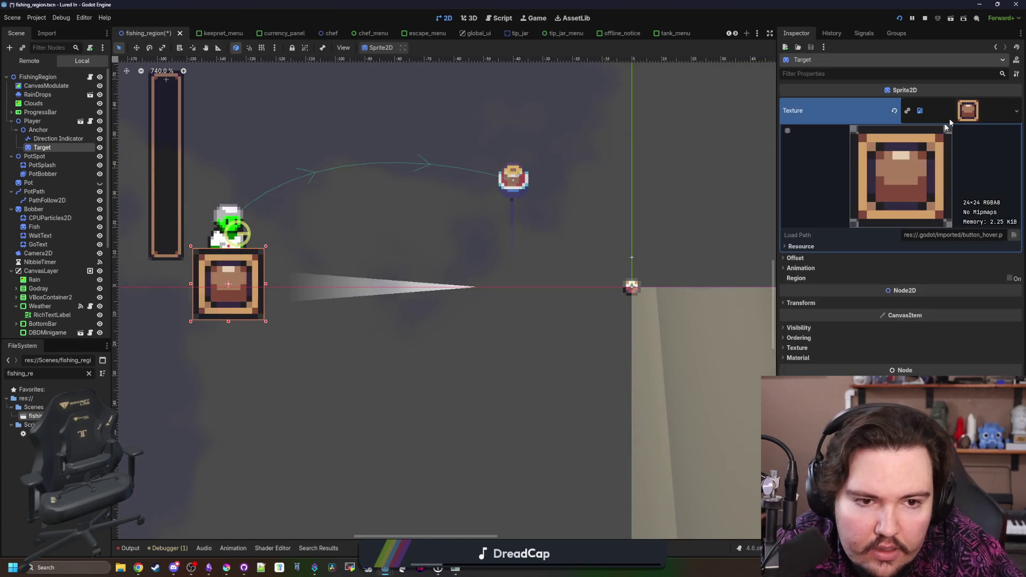
{"action": "left_click", "coordinate": [812, 303]}
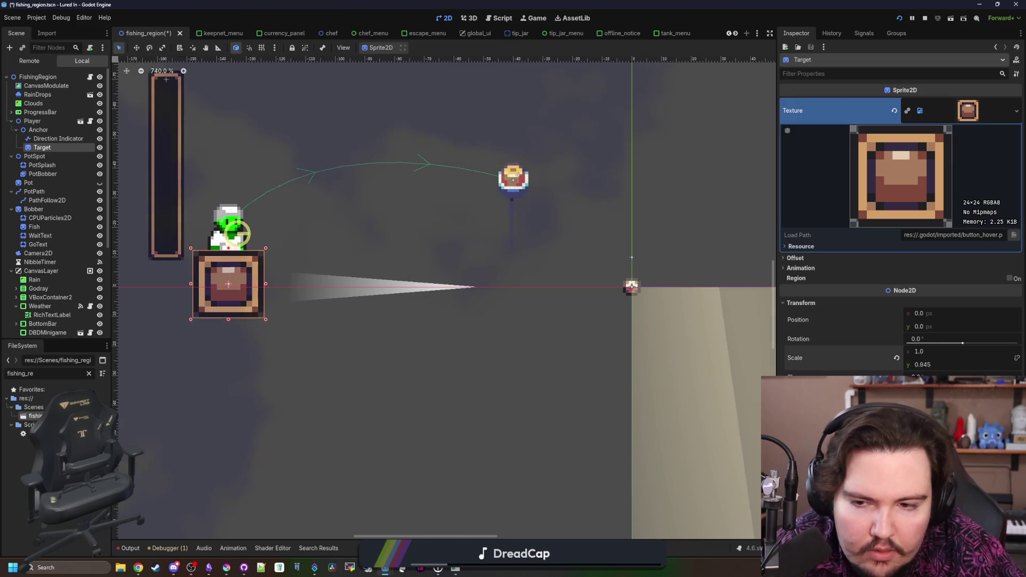
{"action": "left_click_drag", "start_coordinate": [927, 364], "coordinate": [881, 351]}
{"action": "left_click", "coordinate": [1015, 353]}
{"action": "key", "text": "ctrl+s"}
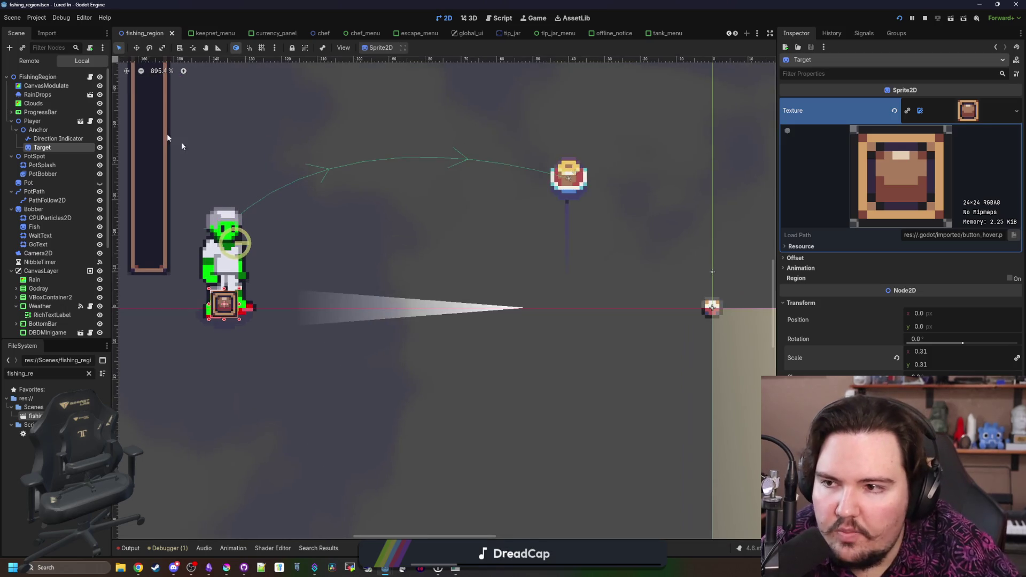
{"action": "key", "text": "ctrl+F3"}
{"action": "key", "text": "shift+Up"}
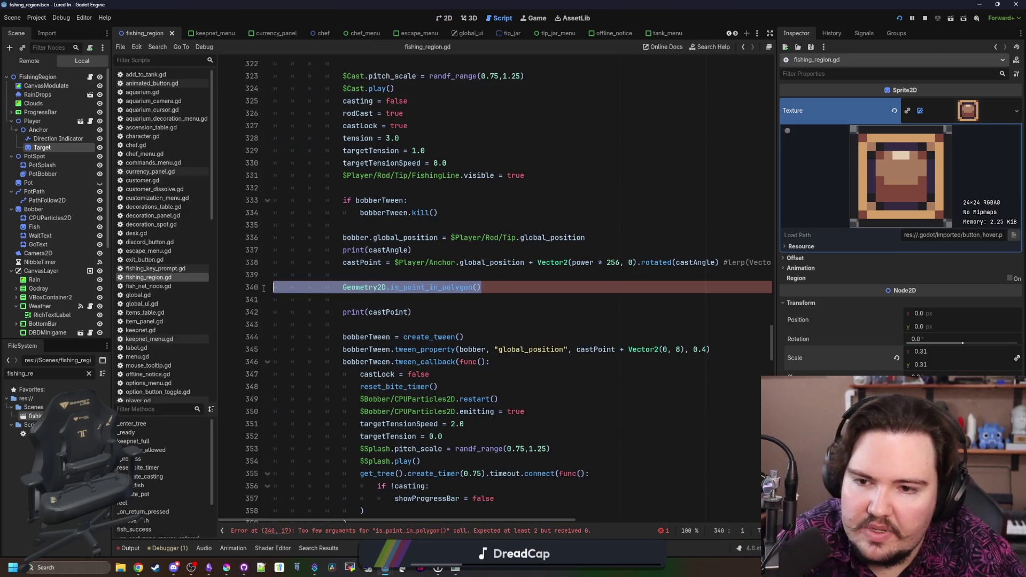
Delete the unfinished Geometry2D point-in-polygon line and its leftover empty line
{"action": "key", "text": "BackSpace"}
{"action": "key", "text": "Up"}
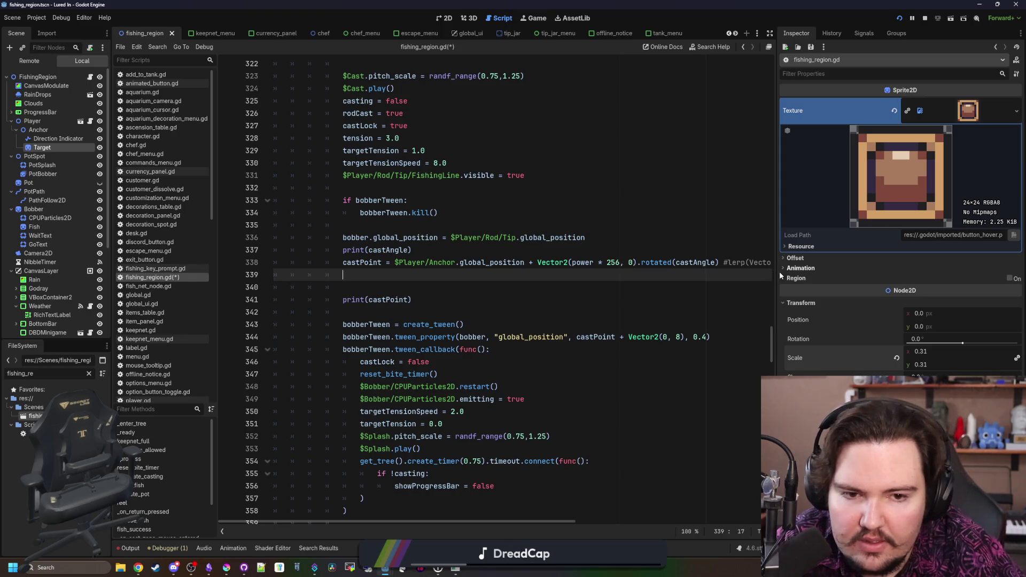
{"action": "left_click_drag", "start_coordinate": [779, 271], "coordinate": [936, 272]}
{"action": "scroll", "coordinate": [406, 340], "scroll_direction": "up", "scroll_amount": 3}
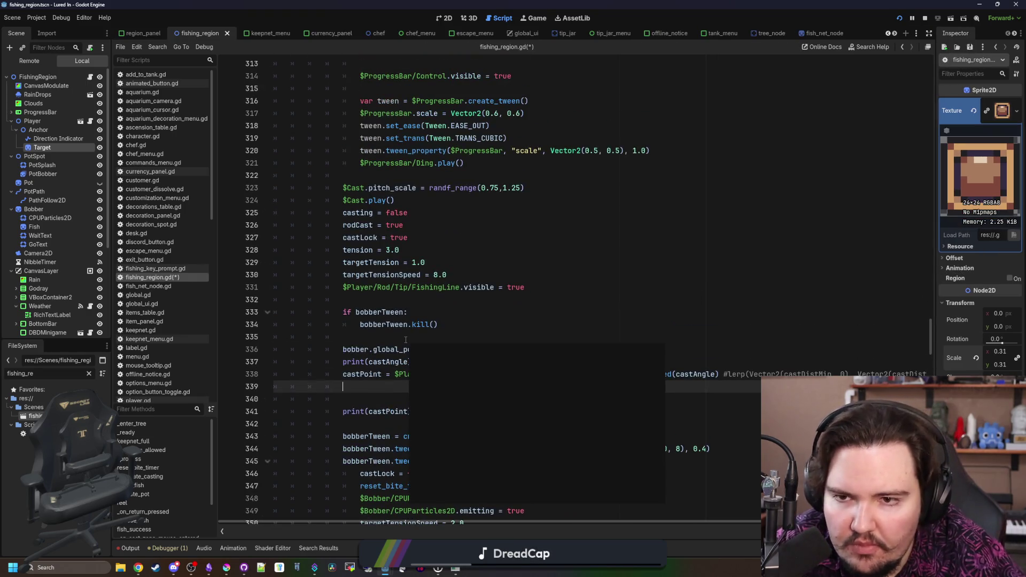
{"action": "scroll", "coordinate": [405, 340], "scroll_direction": "up", "scroll_amount": 20}
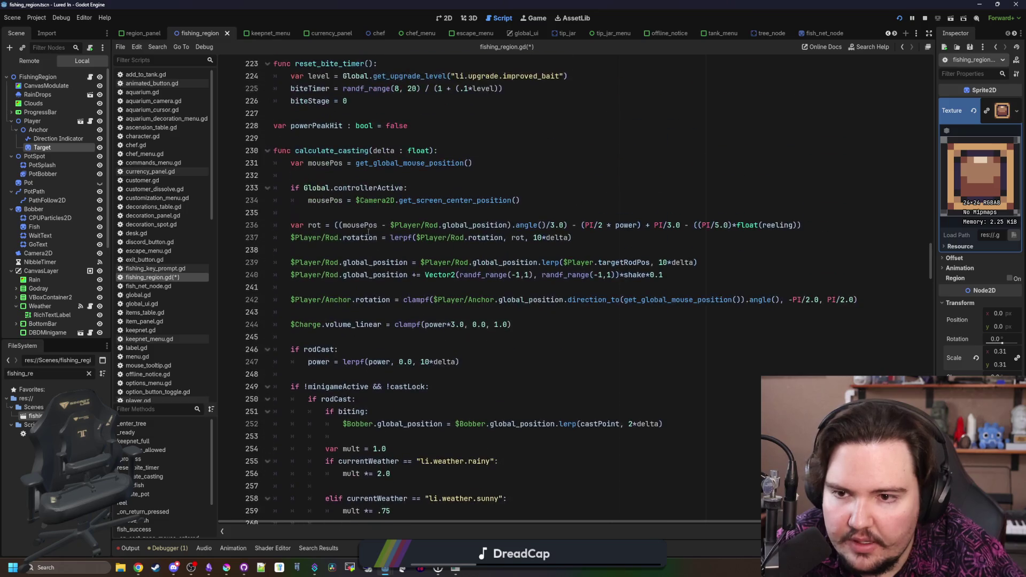
Add $Player/Anchor/Target.position.x = power*256 after the Anchor rotation line and save
{"action": "left_click", "coordinate": [350, 311]}
{"action": "key", "text": "Return"}
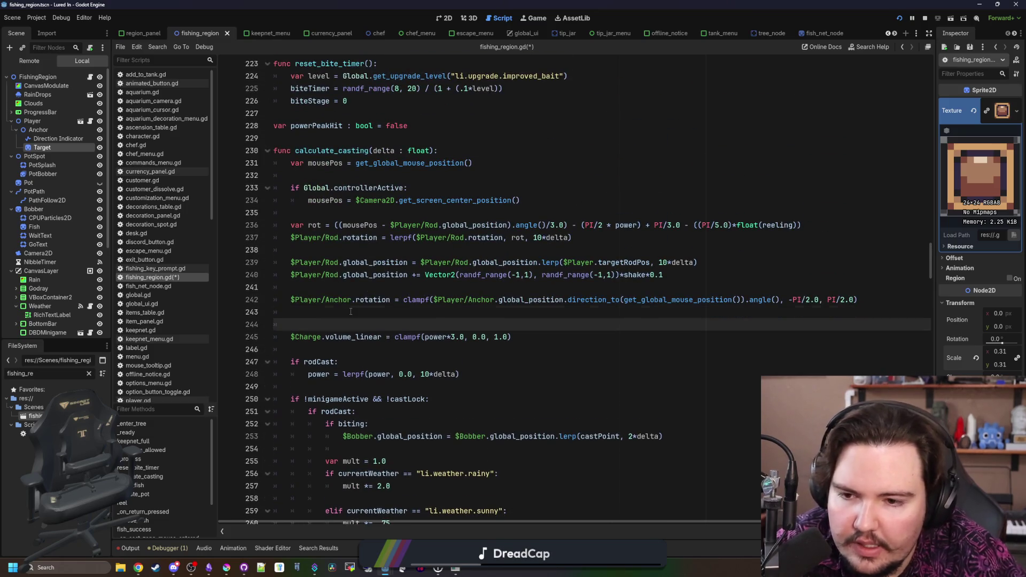
{"action": "left_click", "coordinate": [351, 311]}
{"action": "left_click_drag", "start_coordinate": [294, 274], "coordinate": [374, 314]}
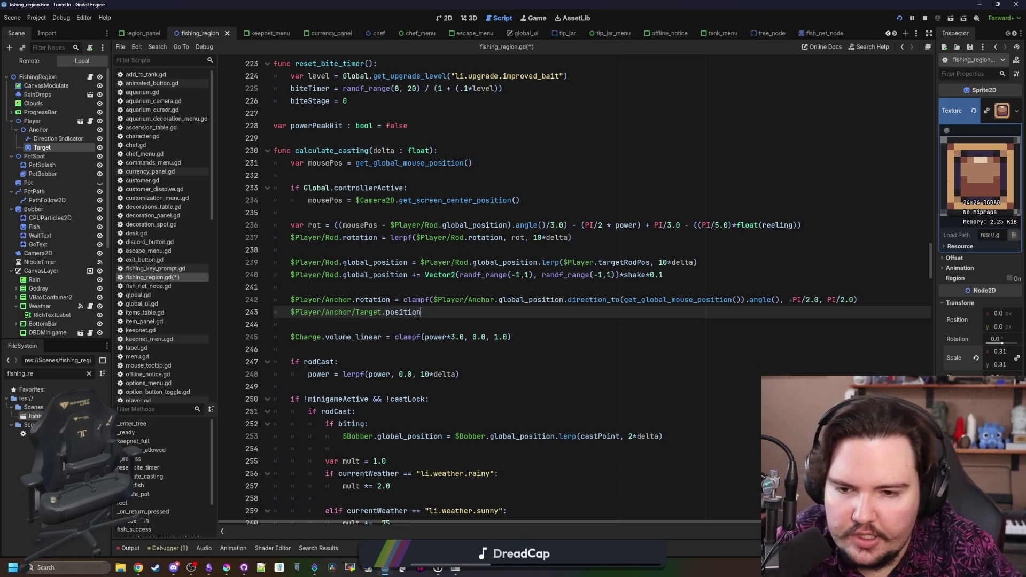
{"action": "key", "text": "ctrl+space"}
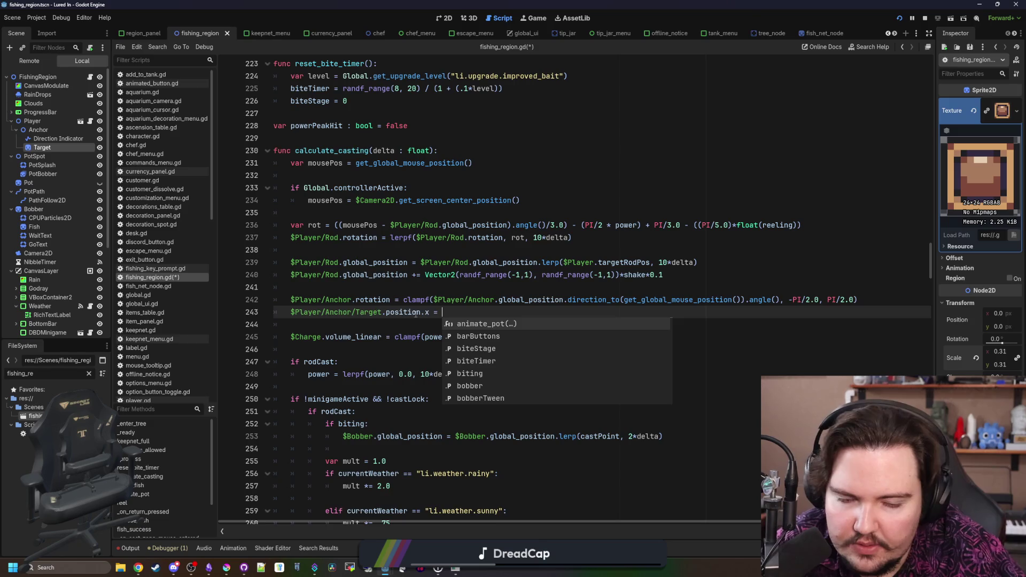
{"action": "left_click", "coordinate": [472, 312]}
{"action": "type", "text": "power*256"}
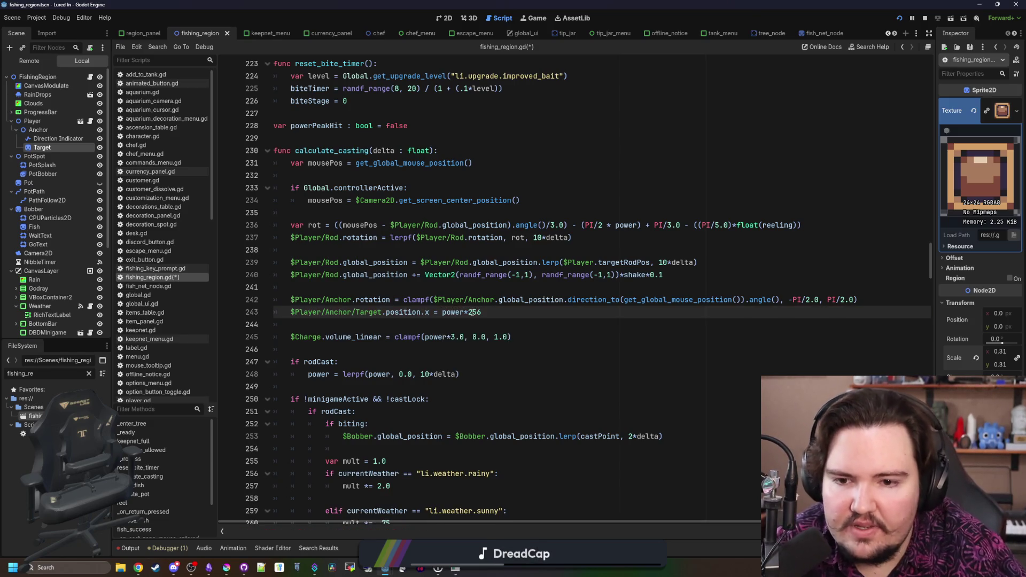
{"action": "key", "text": "Up"}
{"action": "key", "text": "Up"}
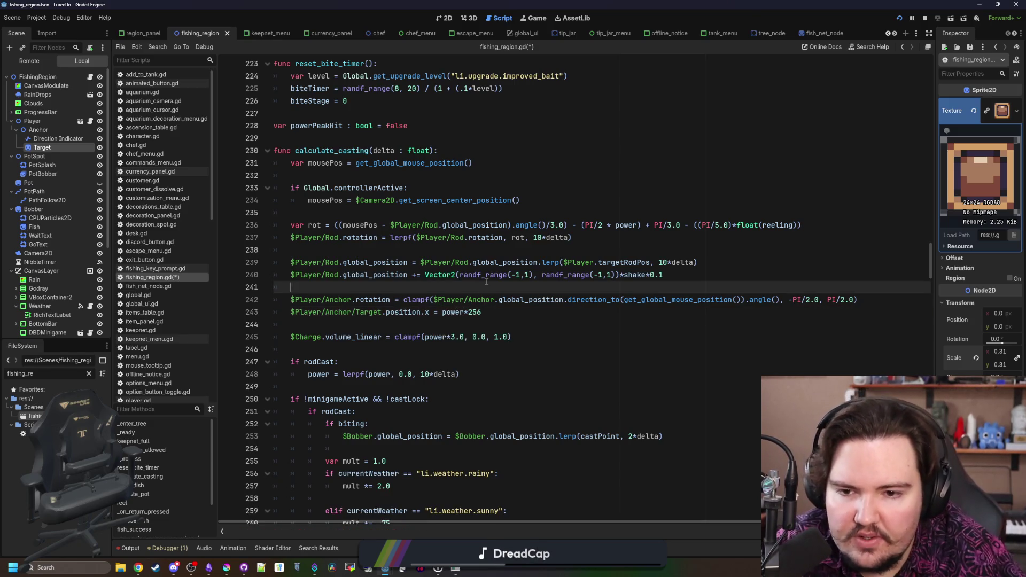
{"action": "key", "text": "ctrl+s"}
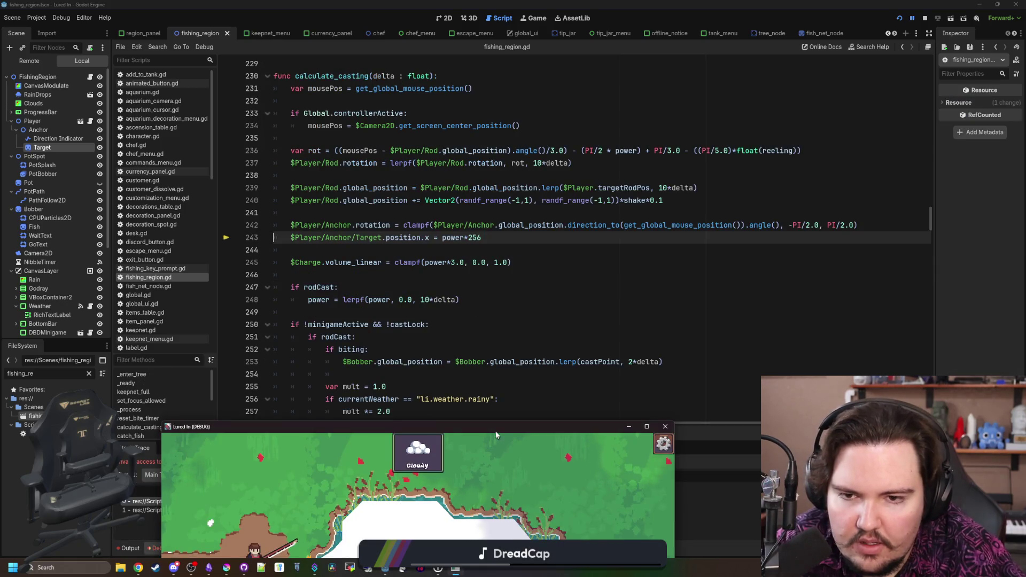
Restart the game, dismiss the Welcome Back message, and make the window fill the screen
{"action": "key", "text": "F8"}
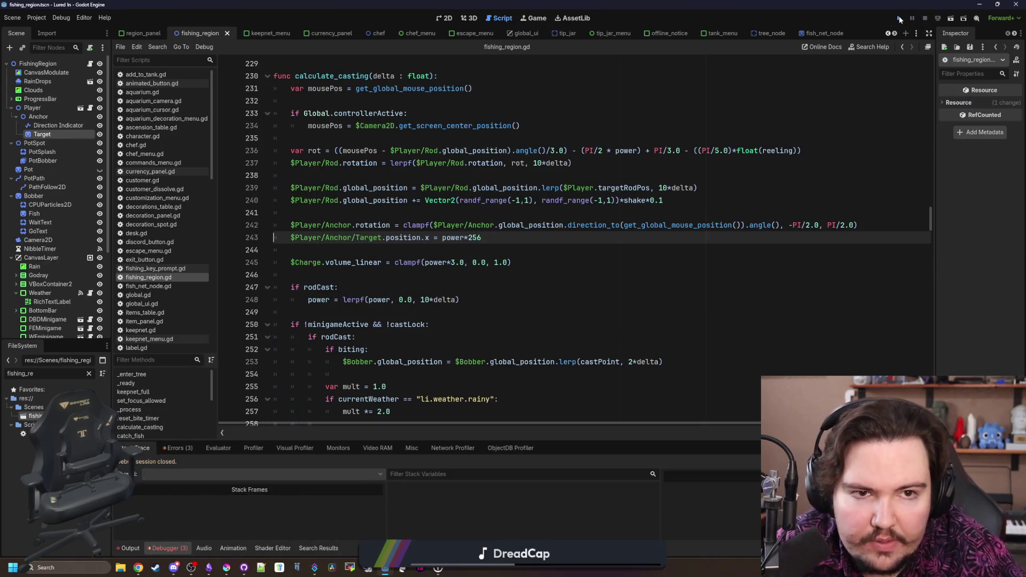
{"action": "left_click", "coordinate": [899, 19]}
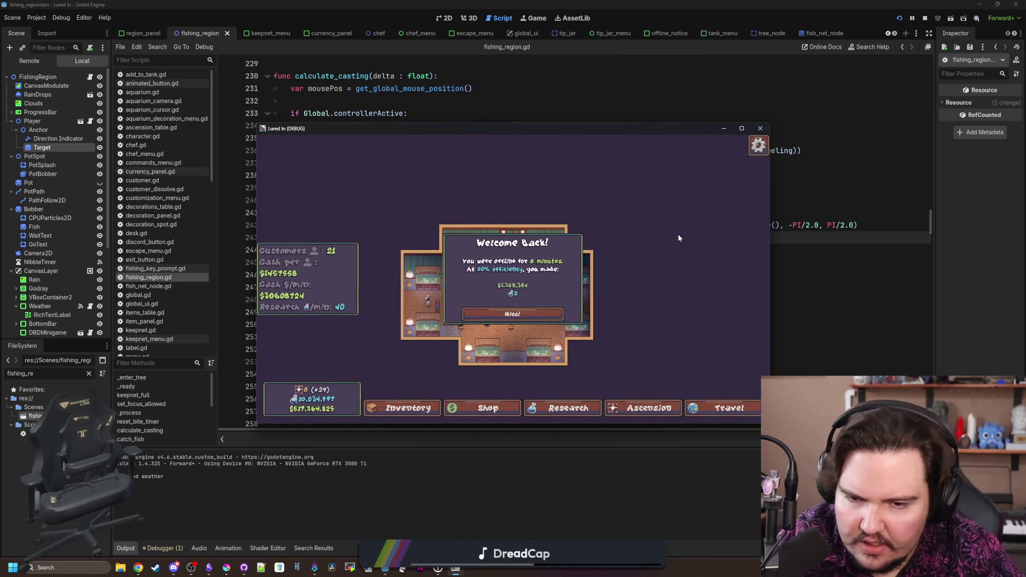
{"action": "left_click", "coordinate": [527, 313]}
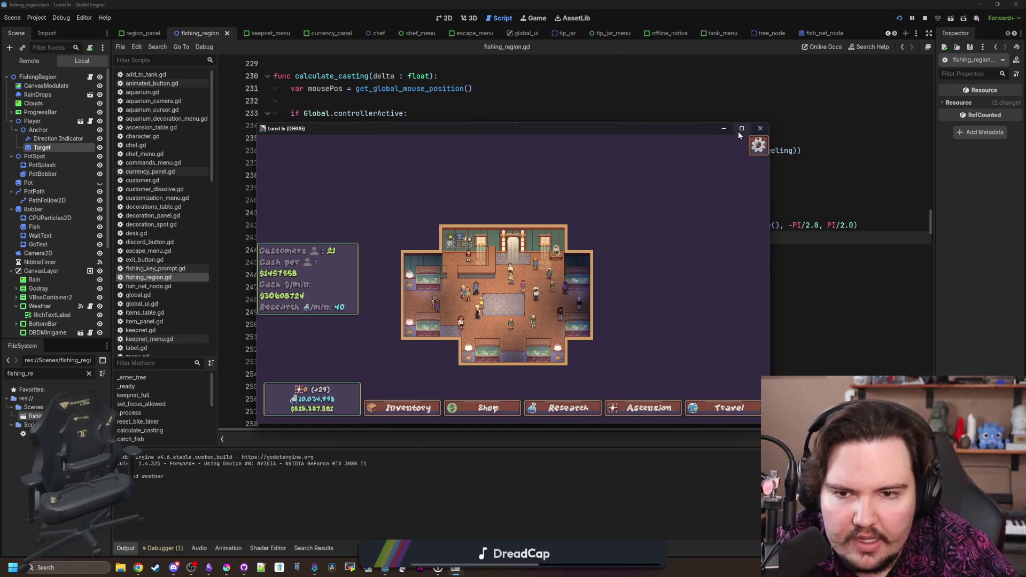
{"action": "left_click", "coordinate": [741, 129]}
Travel to the Pond for free and cast the line over the water
{"action": "left_click", "coordinate": [932, 529]}
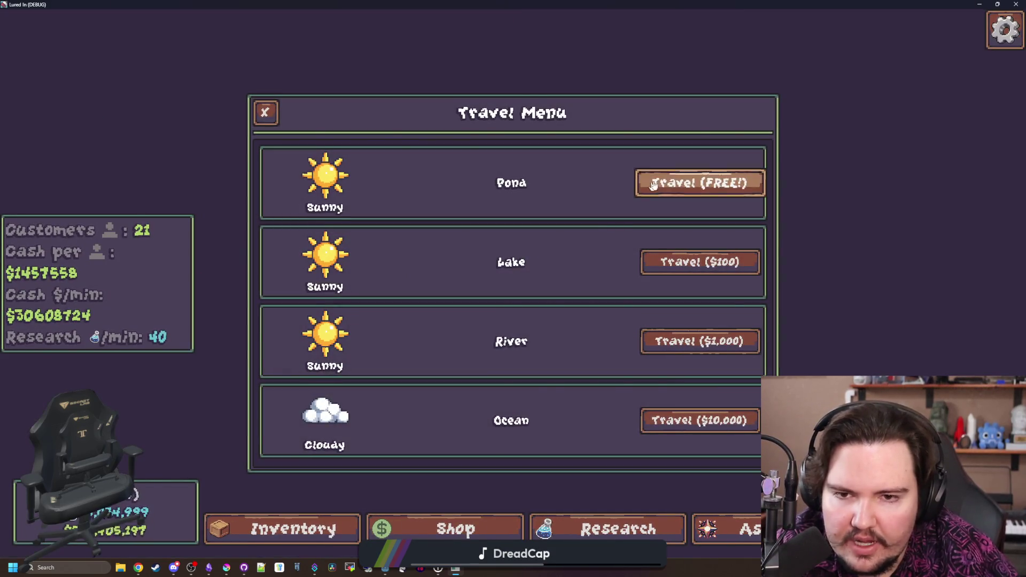
{"action": "left_click", "coordinate": [682, 182]}
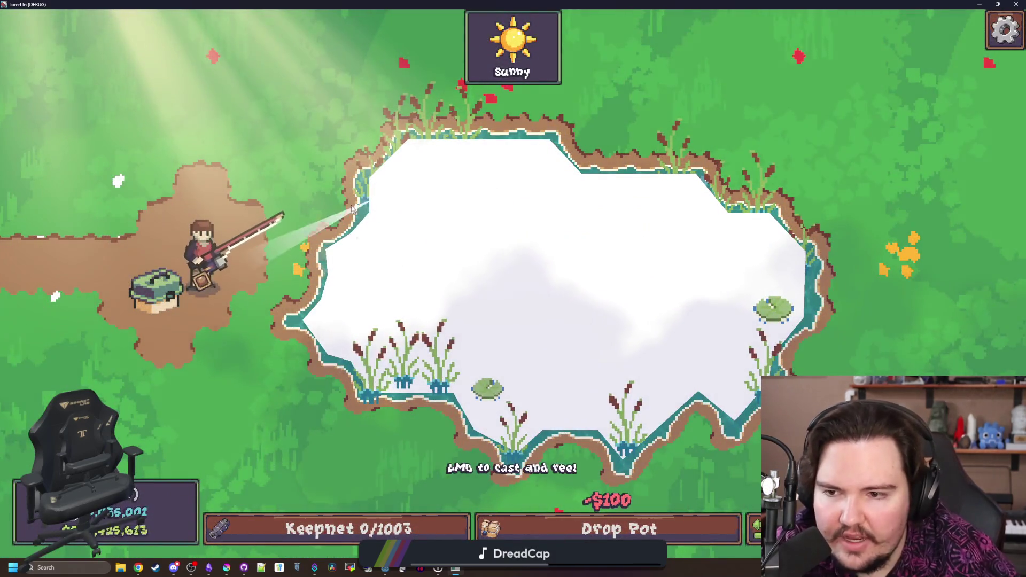
{"action": "mouse_move", "coordinate": [352, 163]}
{"action": "left_mouse_down"}
{"action": "mouse_move", "coordinate": [421, 192]}
{"action": "mouse_move", "coordinate": [434, 264]}
{"action": "mouse_move", "coordinate": [422, 266]}
{"action": "mouse_move", "coordinate": [435, 290]}
{"action": "left_mouse_up"}
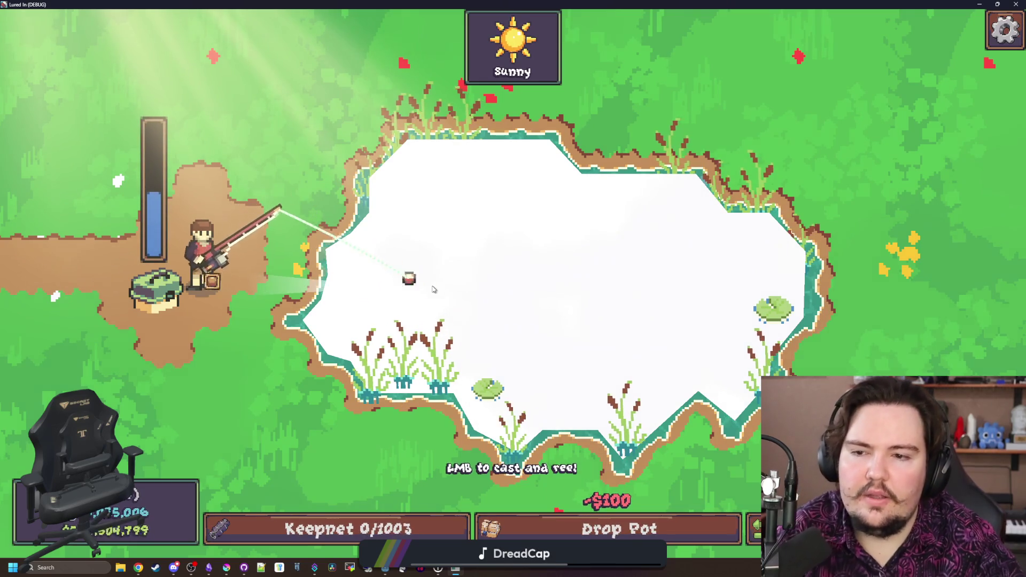
{"action": "key", "text": "F11"}
Return to the script editor, add a blank line below line 243, and save
{"action": "left_click_drag", "start_coordinate": [361, 52], "coordinate": [360, 369]}
{"action": "left_click", "coordinate": [483, 237]}
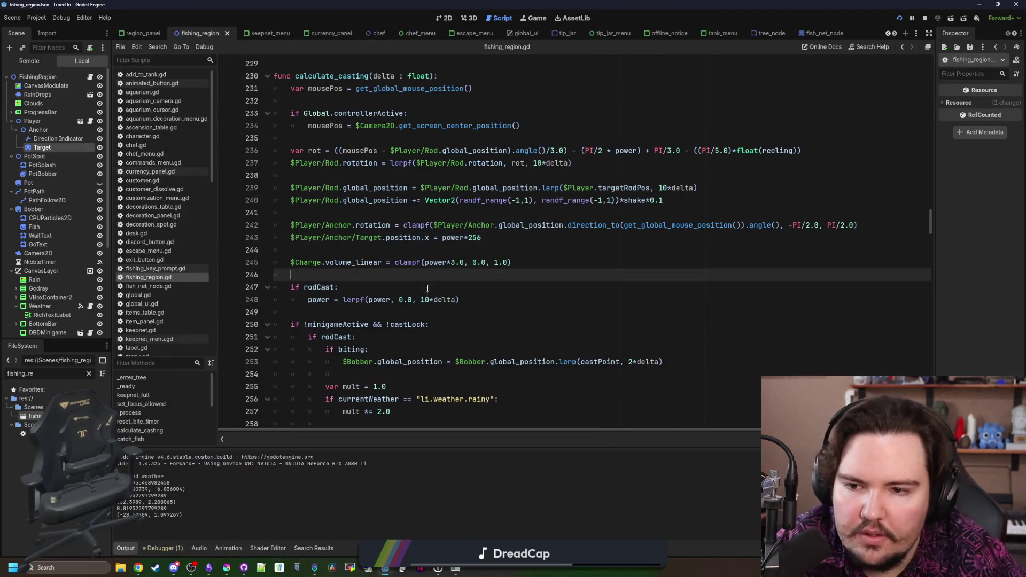
{"action": "key", "text": "Return"}
{"action": "key", "text": "ctrl+s"}
{"action": "left_click", "coordinate": [395, 277]}
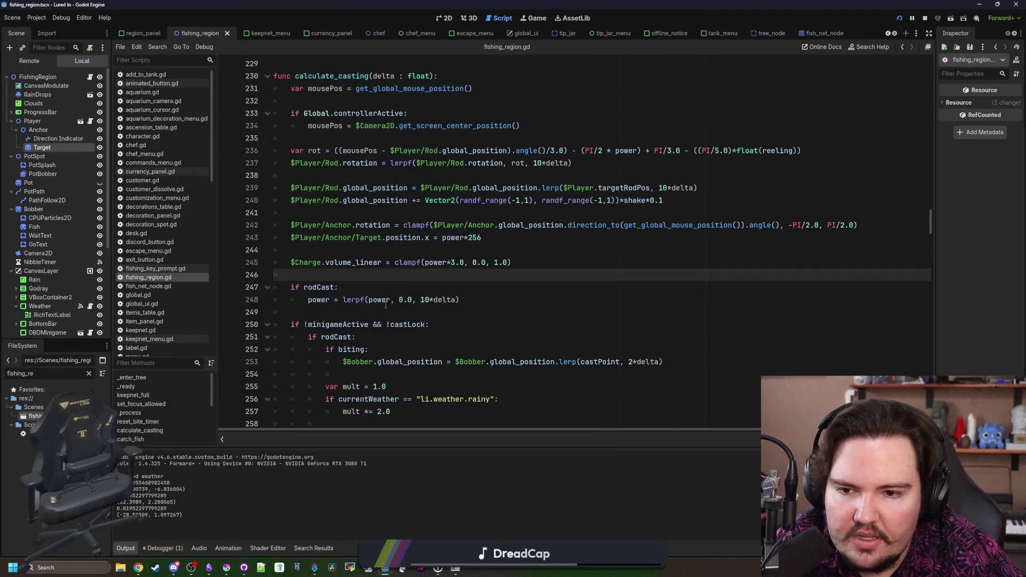
{"action": "left_click", "coordinate": [385, 302]}
{"action": "left_click", "coordinate": [398, 284]}
{"action": "left_click", "coordinate": [422, 245]}
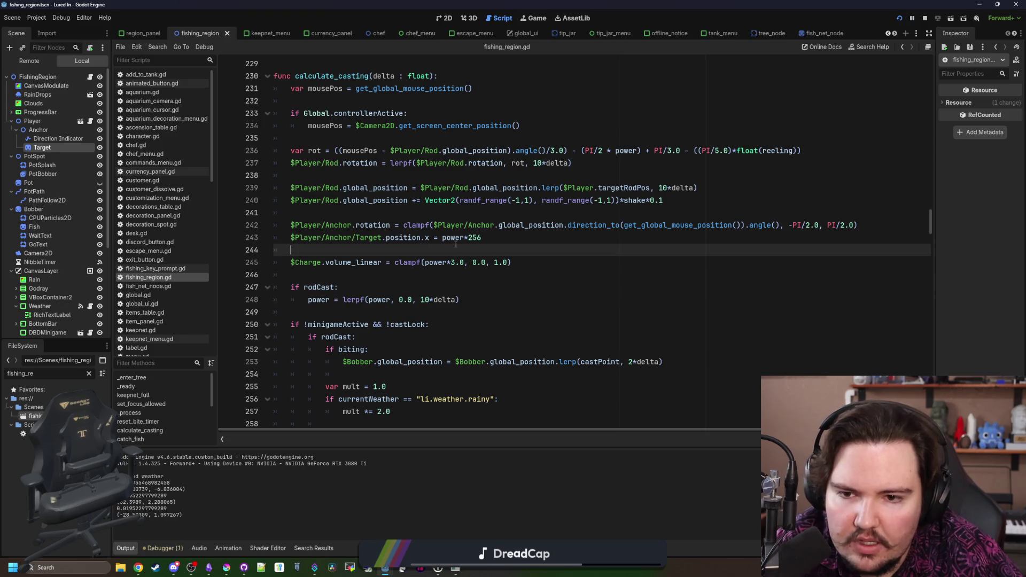
{"action": "left_click", "coordinate": [455, 262]}
Replace 'power' with 'lastPower' on the Target line, then save and relaunch the game
{"action": "double_click", "coordinate": [454, 238]}
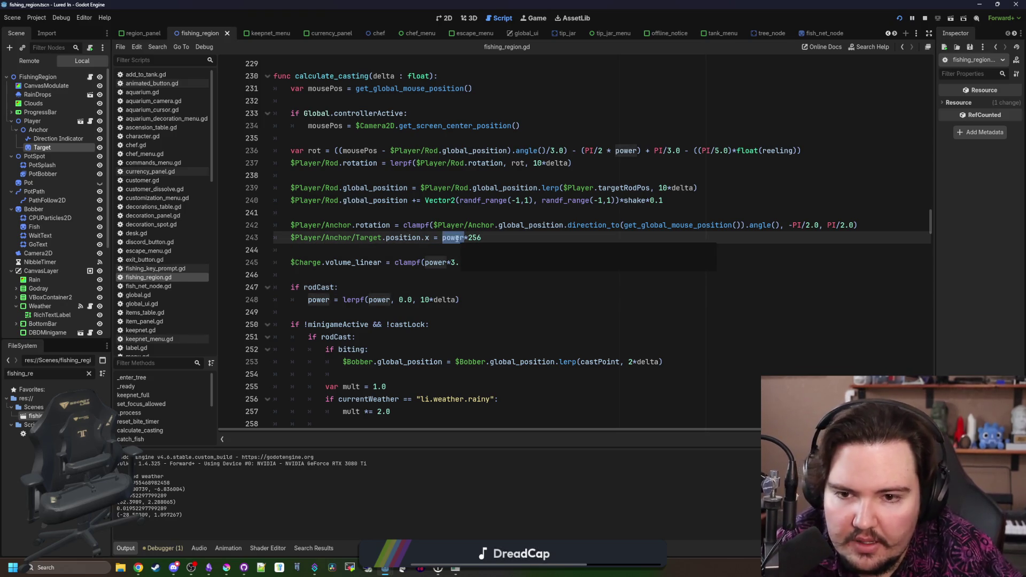
{"action": "type", "text": "last"}
{"action": "key", "text": "Return"}
{"action": "type", "text": "0, 0.0, 1.0)"}
{"action": "left_click", "coordinate": [406, 244]}
{"action": "key", "text": "ctrl+s"}
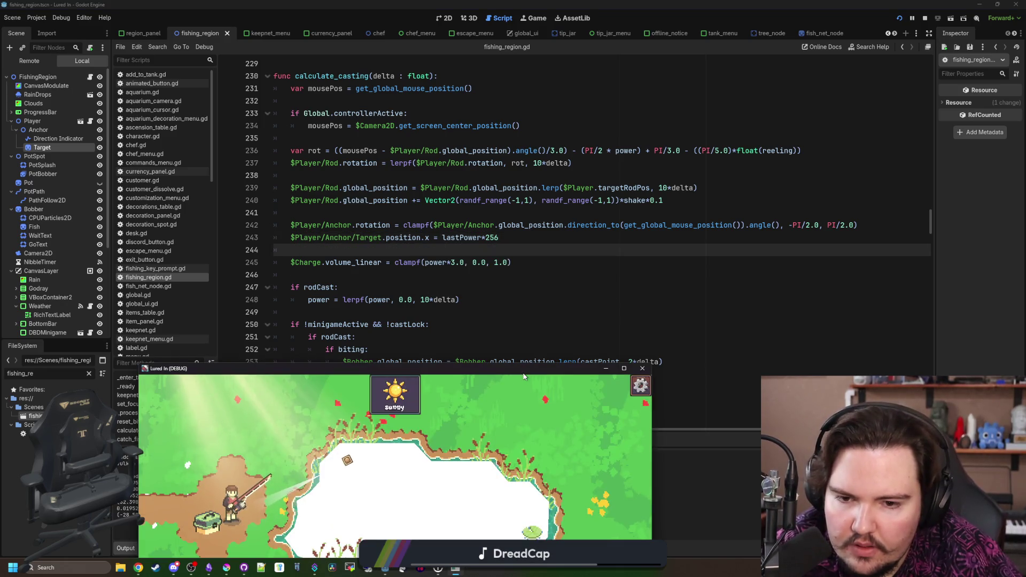
{"action": "double_click", "coordinate": [524, 374]}
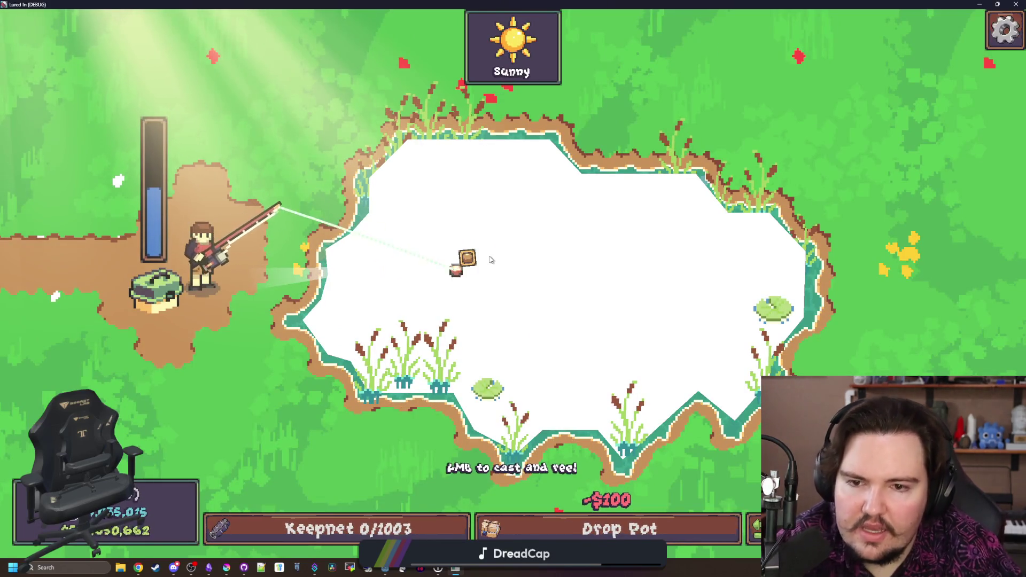
Make two test casts at the Pond toward the Target marker, then return to the script
{"action": "left_click", "coordinate": [491, 260]}
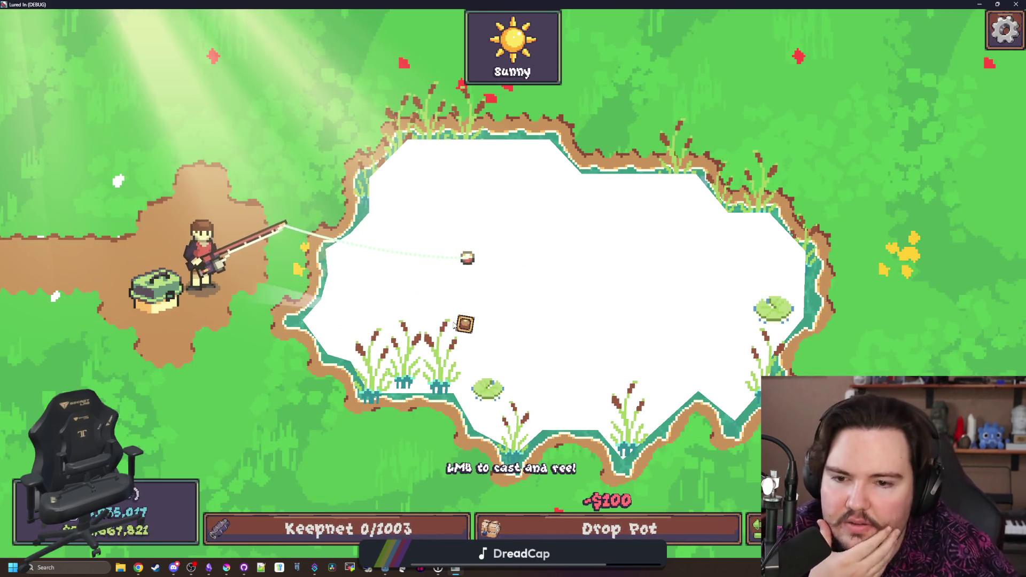
{"action": "left_click", "coordinate": [453, 325]}
{"action": "mouse_move", "coordinate": [465, 236]}
{"action": "left_mouse_down"}
{"action": "mouse_move", "coordinate": [470, 217]}
{"action": "mouse_move", "coordinate": [481, 335]}
{"action": "mouse_move", "coordinate": [521, 337]}
{"action": "mouse_move", "coordinate": [511, 223]}
{"action": "mouse_move", "coordinate": [522, 223]}
{"action": "mouse_move", "coordinate": [517, 248]}
{"action": "left_mouse_up"}
{"action": "left_click", "coordinate": [471, 220]}
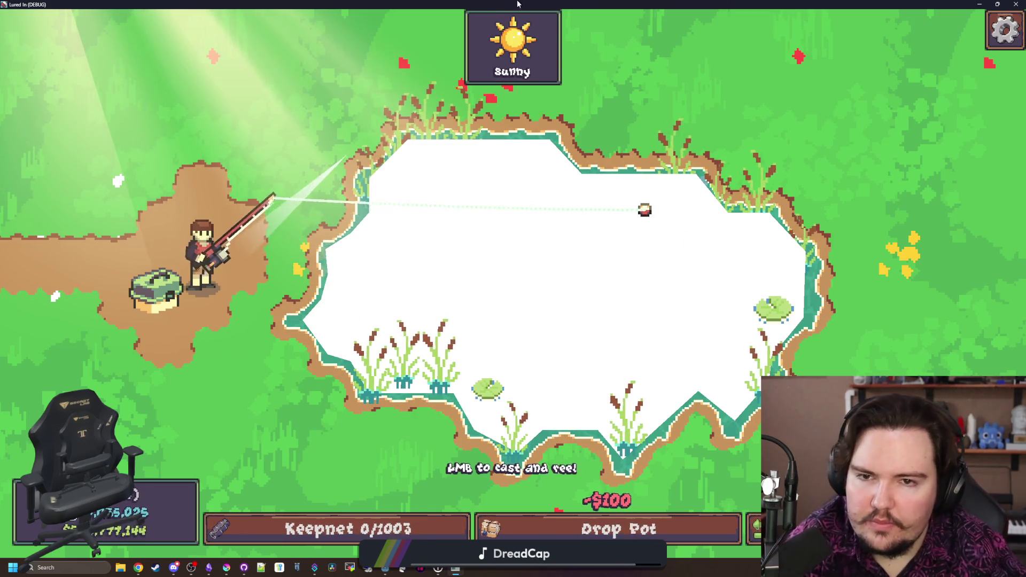
{"action": "left_click", "coordinate": [979, 4]}
{"action": "left_click", "coordinate": [388, 212]}
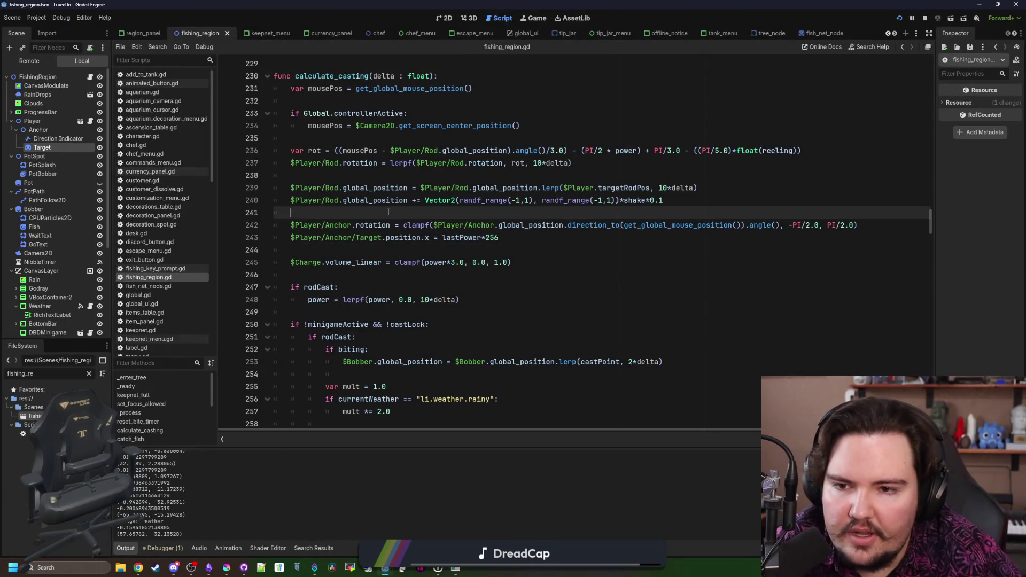
Wrap the Anchor rotation and Target position lines in an 'if casting:' block and save
{"action": "key", "text": "Return"}
{"action": "type", "text": "if has"}
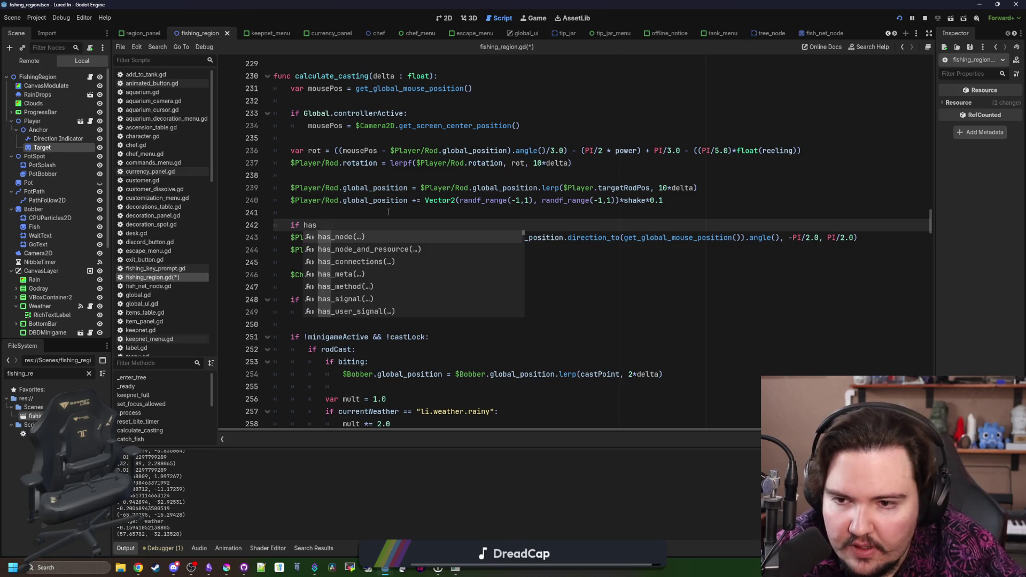
{"action": "key", "text": "BackSpace"}
{"action": "key", "text": "BackSpace"}
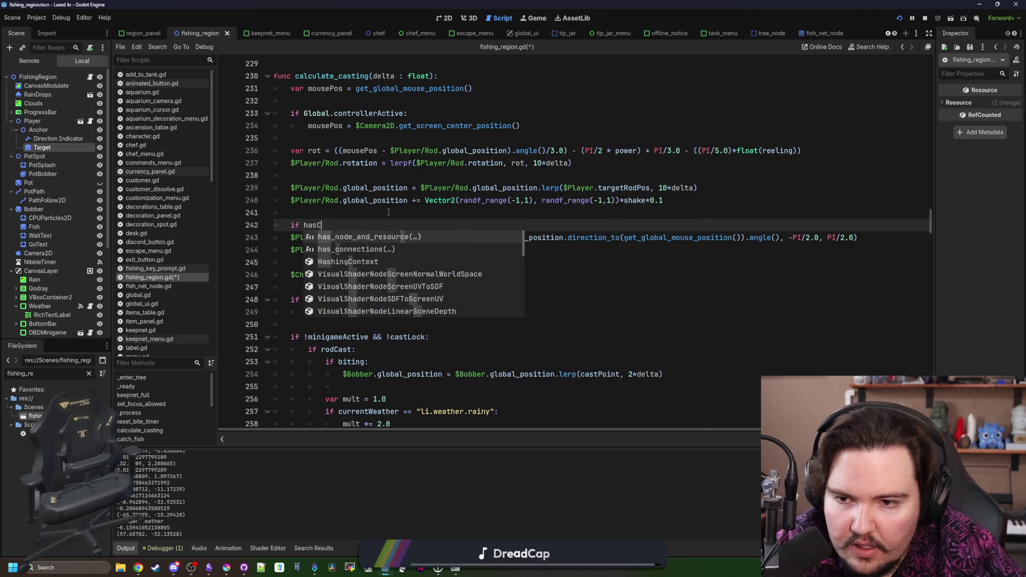
{"action": "key", "text": "BackSpace"}
{"action": "type", "text": "cast"}
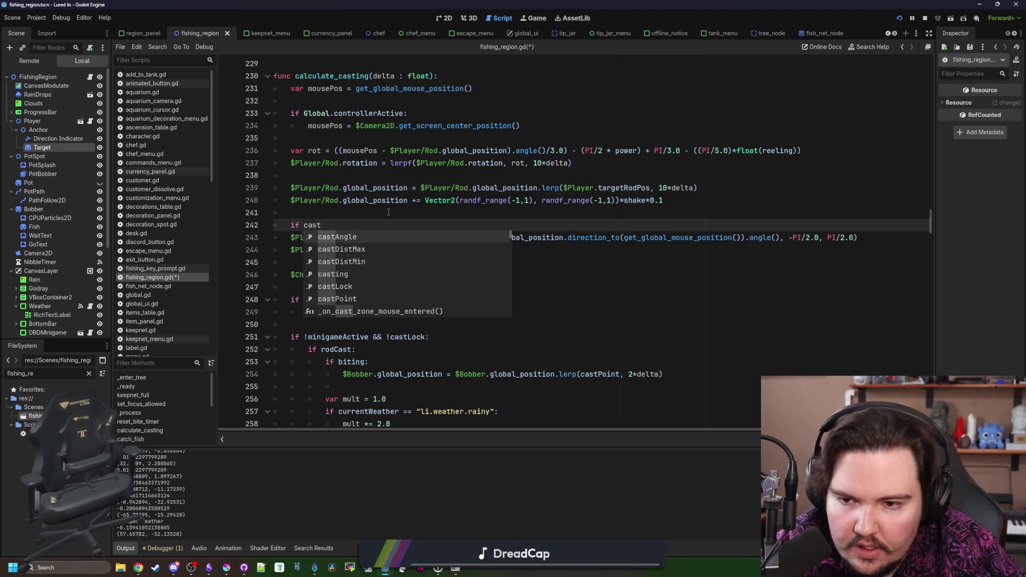
{"action": "type", "text": "ing:"}
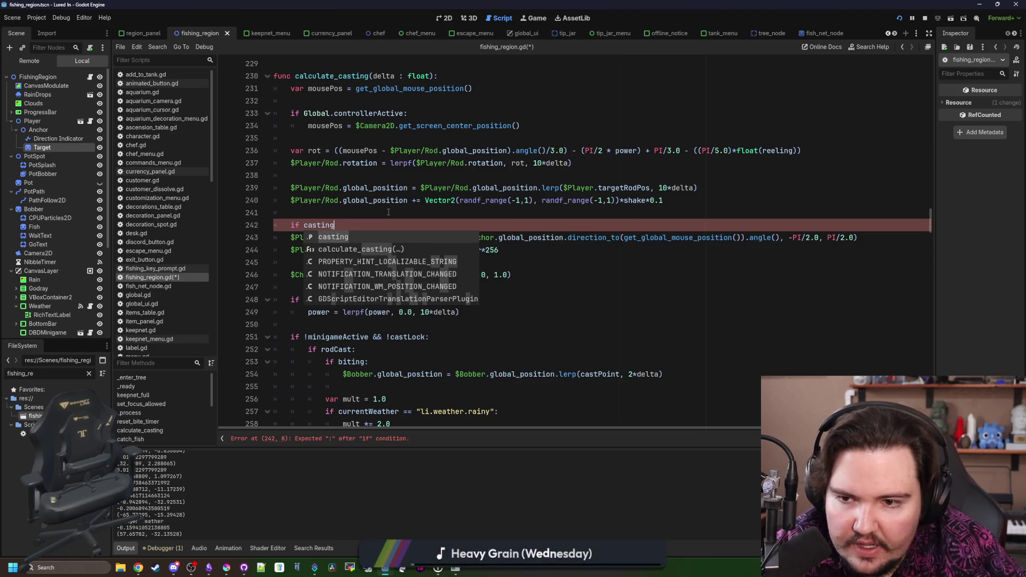
{"action": "mouse_move", "coordinate": [517, 250]}
{"action": "left_mouse_down"}
{"action": "mouse_move", "coordinate": [299, 250]}
{"action": "mouse_move", "coordinate": [291, 238]}
{"action": "left_mouse_up"}
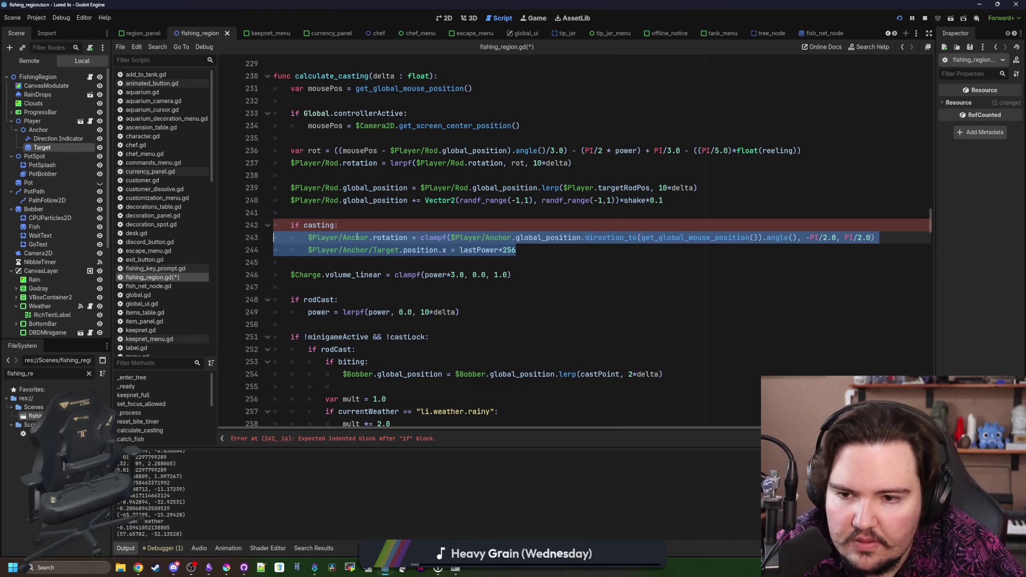
{"action": "key", "text": "Tab"}
{"action": "key", "text": "Up"}
{"action": "key", "text": "Up"}
{"action": "key", "text": "ctrl+s"}
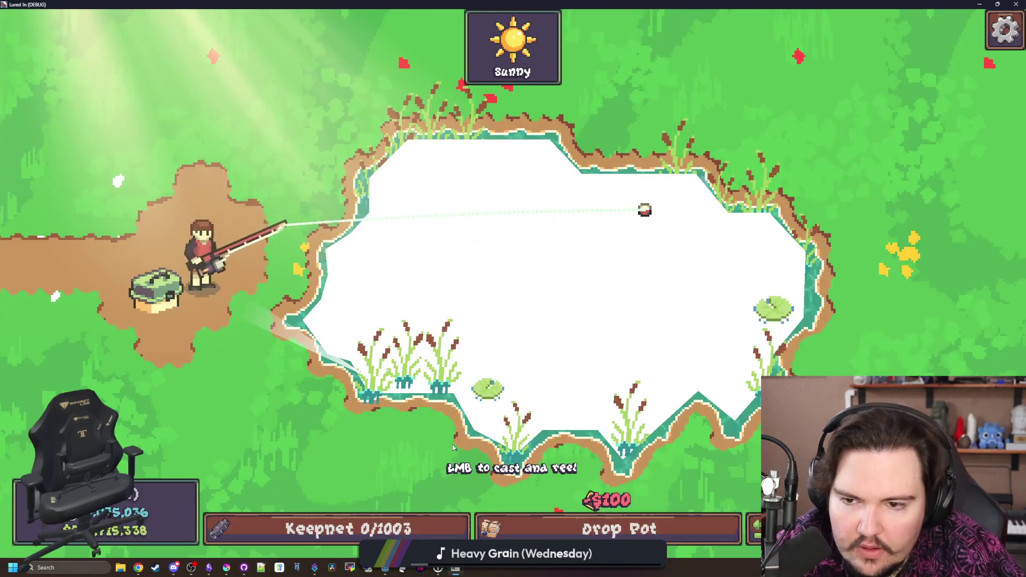
Cast into the pond and reel back several times, including into the lower pond
{"action": "left_click", "coordinate": [453, 446]}
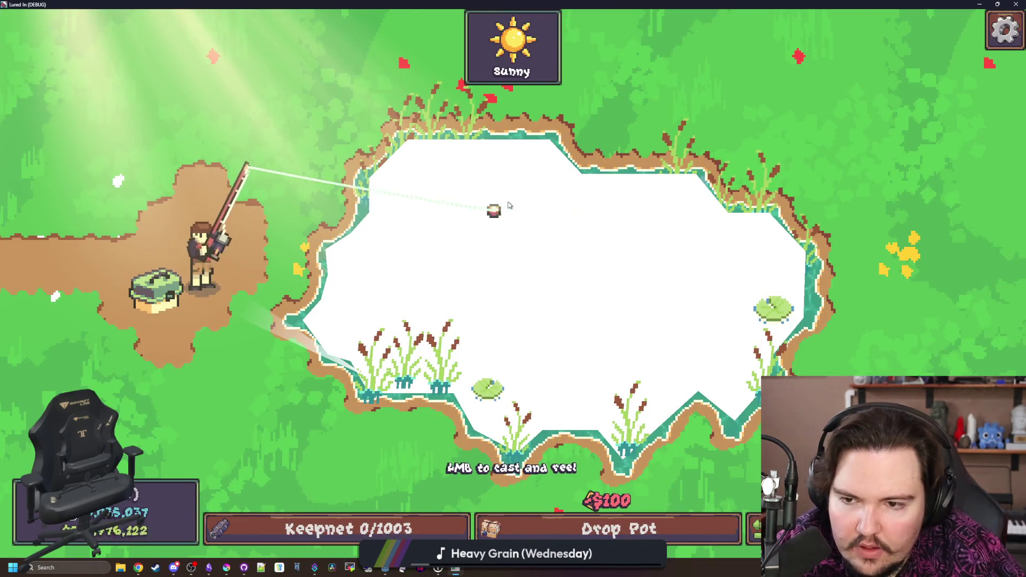
{"action": "mouse_move", "coordinate": [497, 236]}
{"action": "left_mouse_down"}
{"action": "mouse_move", "coordinate": [465, 256]}
{"action": "mouse_move", "coordinate": [437, 154]}
{"action": "left_mouse_up"}
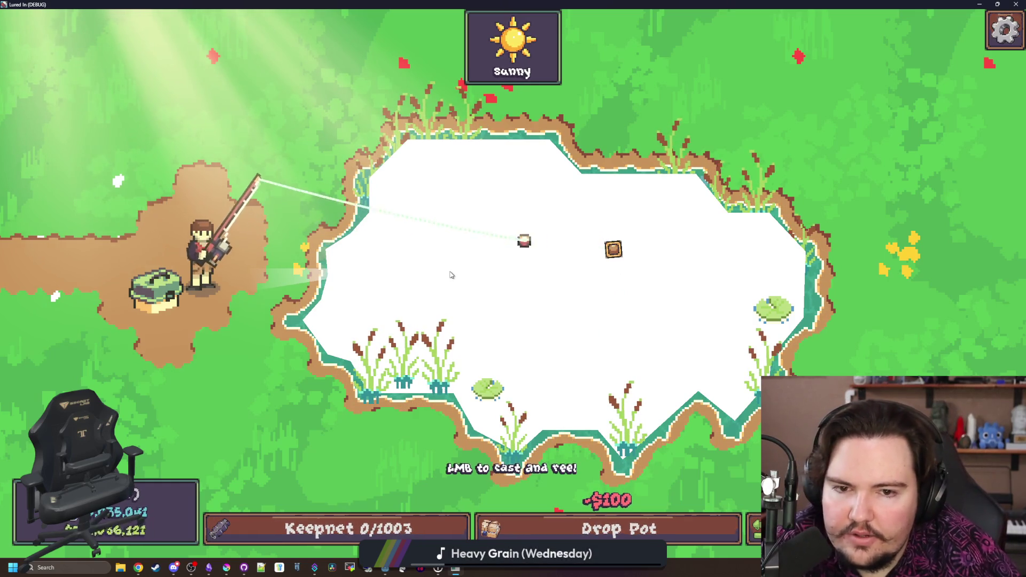
{"action": "left_click", "coordinate": [450, 275]}
{"action": "left_click_drag", "start_coordinate": [434, 406], "coordinate": [468, 342]}
{"action": "left_click", "coordinate": [433, 348]}
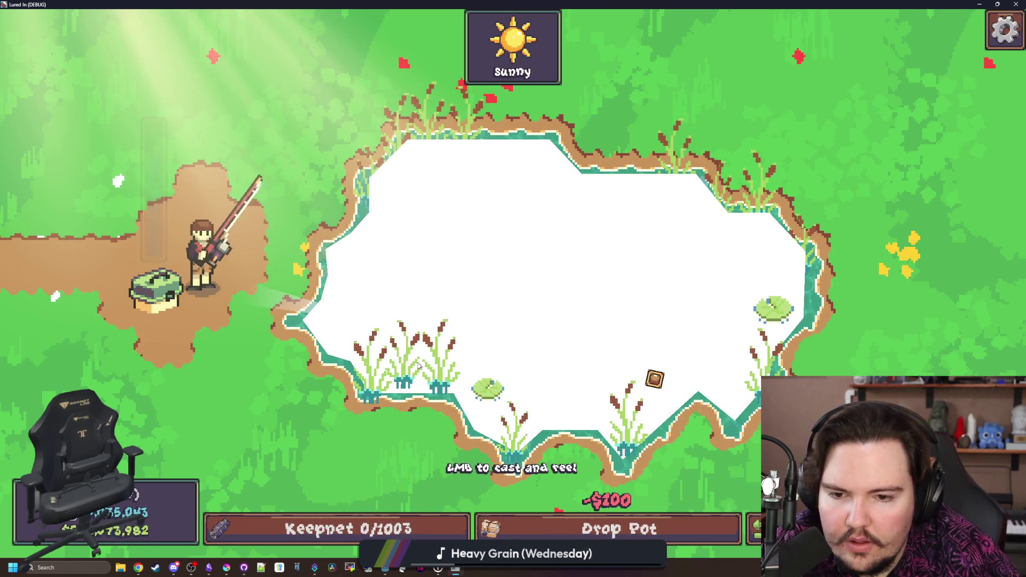
{"action": "left_click_drag", "start_coordinate": [394, 364], "coordinate": [404, 364]}
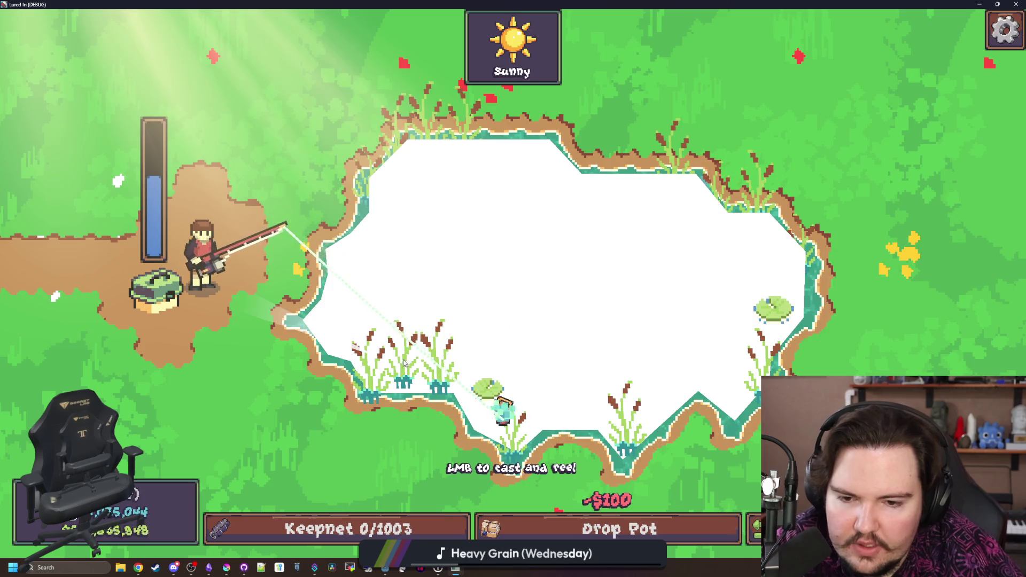
{"action": "left_click", "coordinate": [433, 236]}
Cast toward the upper pond with the line pulled above the rod tip, then reel the pot out
{"action": "left_click", "coordinate": [437, 165]}
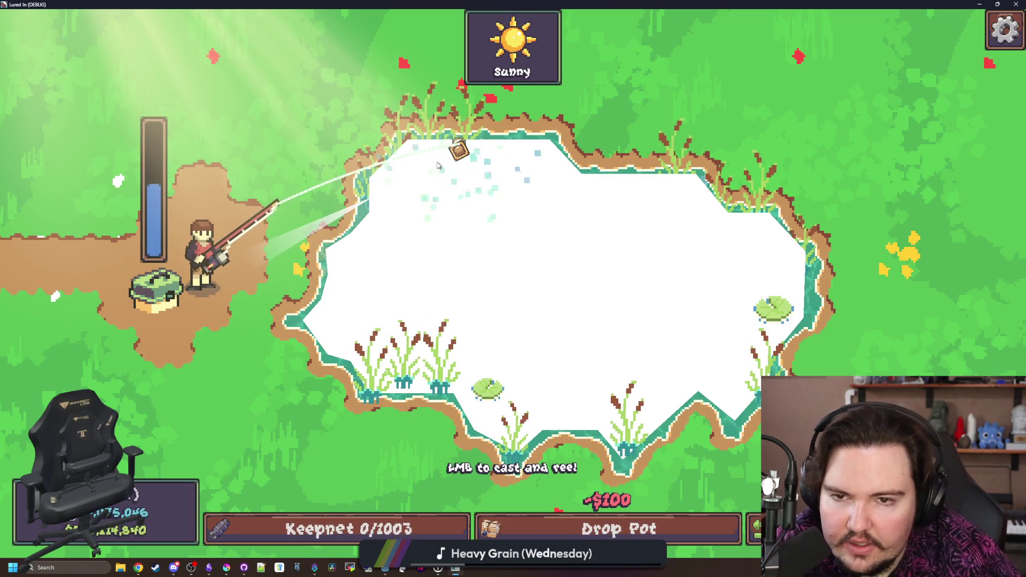
{"action": "left_click", "coordinate": [437, 165]}
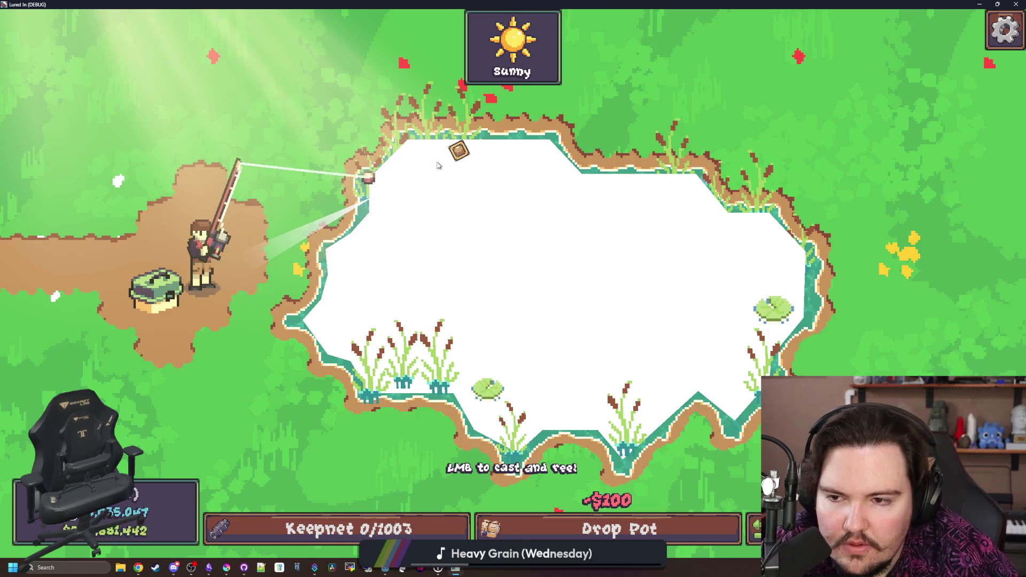
{"action": "left_click", "coordinate": [285, 128]}
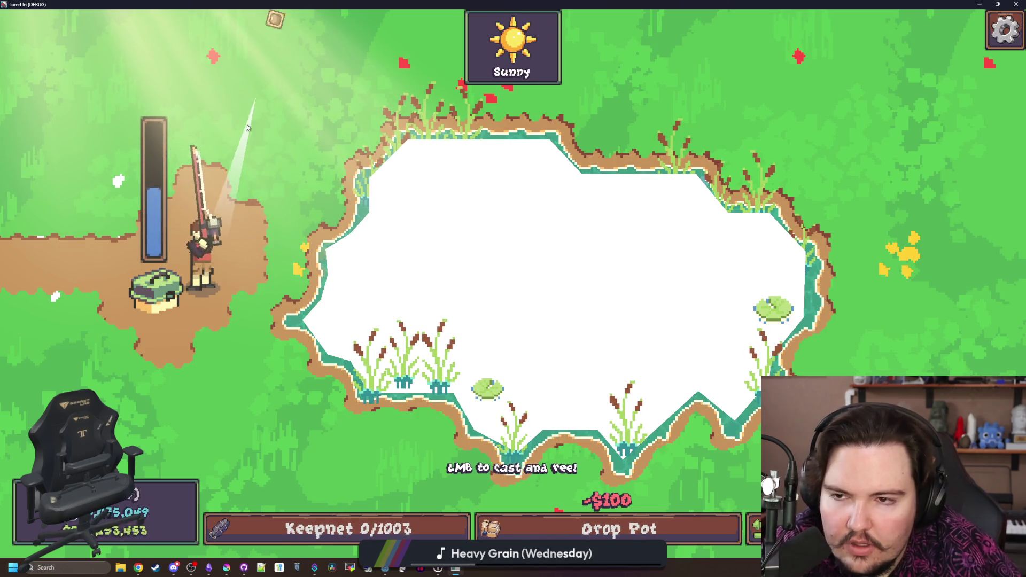
{"action": "left_click", "coordinate": [215, 132]}
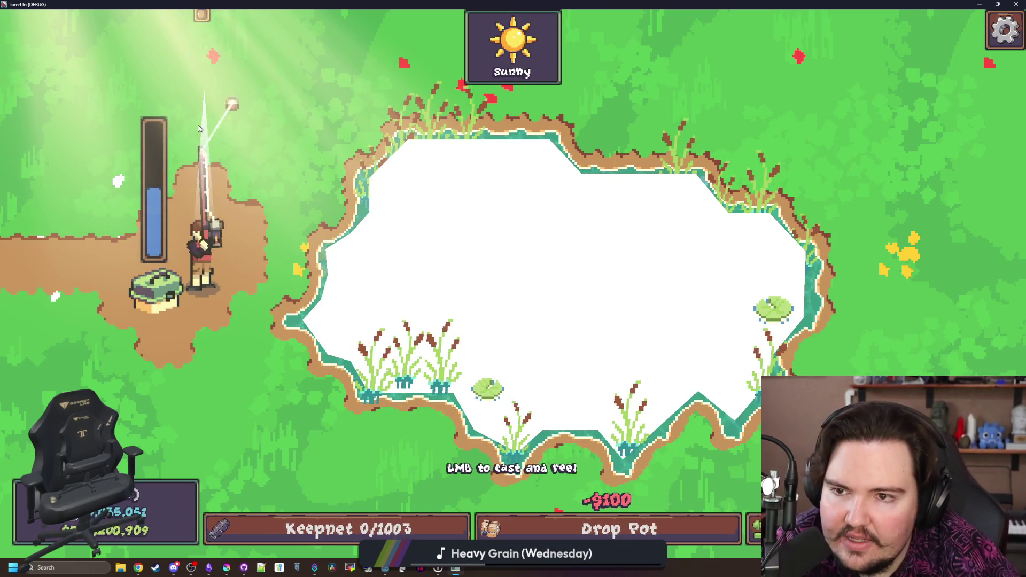
{"action": "left_click", "coordinate": [232, 123]}
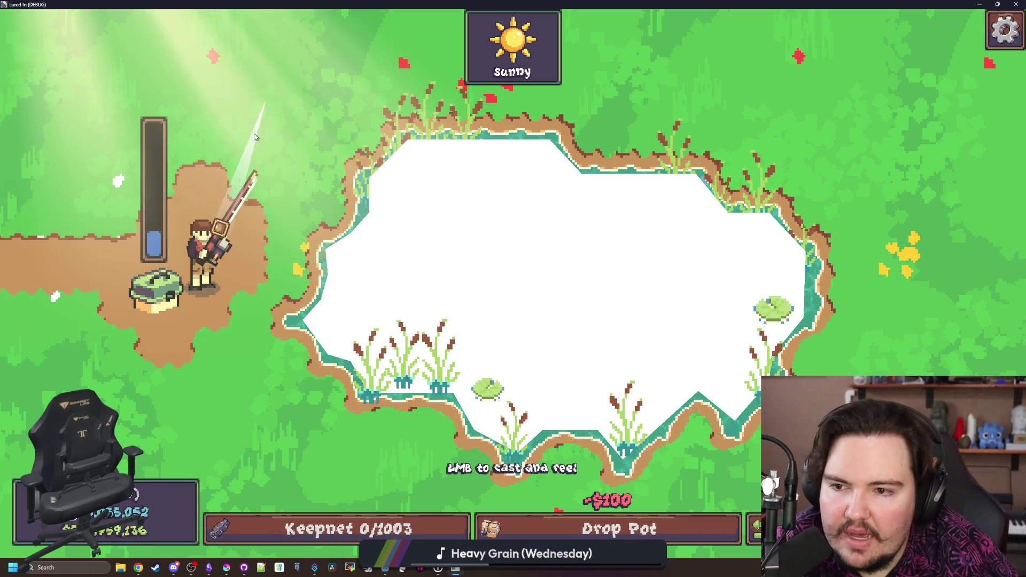
{"action": "left_click", "coordinate": [374, 252]}
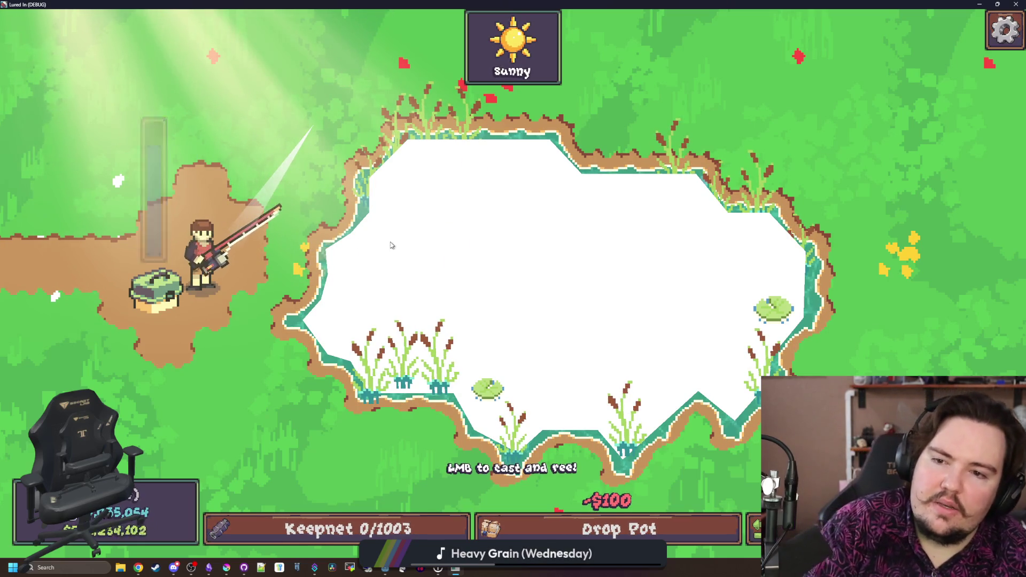
Make several casts onto the pond's lower edge, reeling in between
{"action": "left_click", "coordinate": [414, 270]}
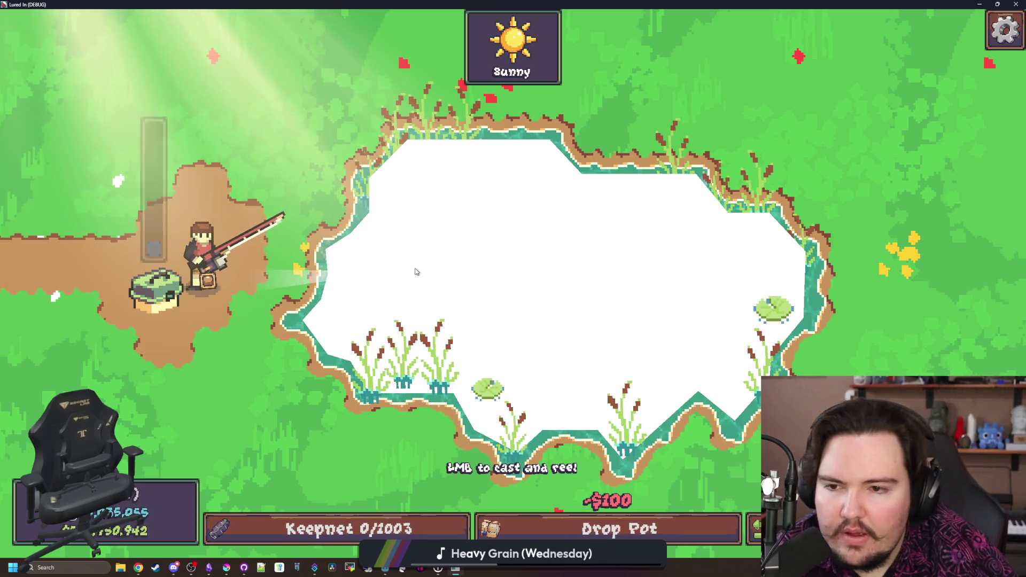
{"action": "left_click", "coordinate": [380, 172]}
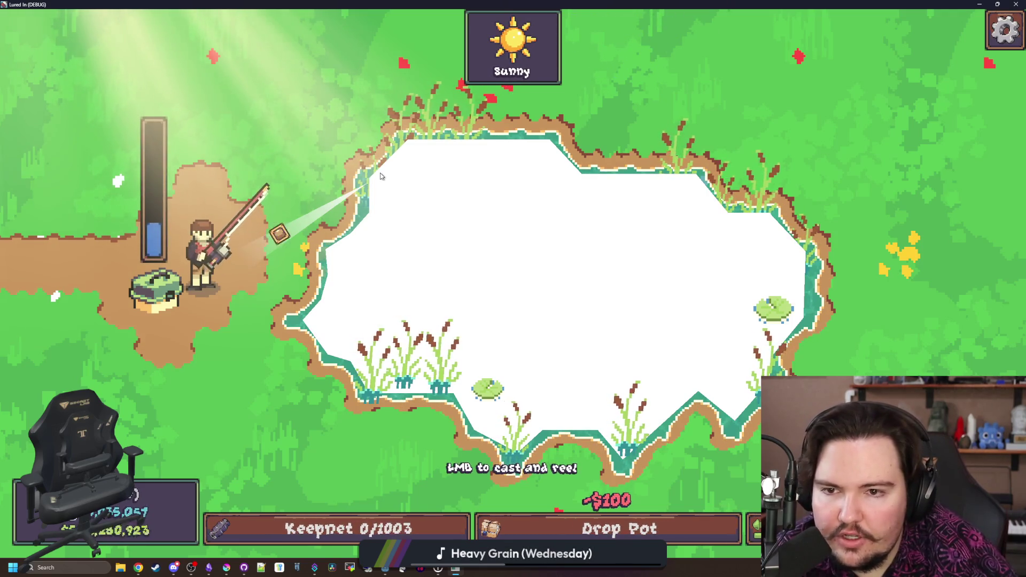
{"action": "left_click", "coordinate": [380, 172]}
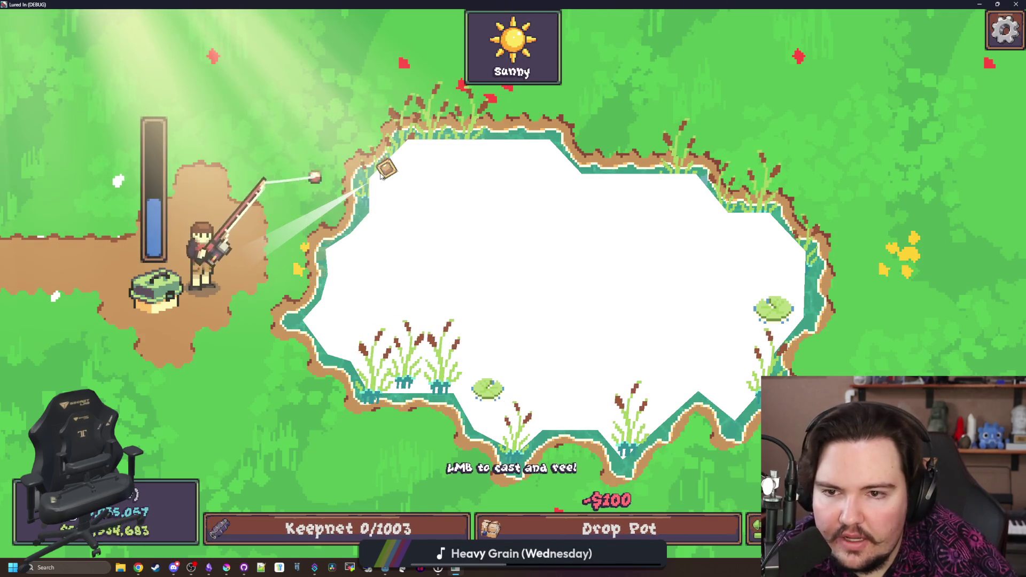
{"action": "left_click", "coordinate": [383, 394]}
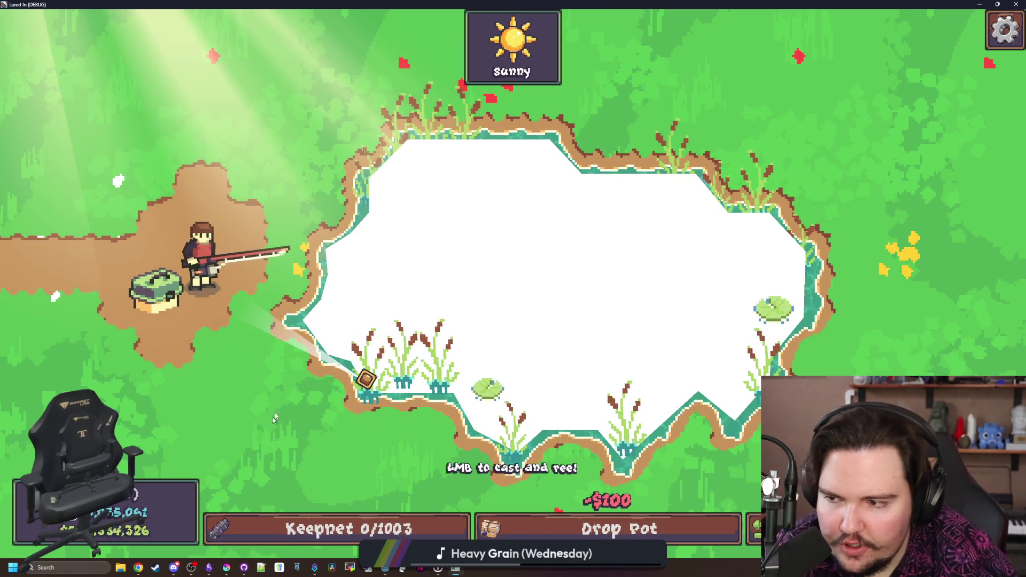
{"action": "left_click", "coordinate": [331, 348]}
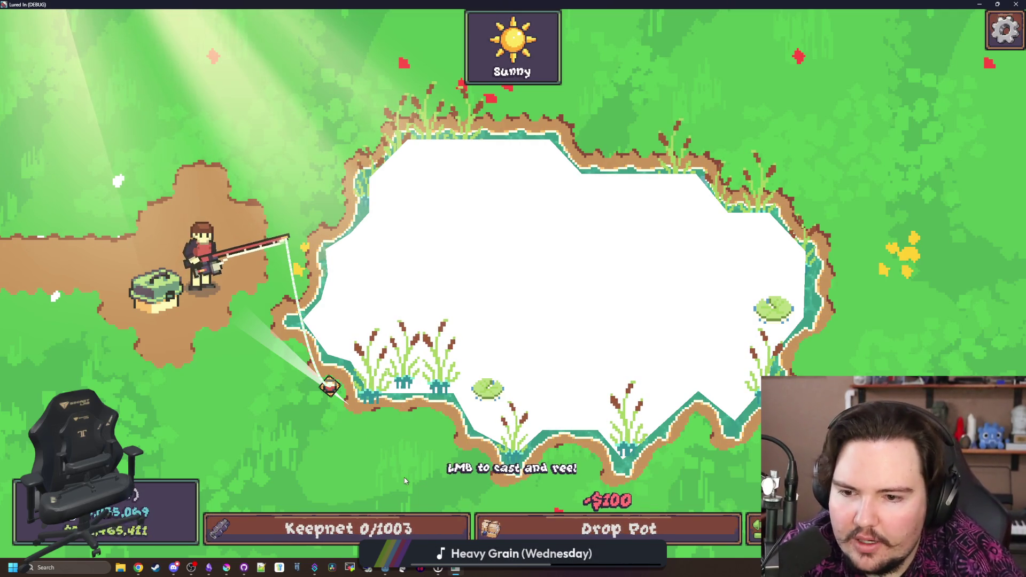
{"action": "left_click", "coordinate": [280, 253]}
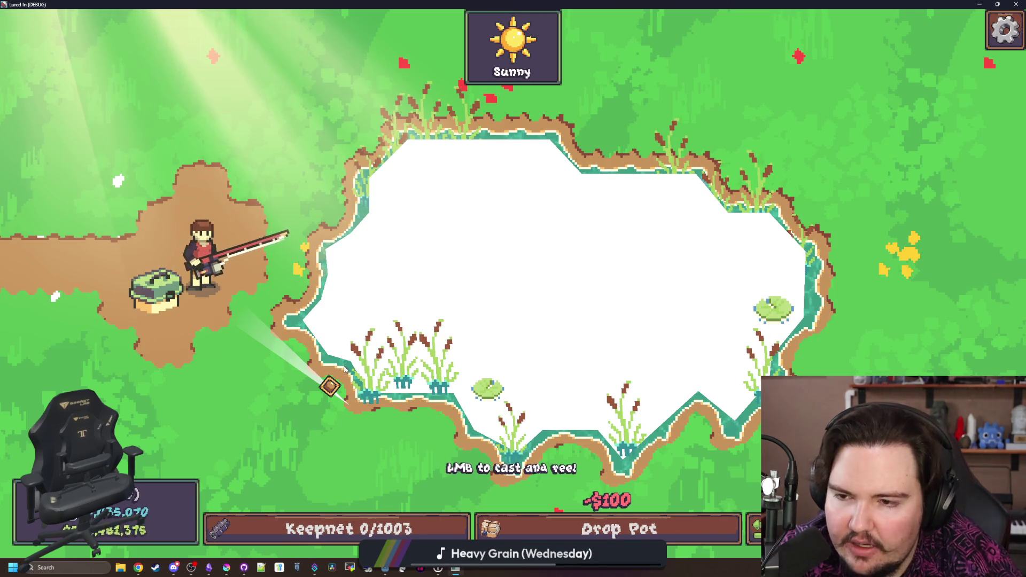
{"action": "left_click_drag", "start_coordinate": [460, 237], "coordinate": [488, 267]}
Cast farther out and reel in from the far-right shore, ending beside the right lily pad, then exit fullscreen
{"action": "left_click", "coordinate": [489, 270]}
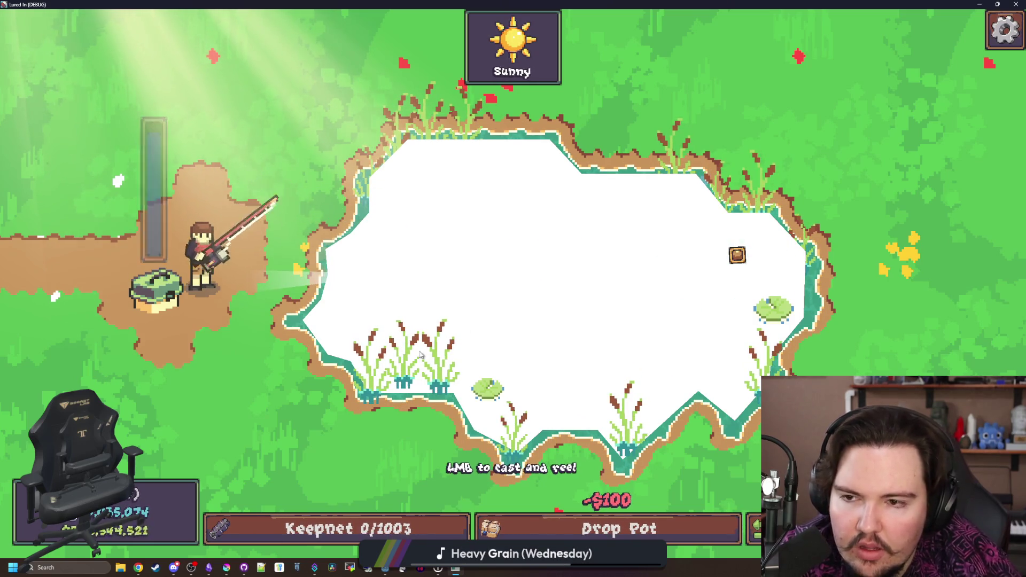
{"action": "mouse_move", "coordinate": [420, 355]}
{"action": "left_mouse_down"}
{"action": "mouse_move", "coordinate": [433, 263]}
{"action": "mouse_move", "coordinate": [440, 271]}
{"action": "left_mouse_up"}
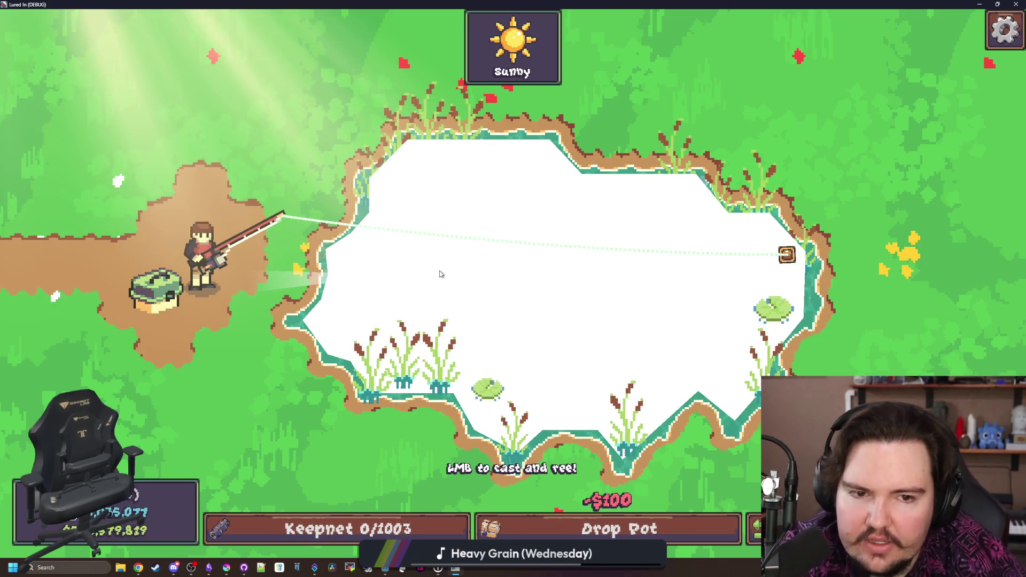
{"action": "left_click", "coordinate": [399, 269]}
{"action": "mouse_move", "coordinate": [398, 269]}
{"action": "left_mouse_down"}
{"action": "mouse_move", "coordinate": [395, 282]}
{"action": "mouse_move", "coordinate": [420, 250]}
{"action": "left_mouse_up"}
{"action": "left_click", "coordinate": [397, 275]}
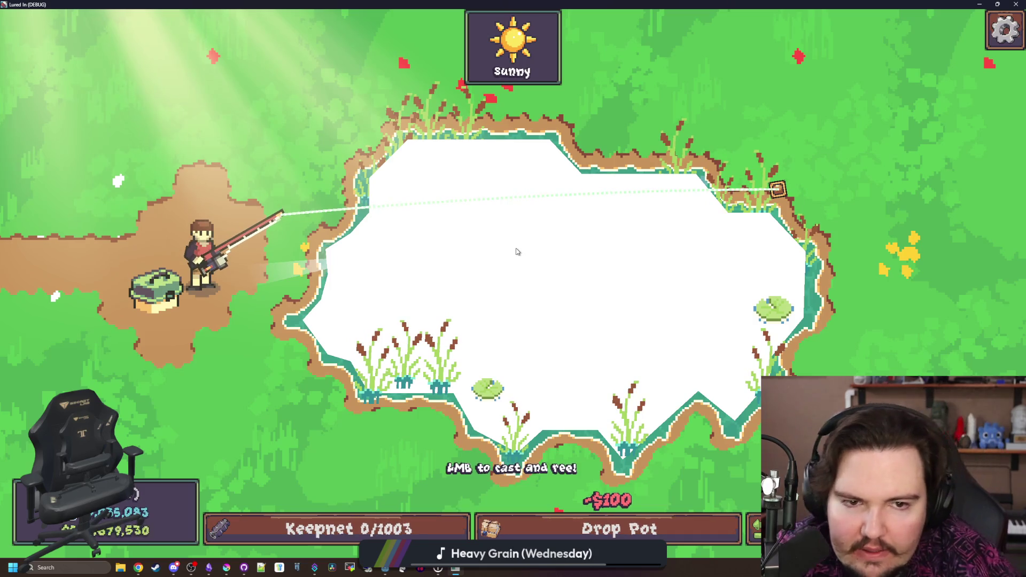
{"action": "mouse_move", "coordinate": [516, 251]}
{"action": "left_mouse_down"}
{"action": "mouse_move", "coordinate": [522, 244]}
{"action": "mouse_move", "coordinate": [490, 288]}
{"action": "left_mouse_up"}
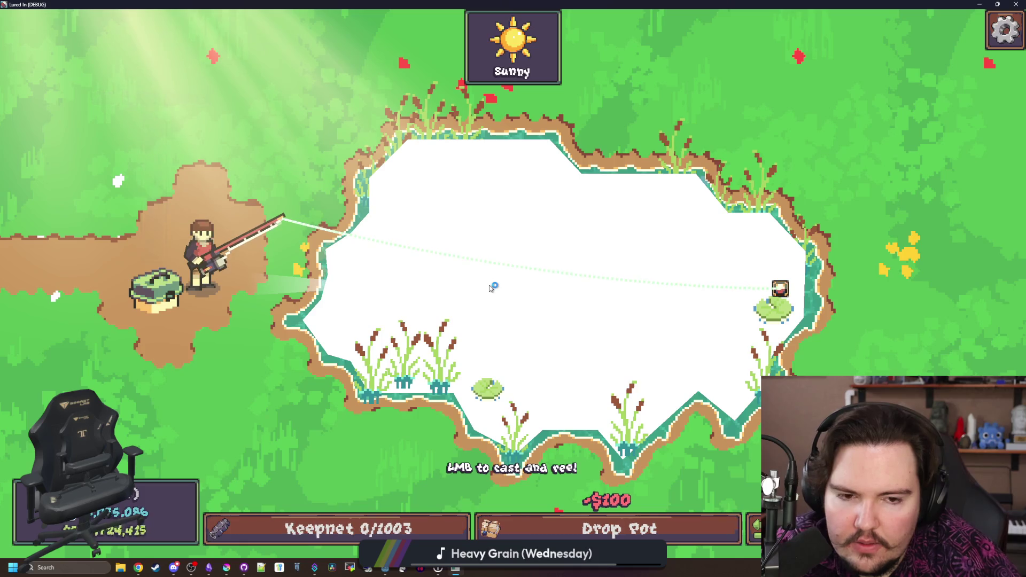
{"action": "left_click", "coordinate": [489, 286]}
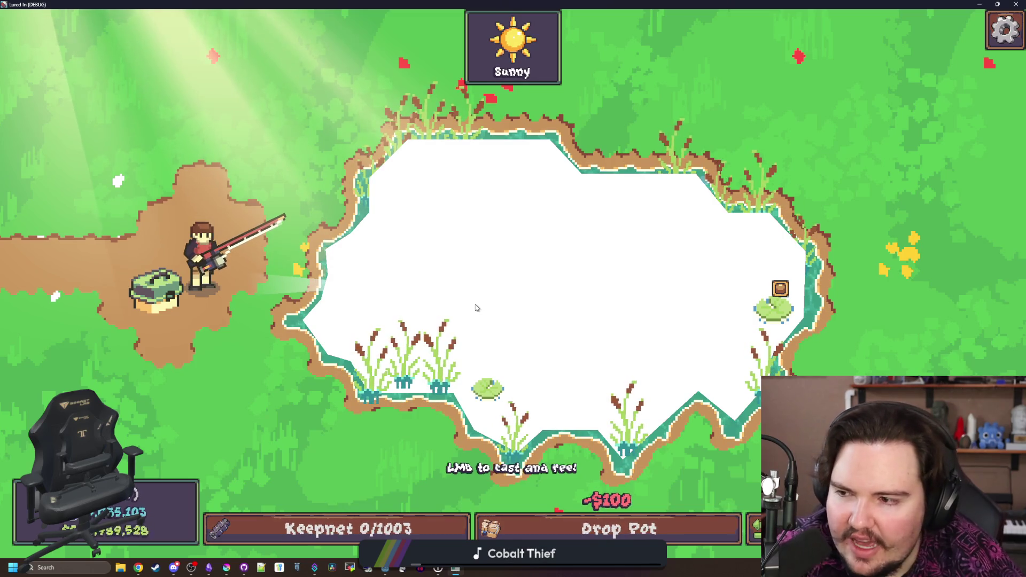
{"action": "left_click", "coordinate": [408, 165]}
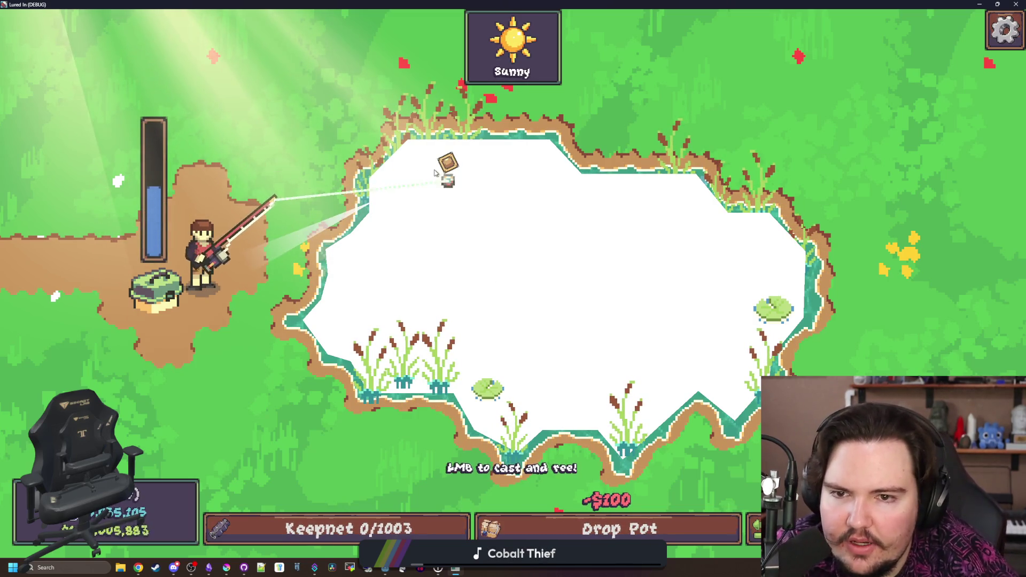
{"action": "key", "text": "F11"}
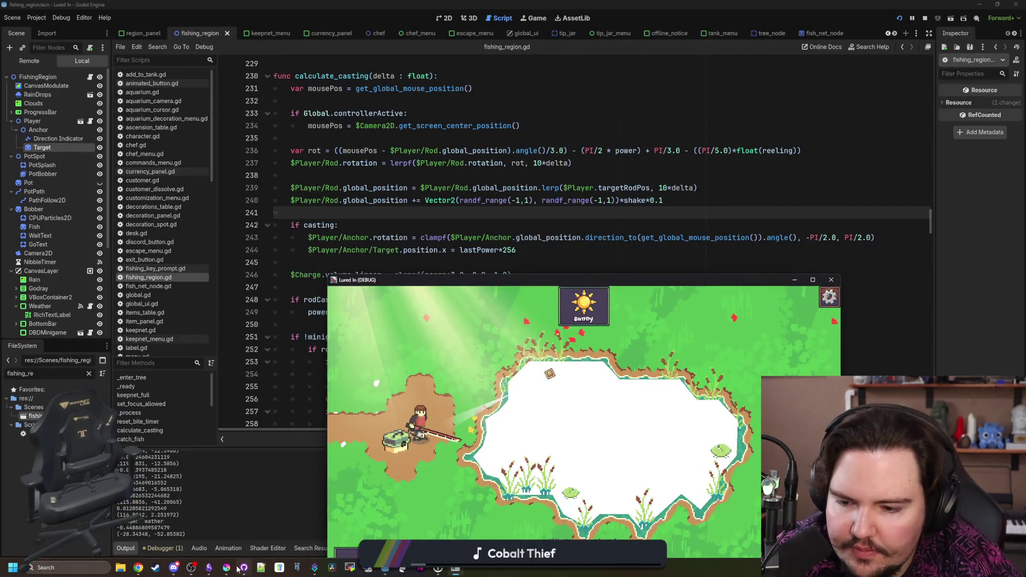
Bring the Godot editor forward, widen the inspector, and select the Target node
{"action": "left_click", "coordinate": [226, 567]}
{"action": "left_click", "coordinate": [613, 252]}
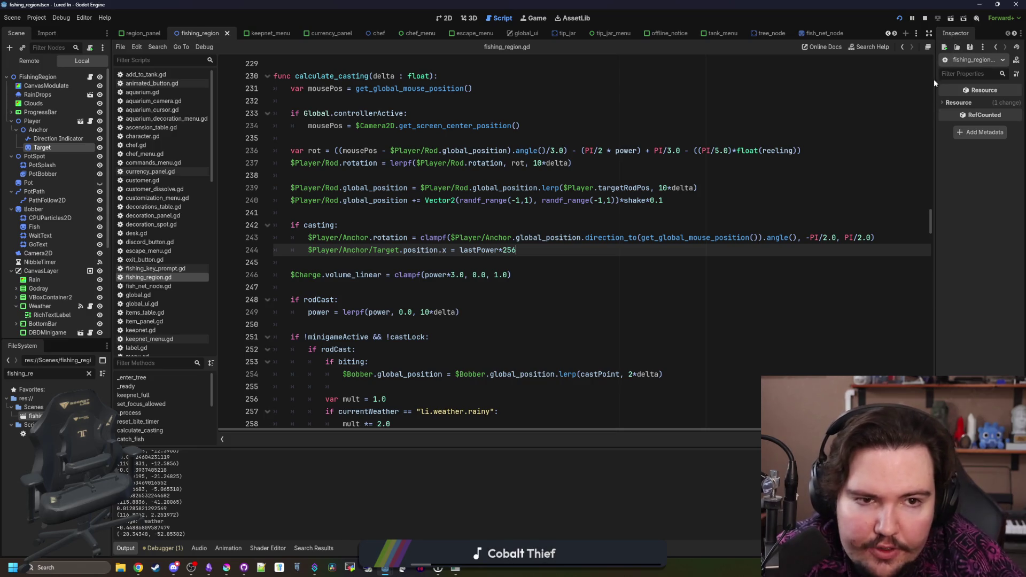
{"action": "left_click_drag", "start_coordinate": [936, 81], "coordinate": [739, 80]}
{"action": "left_click", "coordinate": [517, 96]}
{"action": "left_click", "coordinate": [36, 181]}
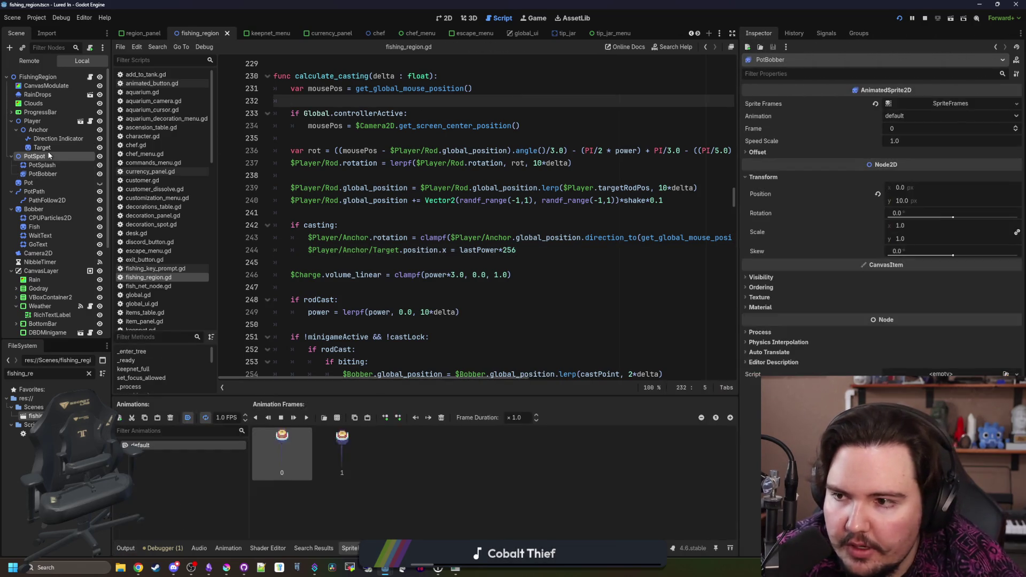
{"action": "left_click", "coordinate": [56, 149]}
Quick-load controller_cursor.png as the Target sprite's texture
{"action": "left_click", "coordinate": [956, 110]}
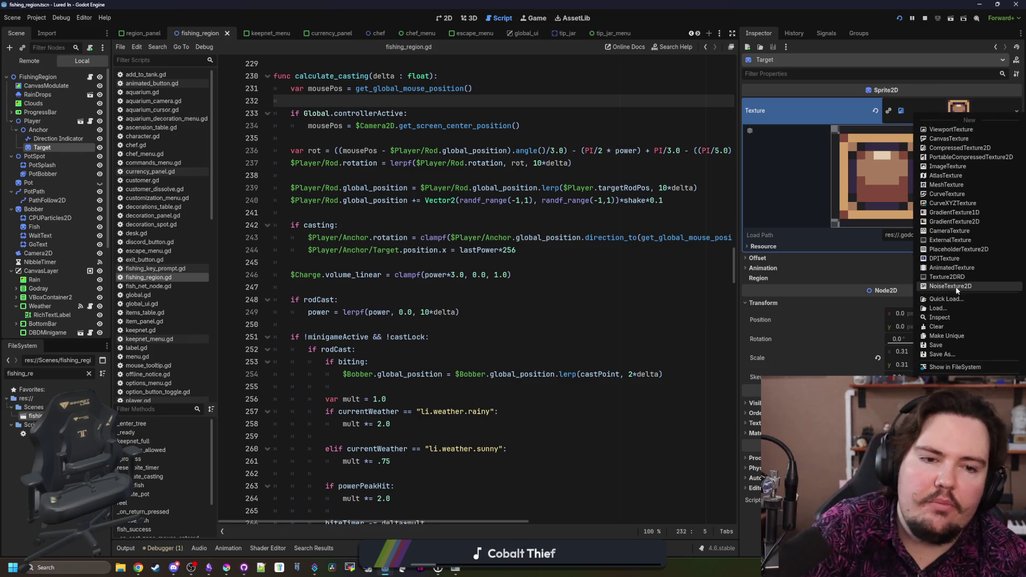
{"action": "left_click", "coordinate": [945, 302]}
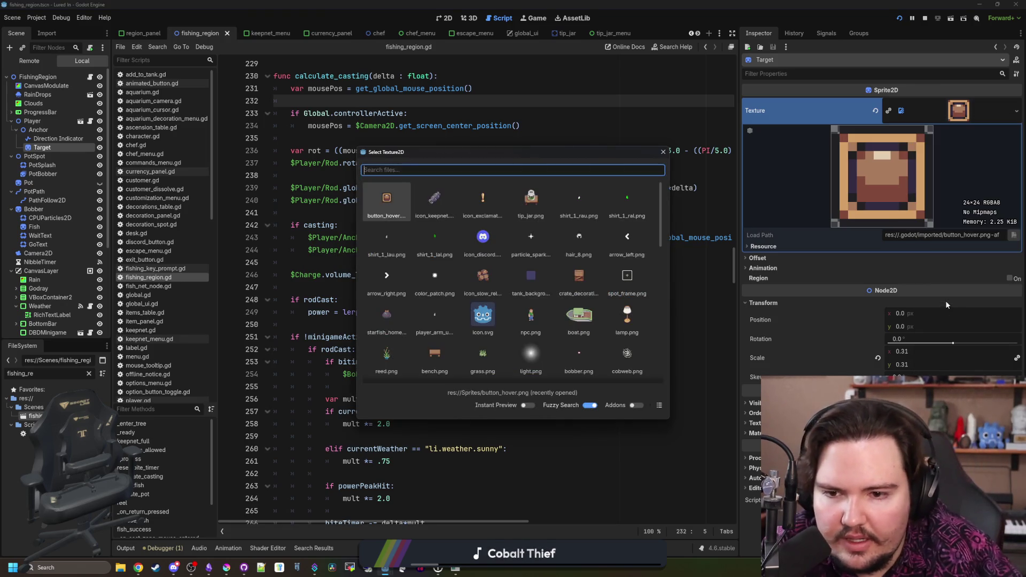
{"action": "type", "text": "cursor"}
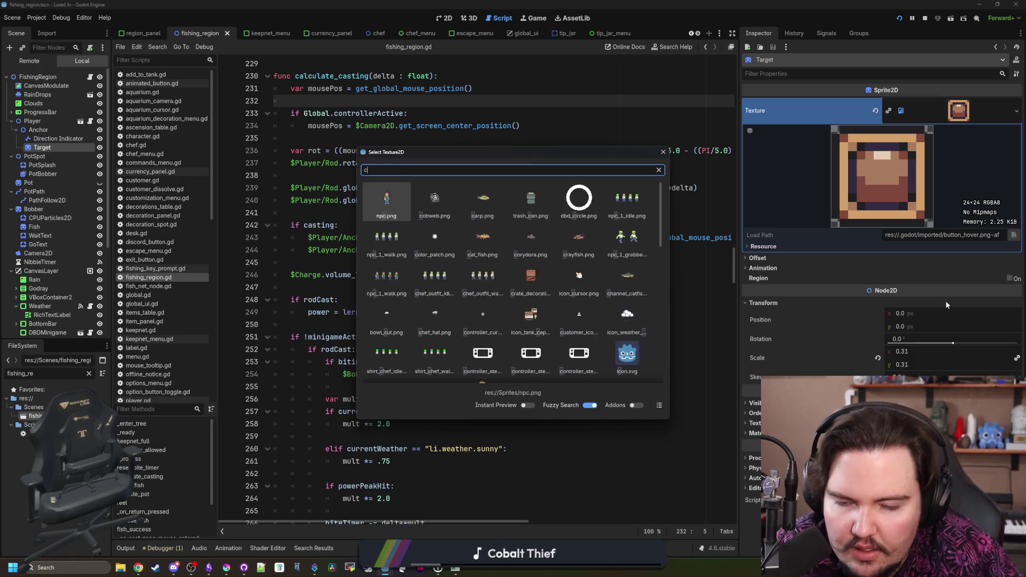
{"action": "double_click", "coordinate": [434, 197]}
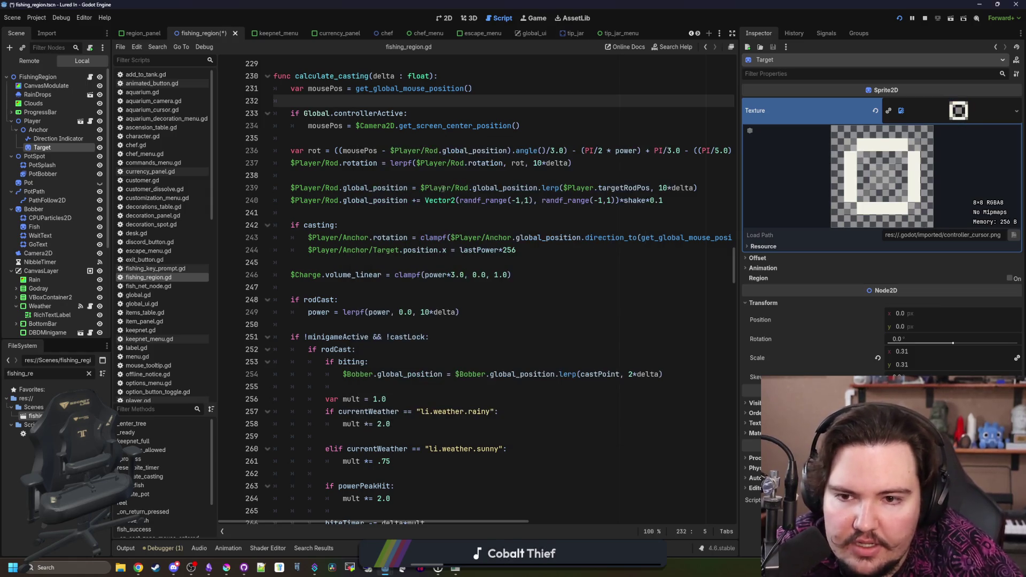
{"action": "left_click", "coordinate": [471, 213]}
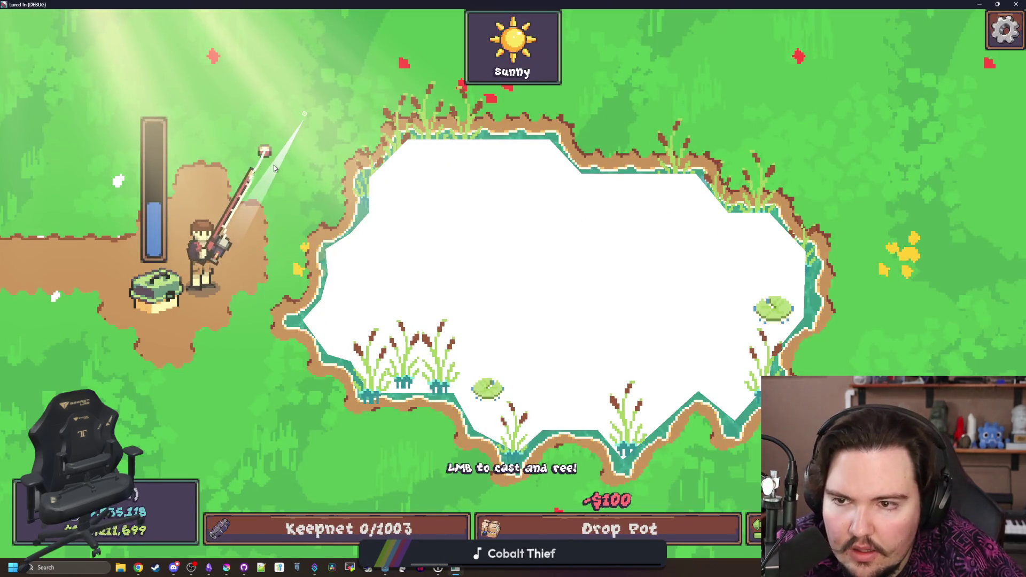
Set Target's scale to 1, save the scene, and return the game to fullscreen
{"action": "key", "text": "F11"}
{"action": "left_click", "coordinate": [915, 351]}
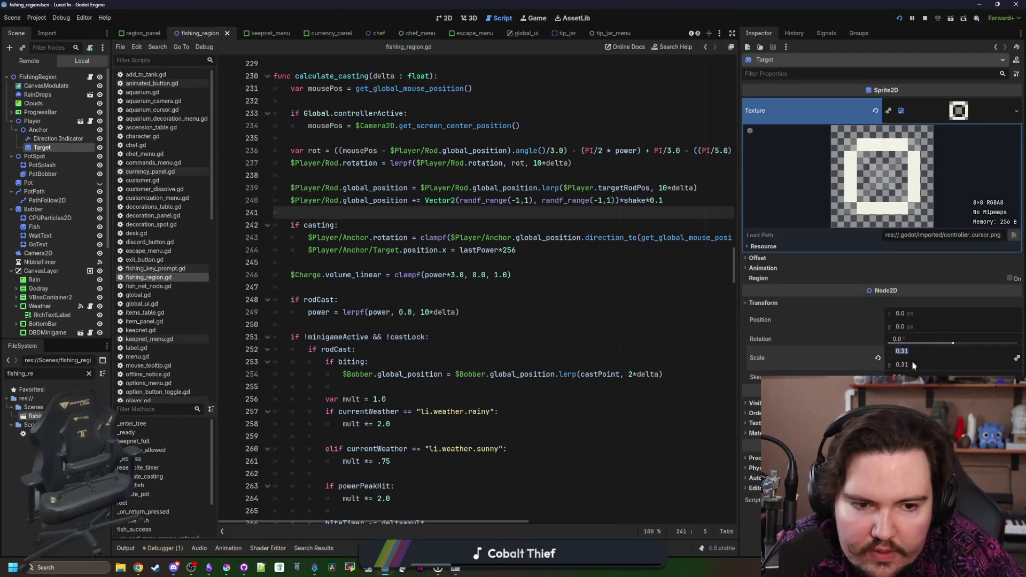
{"action": "type", "text": "1"}
{"action": "left_click", "coordinate": [374, 287]}
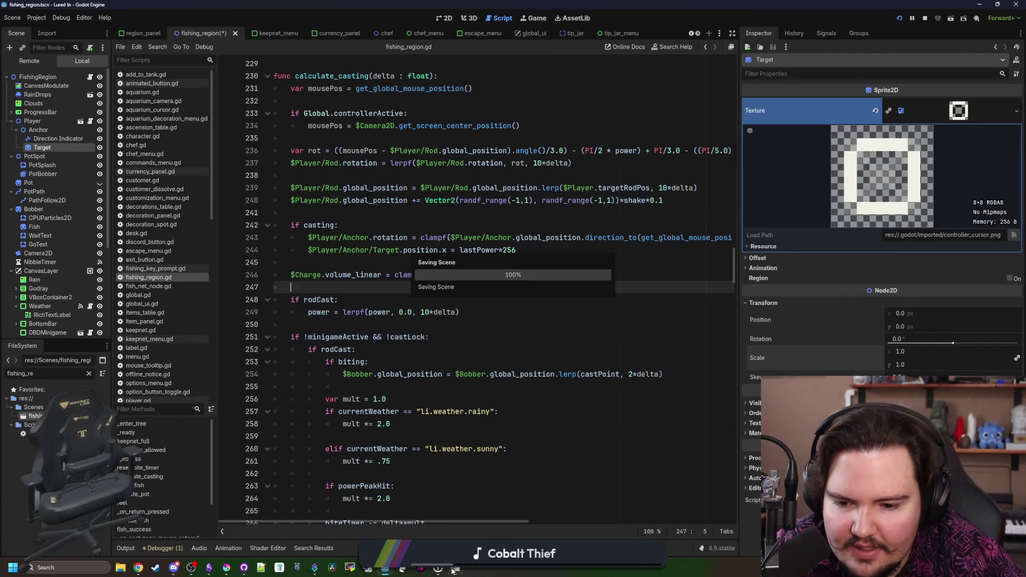
{"action": "key", "text": "F5"}
{"action": "key", "text": "F11"}
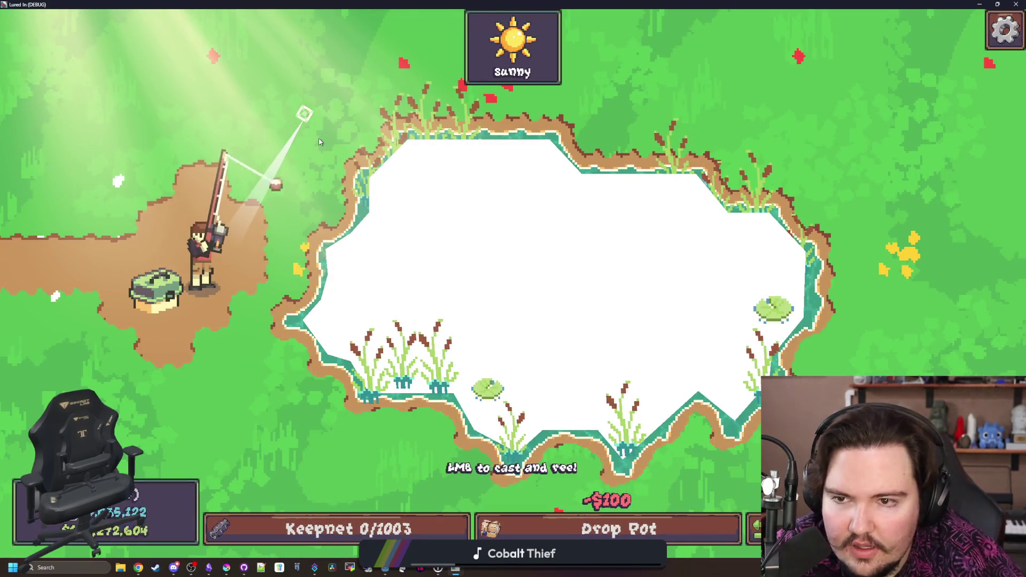
Cast the lure high above the pond twice, reeling in between
{"action": "left_click", "coordinate": [299, 173]}
{"action": "left_click_drag", "start_coordinate": [299, 173], "coordinate": [299, 172]}
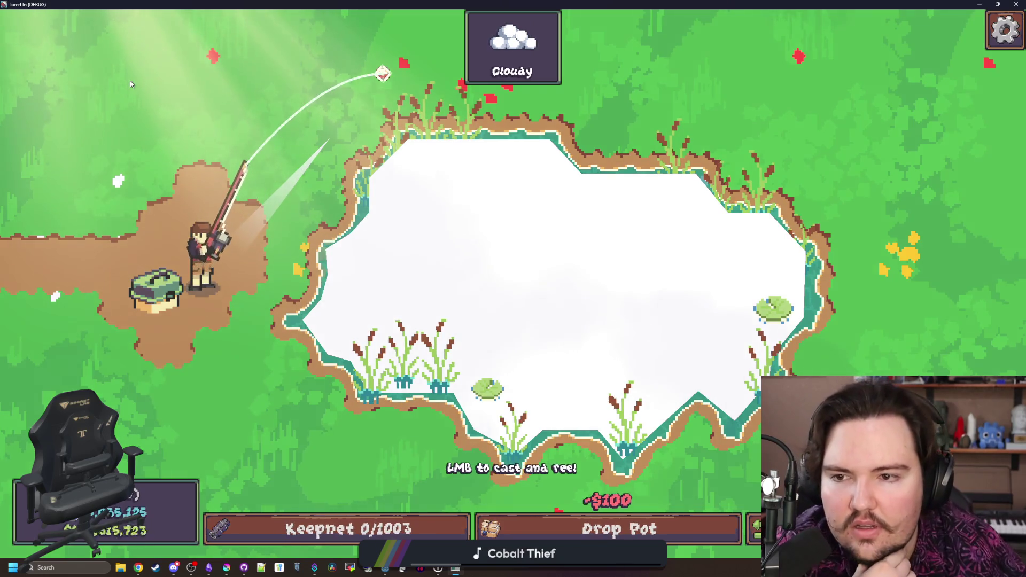
{"action": "left_click", "coordinate": [348, 175]}
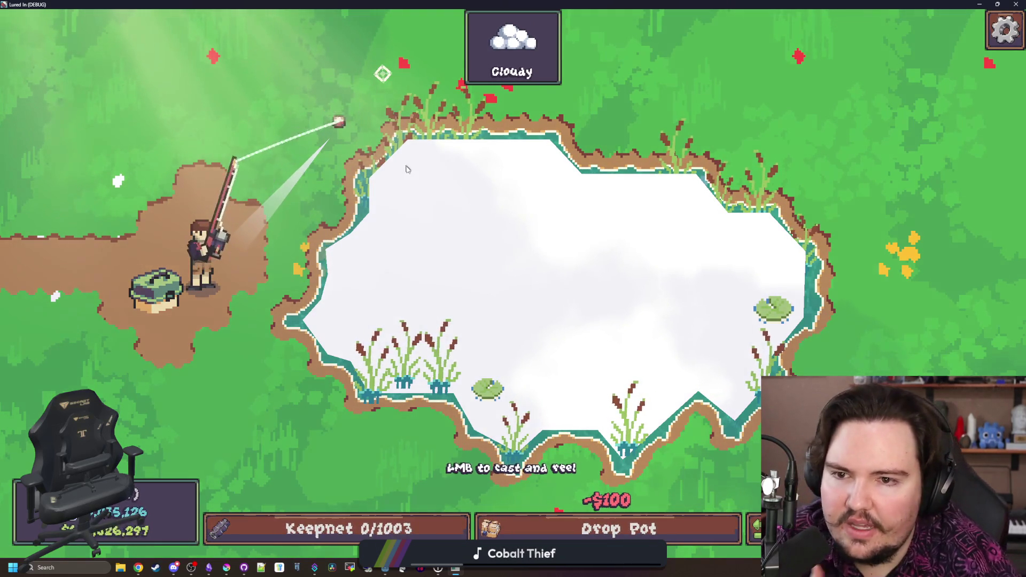
{"action": "left_click_drag", "start_coordinate": [406, 177], "coordinate": [404, 180]}
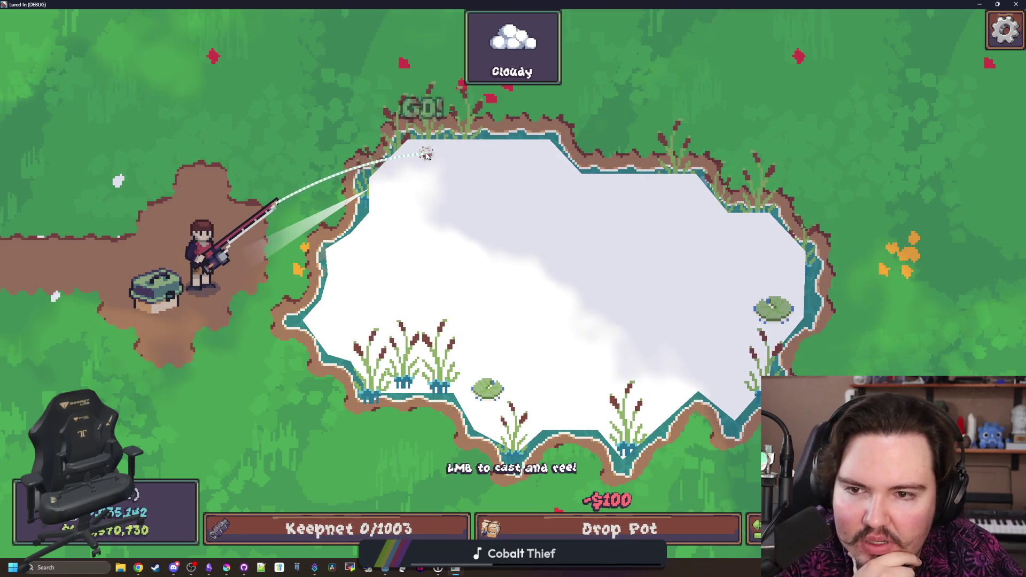
{"action": "left_click", "coordinate": [425, 155]}
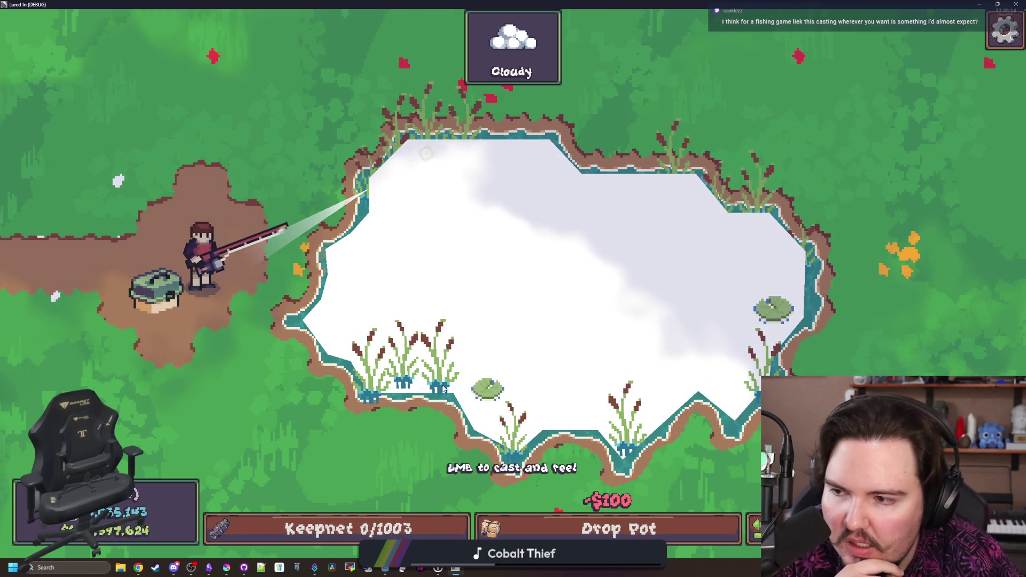
Make long casts to the top and top-right of the pond, reeling in after each
{"action": "left_click_drag", "start_coordinate": [473, 404], "coordinate": [501, 419]}
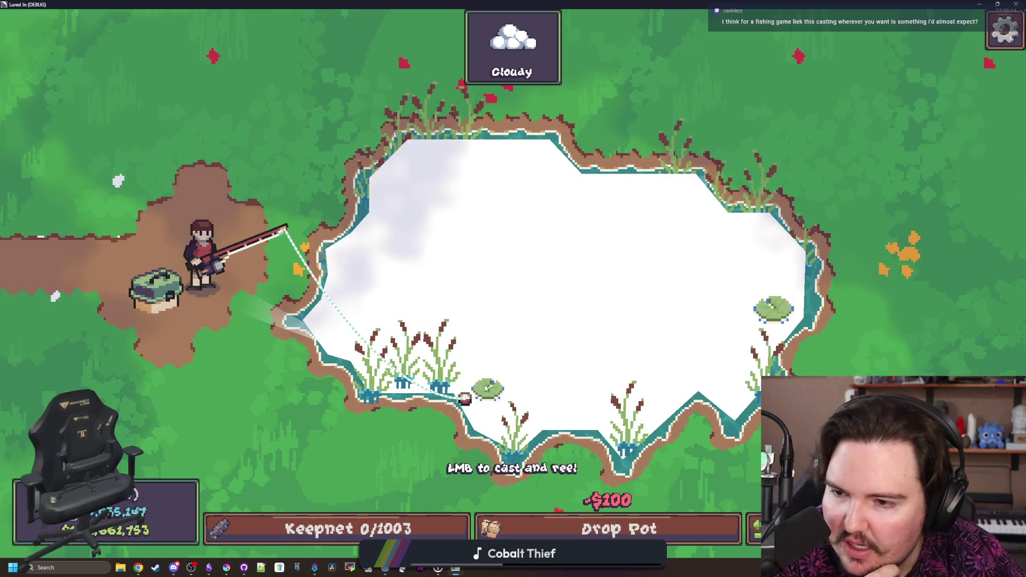
{"action": "left_click", "coordinate": [554, 297]}
{"action": "mouse_move", "coordinate": [555, 288]}
{"action": "left_mouse_down"}
{"action": "mouse_move", "coordinate": [559, 192]}
{"action": "mouse_move", "coordinate": [661, 196]}
{"action": "mouse_move", "coordinate": [690, 185]}
{"action": "mouse_move", "coordinate": [671, 194]}
{"action": "left_mouse_up"}
{"action": "left_click", "coordinate": [583, 195]}
{"action": "left_click", "coordinate": [674, 194]}
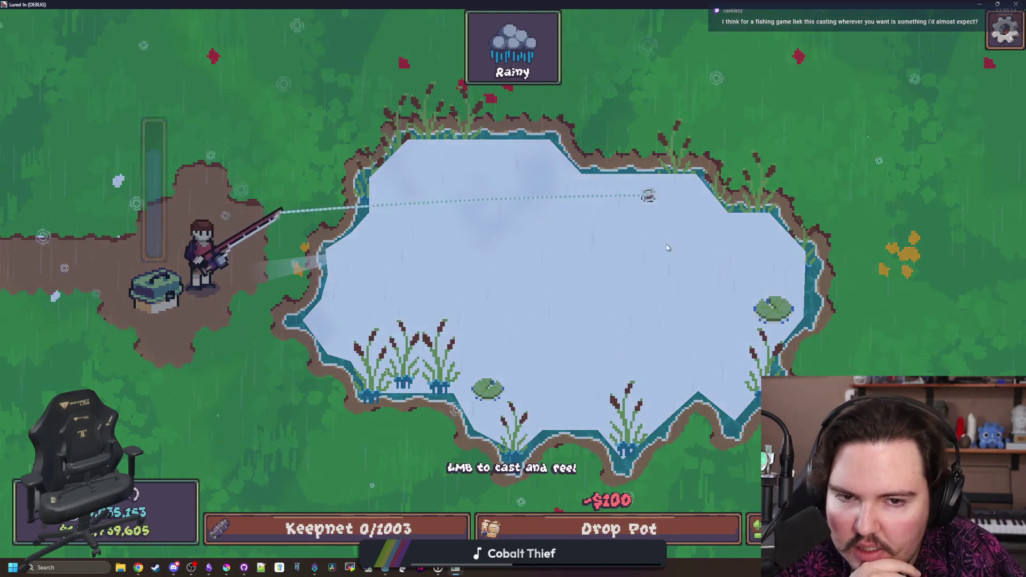
{"action": "left_click", "coordinate": [694, 316]}
Make several short and long casts near the shore and toward the pond, reeling in between
{"action": "left_click_drag", "start_coordinate": [727, 384], "coordinate": [718, 375]}
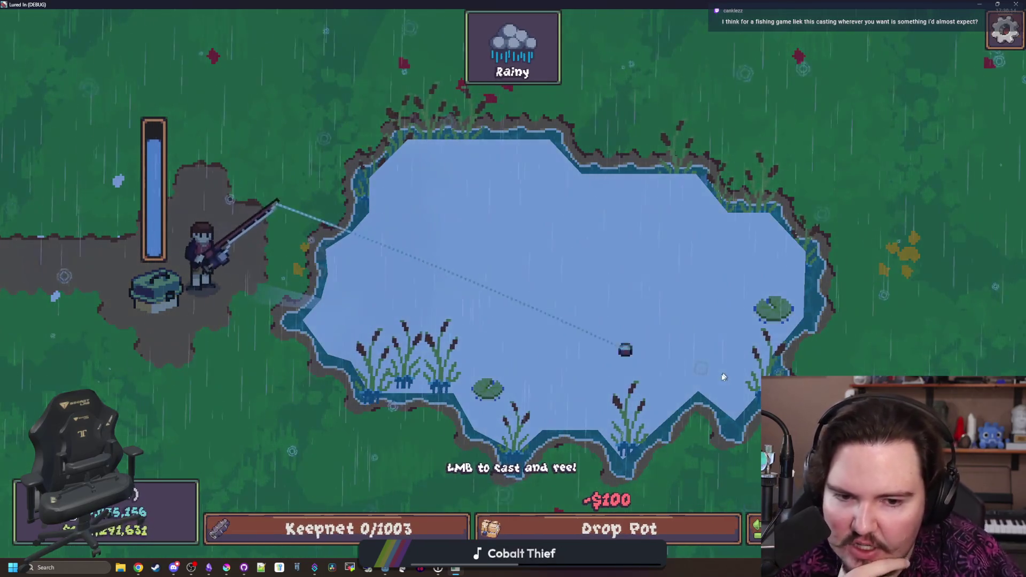
{"action": "left_click", "coordinate": [687, 394]}
{"action": "mouse_move", "coordinate": [588, 403]}
{"action": "left_mouse_down"}
{"action": "mouse_move", "coordinate": [482, 411]}
{"action": "mouse_move", "coordinate": [500, 425]}
{"action": "mouse_move", "coordinate": [442, 268]}
{"action": "mouse_move", "coordinate": [450, 213]}
{"action": "mouse_move", "coordinate": [486, 172]}
{"action": "mouse_move", "coordinate": [538, 151]}
{"action": "mouse_move", "coordinate": [426, 244]}
{"action": "mouse_move", "coordinate": [306, 308]}
{"action": "left_mouse_up"}
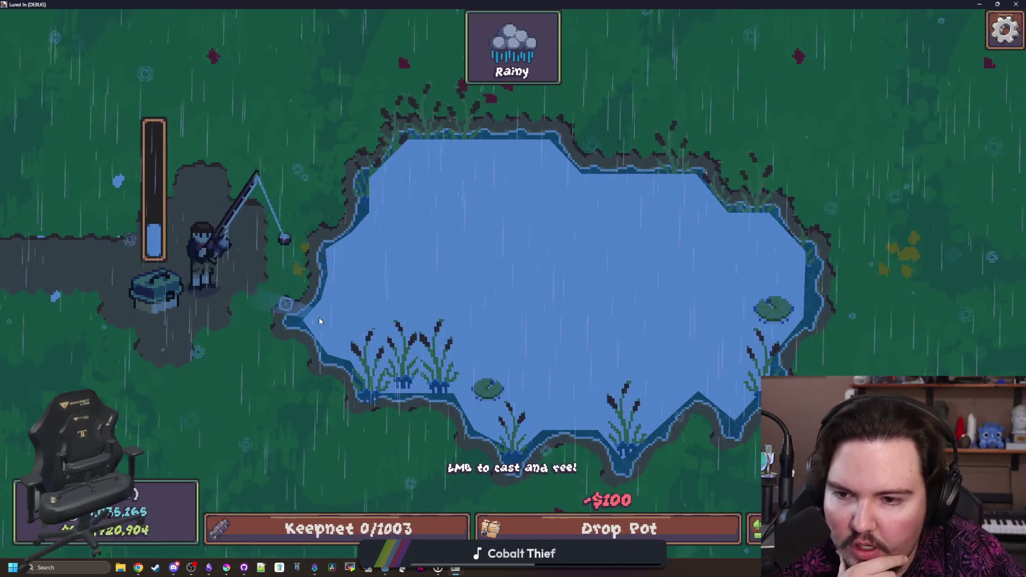
{"action": "left_click", "coordinate": [319, 320]}
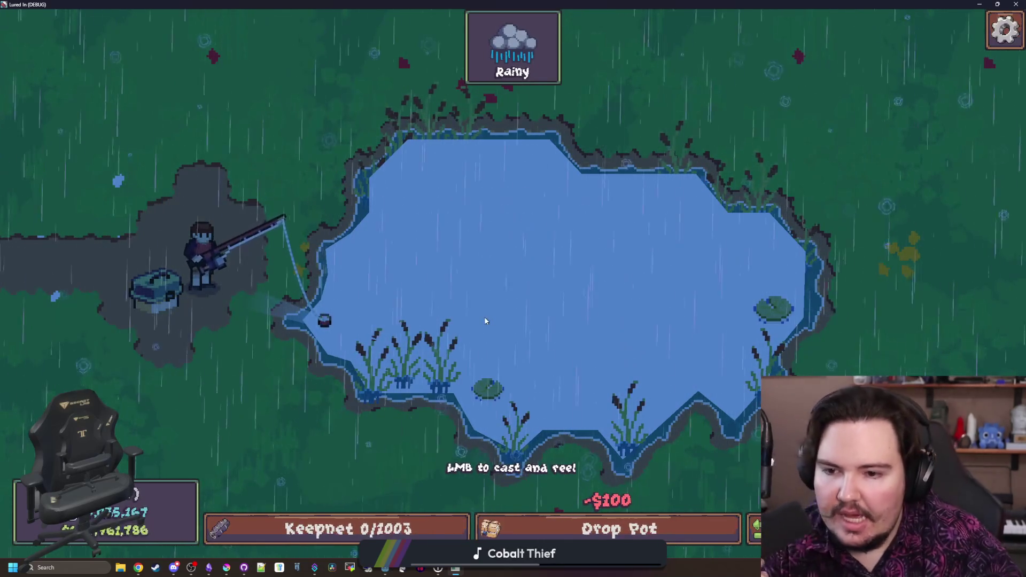
{"action": "left_click", "coordinate": [340, 325]}
{"action": "left_click_drag", "start_coordinate": [235, 374], "coordinate": [370, 483]}
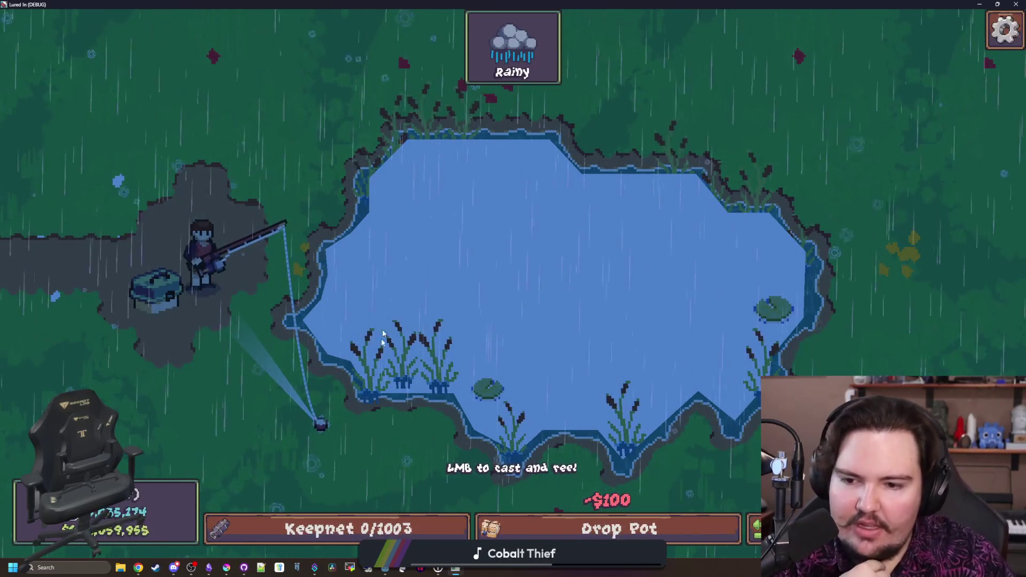
{"action": "left_click", "coordinate": [538, 107]}
{"action": "mouse_move", "coordinate": [572, 96]}
{"action": "left_mouse_down"}
{"action": "mouse_move", "coordinate": [621, 89]}
{"action": "mouse_move", "coordinate": [615, 110]}
{"action": "mouse_move", "coordinate": [397, 50]}
{"action": "mouse_move", "coordinate": [262, 34]}
{"action": "mouse_move", "coordinate": [399, 50]}
{"action": "mouse_move", "coordinate": [261, 34]}
{"action": "mouse_move", "coordinate": [139, 56]}
{"action": "left_mouse_up"}
Shrink the game window beside the code, then maximize it again
{"action": "key", "text": "F11"}
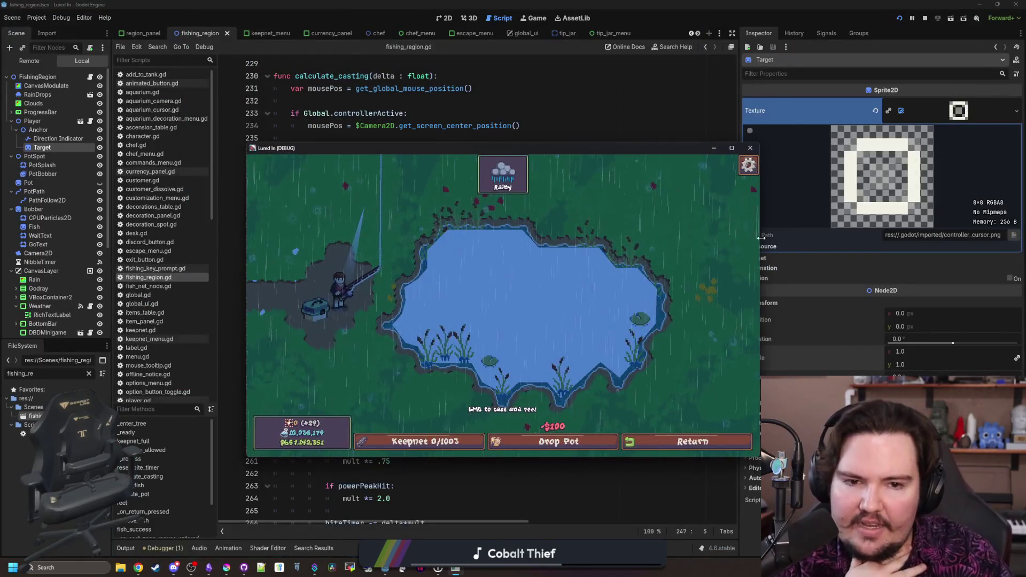
{"action": "left_click_drag", "start_coordinate": [761, 238], "coordinate": [452, 262]}
{"action": "mouse_move", "coordinate": [303, 223]}
{"action": "left_mouse_down"}
{"action": "mouse_move", "coordinate": [392, 219]}
{"action": "mouse_move", "coordinate": [357, 210]}
{"action": "mouse_move", "coordinate": [404, 137]}
{"action": "left_mouse_up"}
{"action": "double_click", "coordinate": [382, 146]}
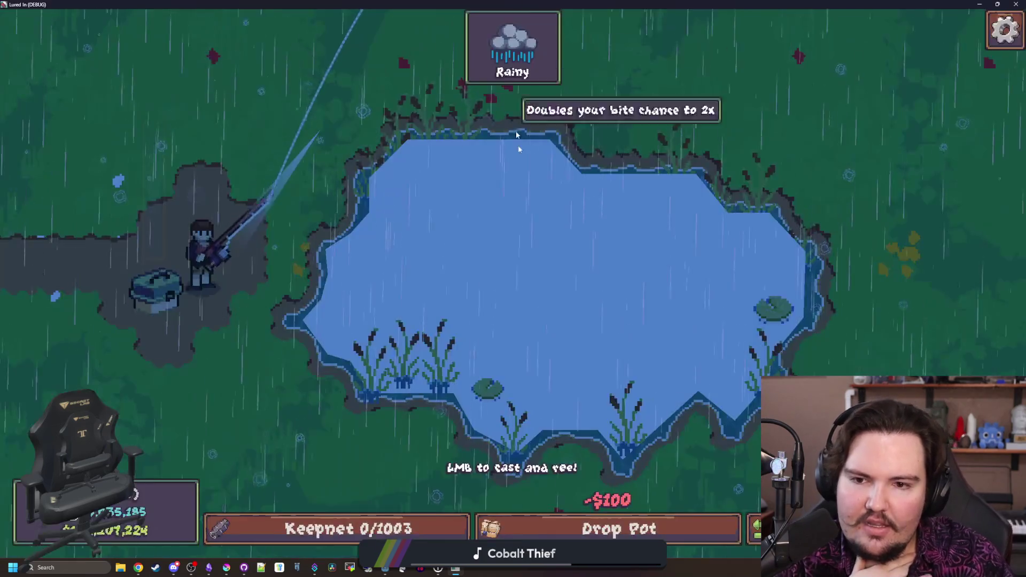
Recast into the pond a few more times, then close the running game
{"action": "left_click_drag", "start_coordinate": [518, 293], "coordinate": [538, 301]}
{"action": "left_click_drag", "start_coordinate": [542, 348], "coordinate": [557, 334]}
{"action": "left_click", "coordinate": [664, 240]}
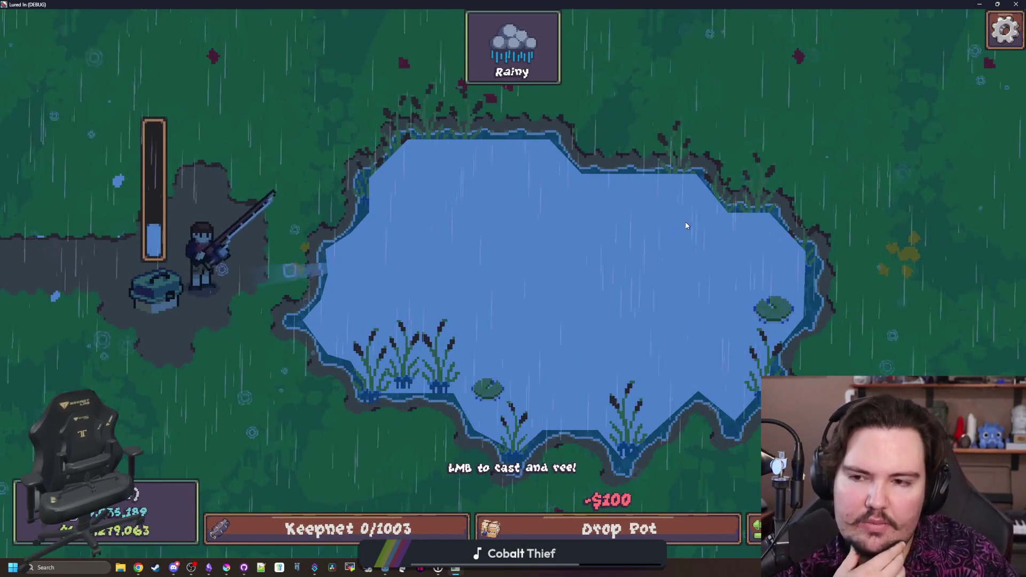
{"action": "left_click_drag", "start_coordinate": [684, 224], "coordinate": [776, 282]}
{"action": "left_click", "coordinate": [719, 252]}
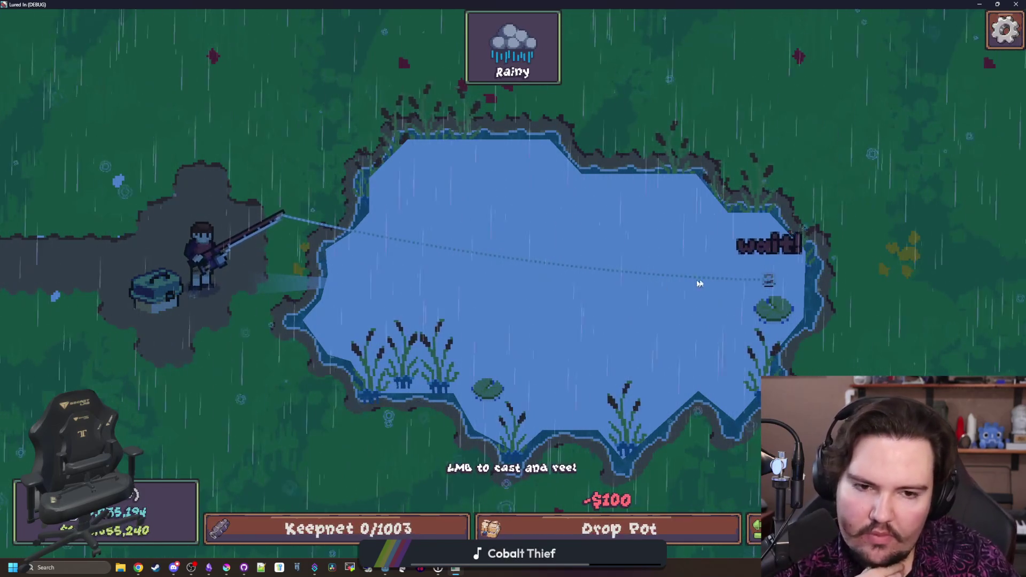
{"action": "left_click_drag", "start_coordinate": [742, 260], "coordinate": [693, 267]}
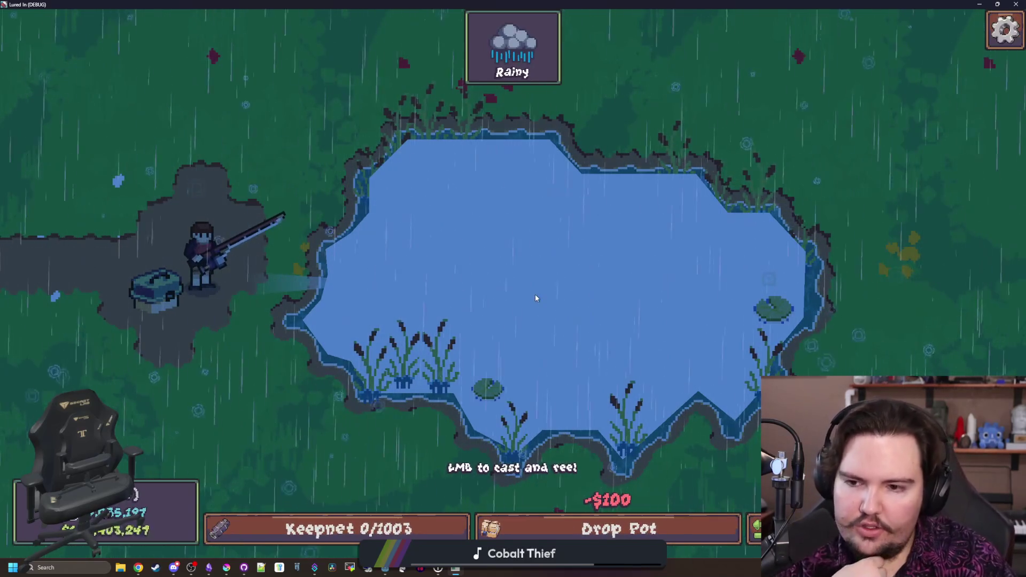
{"action": "key", "text": "alt+F4"}
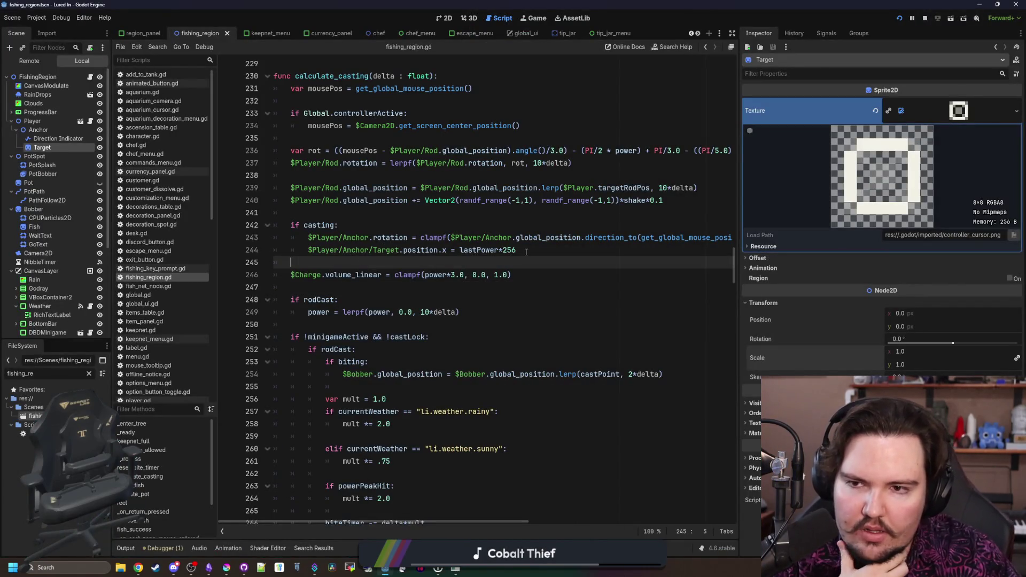
Under 'if casting:' add $Player/Anchor.modulate.a = lerpf(..., 1.0, 10*delta)
{"action": "scroll", "coordinate": [399, 282], "scroll_direction": "up", "scroll_amount": 1}
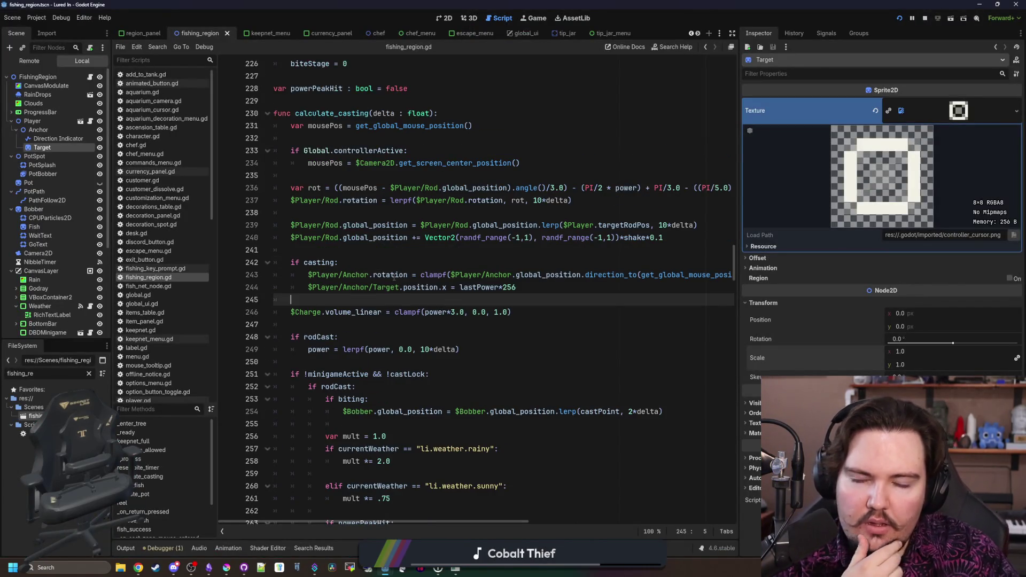
{"action": "left_click", "coordinate": [374, 274]}
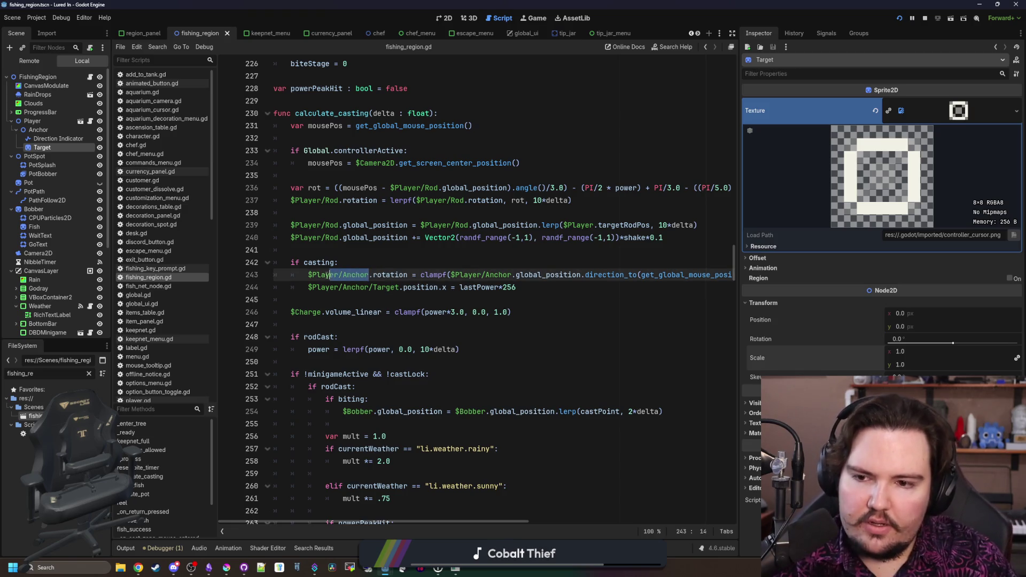
{"action": "left_click", "coordinate": [541, 290]}
{"action": "key", "text": "Return"}
{"action": "key", "text": "Return"}
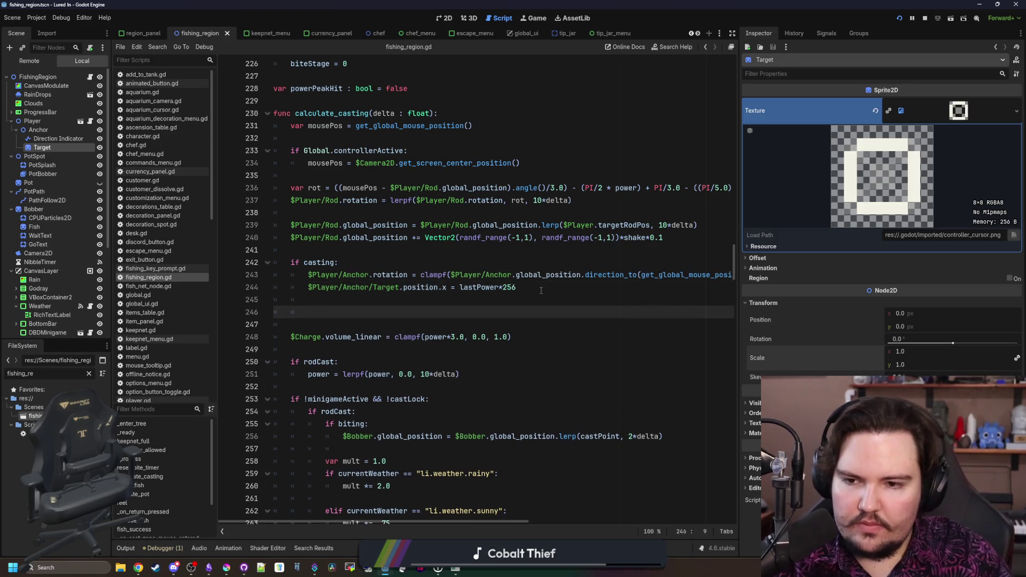
{"action": "type", "text": "$Player/Anchor.modulate.a = "}
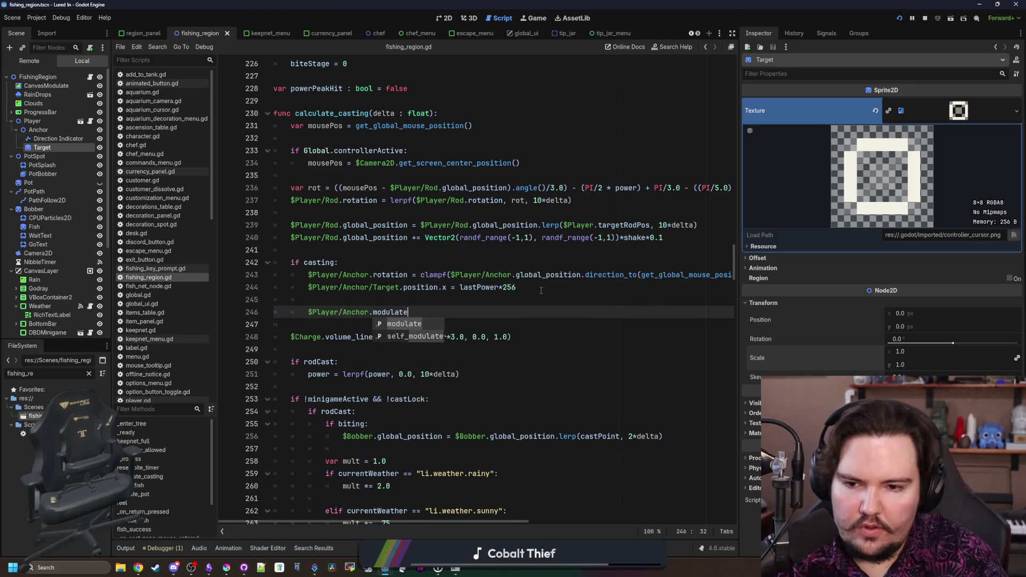
{"action": "type", "text": "lerpf("}
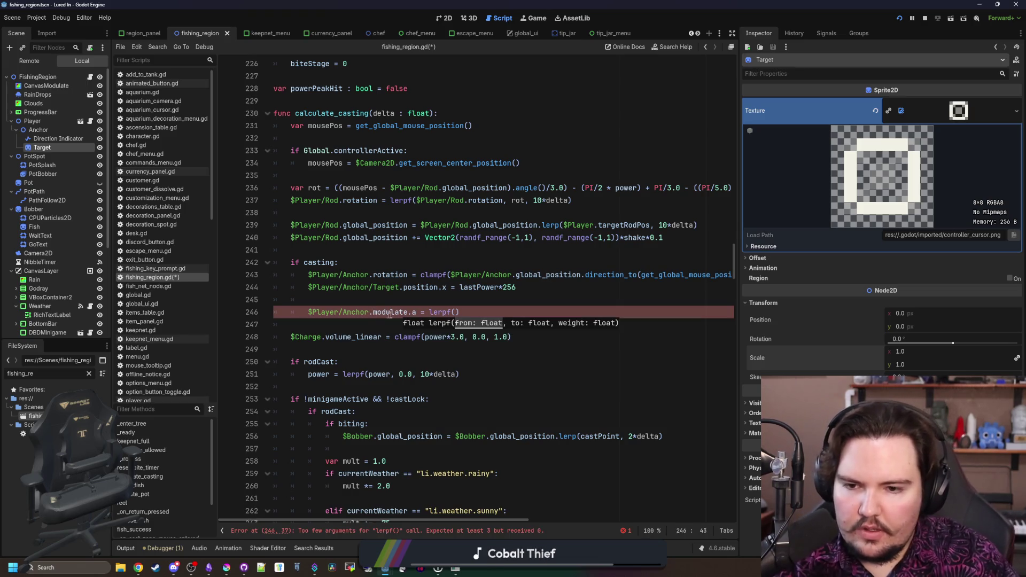
{"action": "left_click_drag", "start_coordinate": [416, 312], "coordinate": [308, 311]}
{"action": "type", "text": "$Player/Anchor.modulate.a, 1.0, 10*Delta"}
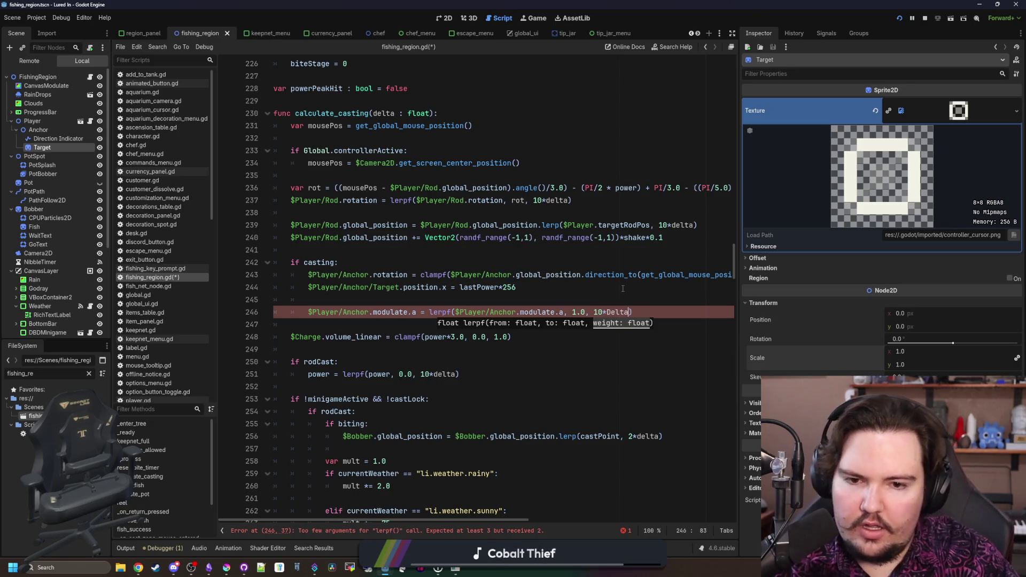
{"action": "key", "text": "BackSpace"}
{"action": "key", "text": "BackSpace"}
{"action": "key", "text": "BackSpace"}
{"action": "type", "text": "DELTA"}
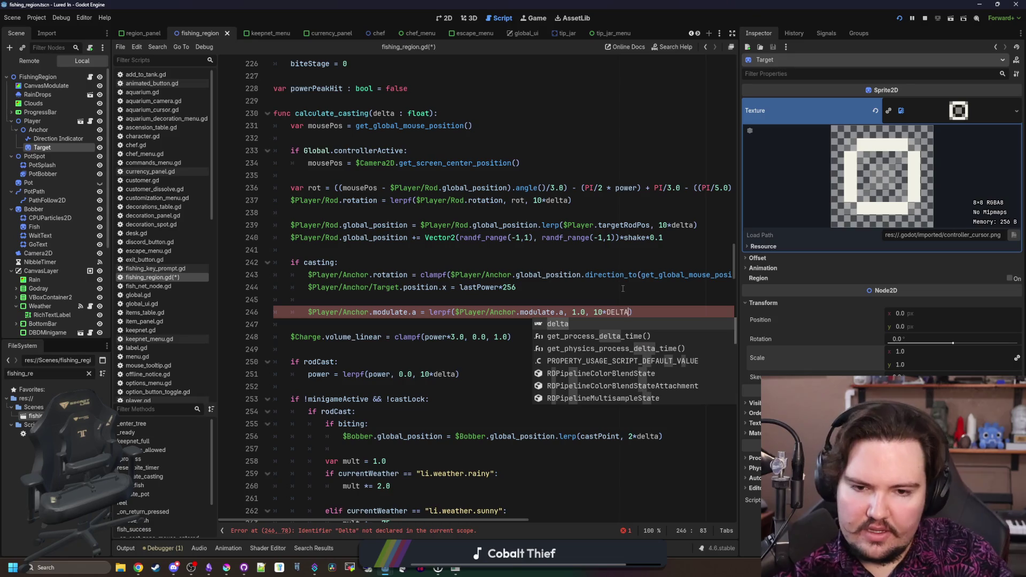
{"action": "key", "text": "Return"}
Add an 'else:' branch below the fade-in code and remove the stray blank line
{"action": "left_click", "coordinate": [343, 320]}
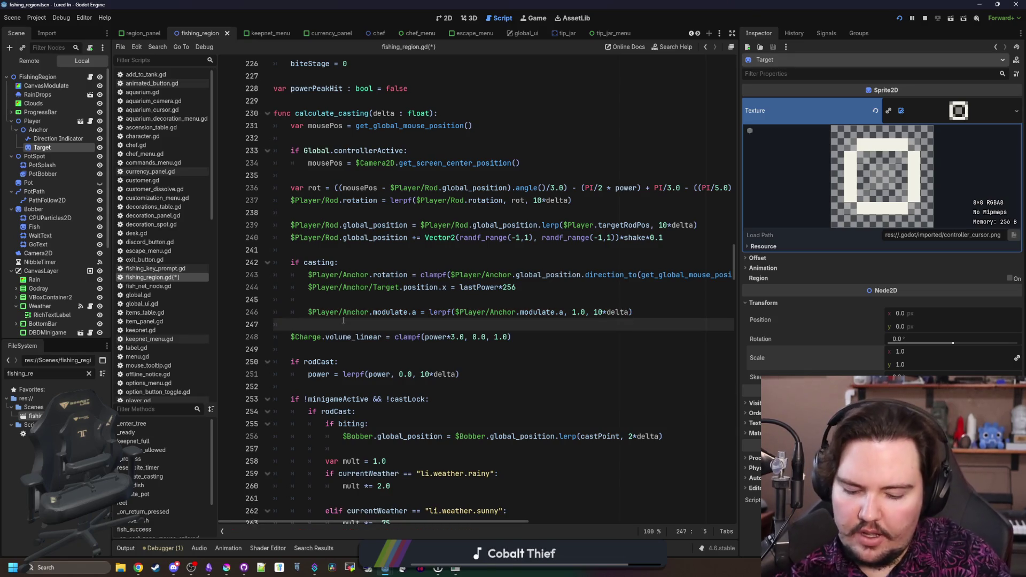
{"action": "type", "text": "ELSE:"}
{"action": "key", "text": "Return"}
{"action": "key", "text": "BackSpace"}
{"action": "key", "text": "BackSpace"}
{"action": "key", "text": "BackSpace"}
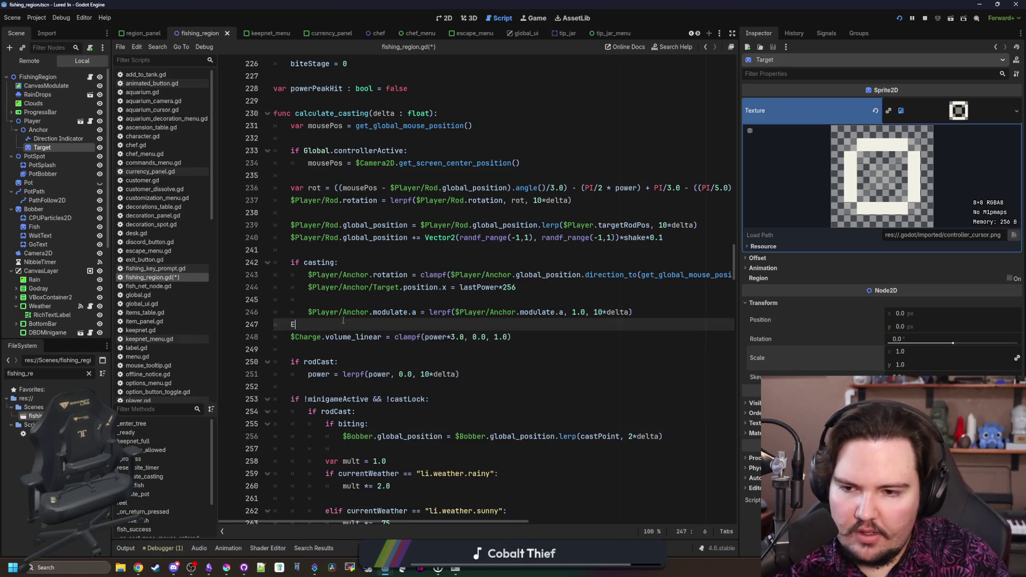
{"action": "type", "text": "lse"}
{"action": "key", "text": "Return"}
{"action": "type", "text": ":"}
{"action": "key", "text": "Return"}
{"action": "key", "text": "Return"}
{"action": "left_click", "coordinate": [345, 304]}
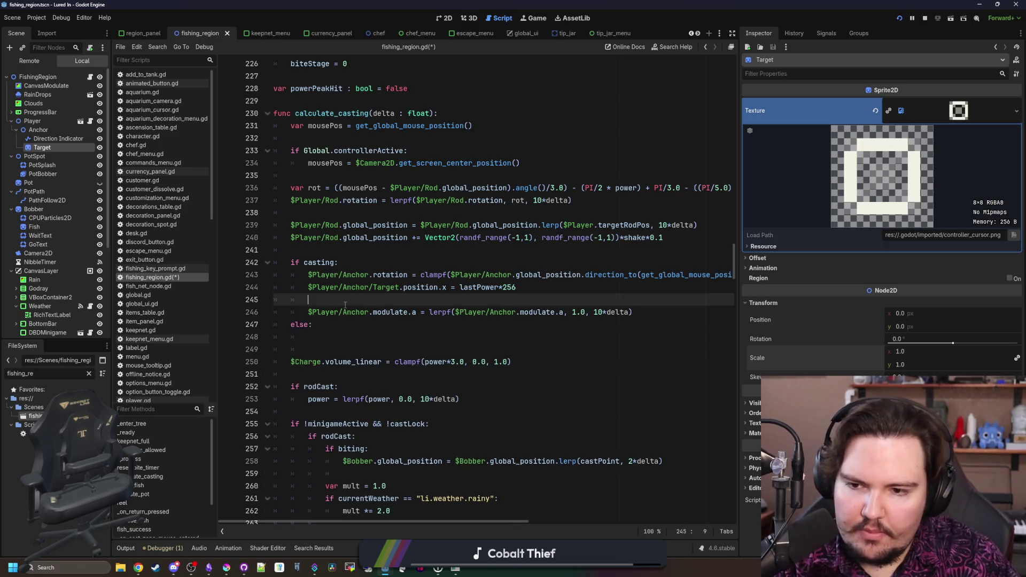
{"action": "key", "text": "Delete"}
Copy the fade statement into the else branch, lerping to 0.0 with 1*delta, and save
{"action": "left_click_drag", "start_coordinate": [633, 300], "coordinate": [287, 297]}
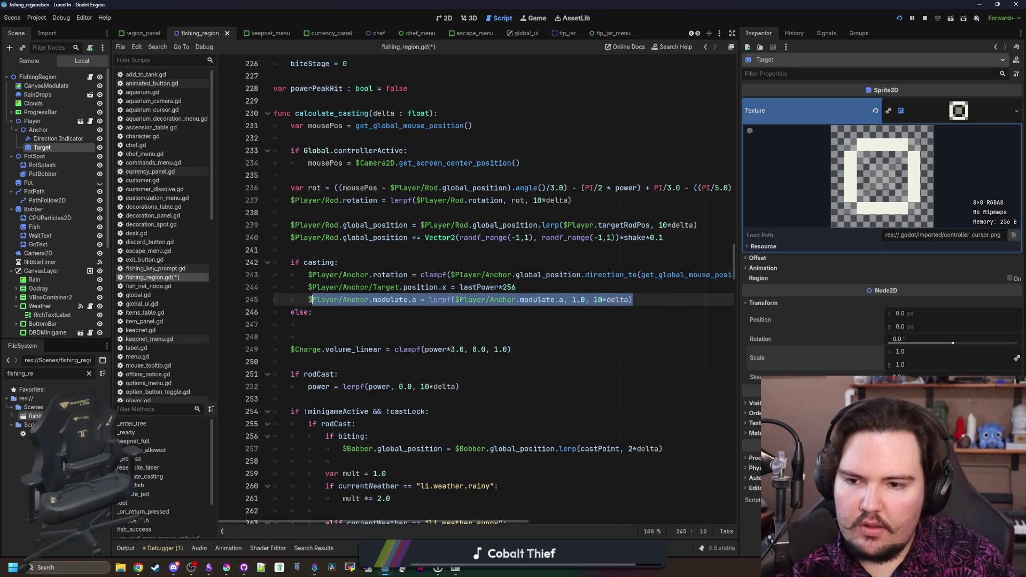
{"action": "key", "text": "ctrl+c"}
{"action": "left_click", "coordinate": [322, 321]}
{"action": "key", "text": "ctrl+v"}
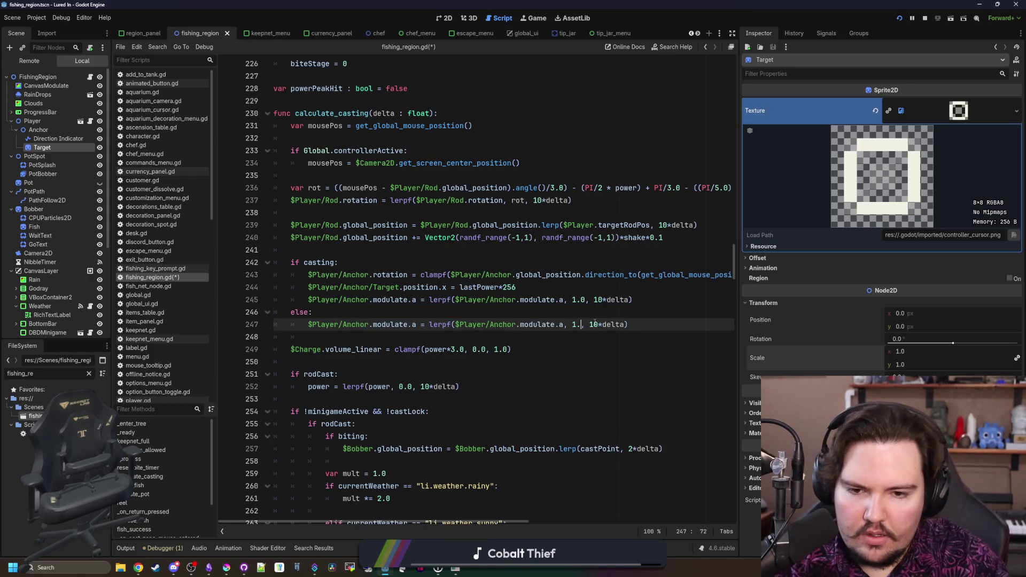
{"action": "left_click", "coordinate": [596, 323]}
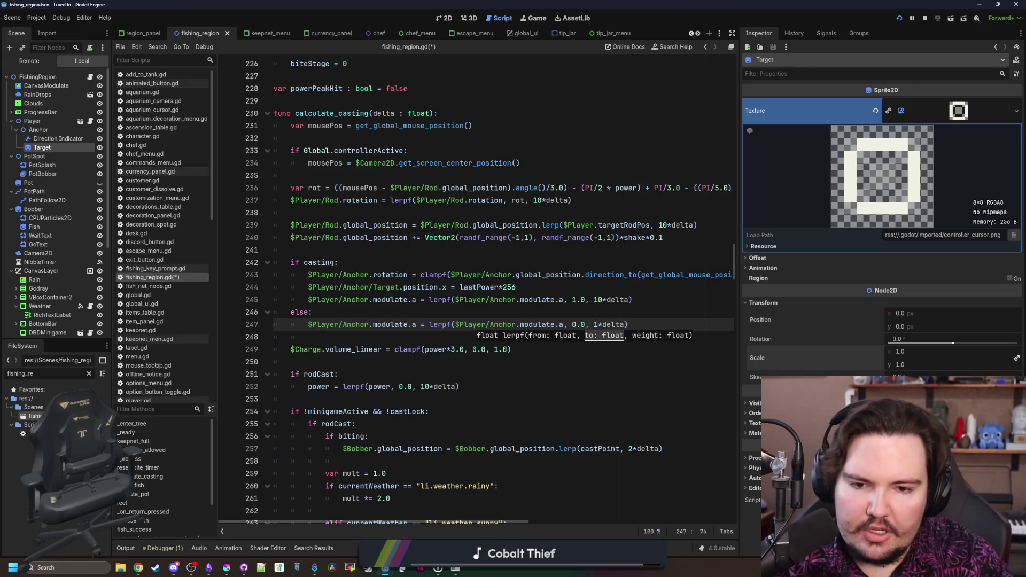
{"action": "left_click", "coordinate": [602, 320]}
{"action": "left_click", "coordinate": [606, 311]}
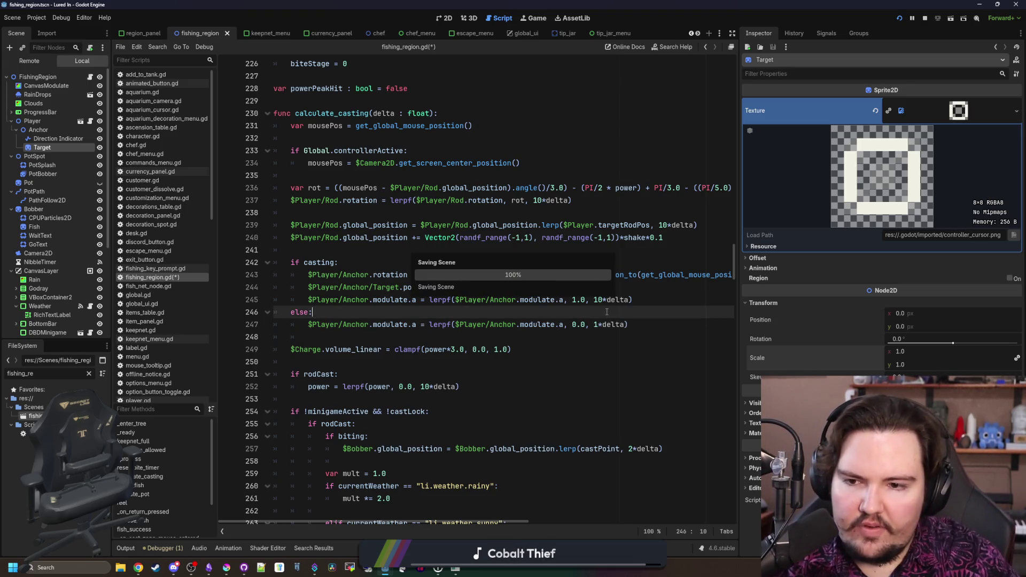
{"action": "key", "text": "ctrl+s"}
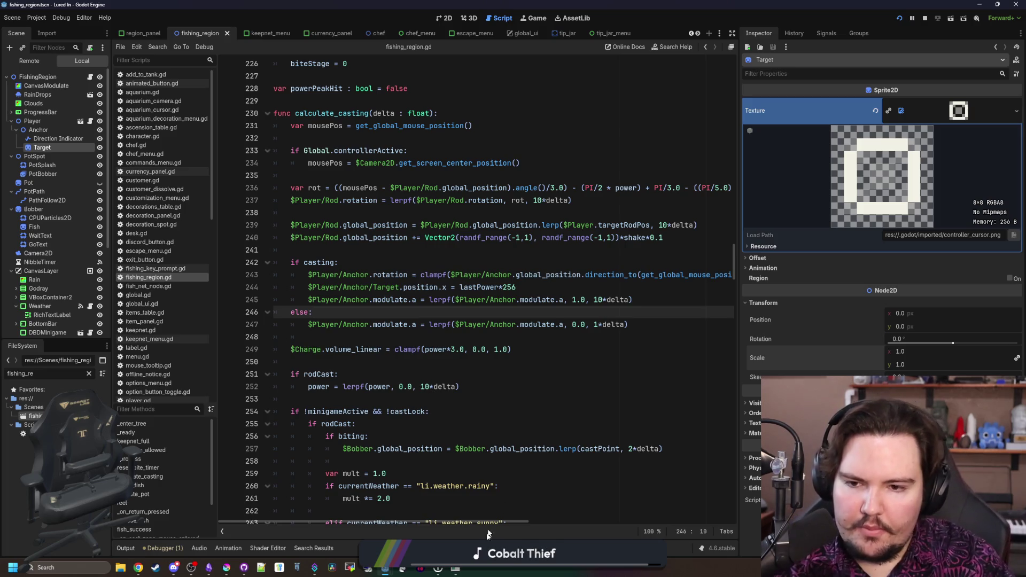
{"action": "left_click", "coordinate": [461, 572]}
Test the anchor fade with a cast in the maximized game, then restore the small window
{"action": "double_click", "coordinate": [486, 350]}
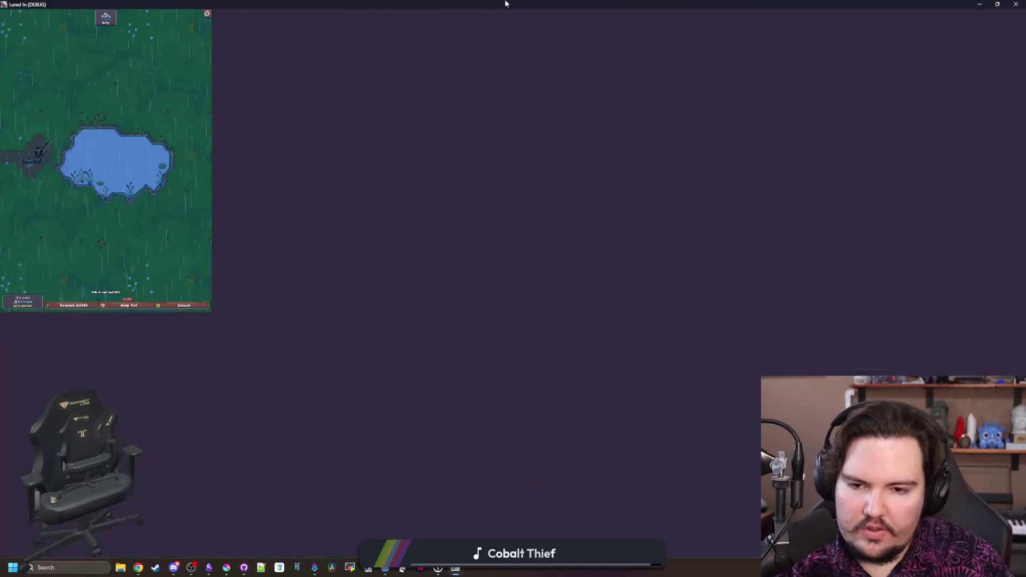
{"action": "left_click_drag", "start_coordinate": [281, 146], "coordinate": [268, 133]}
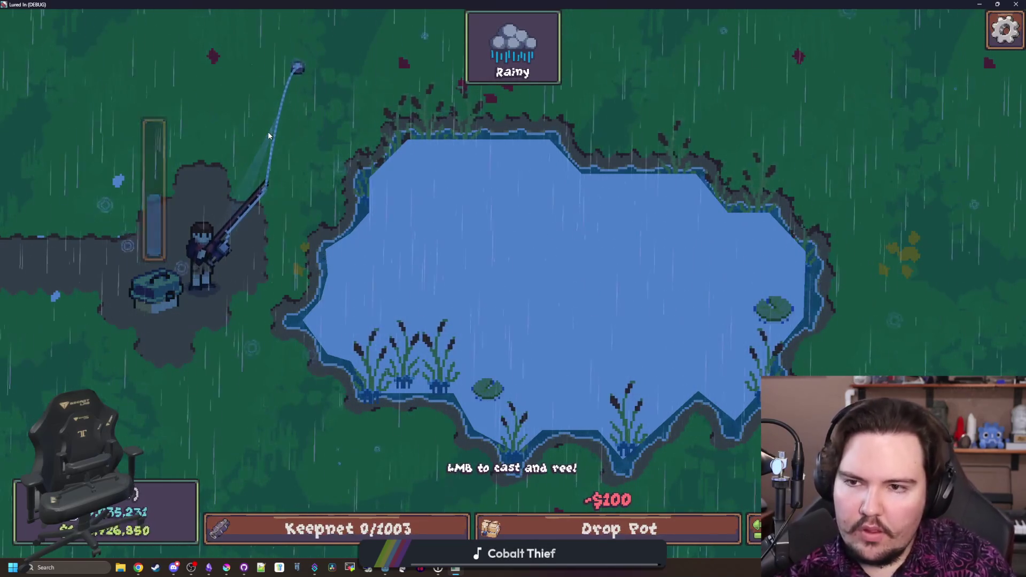
{"action": "key", "text": "super+Down"}
{"action": "left_click", "coordinate": [416, 277]}
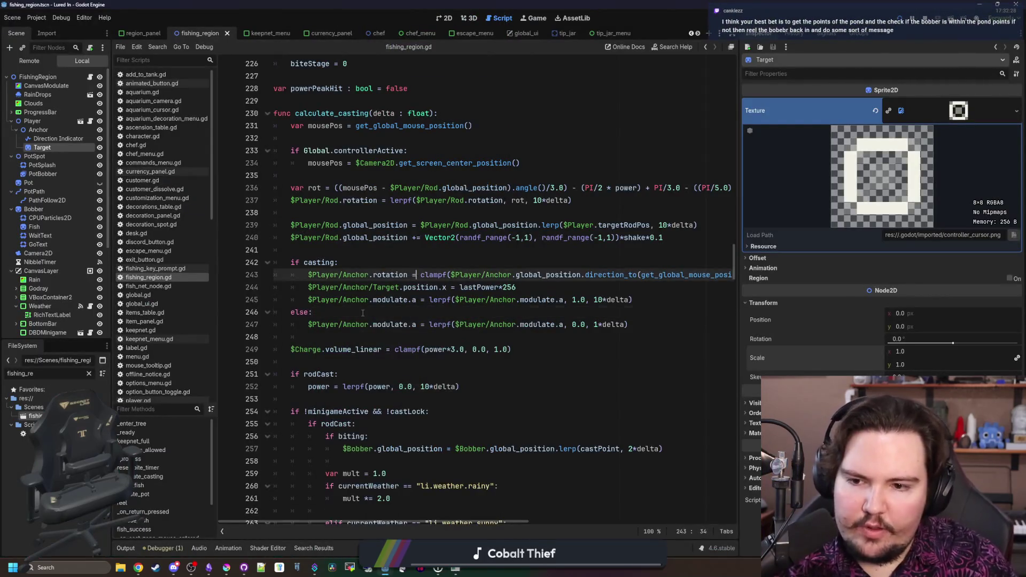
Replace the else-branch fade with $Player/Anchor.modulate = $ProgressBar.modulate and run the game with F5
{"action": "left_click", "coordinate": [652, 326]}
{"action": "left_click_drag", "start_coordinate": [652, 327], "coordinate": [303, 325]}
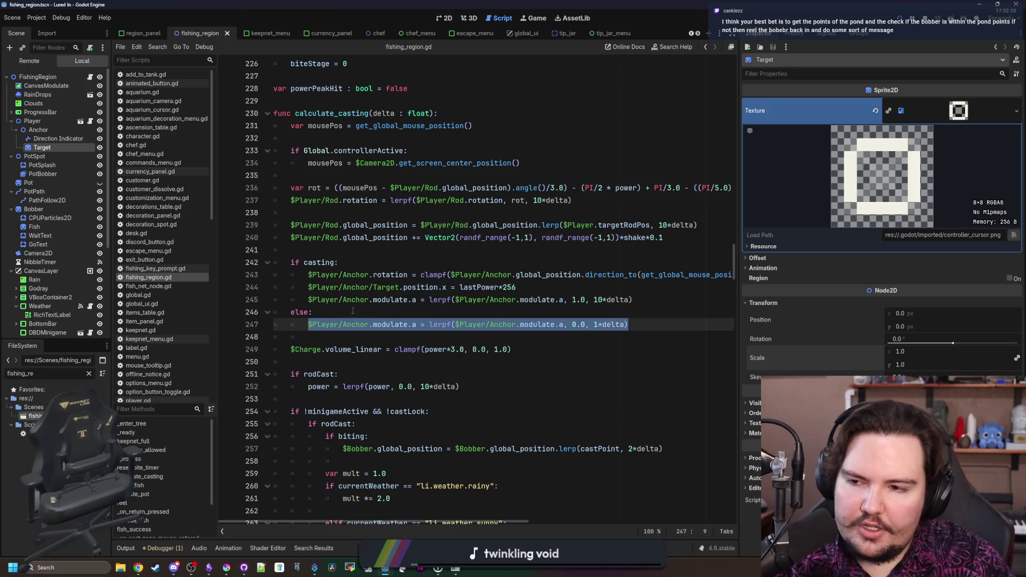
{"action": "mouse_move", "coordinate": [40, 112]}
{"action": "left_mouse_down"}
{"action": "mouse_move", "coordinate": [318, 348]}
{"action": "mouse_move", "coordinate": [394, 329]}
{"action": "left_mouse_up"}
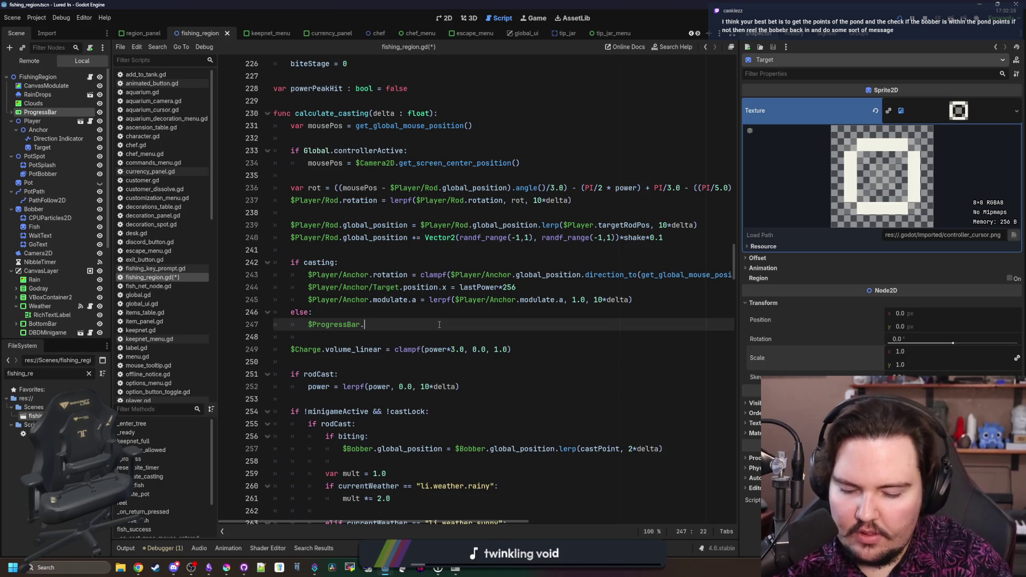
{"action": "key", "text": "BackSpace"}
{"action": "type", "text": "modulate"}
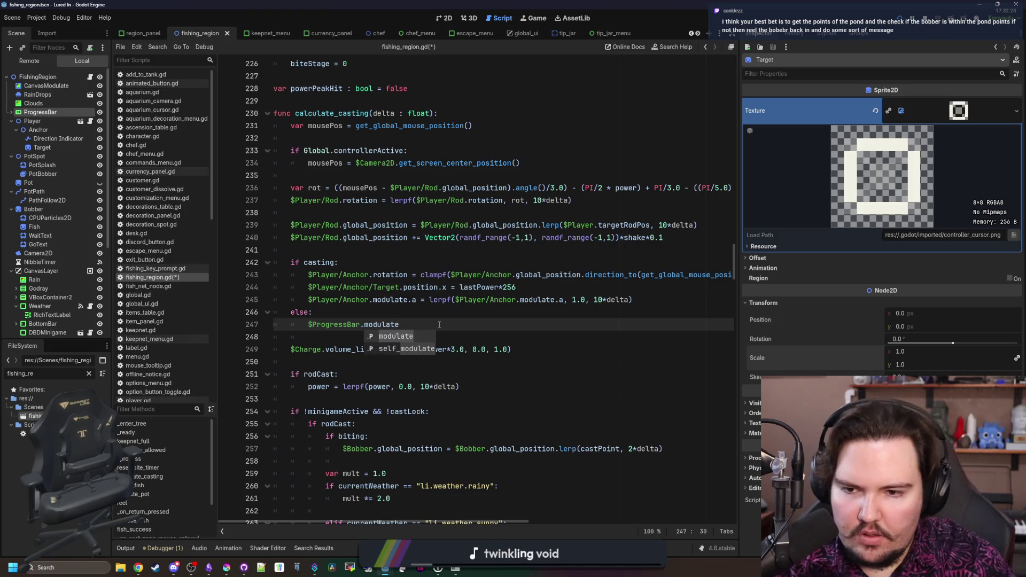
{"action": "left_click", "coordinate": [394, 308]}
{"action": "left_click_drag", "start_coordinate": [369, 300], "coordinate": [310, 300]}
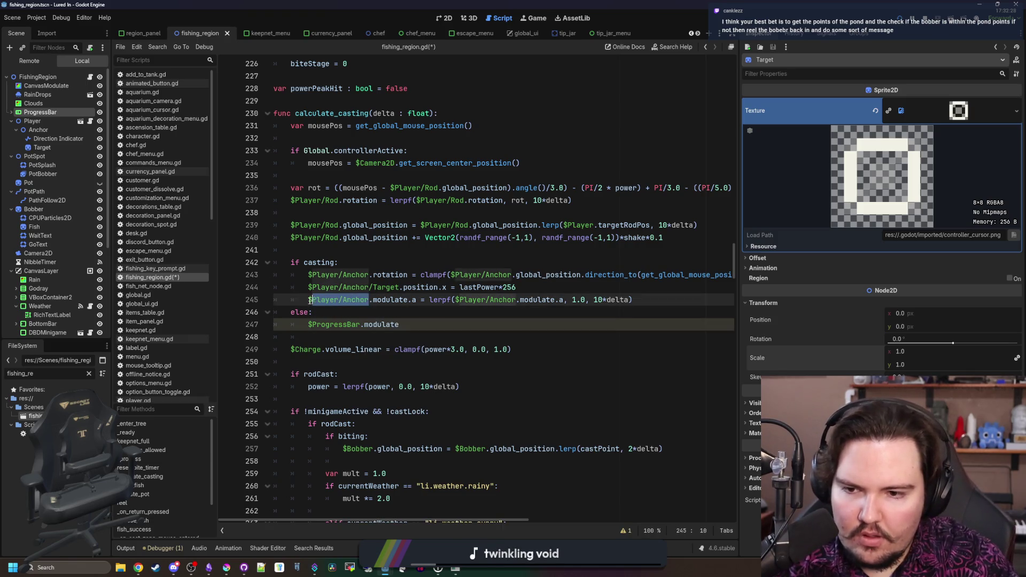
{"action": "left_click", "coordinate": [310, 324]}
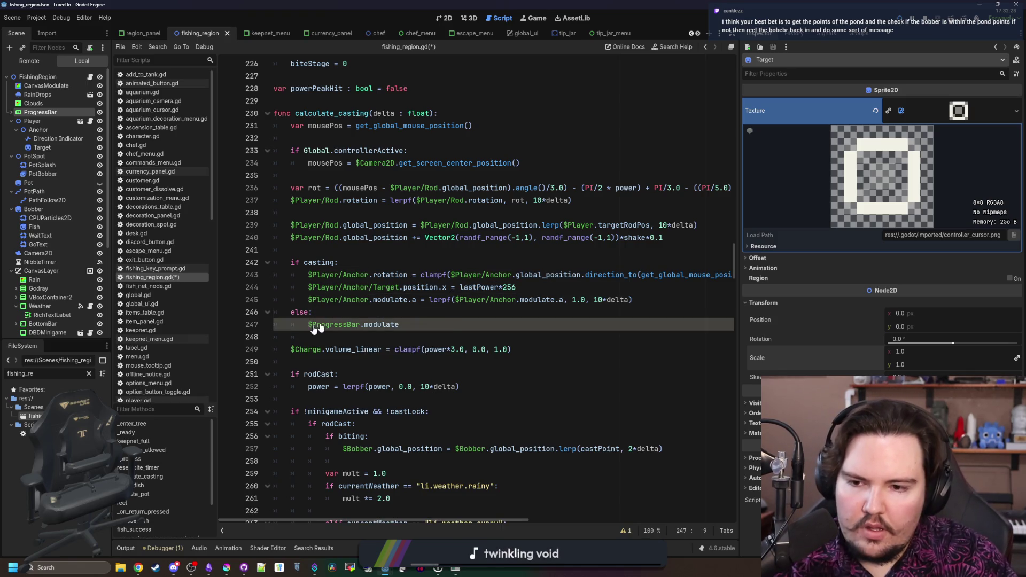
{"action": "type", "text": "="}
{"action": "left_click", "coordinate": [441, 311]}
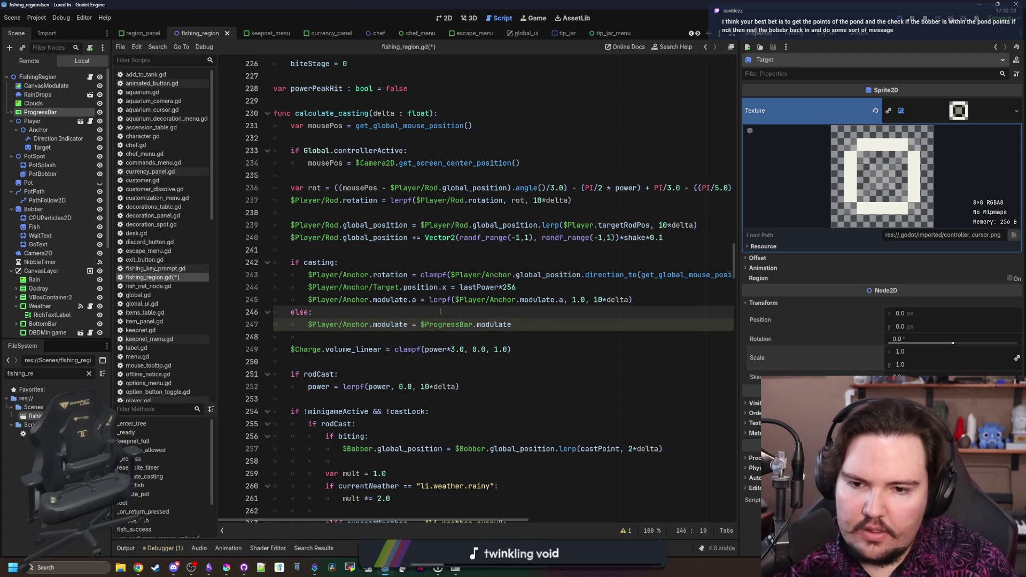
{"action": "key", "text": "F5"}
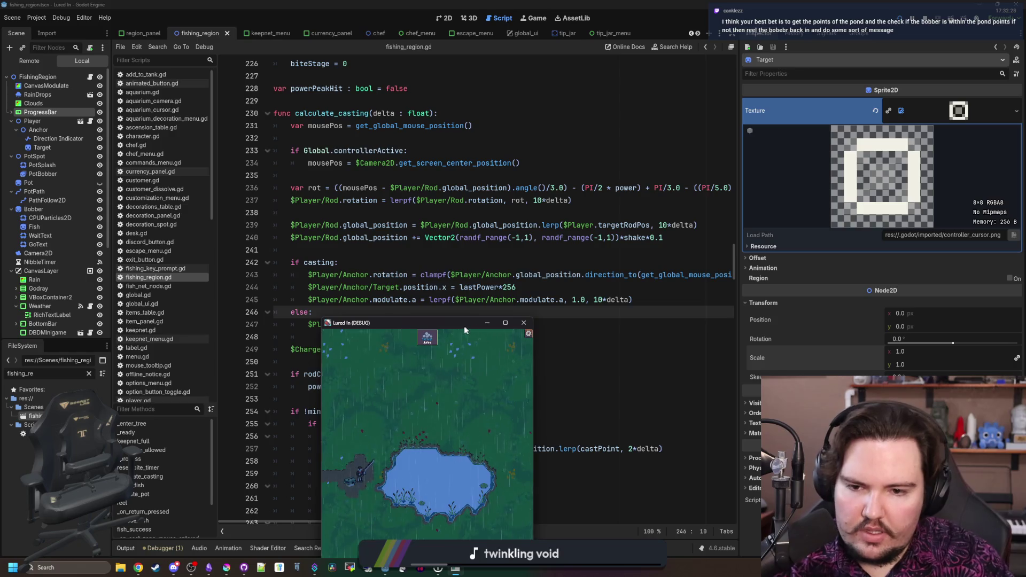
Cast to the pond's top edge, onto the grass below, and into the pond, reeling in each time
{"action": "double_click", "coordinate": [464, 325]}
{"action": "left_click_drag", "start_coordinate": [275, 129], "coordinate": [323, 138]}
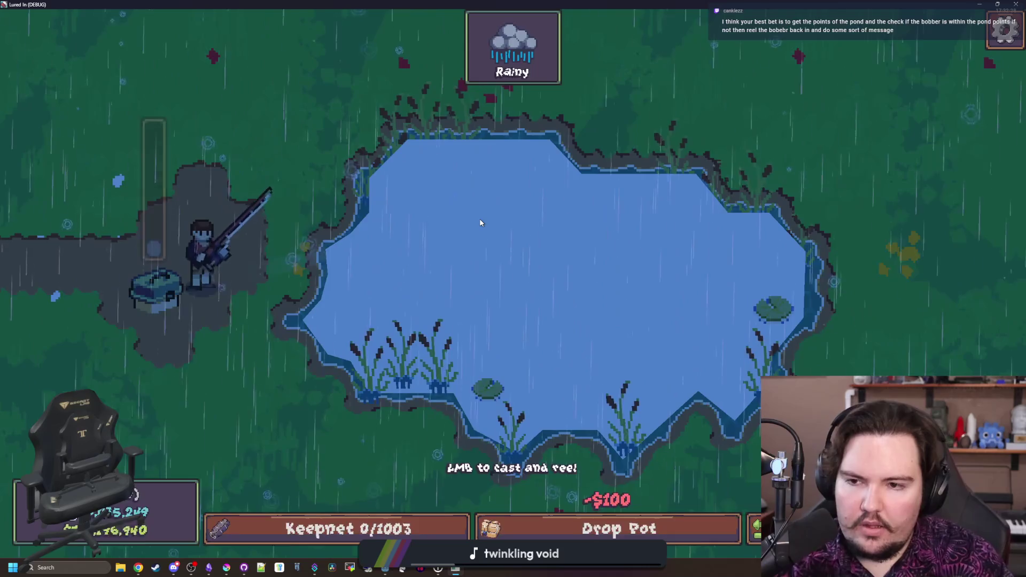
{"action": "left_click_drag", "start_coordinate": [657, 127], "coordinate": [657, 128]}
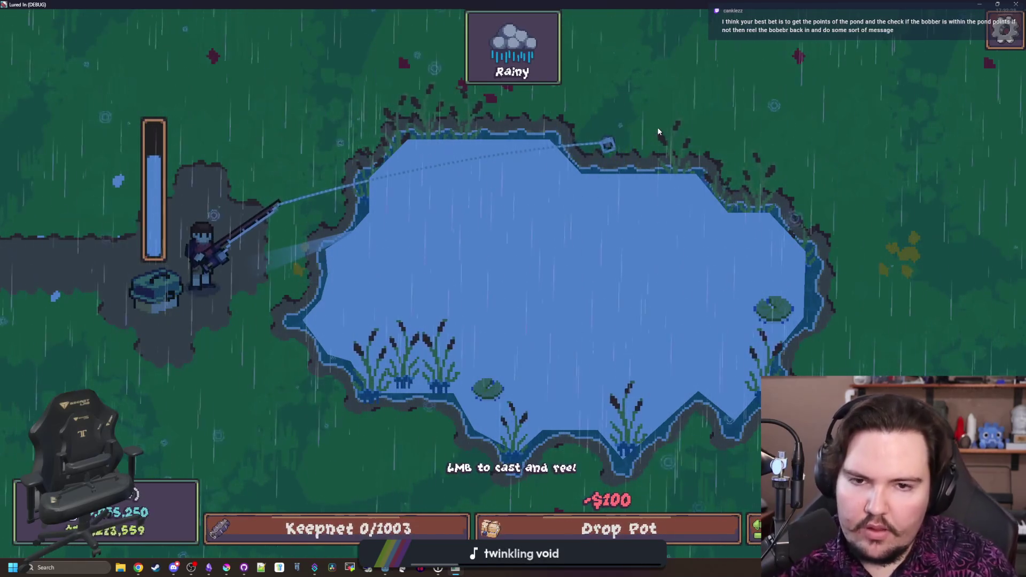
{"action": "left_click", "coordinate": [540, 208]}
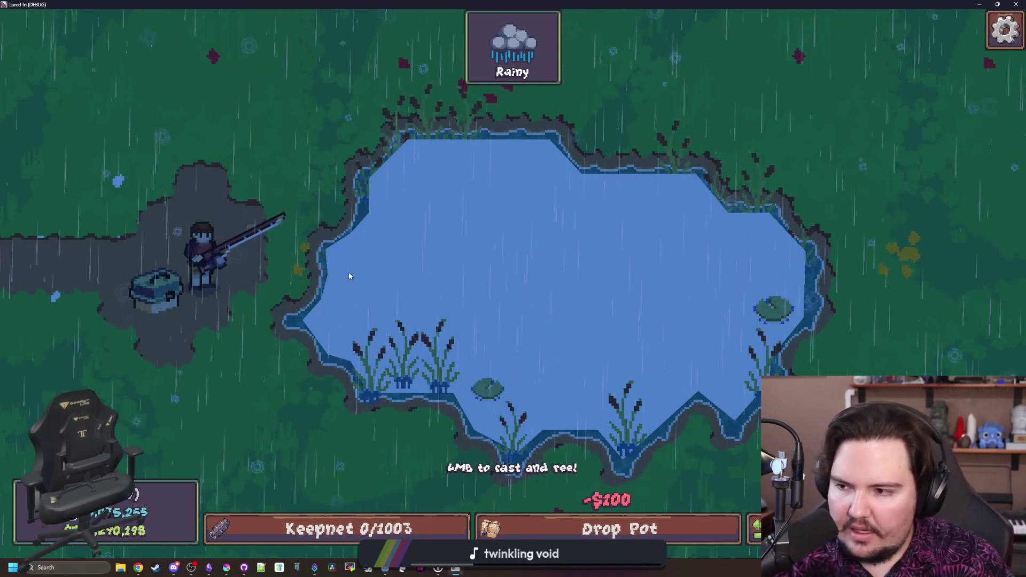
{"action": "left_click_drag", "start_coordinate": [279, 128], "coordinate": [277, 126]}
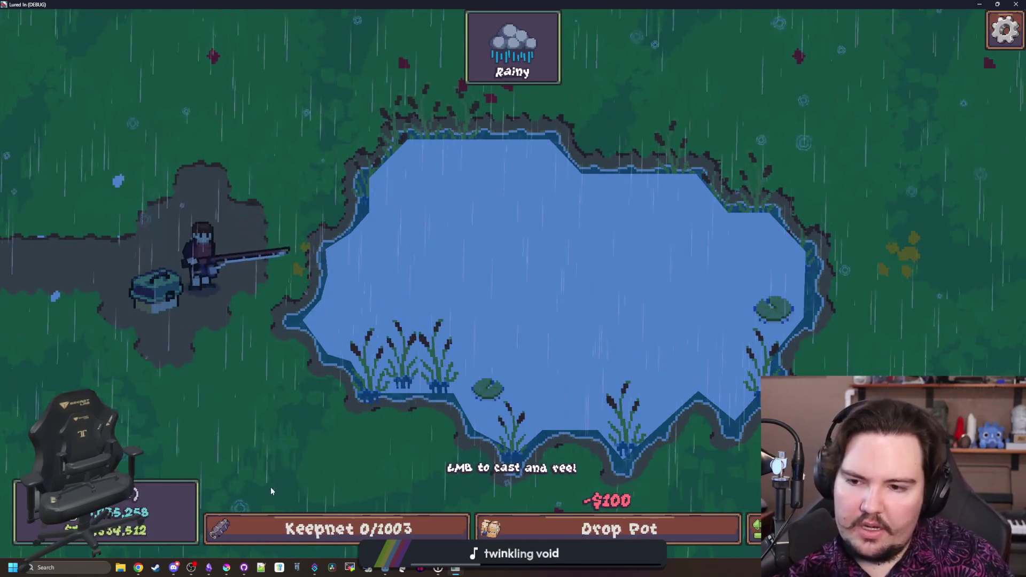
{"action": "left_click_drag", "start_coordinate": [271, 490], "coordinate": [276, 435]}
{"action": "left_click", "coordinate": [275, 435]}
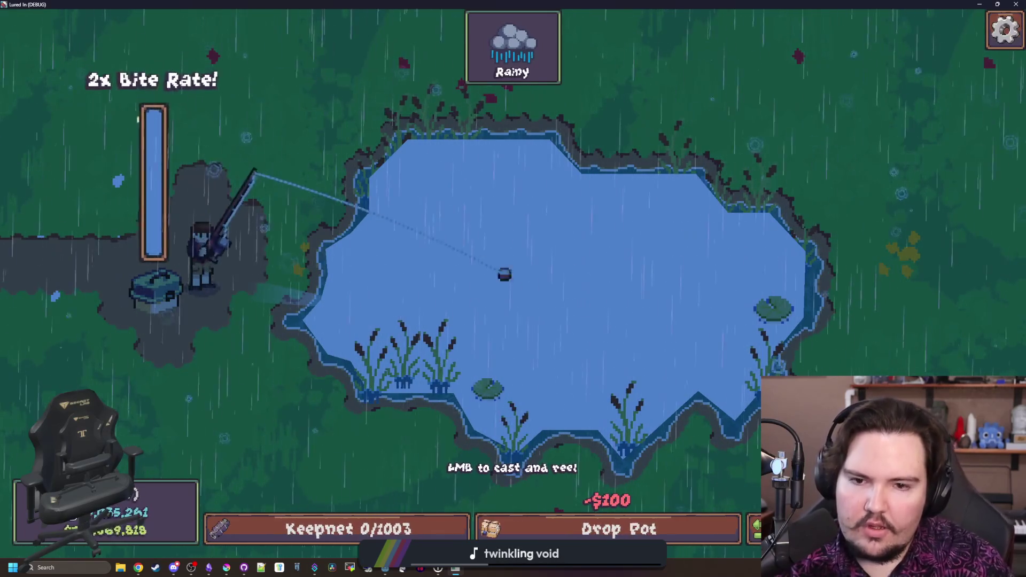
{"action": "left_click", "coordinate": [293, 229]}
Cast upward above the rod twice, then into the pond's upper-left edge, reeling in afterward
{"action": "left_click_drag", "start_coordinate": [293, 229], "coordinate": [160, 75]}
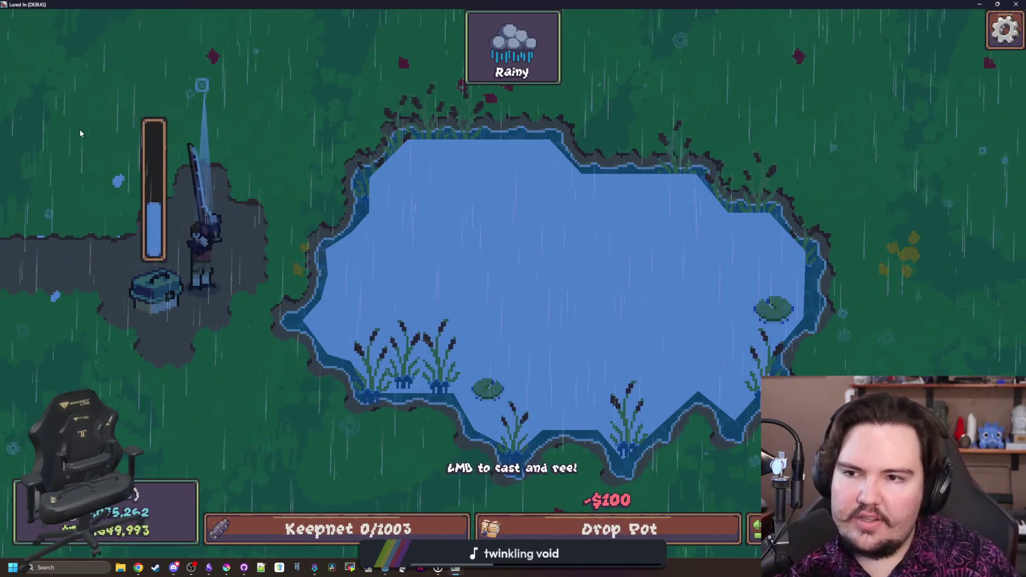
{"action": "left_click", "coordinate": [214, 54]}
{"action": "left_click_drag", "start_coordinate": [214, 54], "coordinate": [161, 66]}
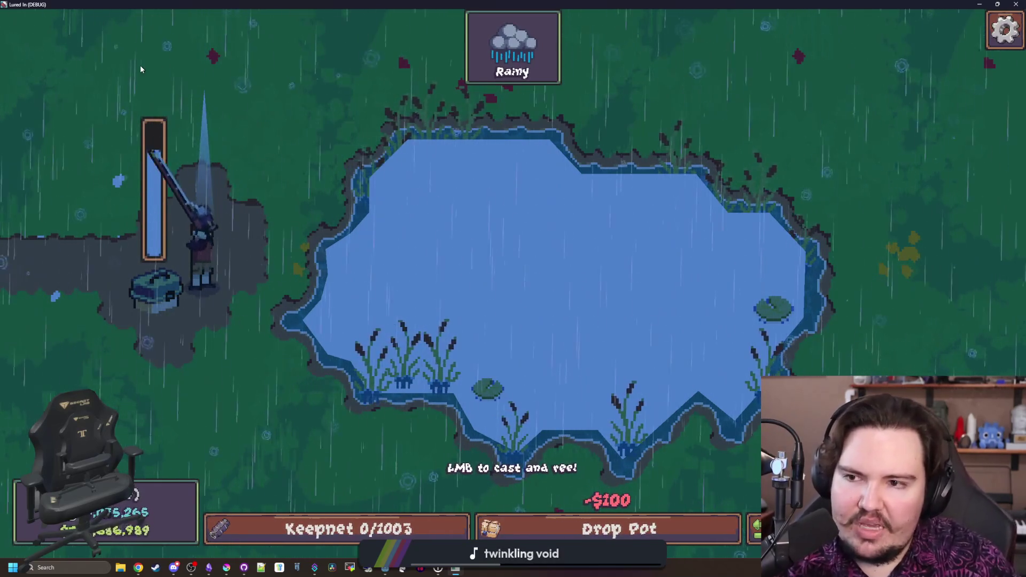
{"action": "left_click", "coordinate": [190, 89]}
{"action": "mouse_move", "coordinate": [190, 89]}
{"action": "left_mouse_down"}
{"action": "mouse_move", "coordinate": [351, 144]}
{"action": "mouse_move", "coordinate": [329, 115]}
{"action": "mouse_move", "coordinate": [458, 165]}
{"action": "mouse_move", "coordinate": [495, 146]}
{"action": "left_mouse_up"}
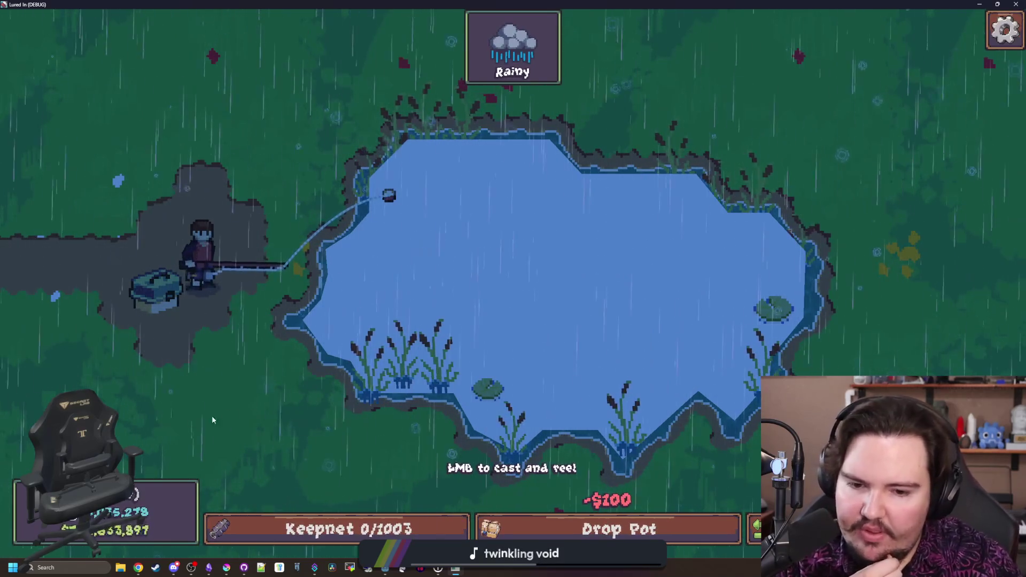
{"action": "left_click", "coordinate": [299, 371]}
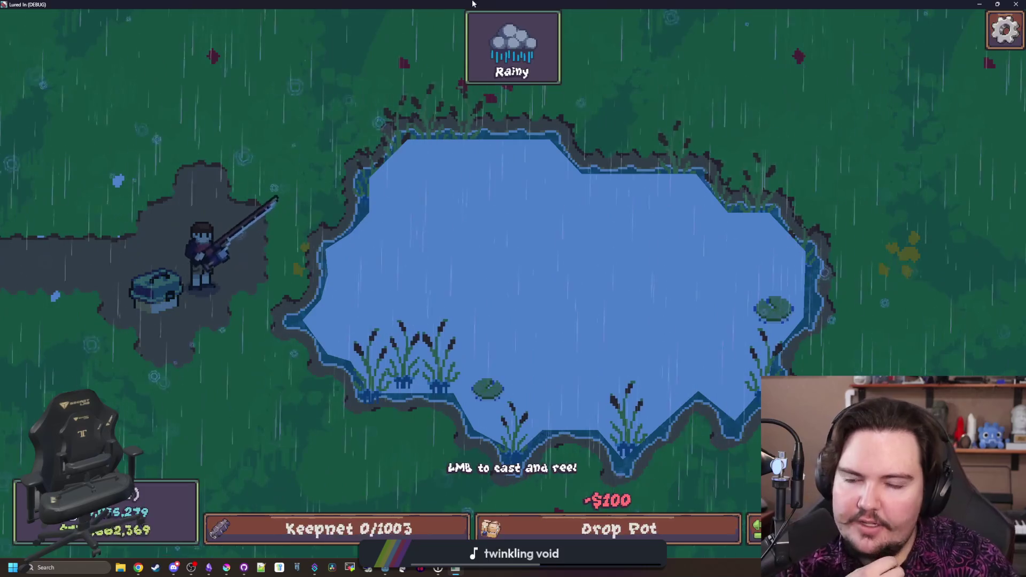
{"action": "key", "text": "alt+Tab"}
Widen the script editing area and search fishing_region.gd for 'tension'
{"action": "left_click", "coordinate": [369, 252]}
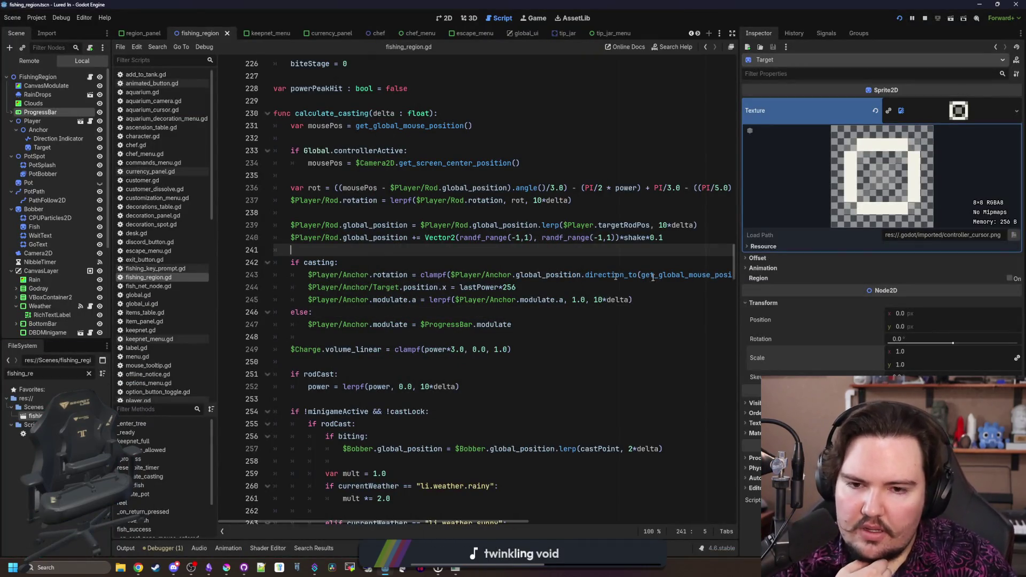
{"action": "left_click_drag", "start_coordinate": [739, 268], "coordinate": [842, 268]}
{"action": "left_click", "coordinate": [438, 262]}
{"action": "key", "text": "ctrl+f"}
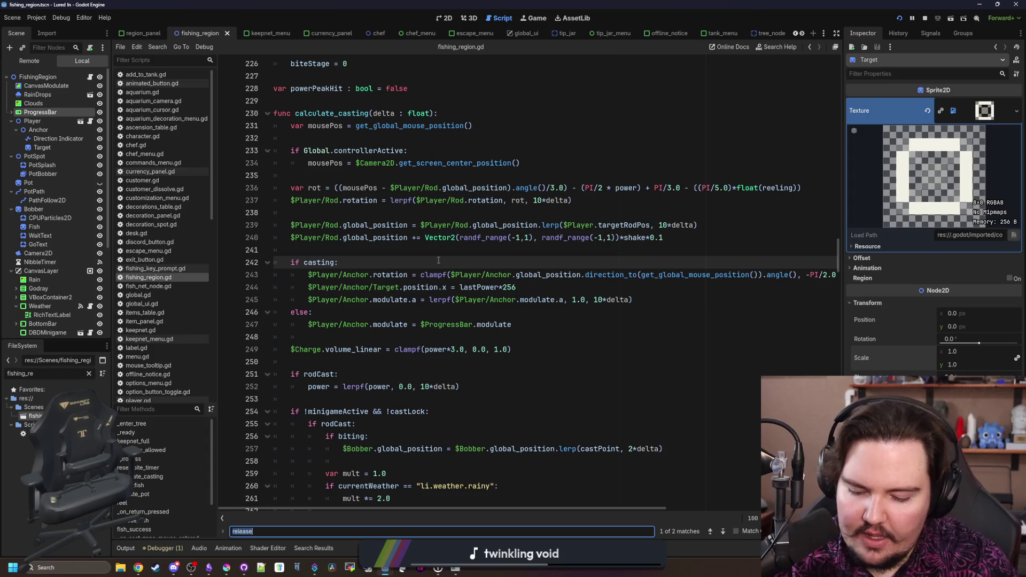
{"action": "type", "text": "l"}
{"action": "key", "text": "BackSpace"}
{"action": "type", "text": "tension"}
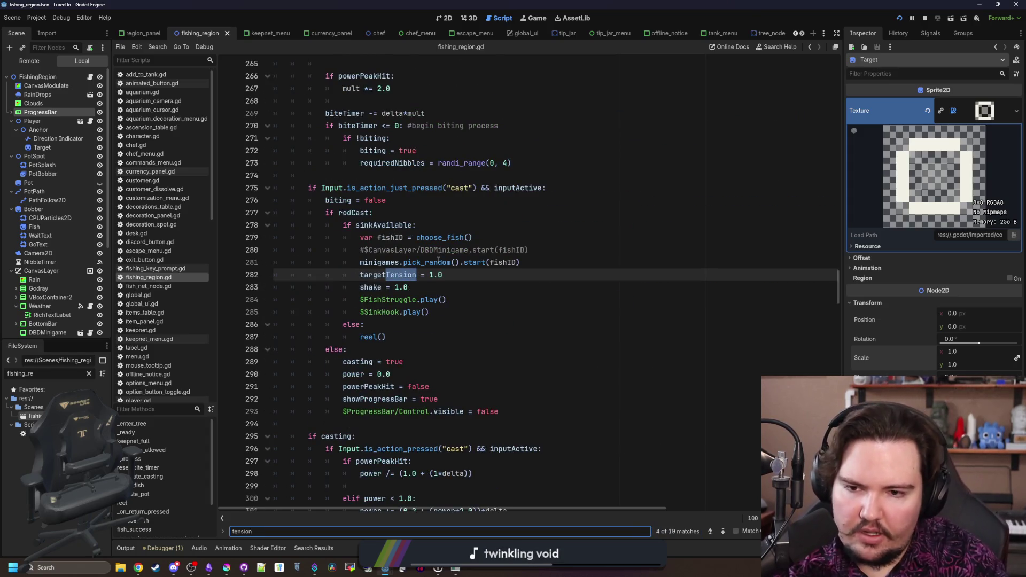
{"action": "scroll", "coordinate": [438, 260], "scroll_direction": "right", "scroll_amount": 2}
Step through every tension match and stop just above the tension lerpf line (369)
{"action": "key", "text": "Return"}
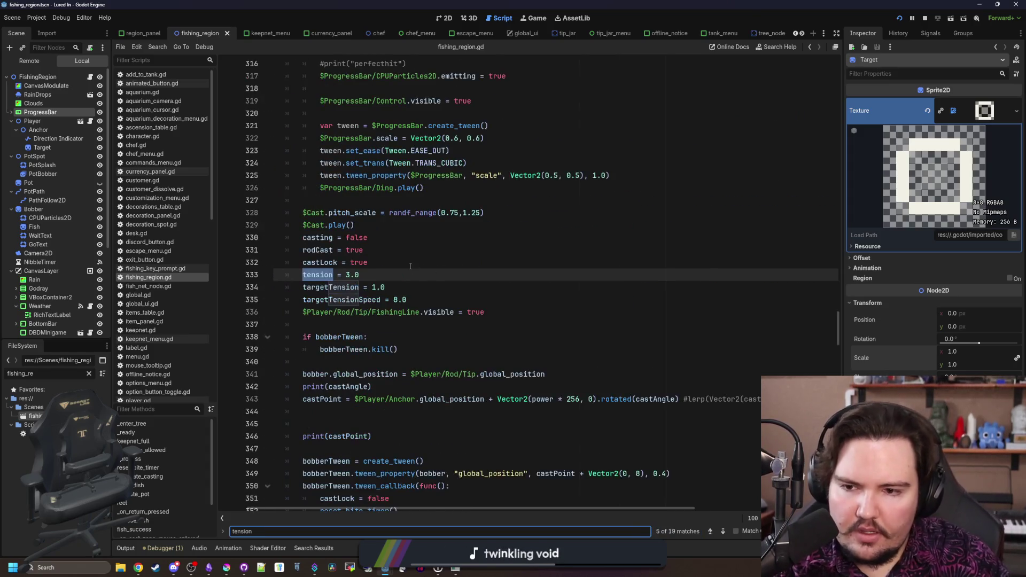
{"action": "key", "text": "Return"}
{"action": "key", "text": "Return"}
{"action": "key", "text": "Return"}
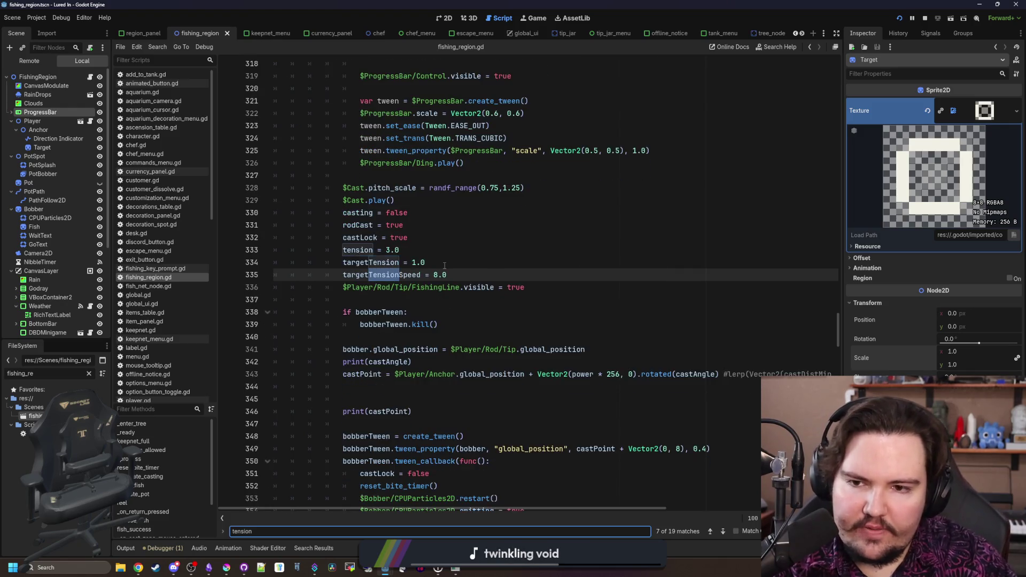
{"action": "key", "text": "Return"}
{"action": "key", "text": "Return"}
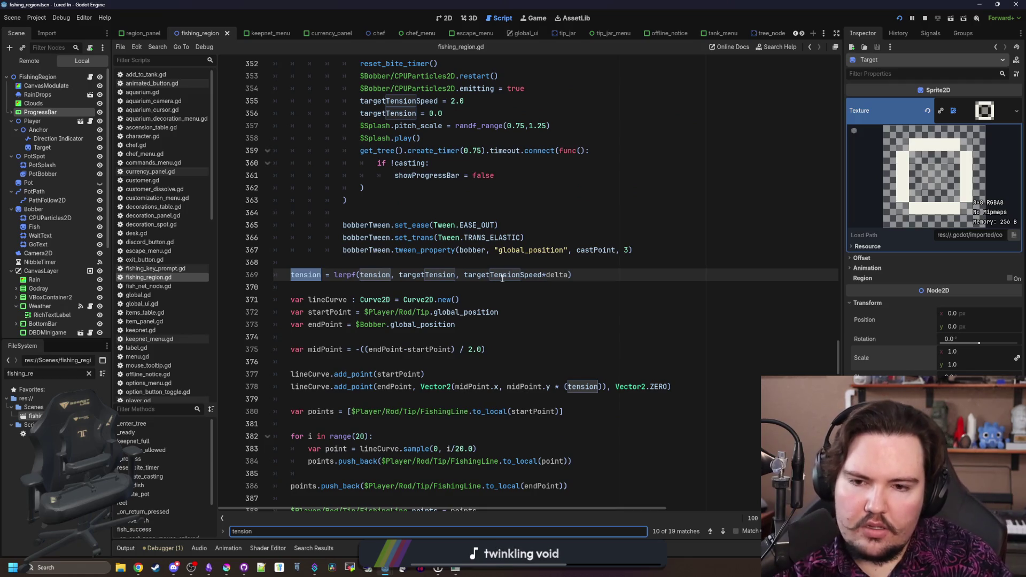
{"action": "key", "text": "Return"}
{"action": "key", "text": "Return"}
{"action": "key", "text": "Return"}
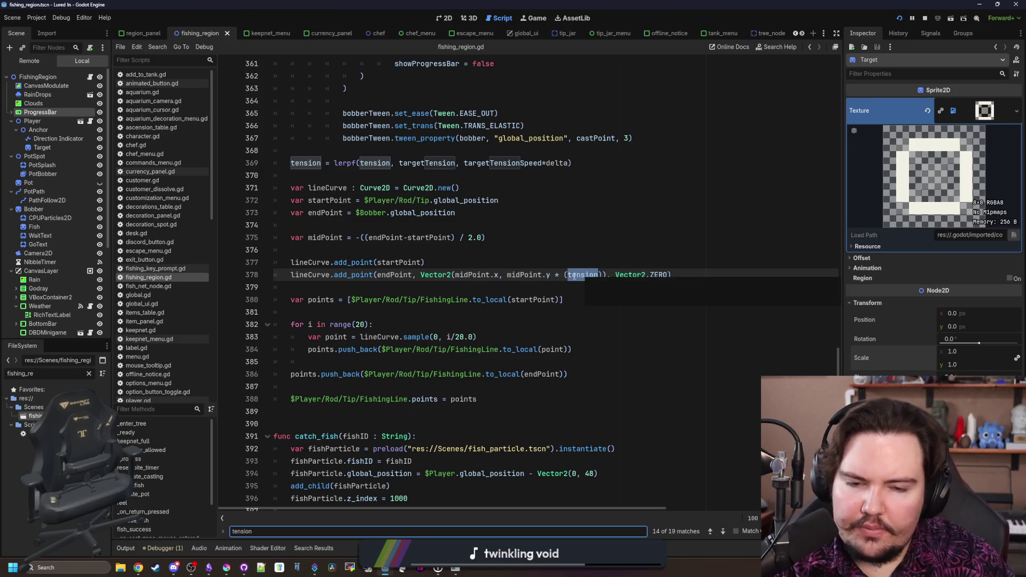
{"action": "key", "text": "Return"}
{"action": "key", "text": "Return"}
{"action": "key", "text": "Return"}
{"action": "key", "text": "Return"}
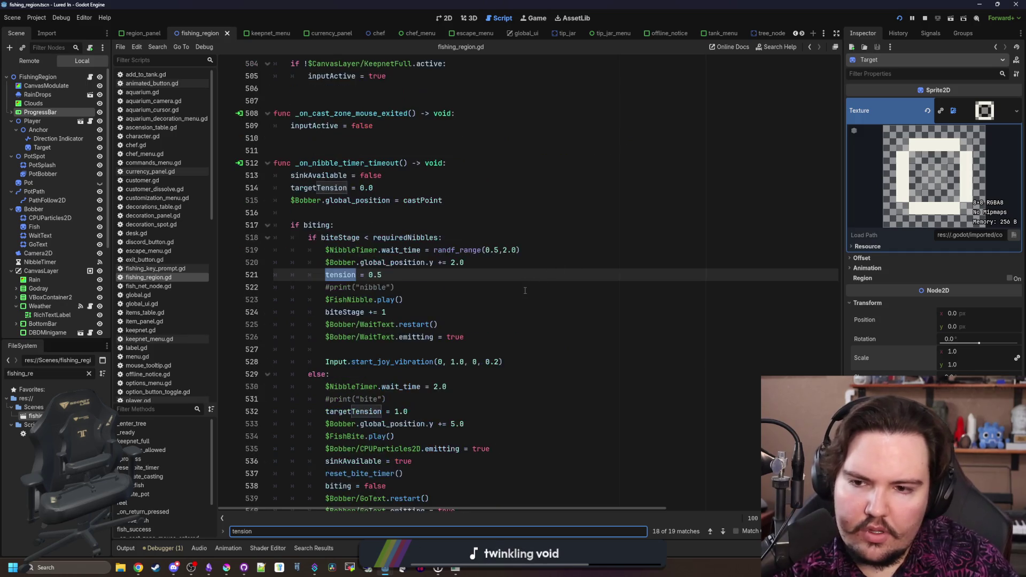
{"action": "key", "text": "Return"}
{"action": "key", "text": "Return"}
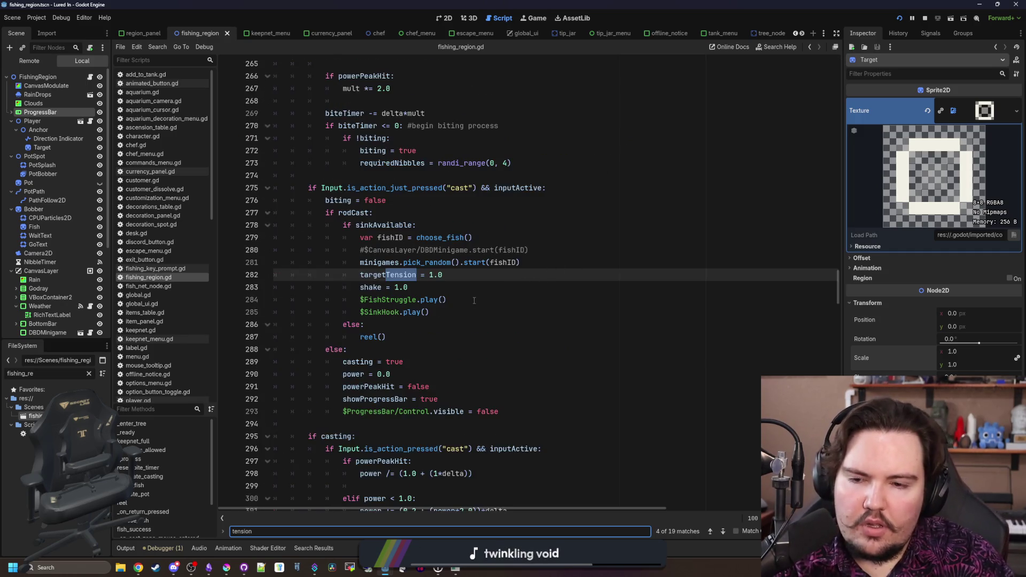
{"action": "key", "text": "Return"}
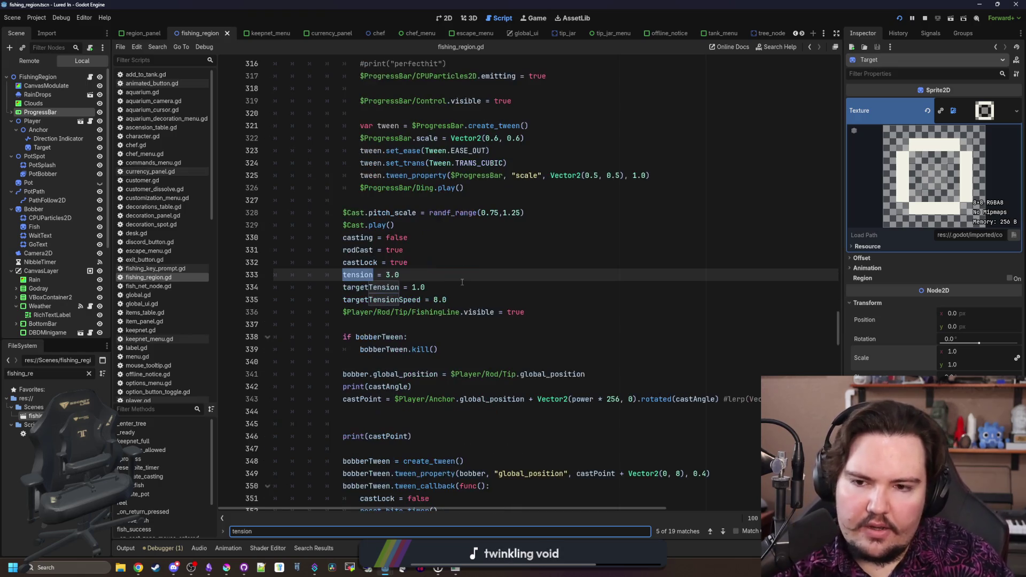
{"action": "key", "text": "Return"}
{"action": "key", "text": "Return"}
{"action": "key", "text": "Return"}
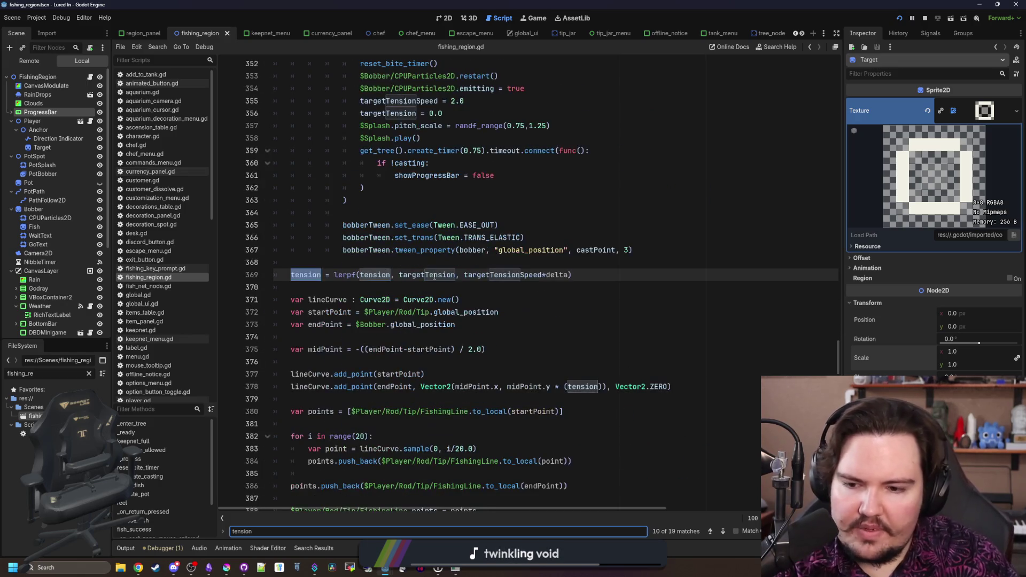
{"action": "left_click", "coordinate": [412, 266]}
Start an 'if bobber.global_position <' condition above the tension lerp, then switch to player.gd
{"action": "key", "text": "Return"}
{"action": "type", "text": "if ta"}
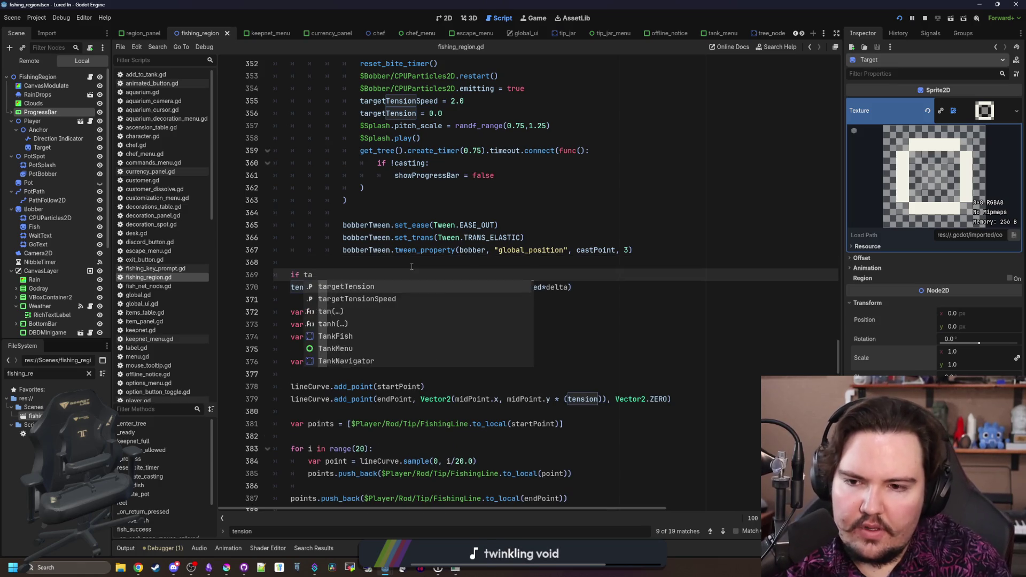
{"action": "key", "text": "BackSpace"}
{"action": "key", "text": "BackSpace"}
{"action": "key", "text": "BackSpace"}
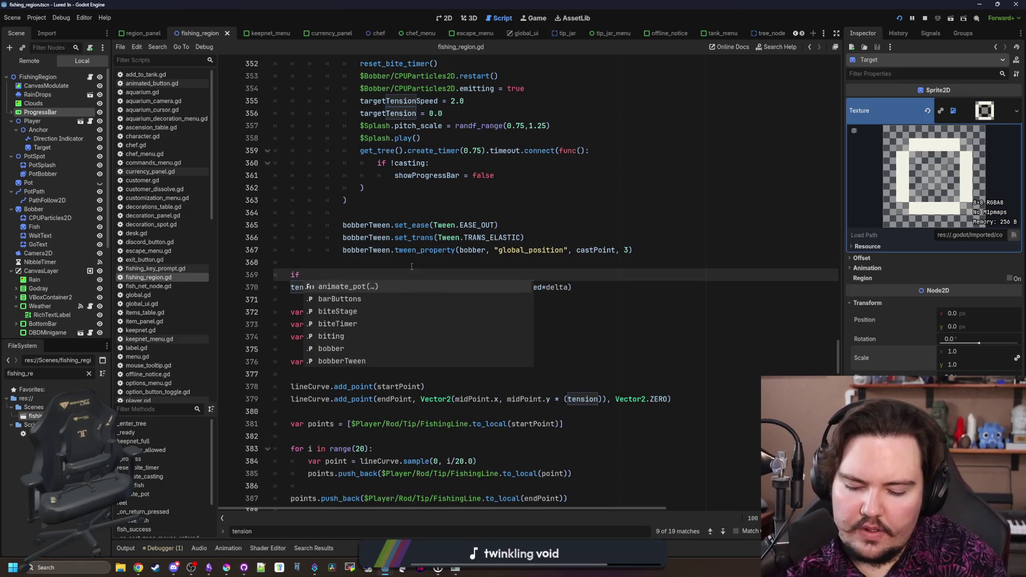
{"action": "type", "text": "bobber."}
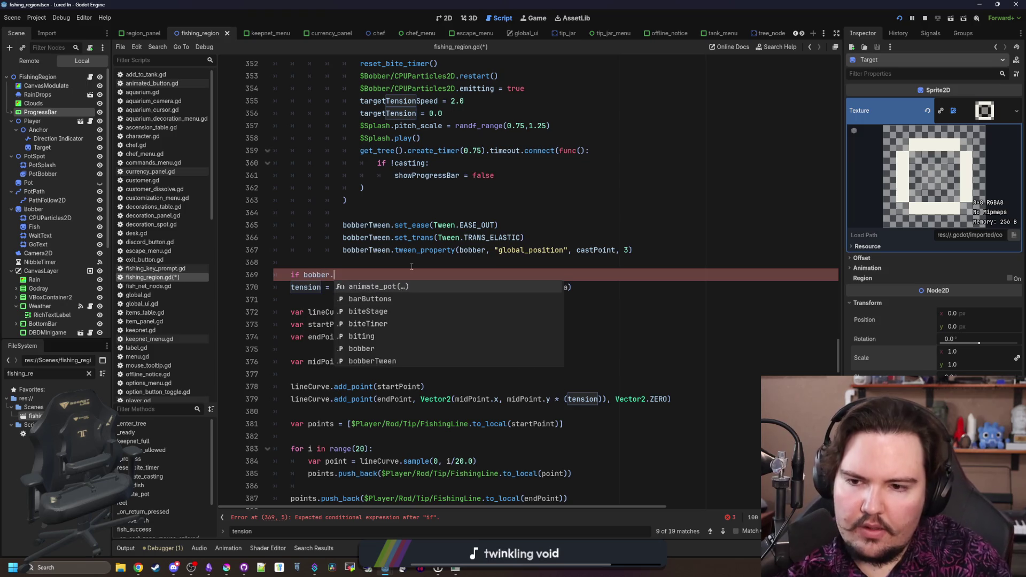
{"action": "type", "text": "global_po"}
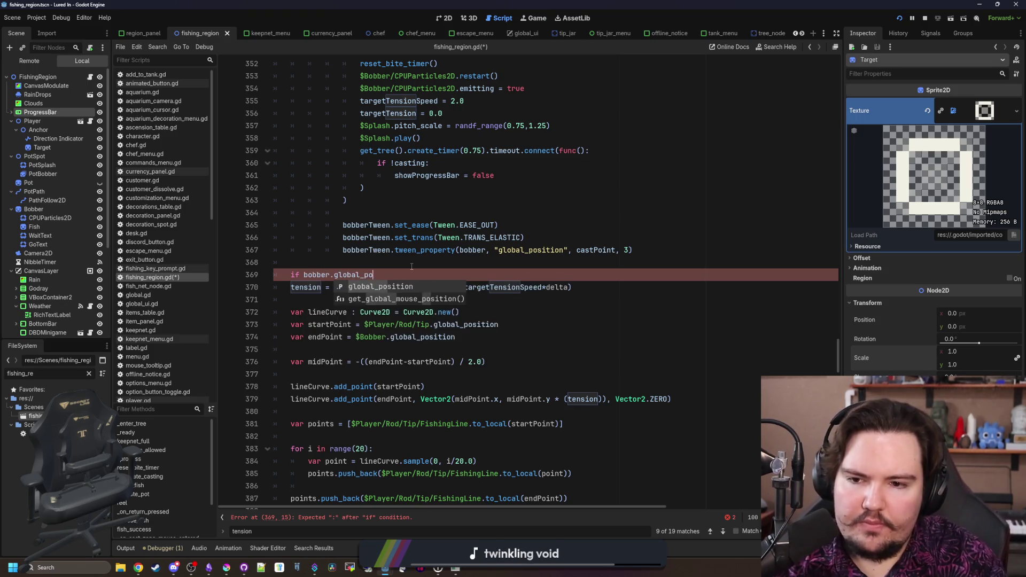
{"action": "type", "text": "sition <"}
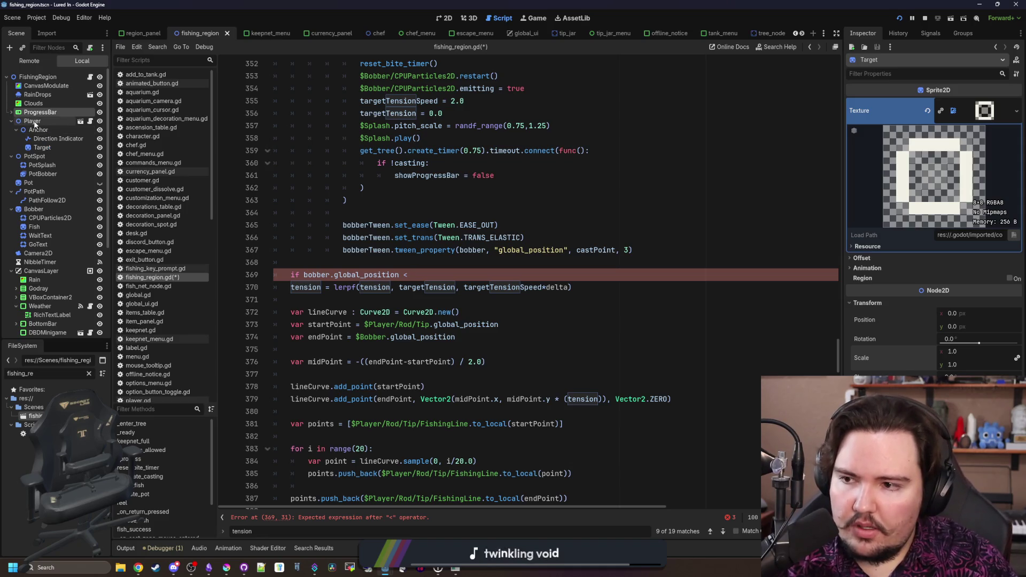
{"action": "type", "text": " f"}
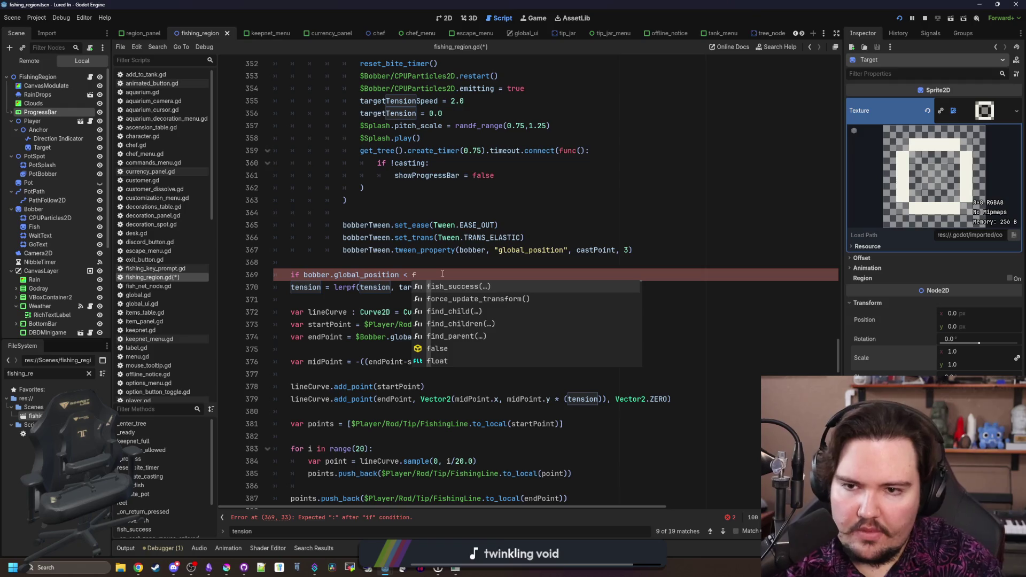
{"action": "key", "text": "BackSpace"}
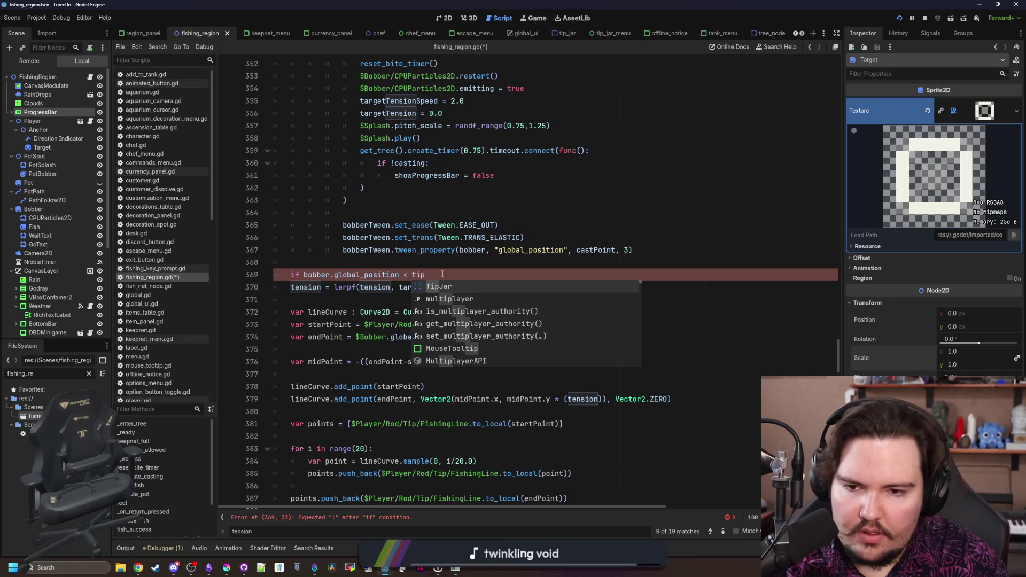
{"action": "left_click", "coordinate": [138, 400]}
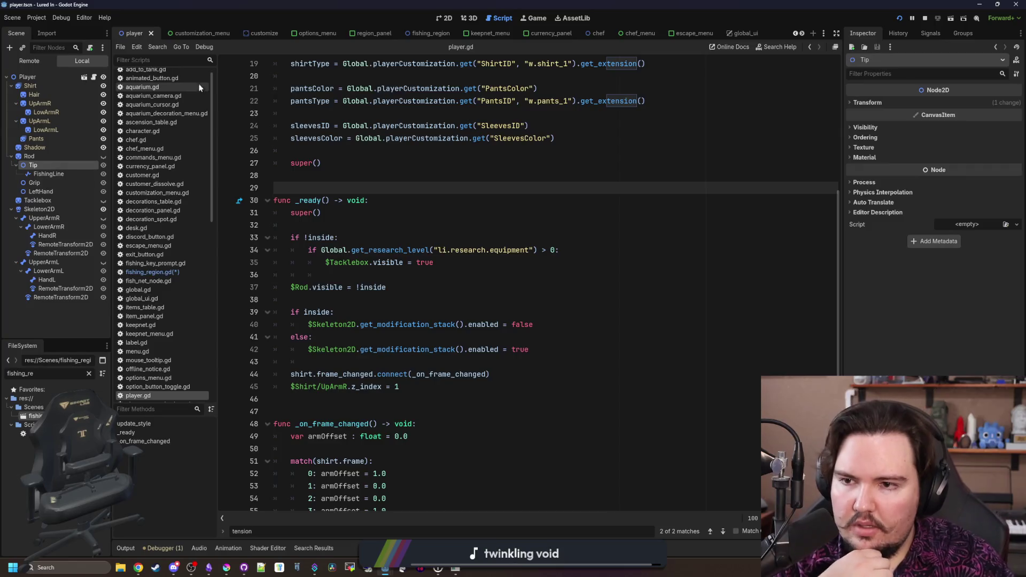
Back in fishing_region.gd, search for 'tip' and remove the unfinished if and tension lerpf lines 369–370
{"action": "left_click", "coordinate": [172, 272]}
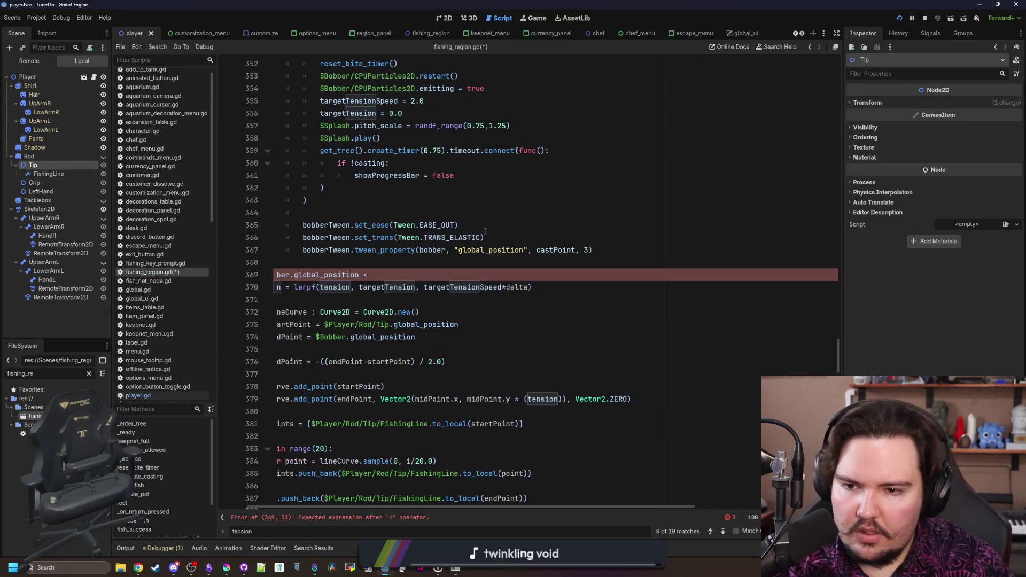
{"action": "key", "text": "ctrl+f"}
{"action": "type", "text": "tip"}
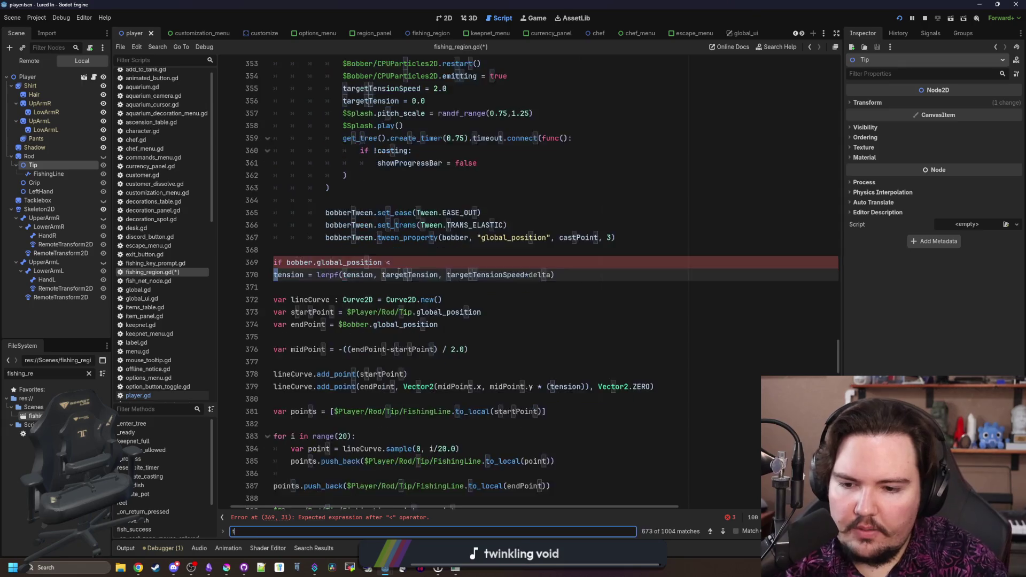
{"action": "left_click", "coordinate": [415, 275]}
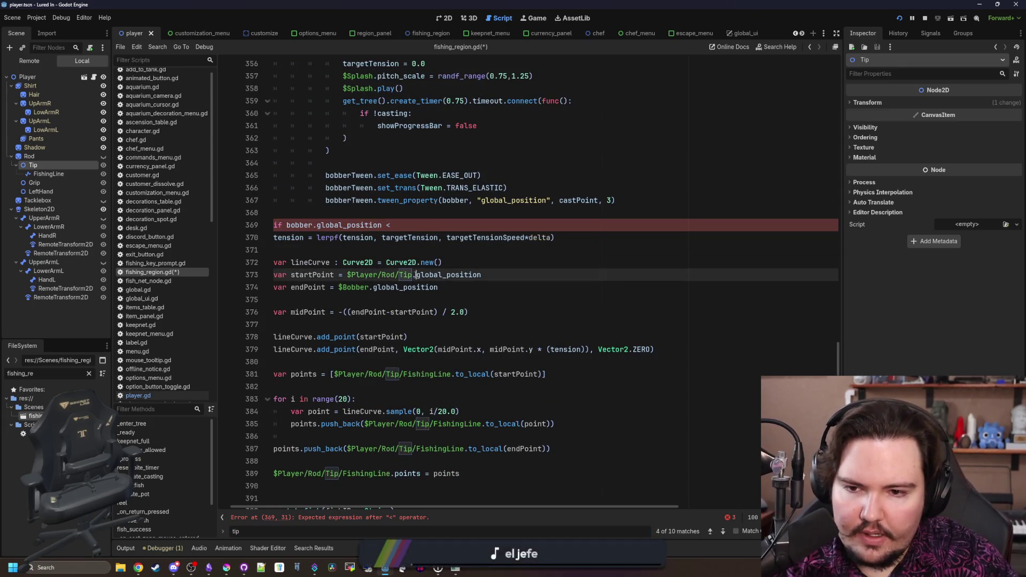
{"action": "key", "text": "ctrl+z"}
{"action": "key", "text": "ctrl+z"}
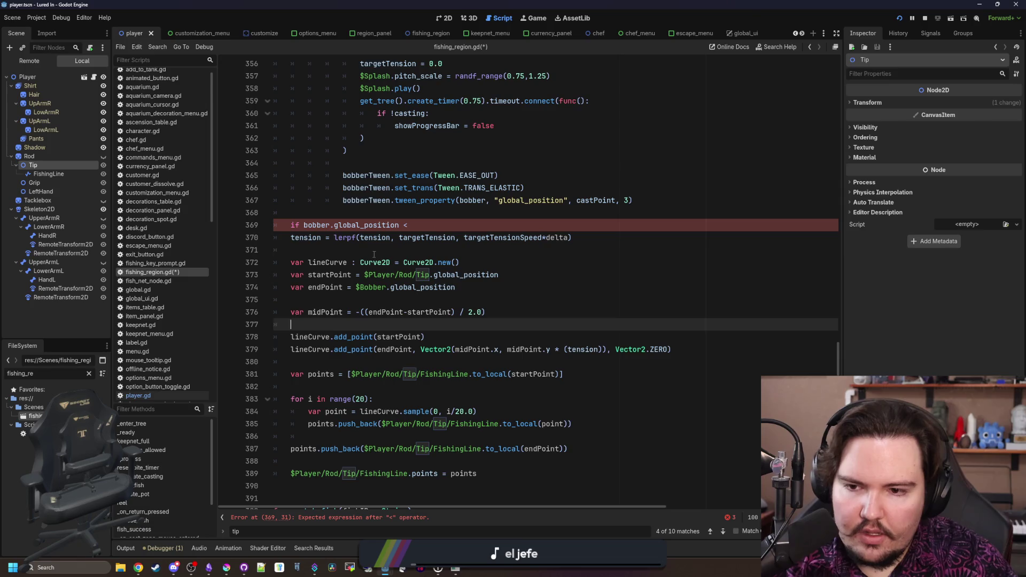
{"action": "left_click", "coordinate": [374, 254]}
{"action": "left_click_drag", "start_coordinate": [571, 237], "coordinate": [160, 228]}
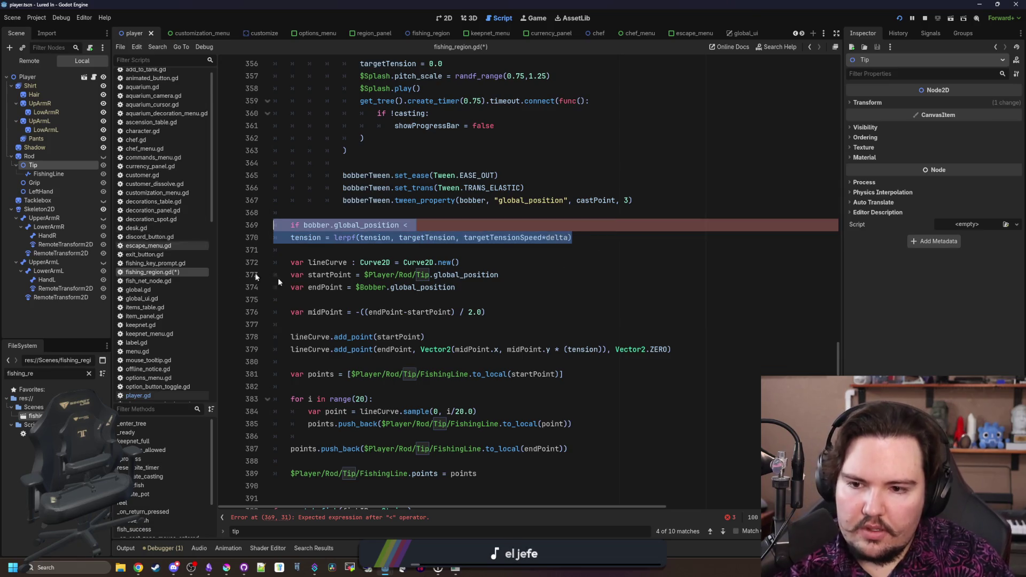
{"action": "key", "text": "BackSpace"}
{"action": "key", "text": "BackSpace"}
{"action": "key", "text": "BackSpace"}
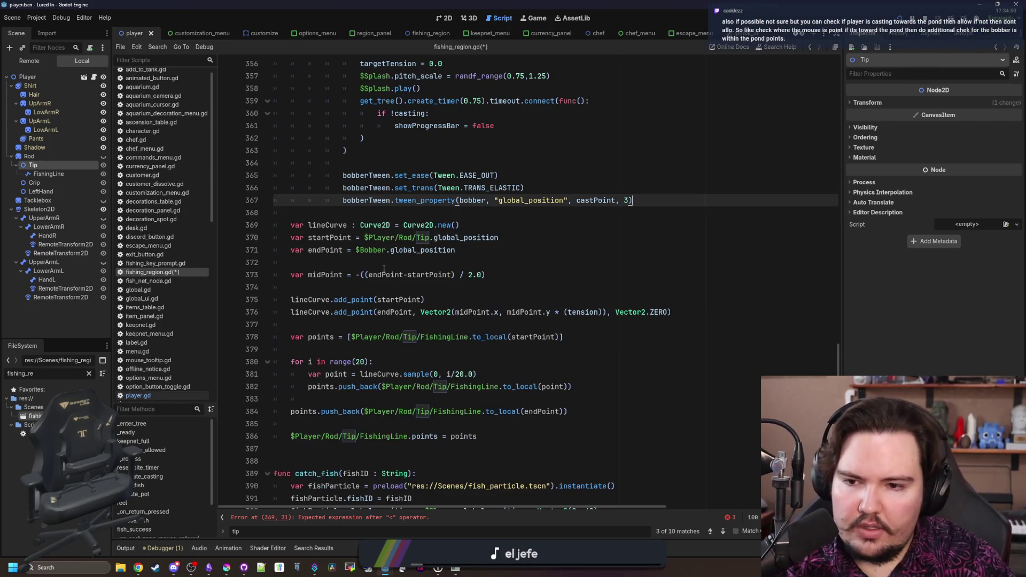
Restore the two lines below endPoint as 'if bobber.global_position.y < startPoint.global_position.y:'
{"action": "left_click", "coordinate": [350, 266]}
{"action": "key", "text": "ctrl+z"}
{"action": "key", "text": "ctrl+z"}
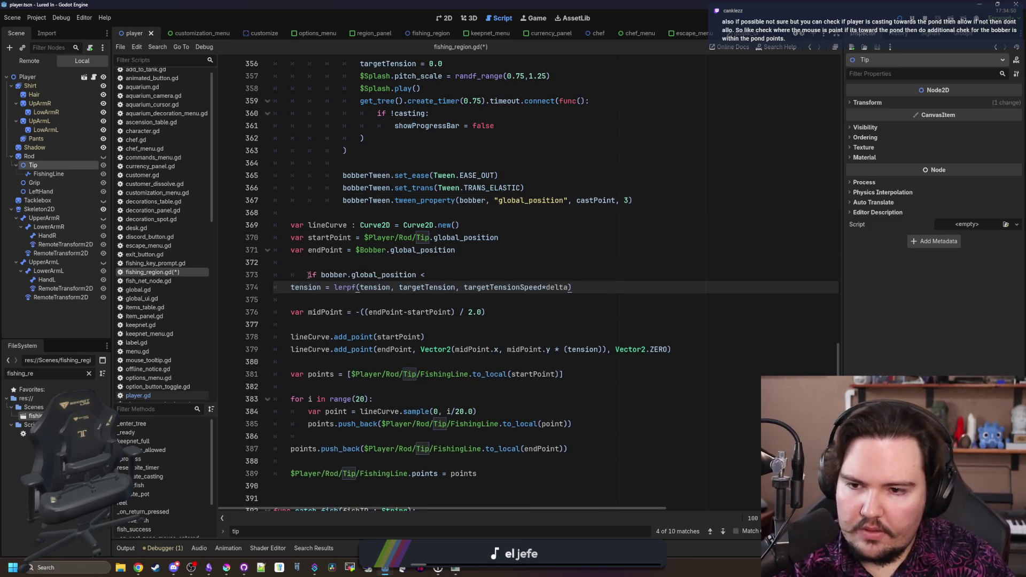
{"action": "left_click", "coordinate": [309, 274]}
{"action": "key", "text": "BackSpace"}
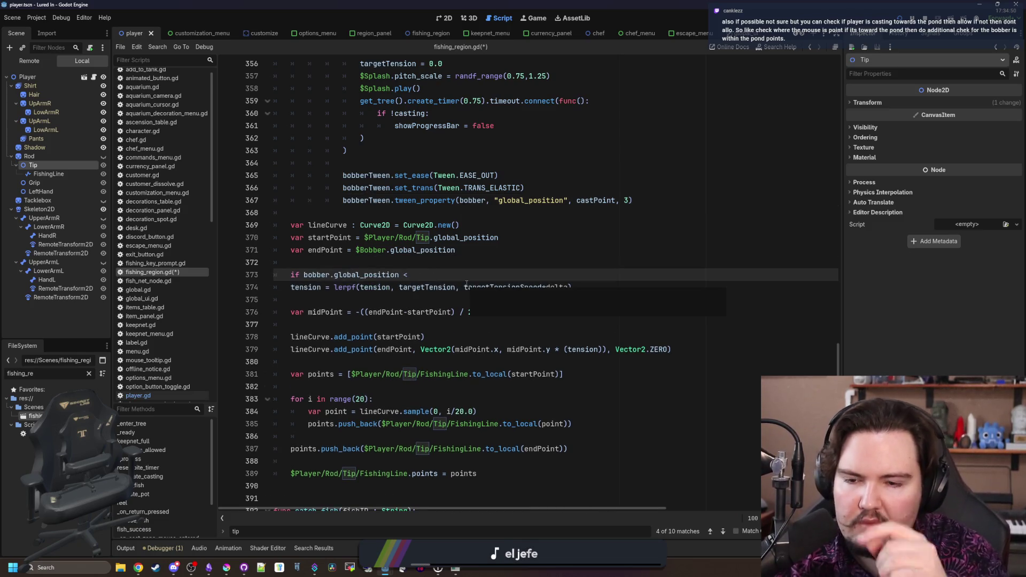
{"action": "type", "text": "y"}
{"action": "key", "text": "End"}
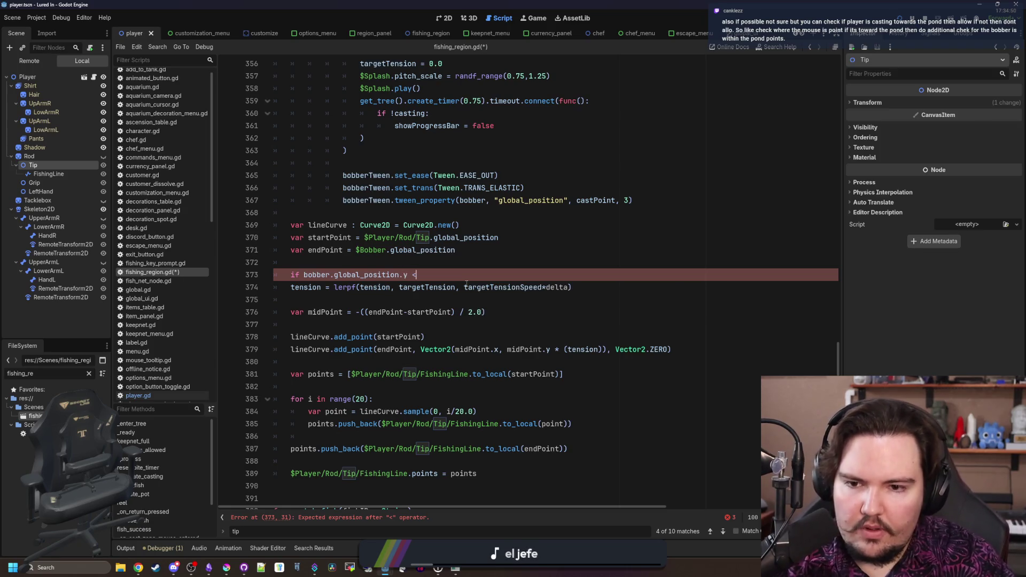
{"action": "type", "text": "tPoint.global_positiony"}
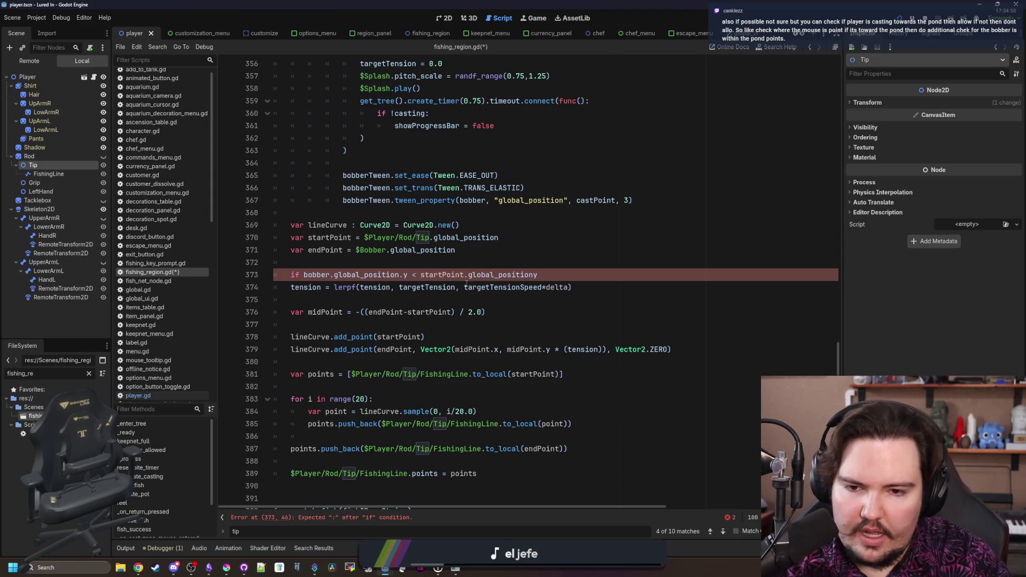
{"action": "key", "text": "Return"}
{"action": "key", "text": "Return"}
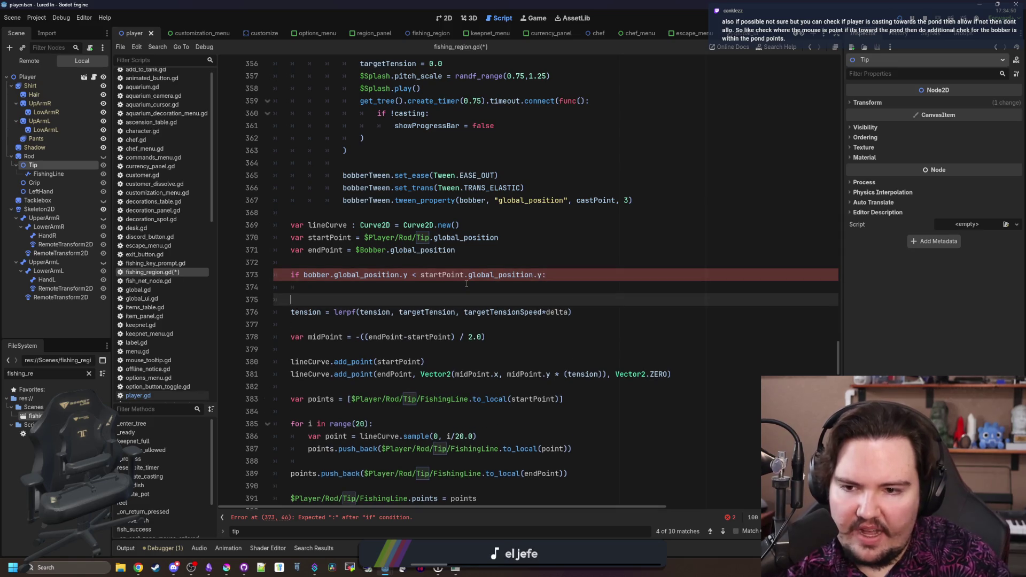
Lerp tension toward -targetTension in the if branch and targetTension under else, then save and run
{"action": "triple_click", "coordinate": [291, 312]}
{"action": "key", "text": "Tab"}
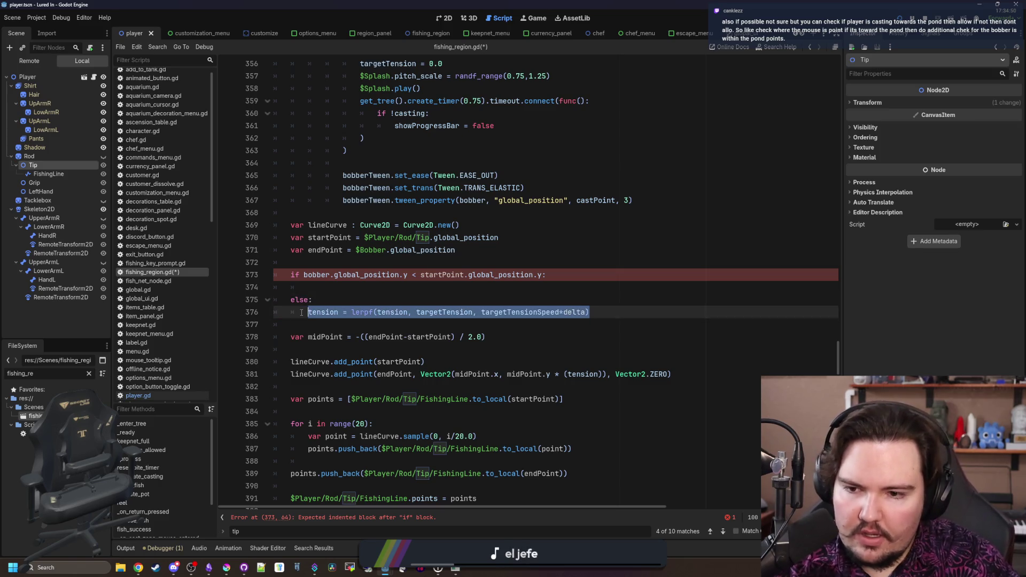
{"action": "key", "text": "ctrl+c"}
{"action": "left_click", "coordinate": [343, 287]}
{"action": "key", "text": "ctrl+v"}
{"action": "left_click", "coordinate": [482, 287]}
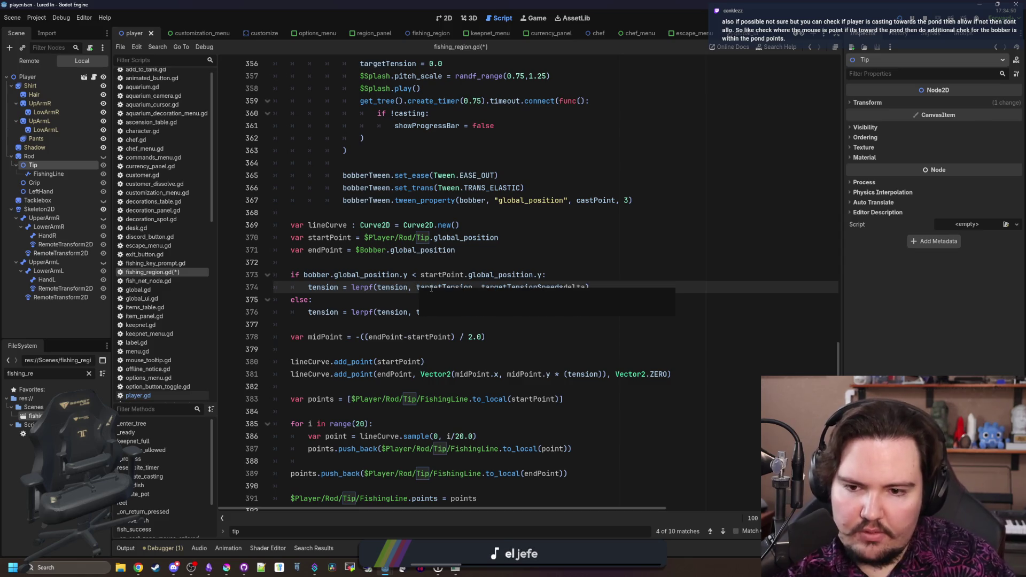
{"action": "left_click", "coordinate": [435, 263]}
{"action": "key", "text": "ctrl+s"}
{"action": "type", "text": "-"}
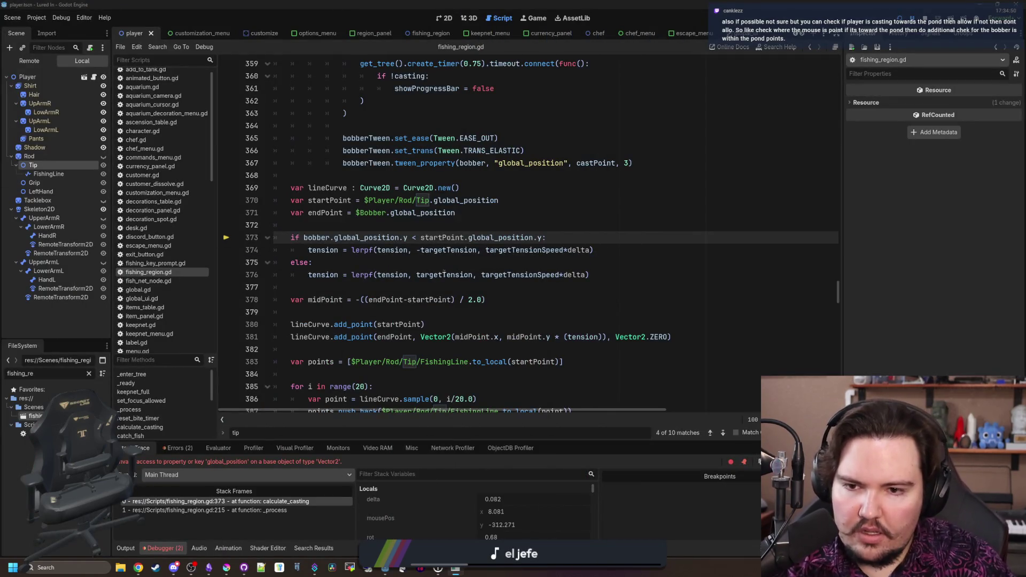
Rewrite the condition as endPoint.y < startPoint.y, save the script and resume the game with F12
{"action": "left_click", "coordinate": [444, 265]}
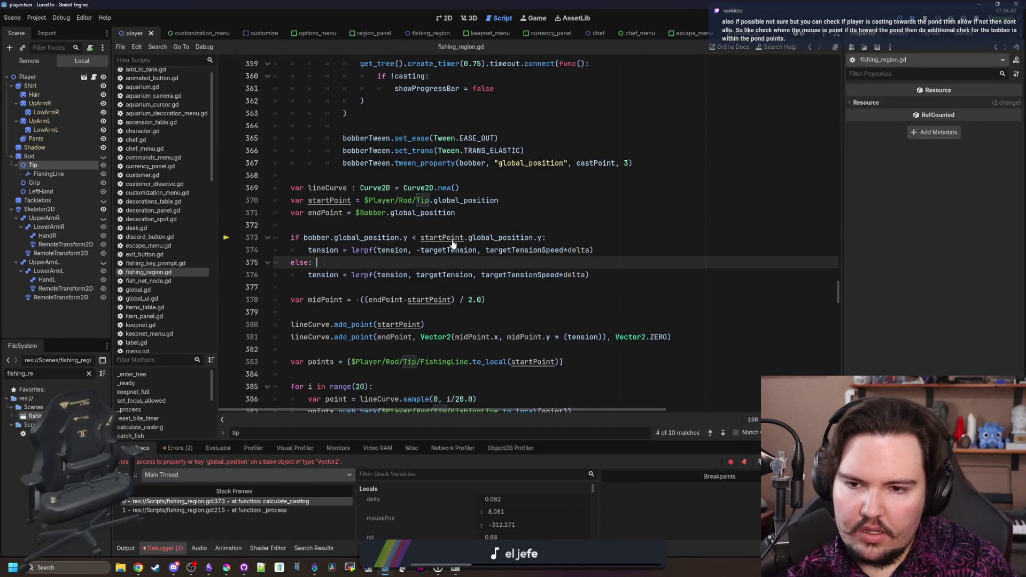
{"action": "double_click", "coordinate": [494, 237]}
{"action": "key", "text": "BackSpace"}
{"action": "key", "text": "BackSpace"}
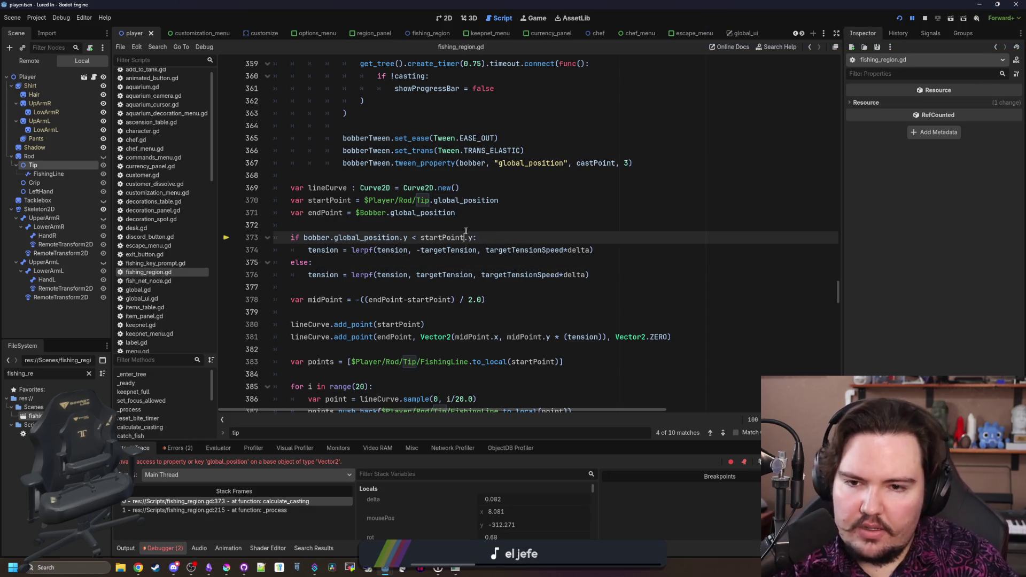
{"action": "key", "text": "Up"}
{"action": "double_click", "coordinate": [327, 237]}
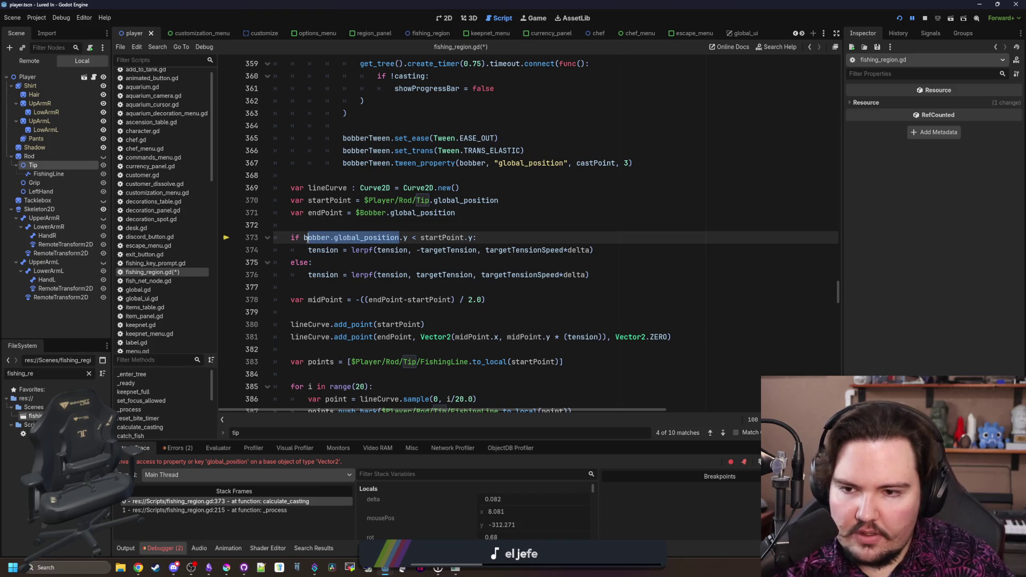
{"action": "key", "text": "BackSpace"}
{"action": "type", "text": "Point"}
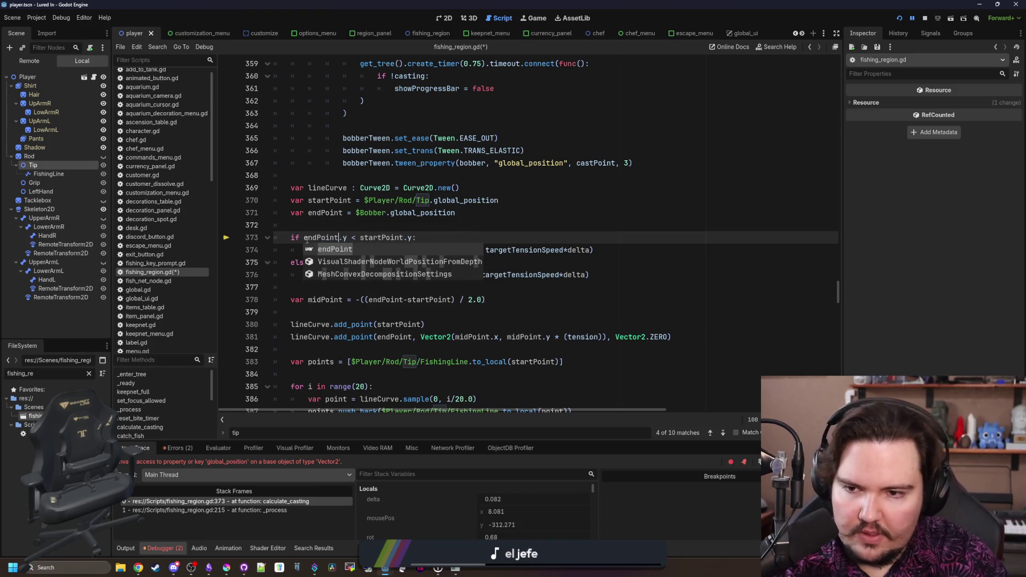
{"action": "left_click", "coordinate": [315, 212]}
{"action": "key", "text": "ctrl+s"}
{"action": "key", "text": "F12"}
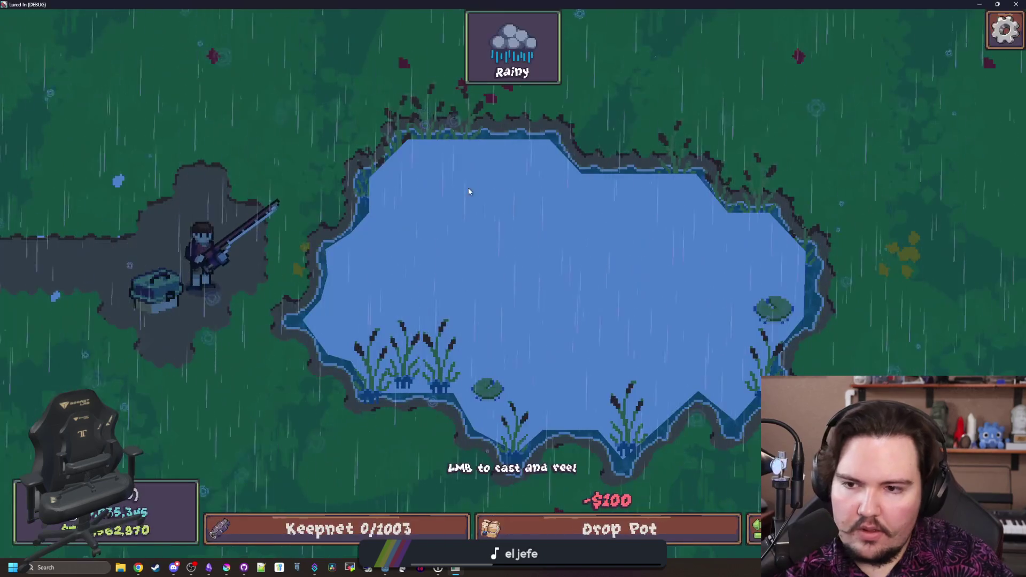
Test casts above the rod tip, into the pond and below the tip, reeling in each, then return to Godot
{"action": "mouse_move", "coordinate": [396, 50]}
{"action": "left_mouse_down"}
{"action": "mouse_move", "coordinate": [359, 104]}
{"action": "mouse_move", "coordinate": [284, 97]}
{"action": "mouse_move", "coordinate": [337, 110]}
{"action": "left_mouse_up"}
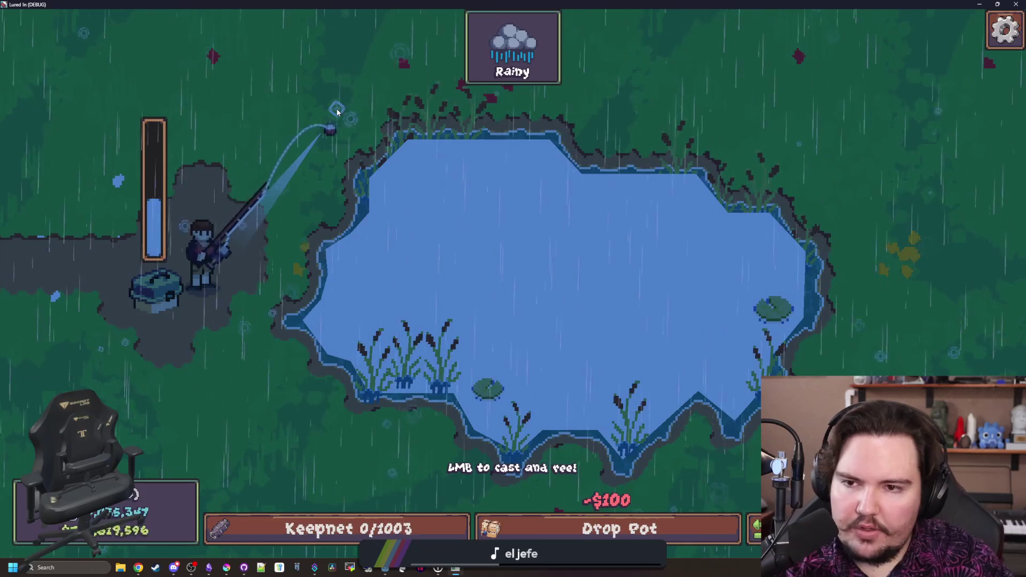
{"action": "left_click", "coordinate": [446, 265]}
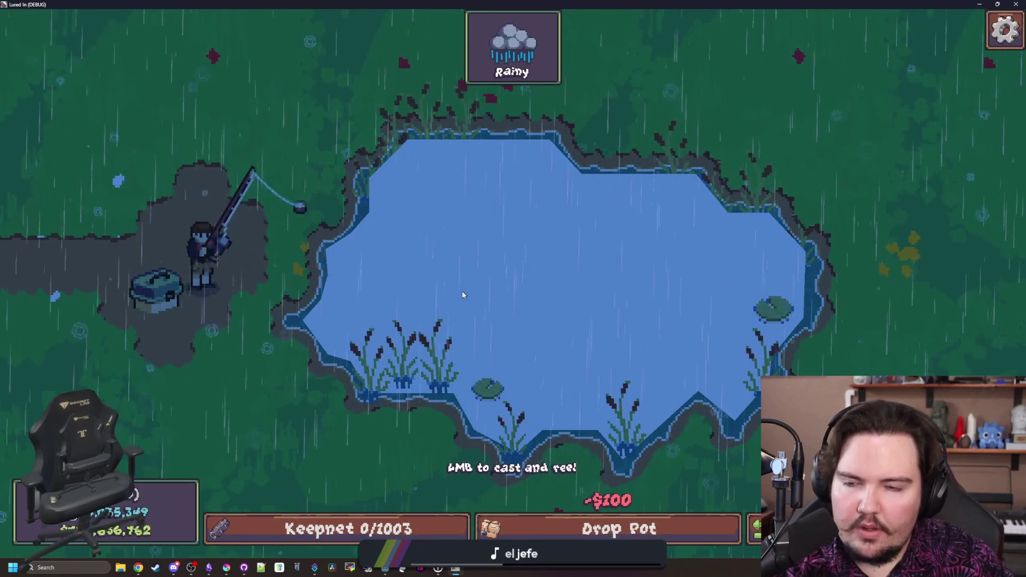
{"action": "left_click_drag", "start_coordinate": [531, 280], "coordinate": [561, 272]}
{"action": "left_click_drag", "start_coordinate": [560, 273], "coordinate": [554, 276]}
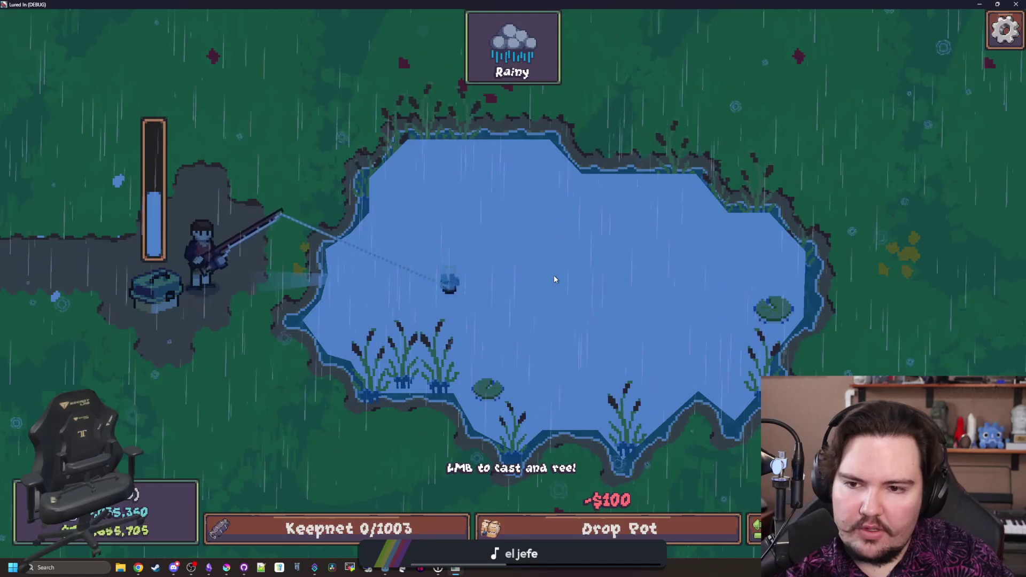
{"action": "left_click", "coordinate": [235, 111]}
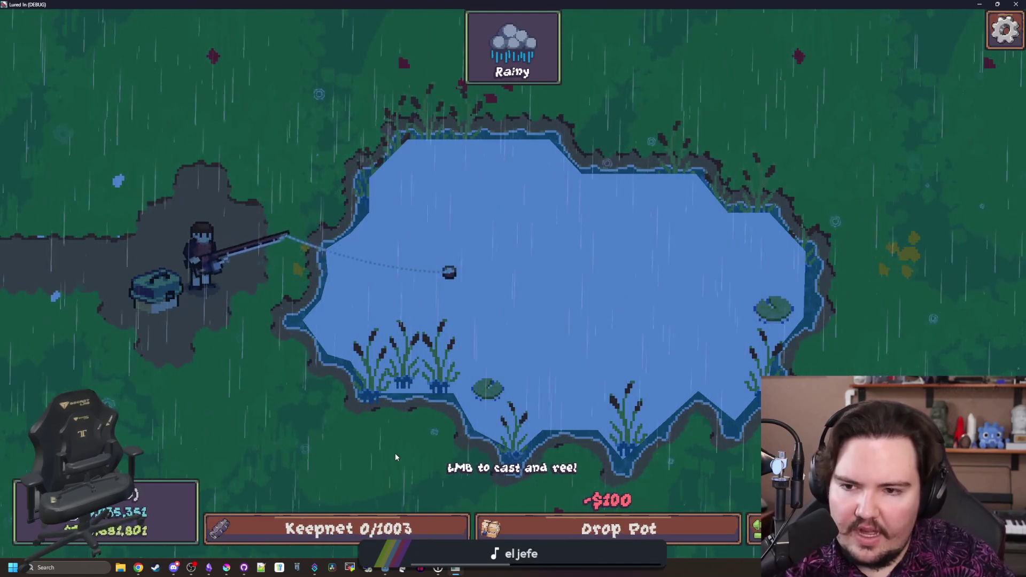
{"action": "left_click_drag", "start_coordinate": [272, 435], "coordinate": [273, 438]}
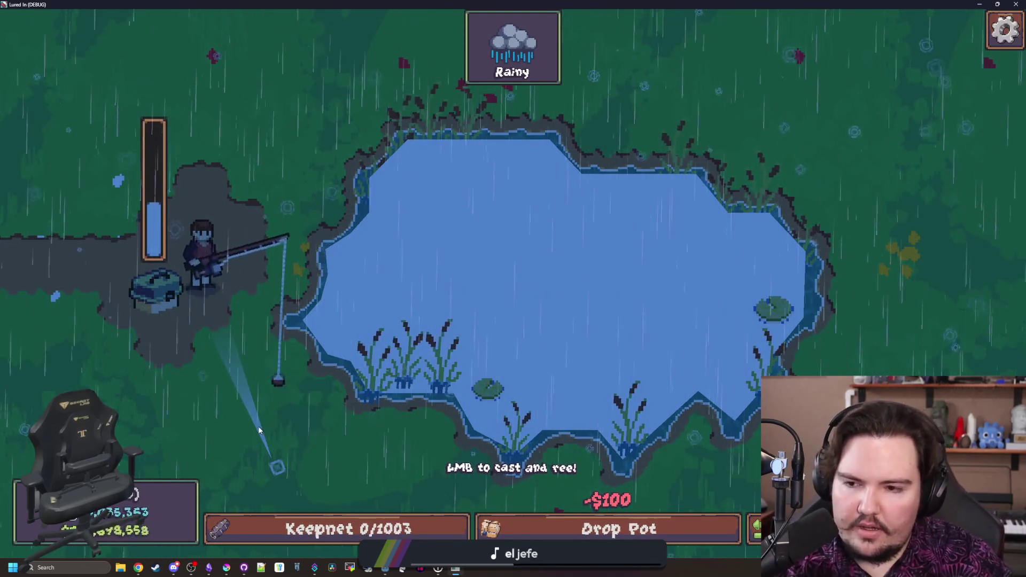
{"action": "mouse_move", "coordinate": [279, 231]}
{"action": "left_mouse_down"}
{"action": "mouse_move", "coordinate": [450, 275]}
{"action": "mouse_move", "coordinate": [330, 352]}
{"action": "left_mouse_up"}
{"action": "key", "text": "alt+Tab"}
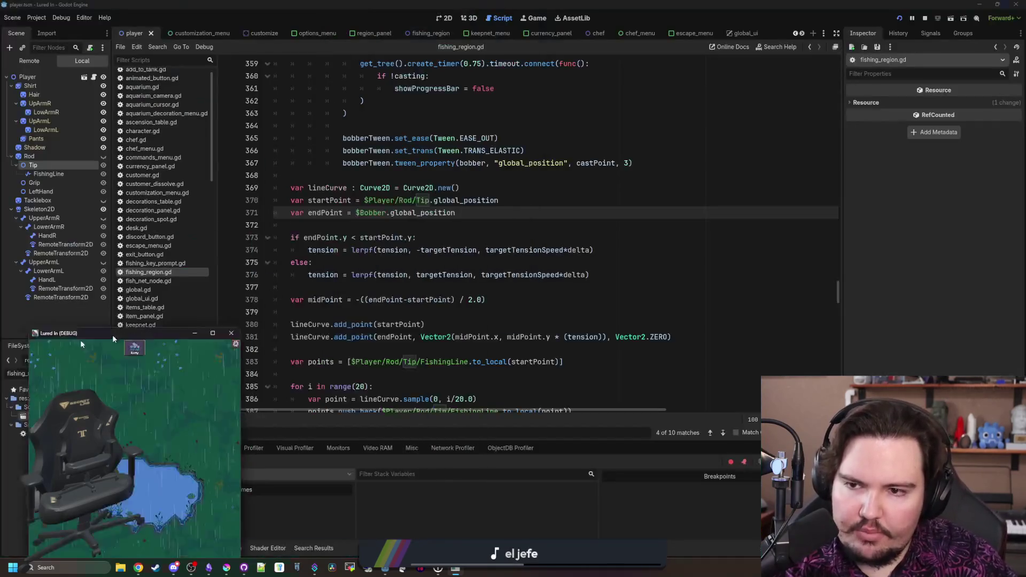
{"action": "left_click", "coordinate": [376, 287]}
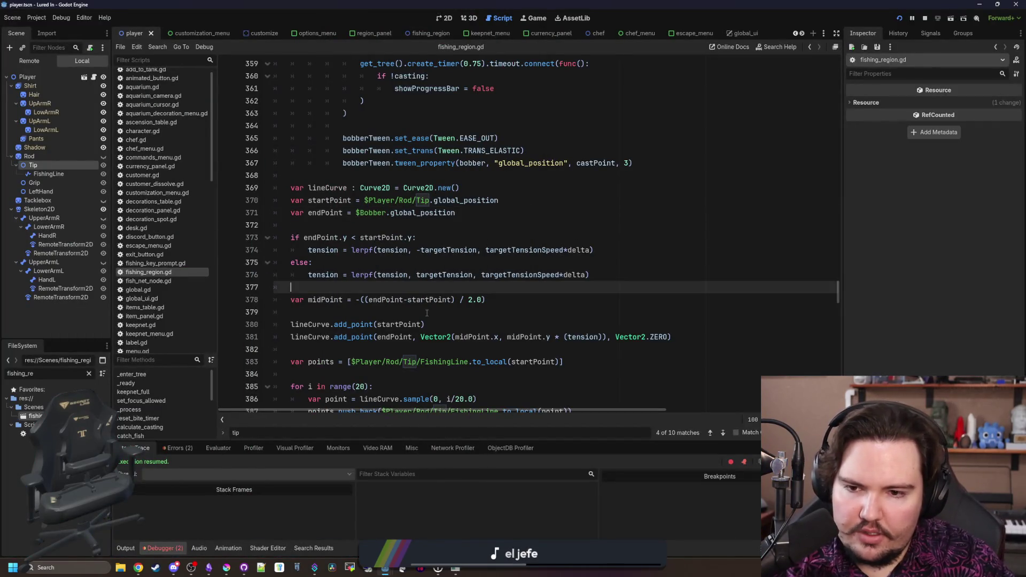
{"action": "left_click", "coordinate": [405, 259]}
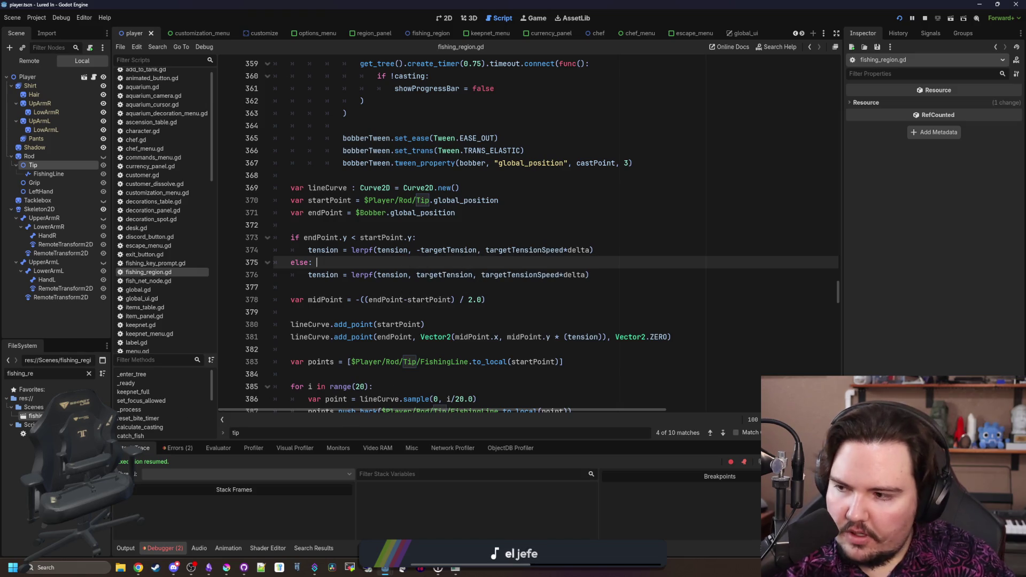
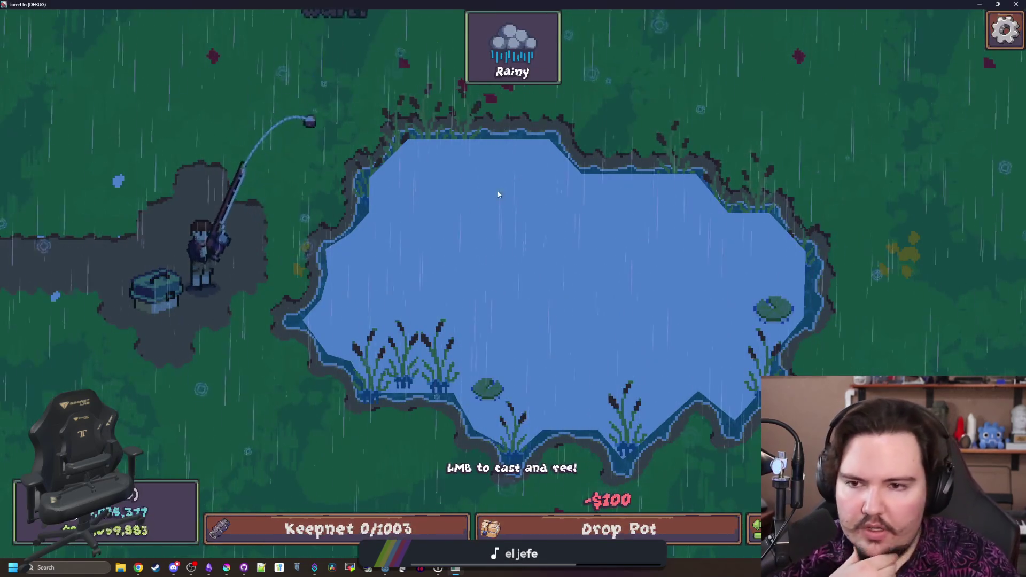
Test a few casts and reels in Lured In to see how the line hangs
{"action": "mouse_move", "coordinate": [497, 193]}
{"action": "left_mouse_down"}
{"action": "mouse_move", "coordinate": [451, 290]}
{"action": "mouse_move", "coordinate": [273, 98]}
{"action": "mouse_move", "coordinate": [321, 267]}
{"action": "mouse_move", "coordinate": [362, 277]}
{"action": "left_mouse_up"}
{"action": "left_click", "coordinate": [397, 462]}
{"action": "left_click_drag", "start_coordinate": [473, 240], "coordinate": [400, 369]}
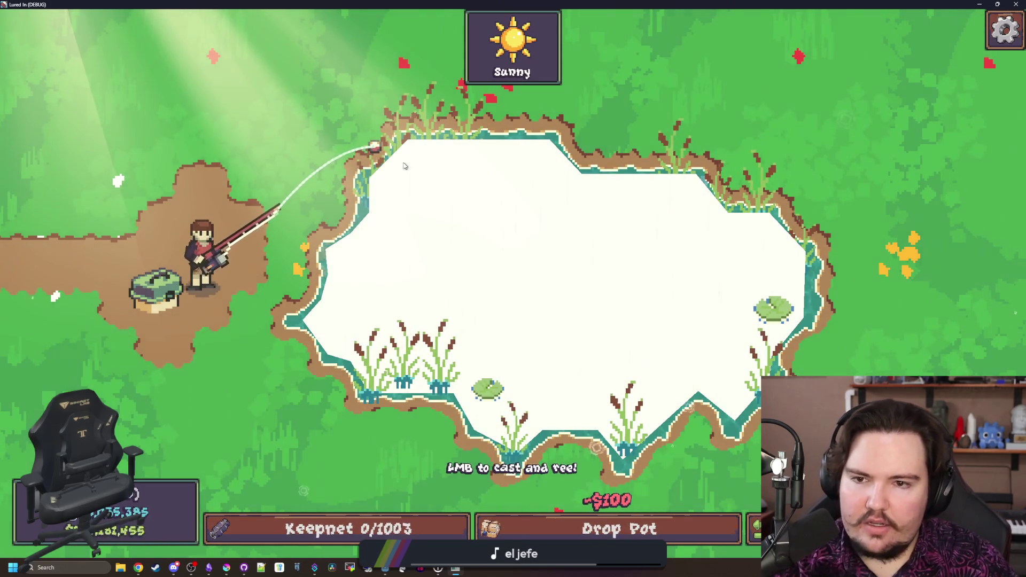
Return to fishing_region.gd in the Godot script editor and save it
{"action": "key", "text": "alt+Tab"}
{"action": "left_click", "coordinate": [408, 256]}
{"action": "key", "text": "ctrl+s"}
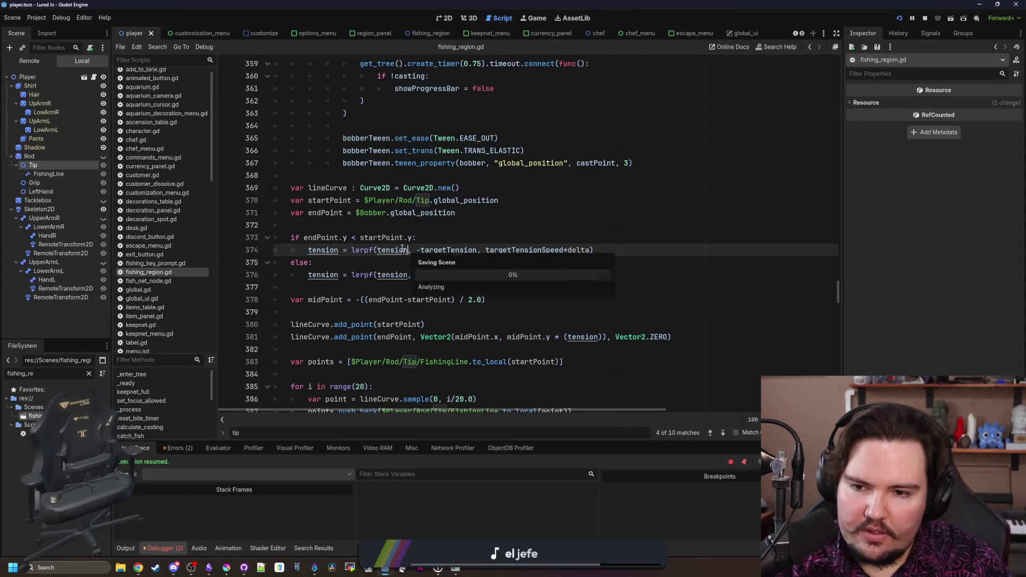
Briefly delete, then restore, the minus before targetTension on line 374, saving the script
{"action": "left_click", "coordinate": [400, 264]}
{"action": "key", "text": "ctrl+s"}
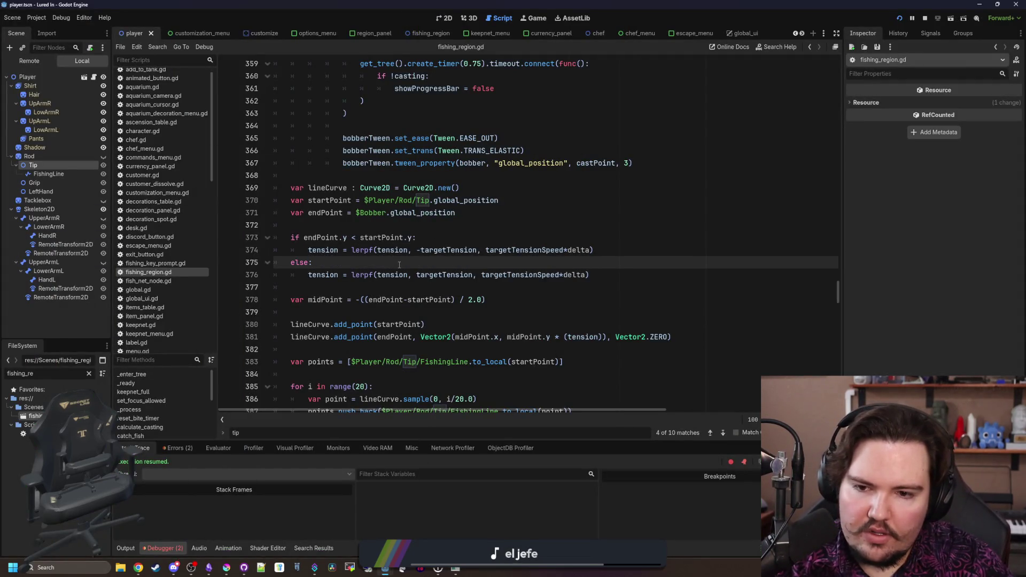
{"action": "key", "text": "ctrl+s"}
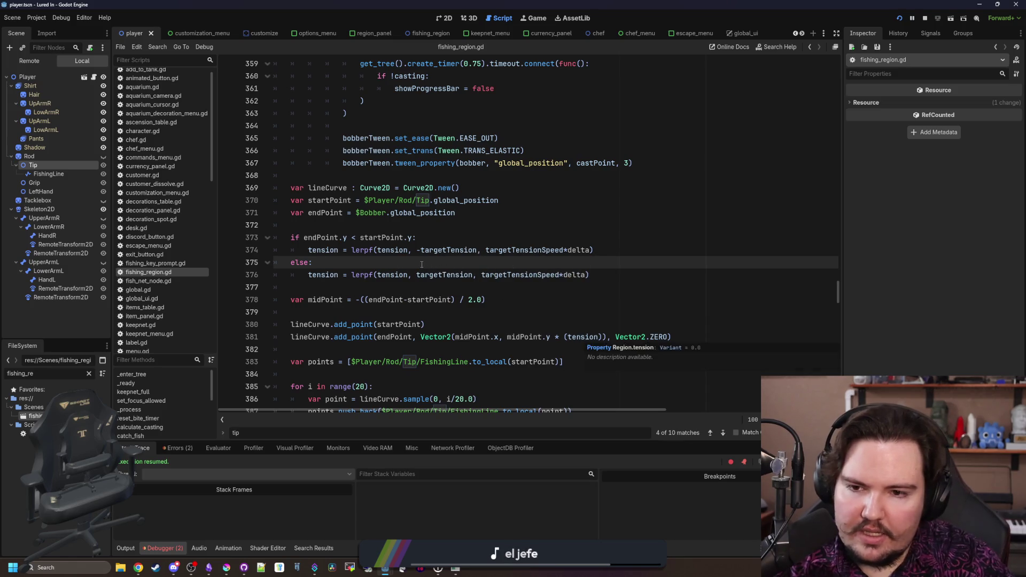
{"action": "key", "text": "ctrl+s"}
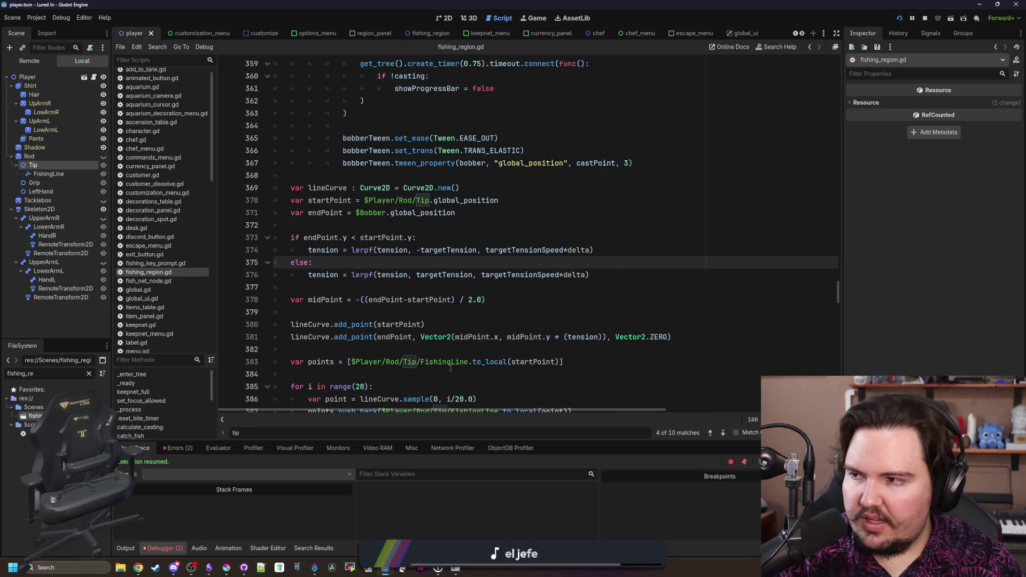
{"action": "left_click", "coordinate": [420, 250]}
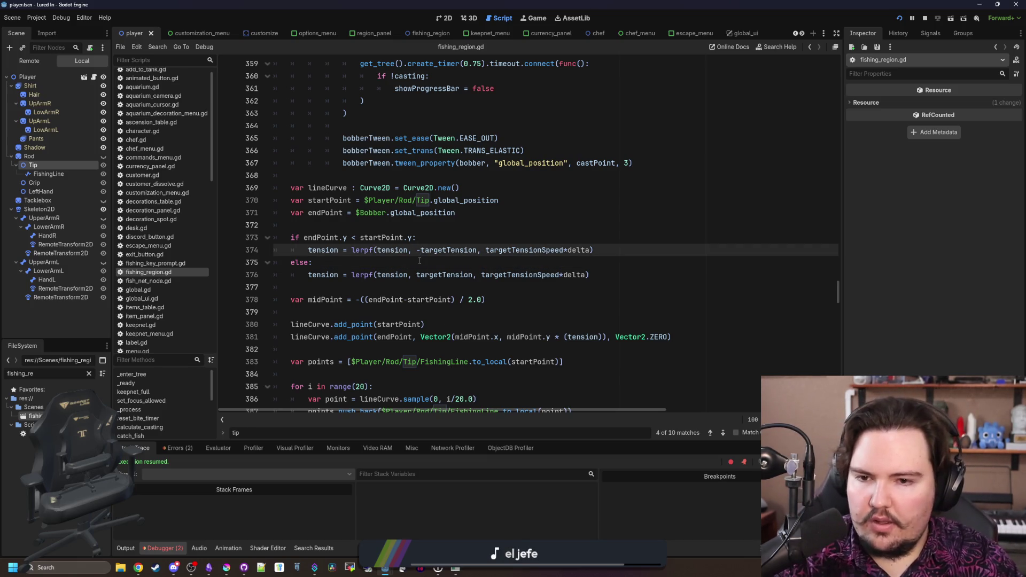
{"action": "key", "text": "BackSpace"}
{"action": "left_click", "coordinate": [420, 260]}
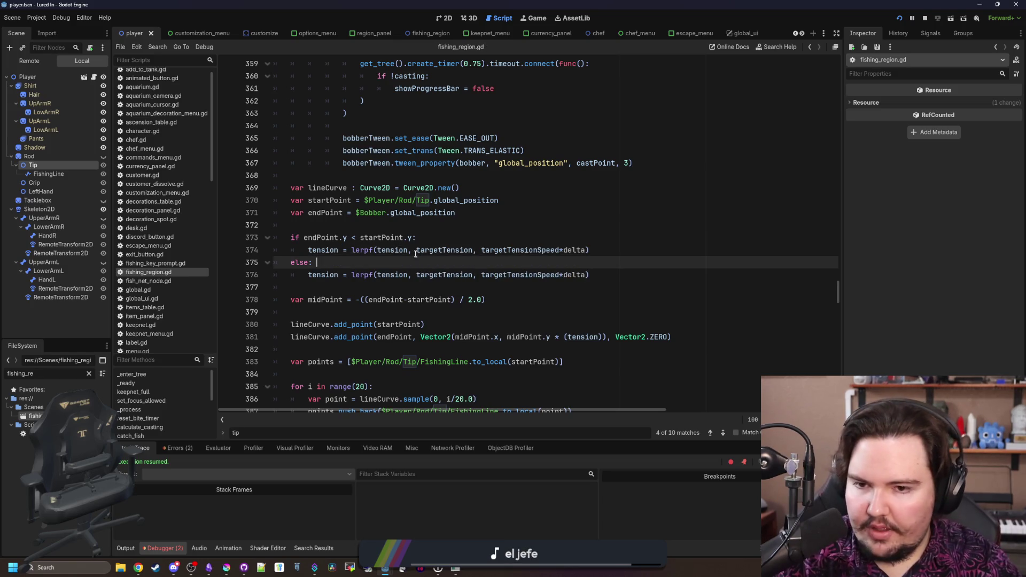
{"action": "key", "text": "ctrl+z"}
{"action": "left_click", "coordinate": [414, 262]}
{"action": "key", "text": "ctrl+s"}
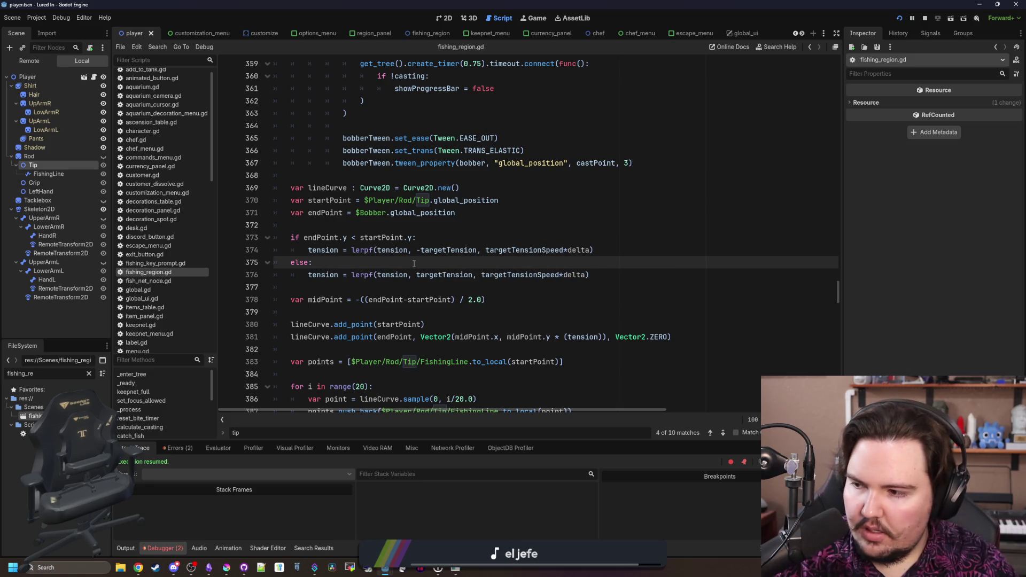
Change 'midPoint.y * (tension)' to 'midPoint.y + (tension)' on line 381 and run with F5
{"action": "left_click", "coordinate": [518, 317]}
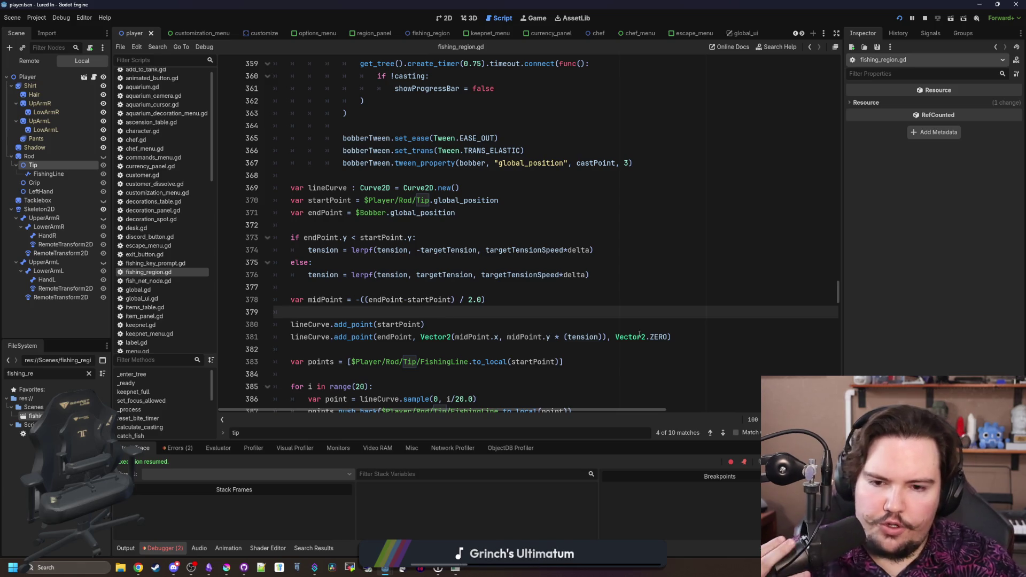
{"action": "left_click", "coordinate": [564, 336]}
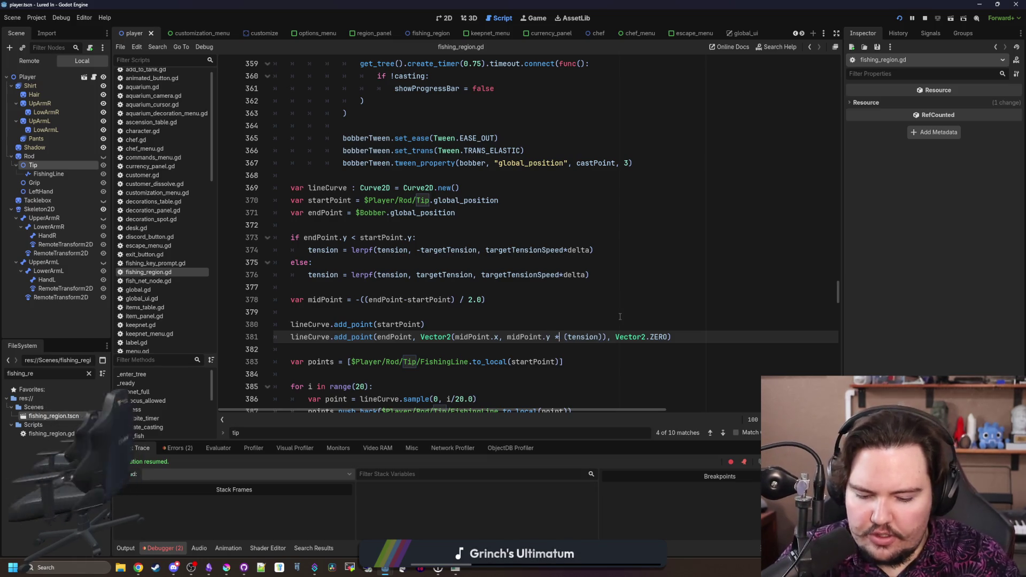
{"action": "type", "text": "+"}
{"action": "left_click", "coordinate": [619, 313]}
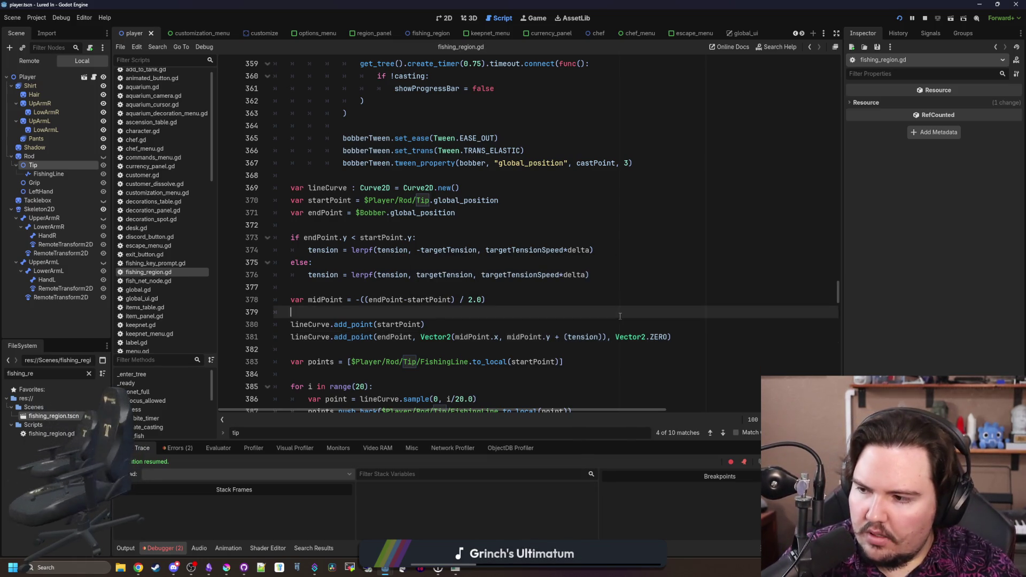
{"action": "key", "text": "F5"}
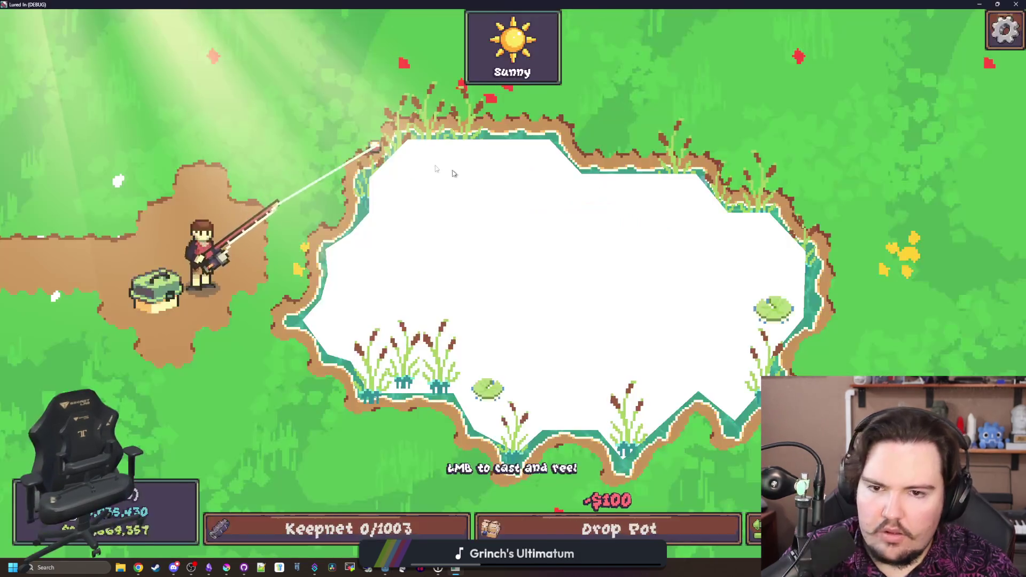
Cast into the pond, reel in, cast upward, then minimize the debug game window
{"action": "left_click", "coordinate": [439, 184]}
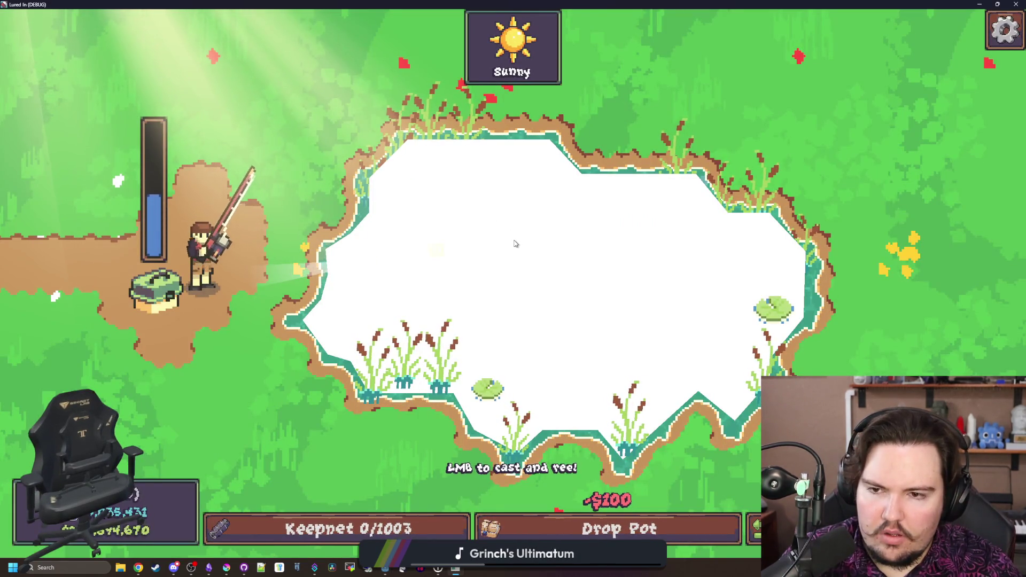
{"action": "left_click", "coordinate": [412, 151]}
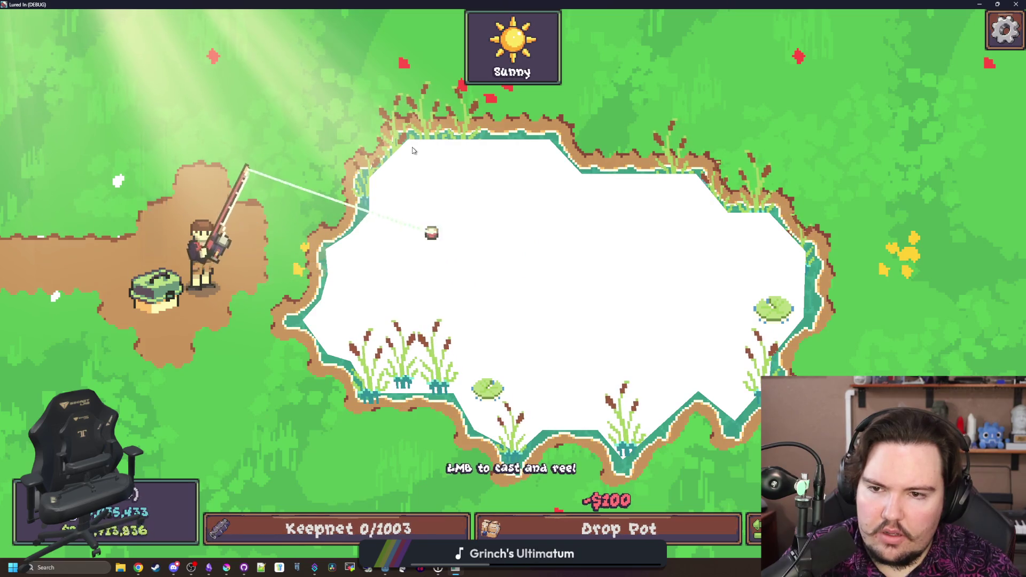
{"action": "left_click", "coordinate": [253, 78]}
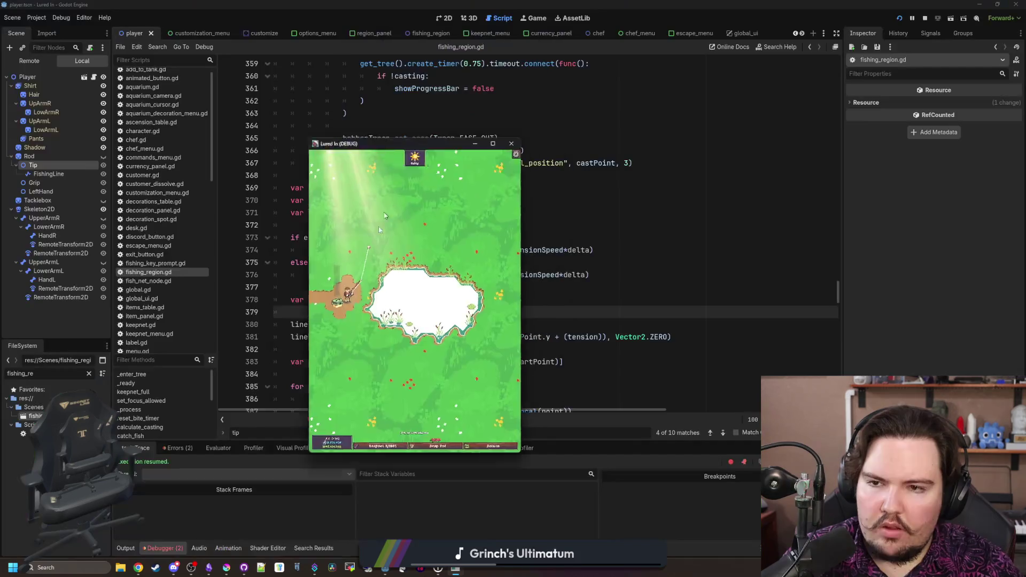
{"action": "left_click", "coordinate": [474, 143]}
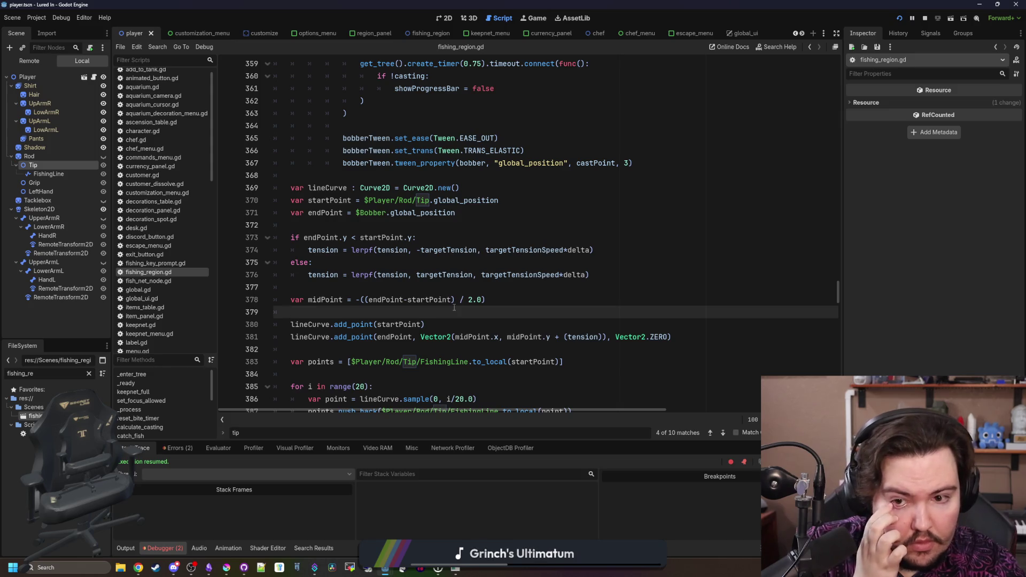
Look up Curve2D add_point in the docs, then return to line 381 of fishing_region.gd
{"action": "left_click", "coordinate": [346, 337], "text": "ctrl"}
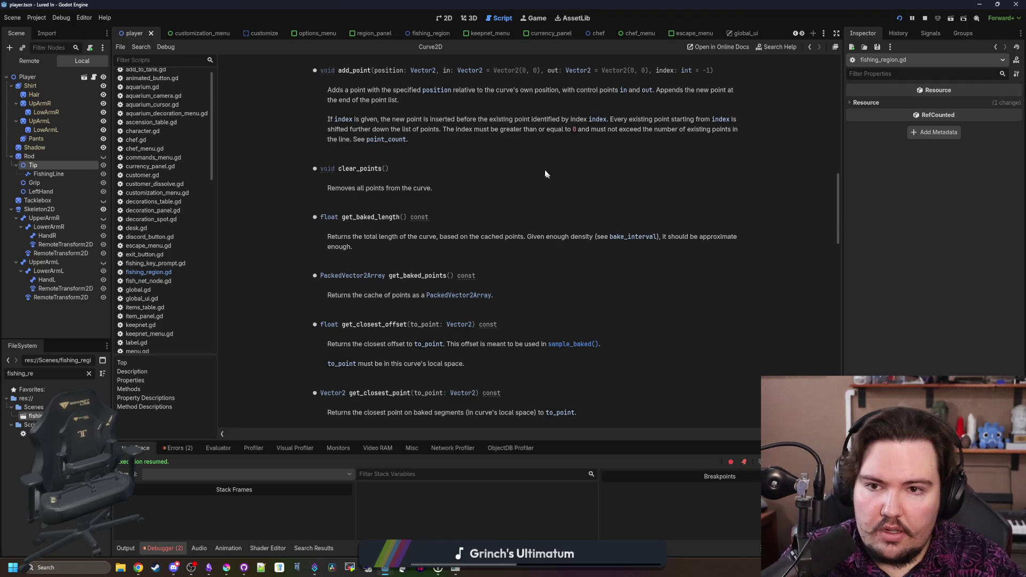
{"action": "key", "text": "alt+Left"}
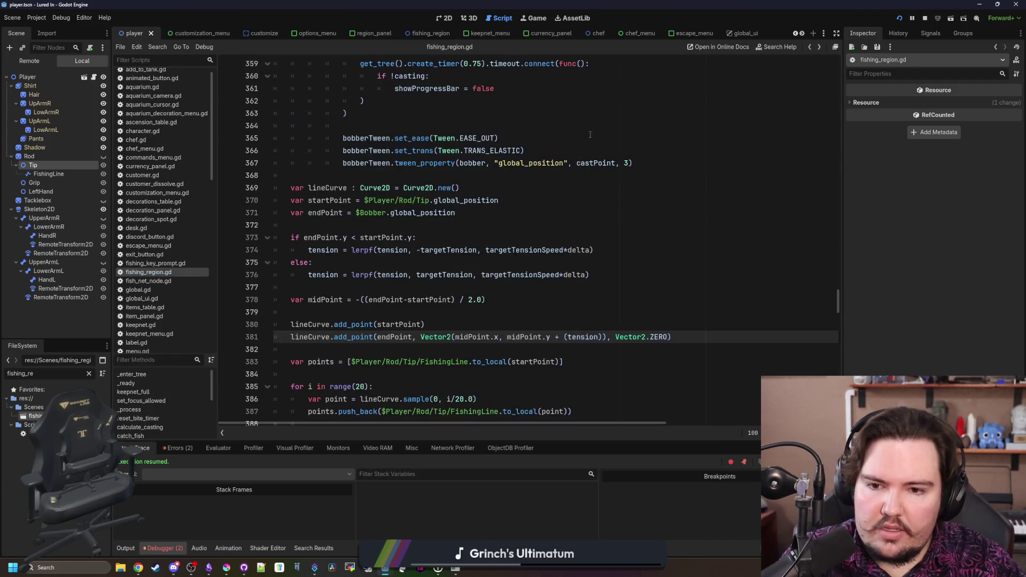
{"action": "left_click", "coordinate": [537, 326]}
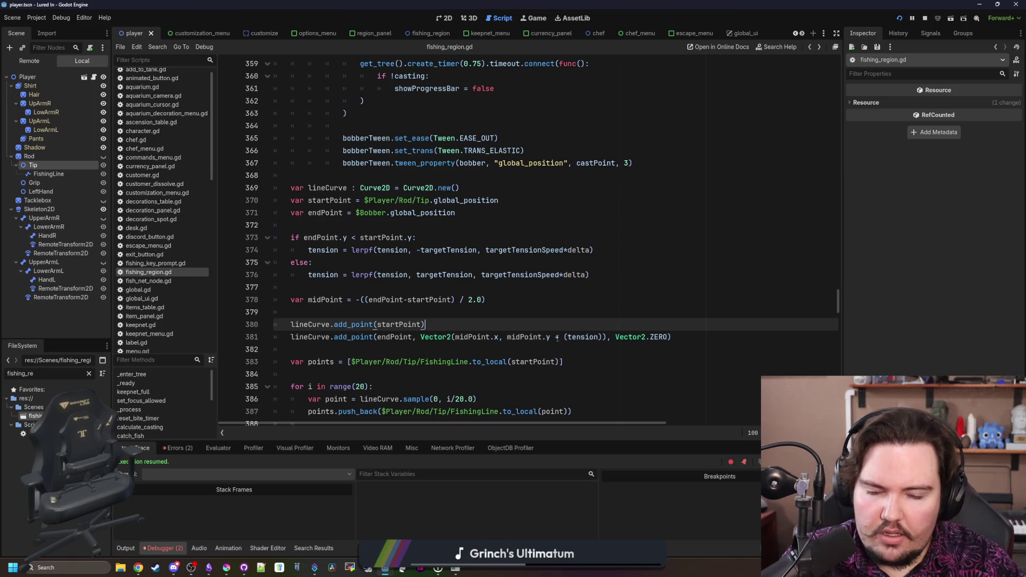
{"action": "left_click", "coordinate": [557, 337]}
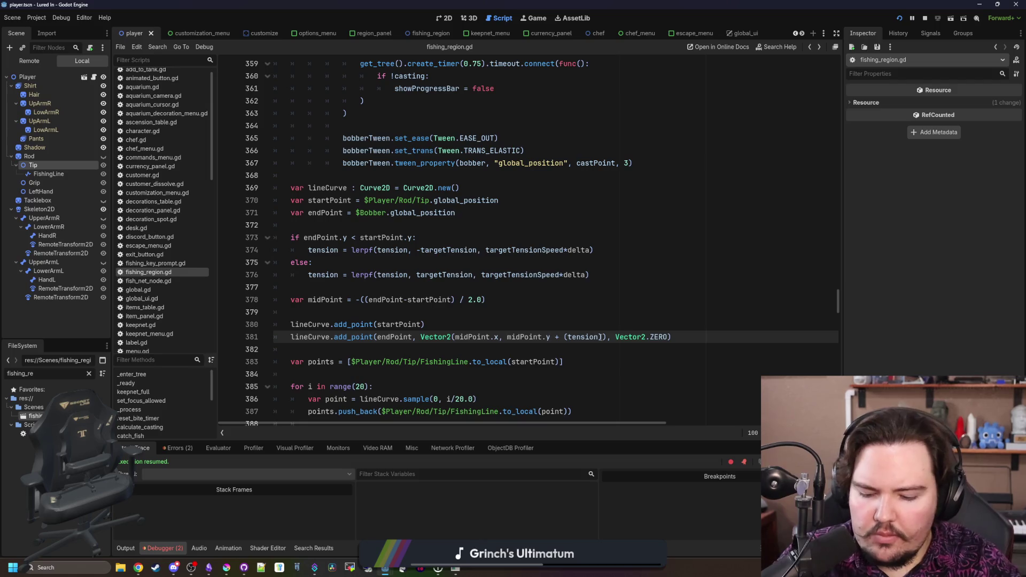
Change '(tension)' to '(tension*10)' on line 381, save, and maximize the relaunched game
{"action": "type", "text": "*10"}
{"action": "left_click", "coordinate": [291, 312]}
{"action": "key", "text": "ctrl+s"}
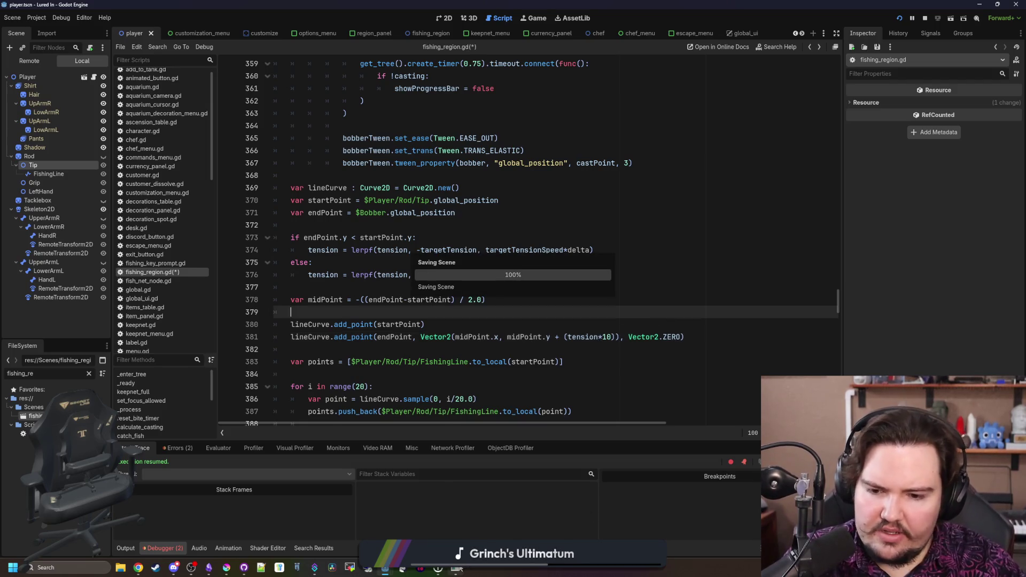
{"action": "double_click", "coordinate": [329, 411]}
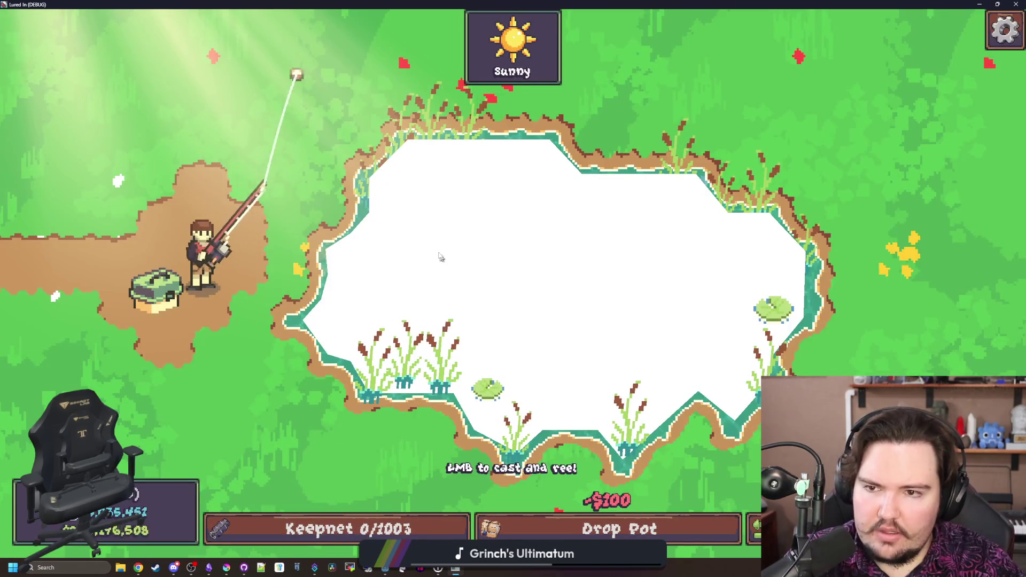
Cast up-left and into the pond several times, reeling in between casts
{"action": "left_click", "coordinate": [479, 190]}
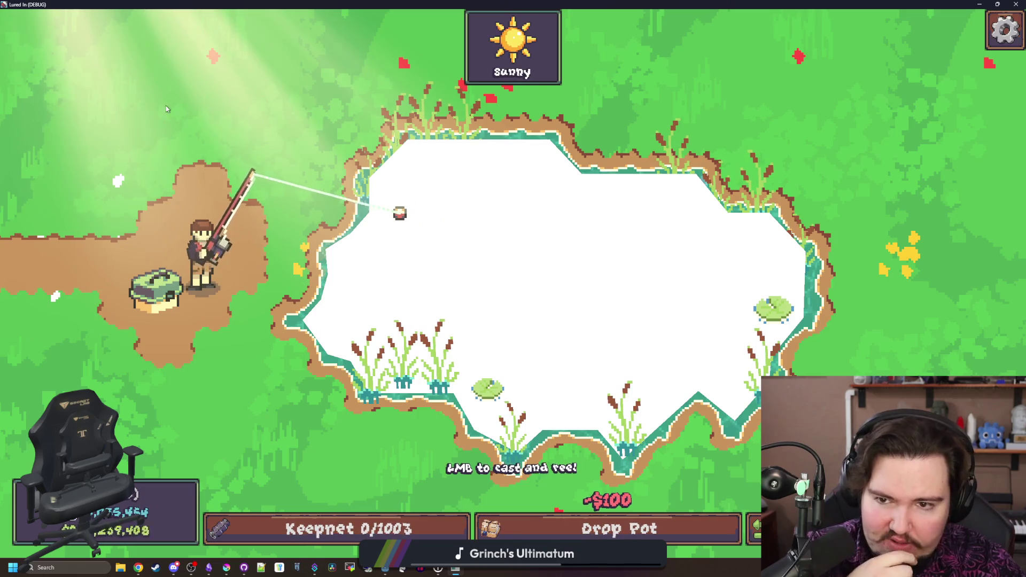
{"action": "left_click", "coordinate": [394, 274]}
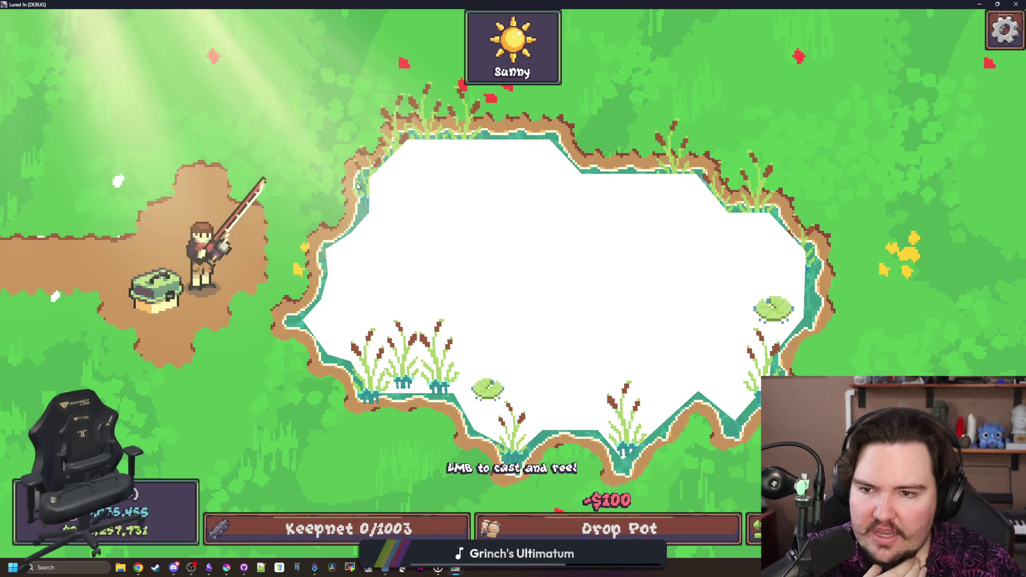
{"action": "left_click", "coordinate": [294, 111]}
{"action": "left_click", "coordinate": [313, 84]}
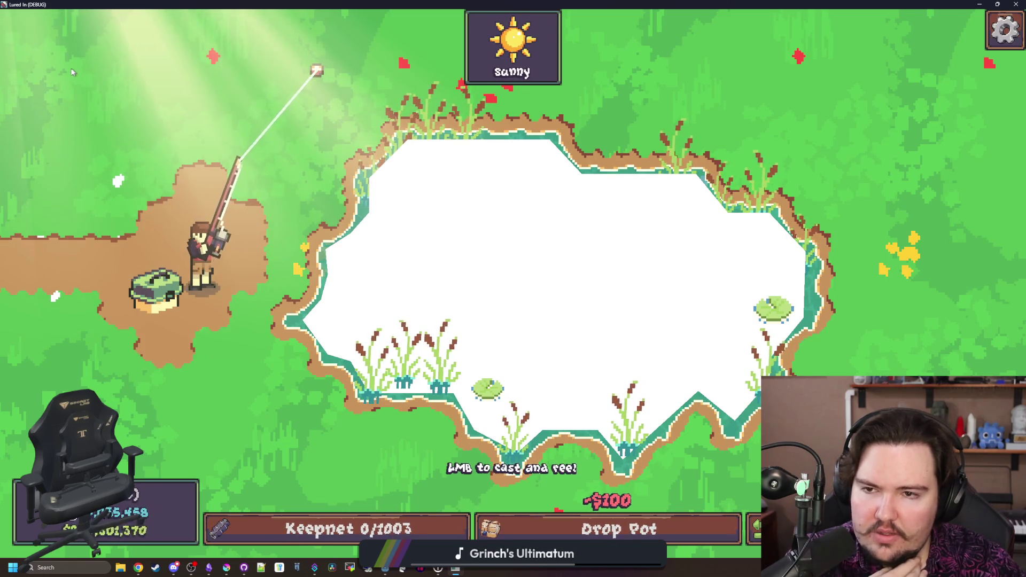
{"action": "left_click", "coordinate": [257, 99]}
{"action": "left_click", "coordinate": [214, 112]}
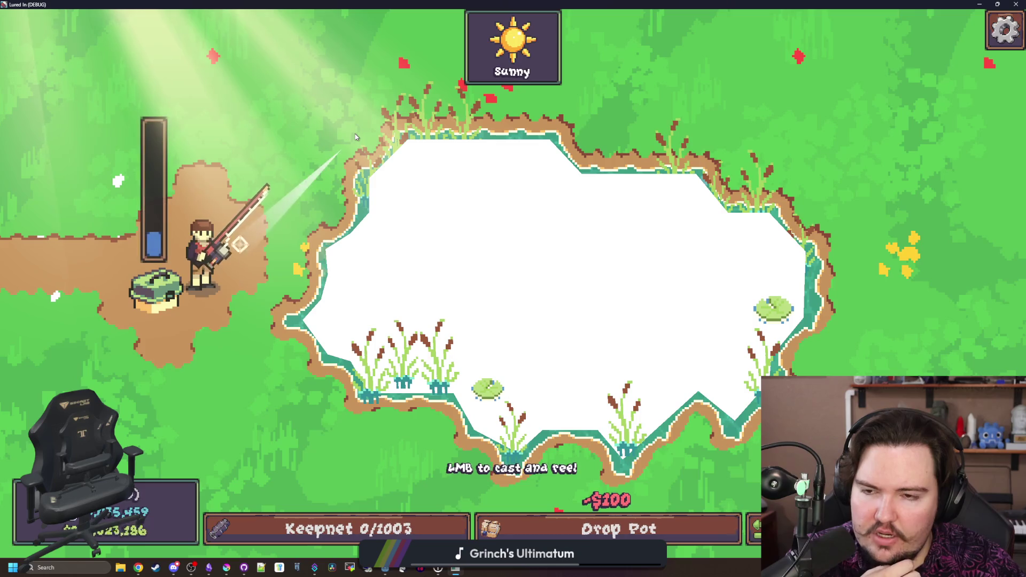
{"action": "left_click", "coordinate": [187, 122]}
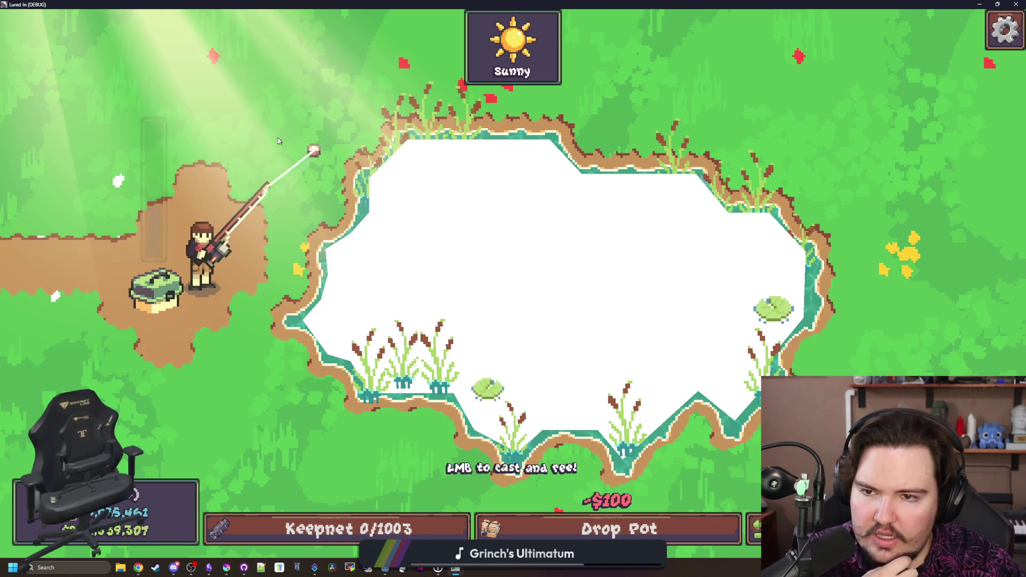
Restore the game to full screen, cast toward the pond, then reel in and return to the script
{"action": "double_click", "coordinate": [420, 4]}
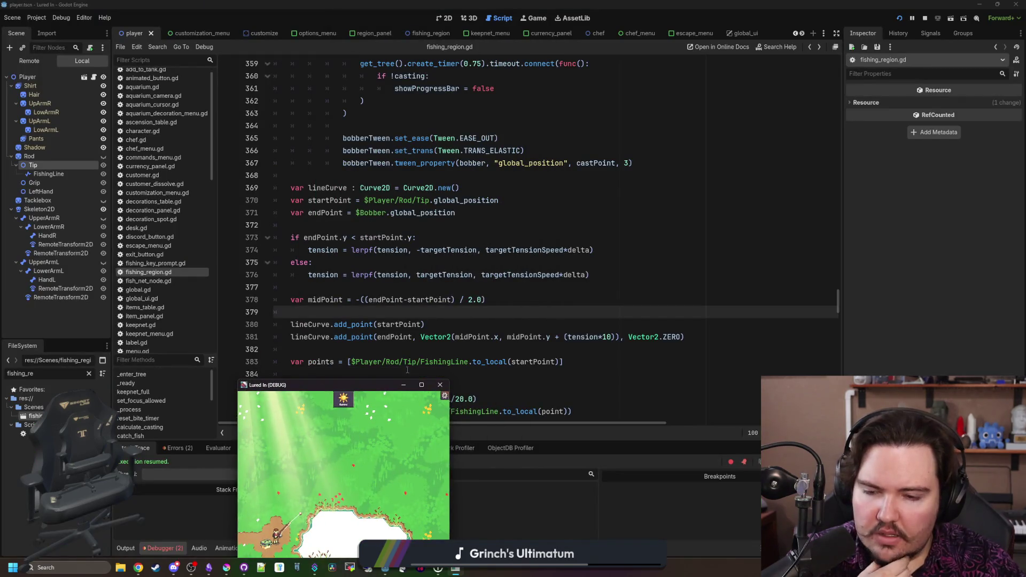
{"action": "left_click", "coordinate": [421, 385]}
{"action": "left_click", "coordinate": [301, 187]}
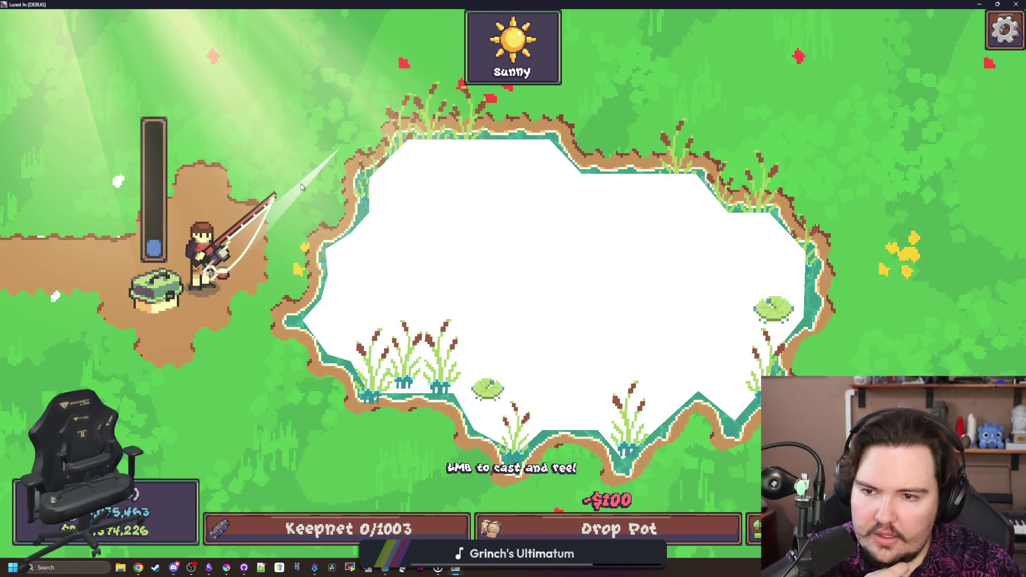
{"action": "left_click_drag", "start_coordinate": [491, 216], "coordinate": [496, 219]}
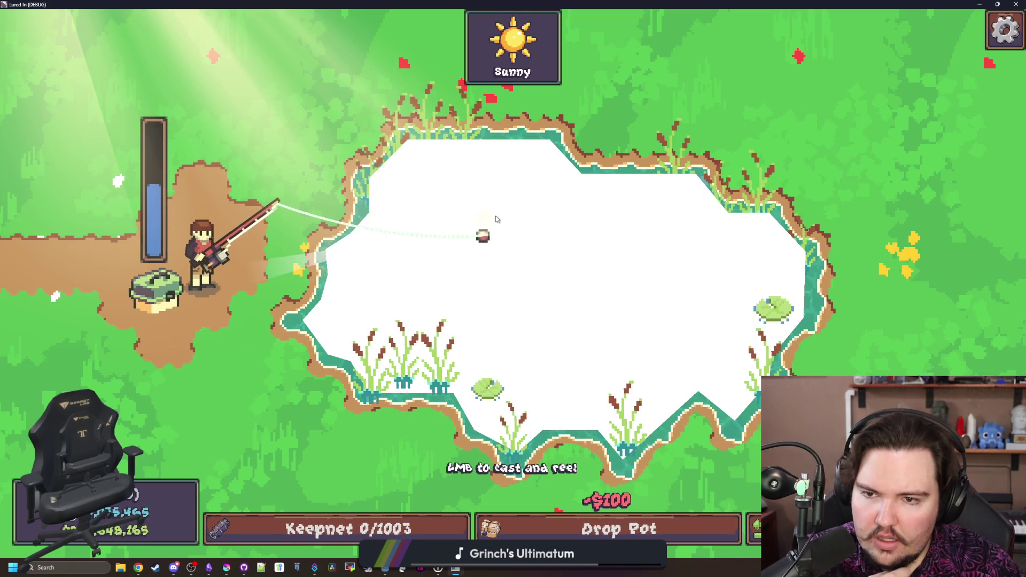
{"action": "left_click", "coordinate": [136, 82]}
{"action": "left_click", "coordinate": [455, 568]}
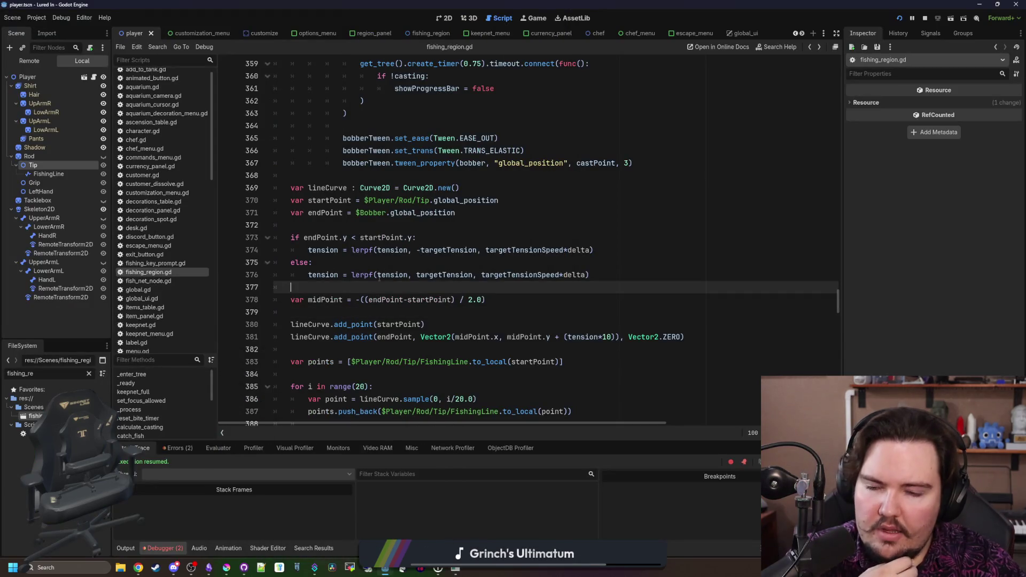
Delete the minus before targetTension on line 374, save, and test a cast in the game
{"action": "left_click", "coordinate": [302, 251]}
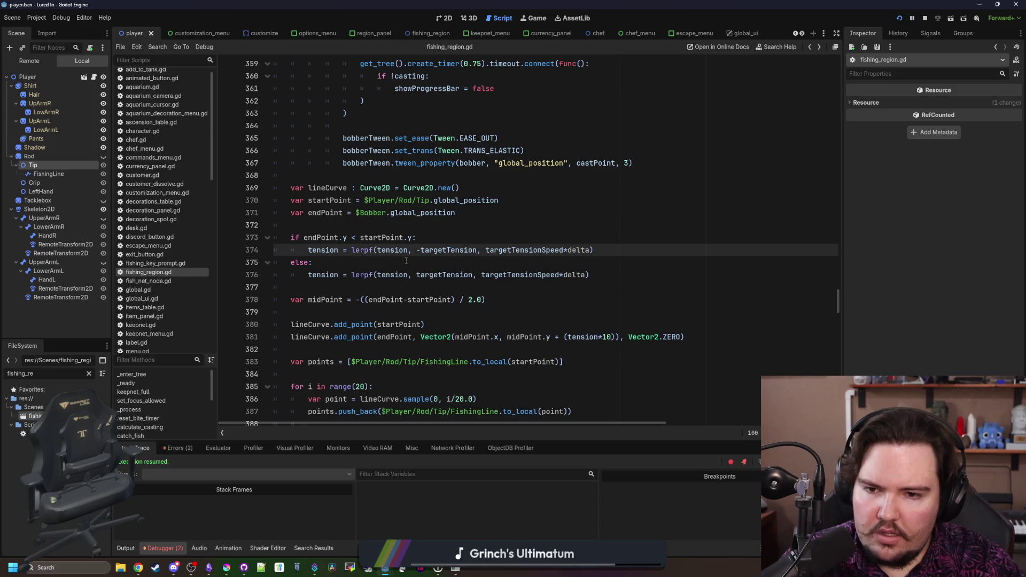
{"action": "left_click", "coordinate": [420, 249]}
{"action": "key", "text": "BackSpace"}
{"action": "left_click", "coordinate": [432, 239]}
{"action": "key", "text": "ctrl+s"}
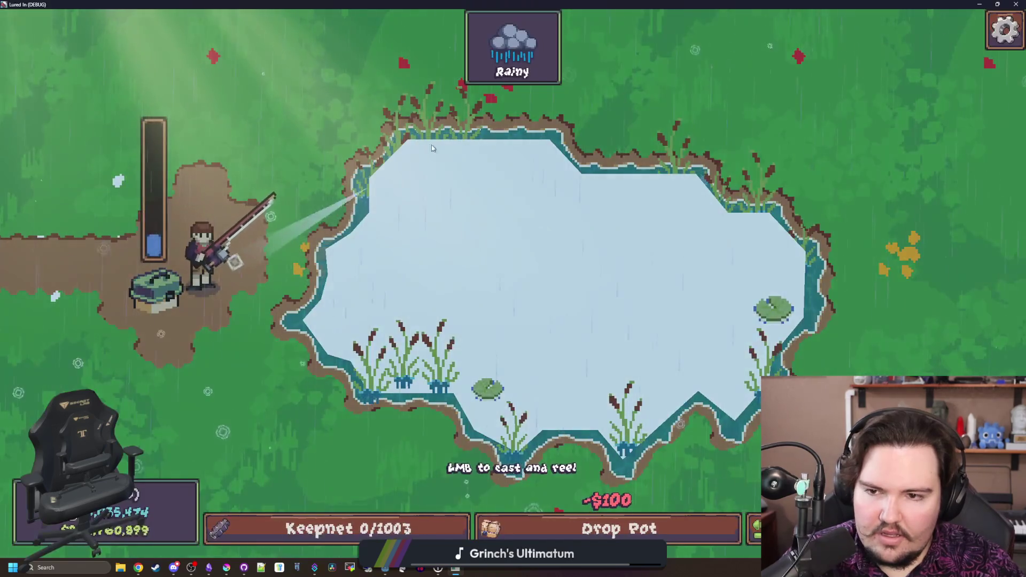
{"action": "left_click", "coordinate": [433, 148]}
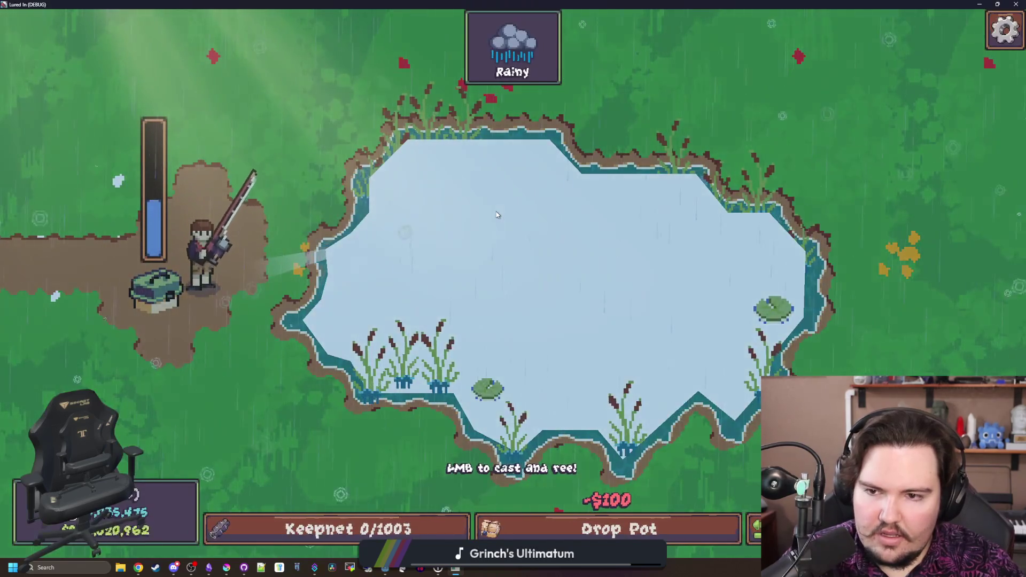
{"action": "left_click", "coordinate": [454, 192]}
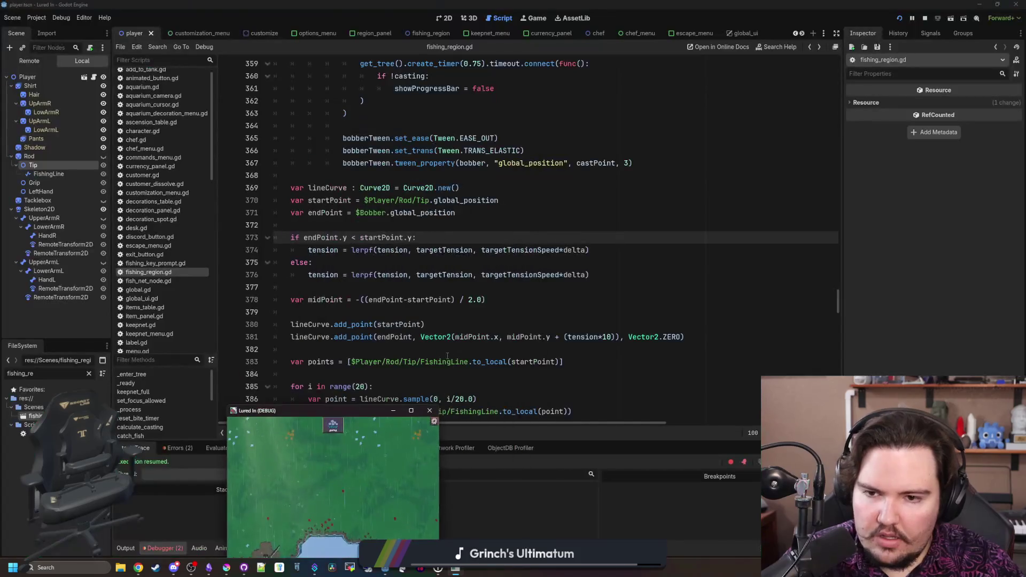
Add a print(tension) line above var midPoint
{"action": "left_click", "coordinate": [335, 289]}
{"action": "key", "text": "Return"}
{"action": "key", "text": "Return"}
{"action": "key", "text": "Up"}
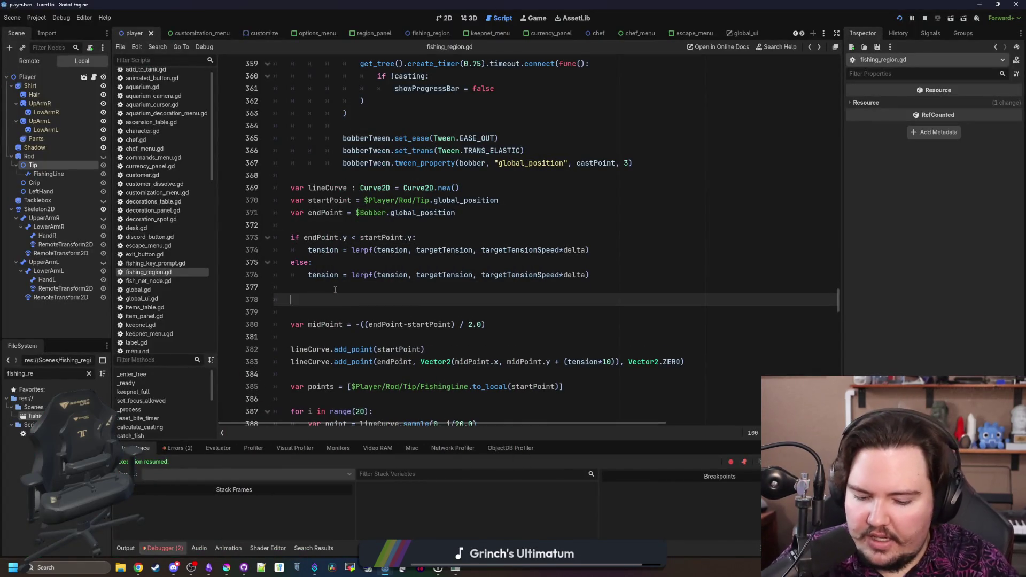
{"action": "type", "text": "print(tension"}
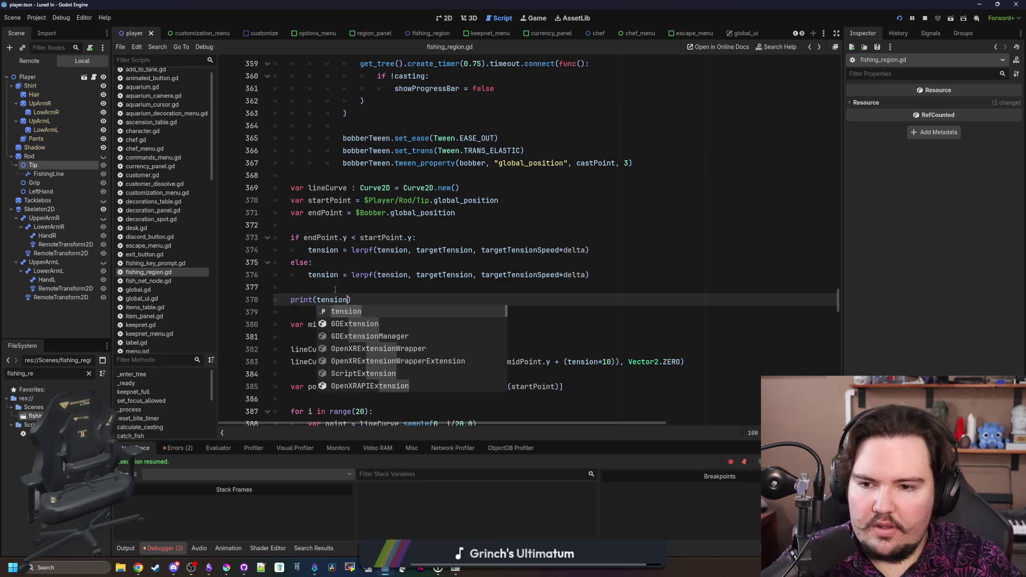
{"action": "left_click", "coordinate": [335, 289]}
Show the Output log and charge a cast in the game to stream tension values
{"action": "left_click", "coordinate": [125, 548]}
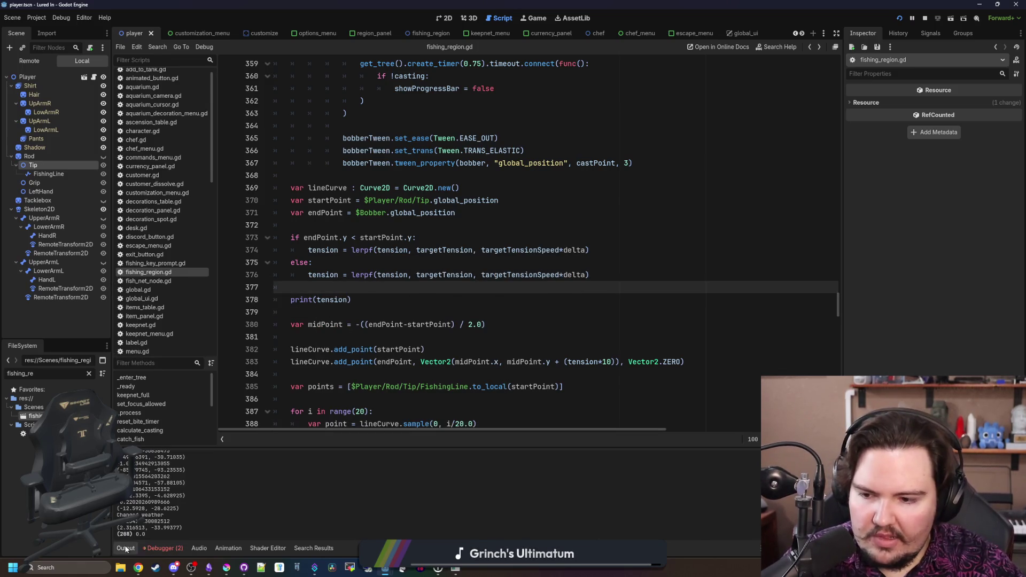
{"action": "left_click", "coordinate": [455, 567]}
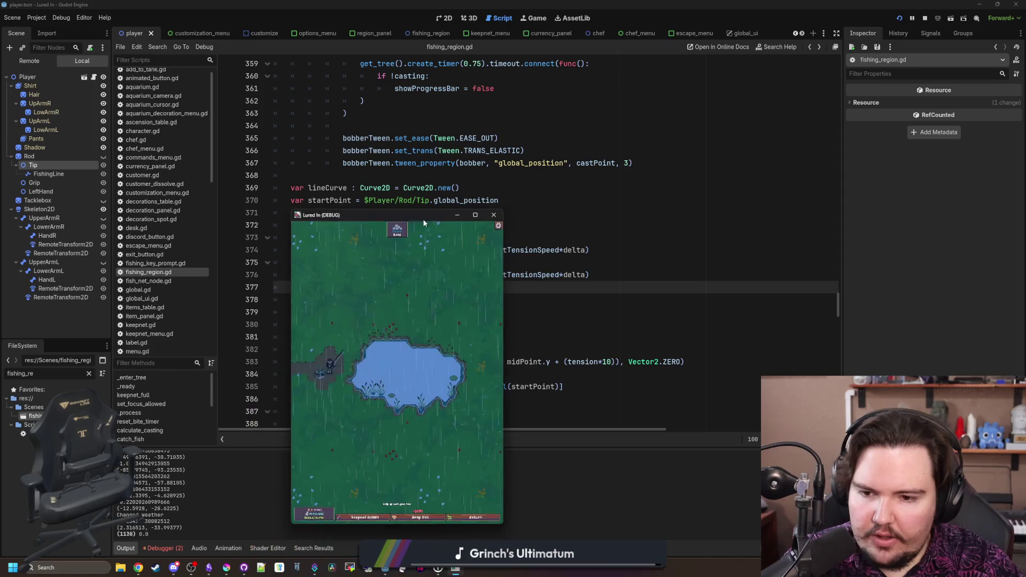
{"action": "left_click", "coordinate": [347, 293]}
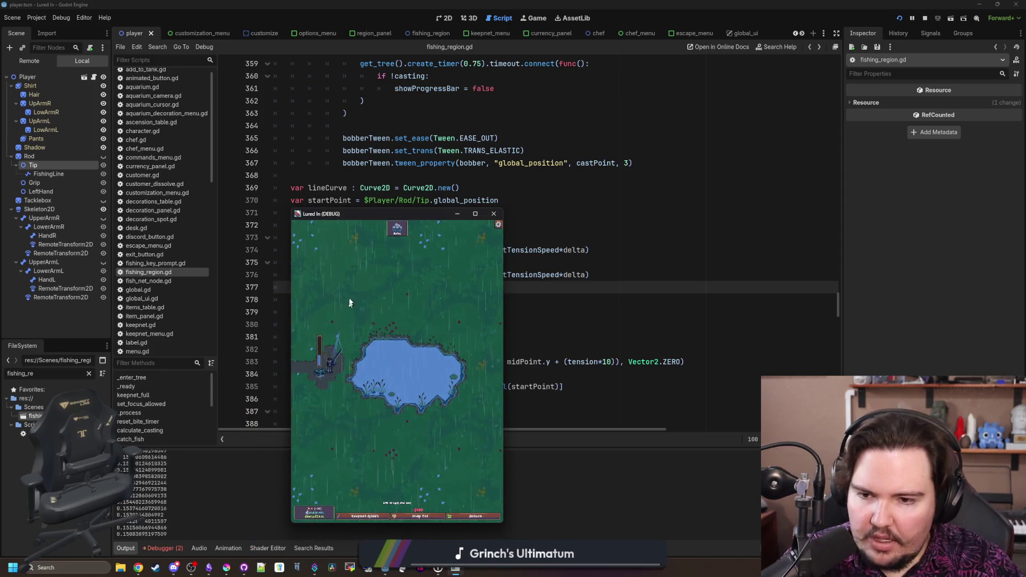
{"action": "key", "text": "Escape"}
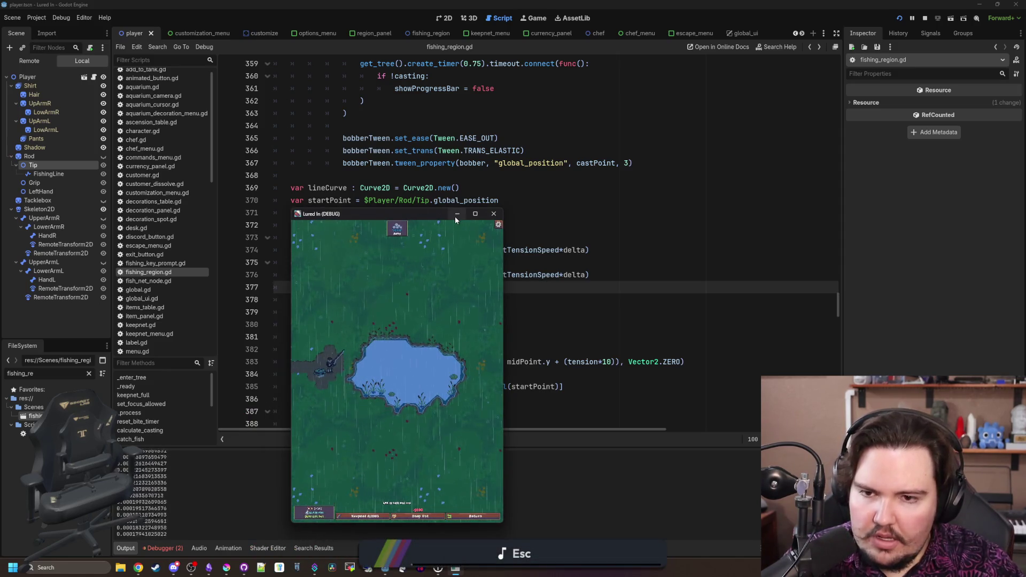
Back in the code, add an empty line after print(tension)
{"action": "left_click", "coordinate": [457, 216]}
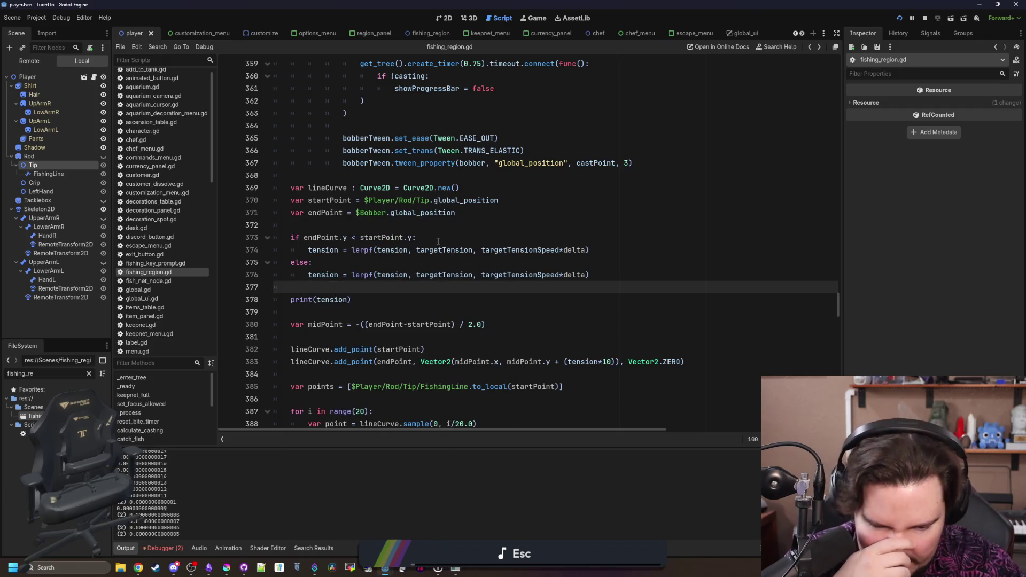
{"action": "left_click", "coordinate": [373, 316]}
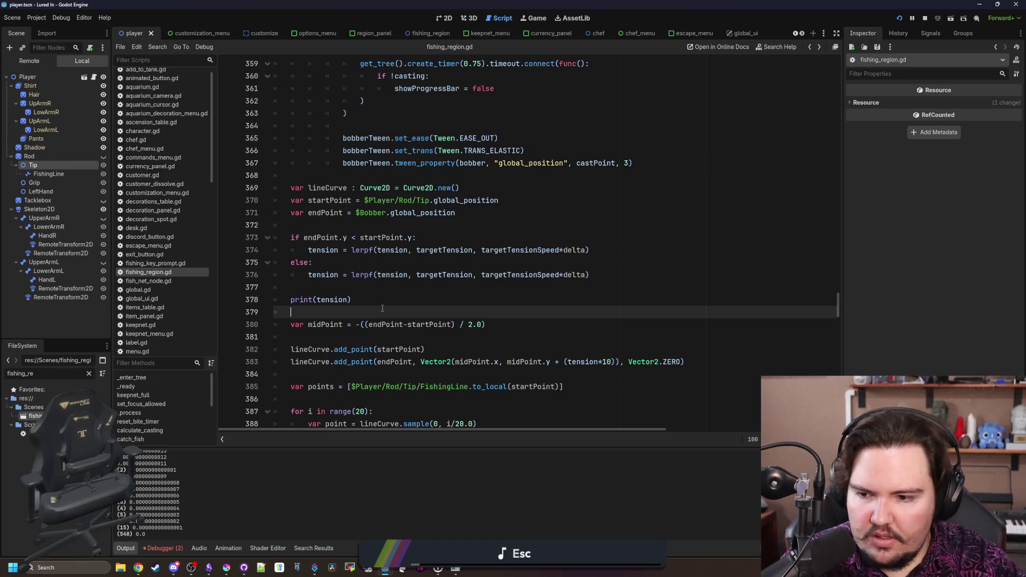
{"action": "left_click", "coordinate": [368, 300]}
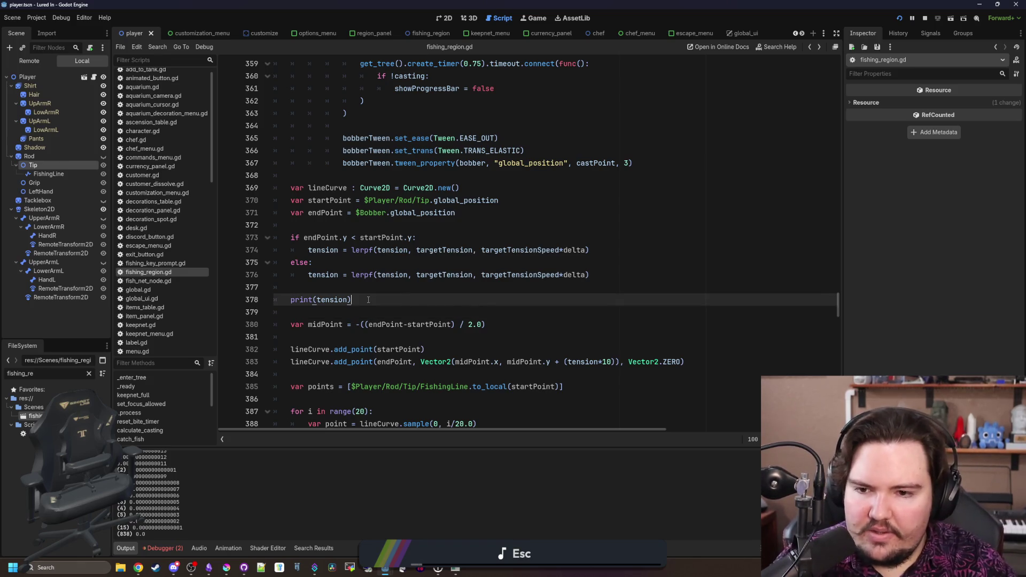
{"action": "key", "text": "Return"}
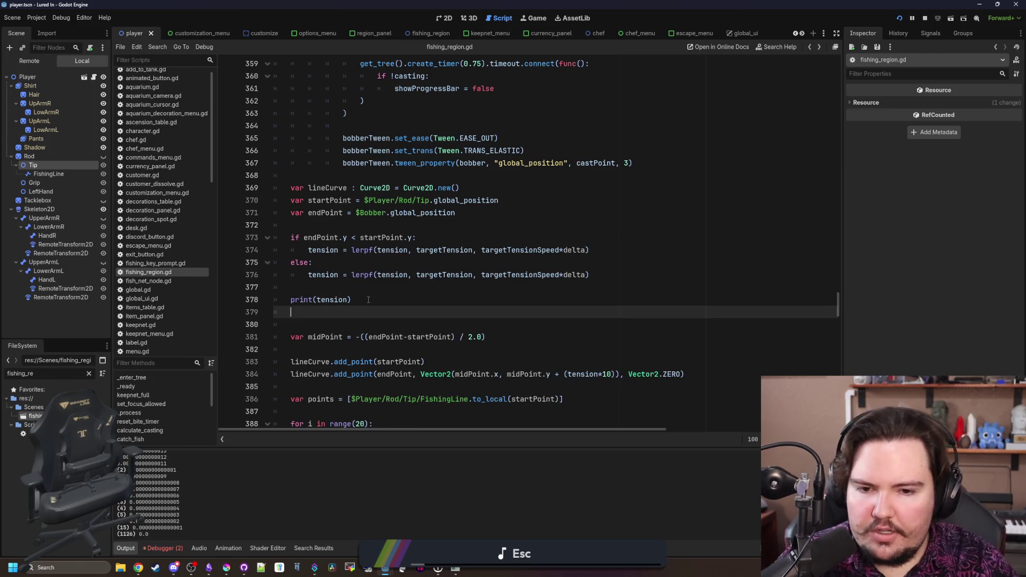
Change (tension*10) to ((1-tension)*10) on line 384, save, and restore the game window
{"action": "scroll", "coordinate": [374, 303], "scroll_direction": "right", "scroll_amount": 2}
{"action": "left_click", "coordinate": [528, 375]}
{"action": "type", "text": "(1-"}
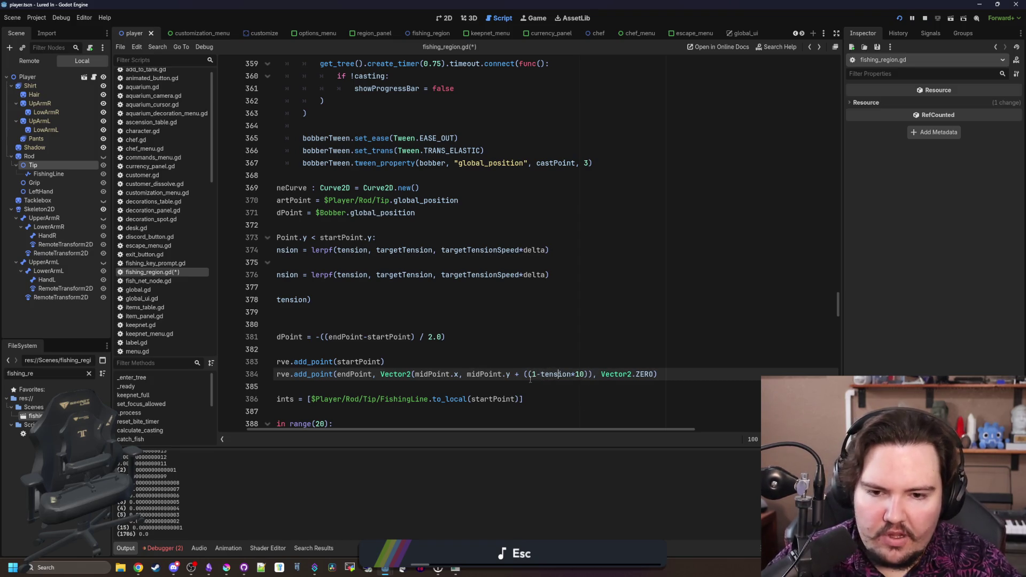
{"action": "key", "text": "Right"}
{"action": "key", "text": "Right"}
{"action": "key", "text": "Right"}
{"action": "type", "text": ")"}
{"action": "key", "text": "Up"}
{"action": "key", "text": "Up"}
{"action": "key", "text": "Up"}
{"action": "key", "text": "ctrl+s"}
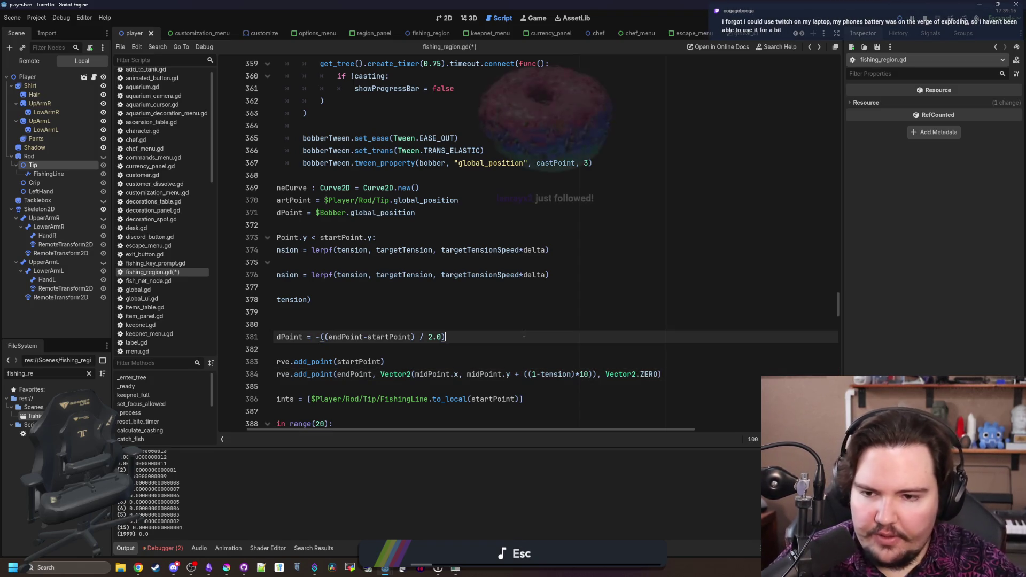
{"action": "scroll", "coordinate": [480, 359], "scroll_direction": "left", "scroll_amount": 2}
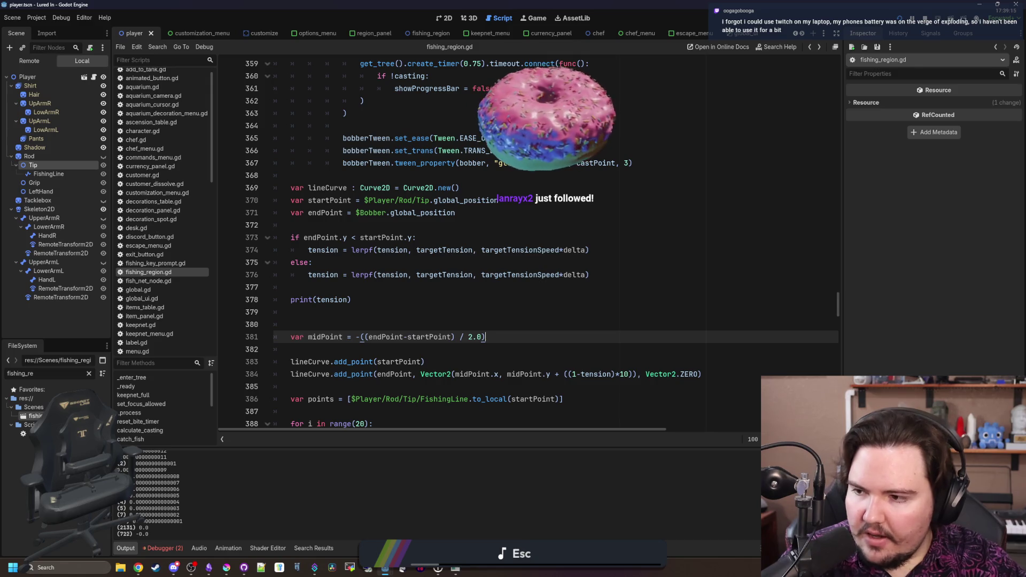
{"action": "left_click", "coordinate": [332, 315]}
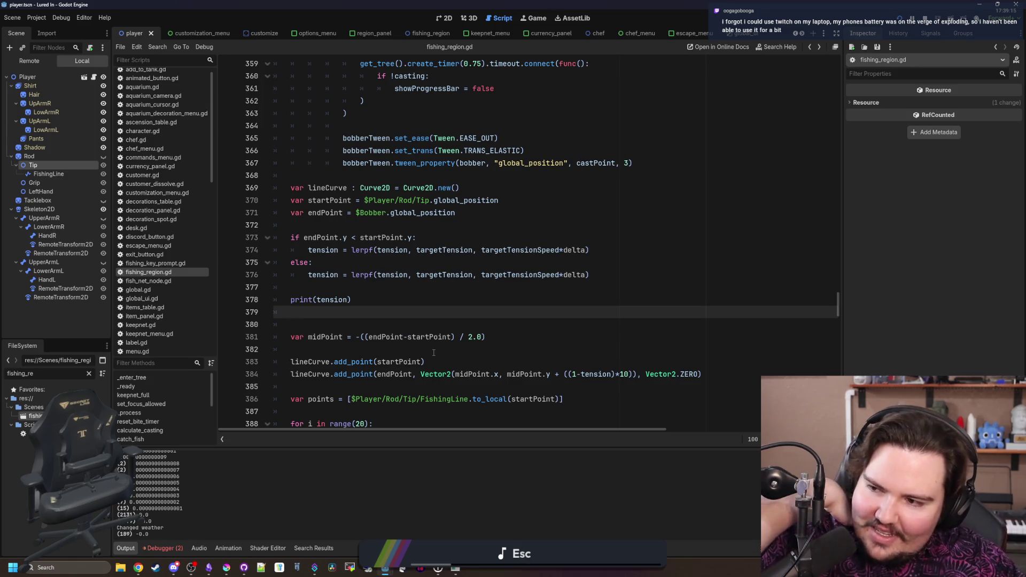
{"action": "left_click", "coordinate": [459, 569]}
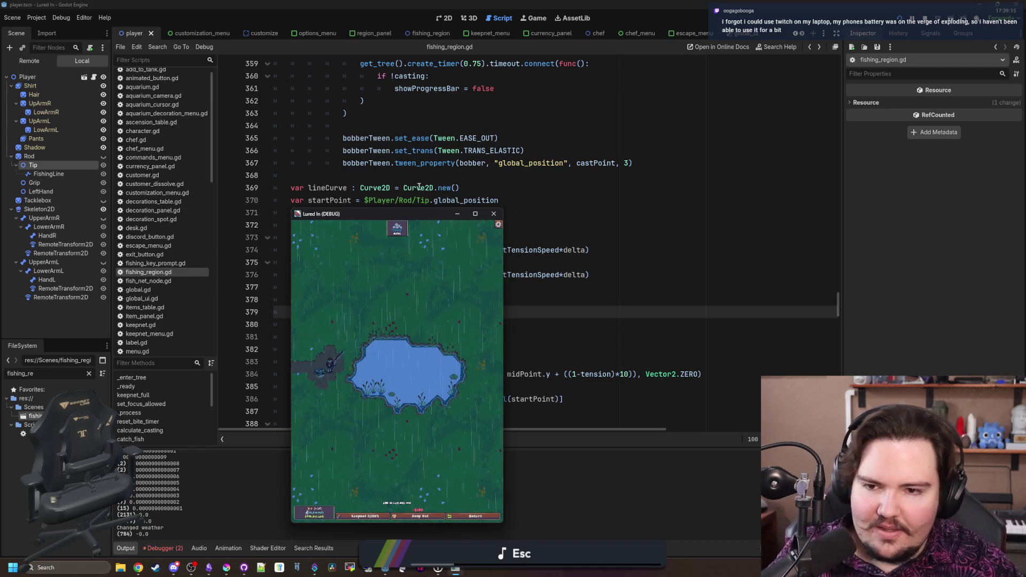
Maximize the game, cast toward the far side of the pond, and reel in
{"action": "double_click", "coordinate": [401, 221]}
{"action": "left_click_drag", "start_coordinate": [392, 211], "coordinate": [393, 203]}
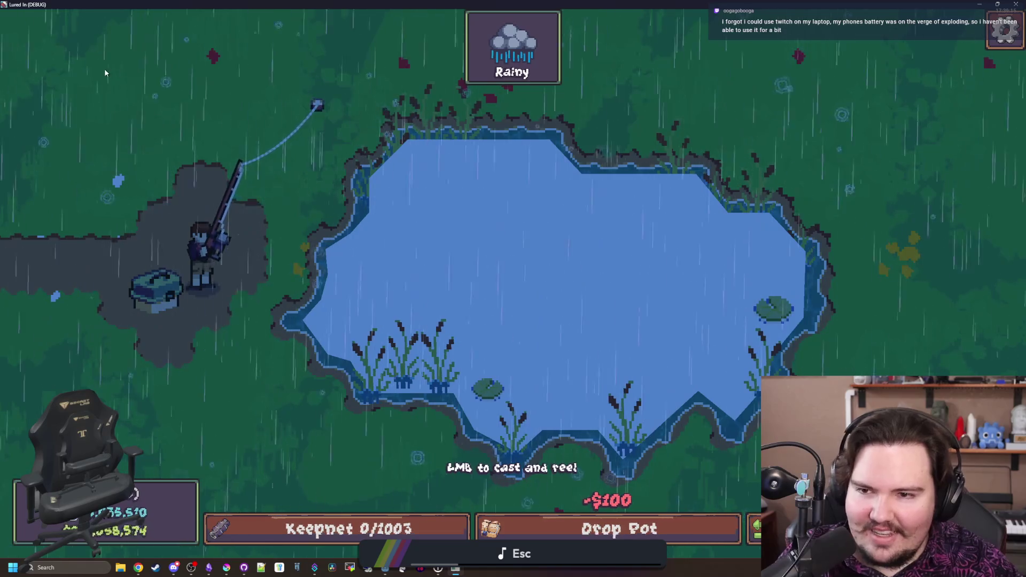
{"action": "left_click", "coordinate": [264, 117]}
{"action": "left_click_drag", "start_coordinate": [531, 240], "coordinate": [571, 253]}
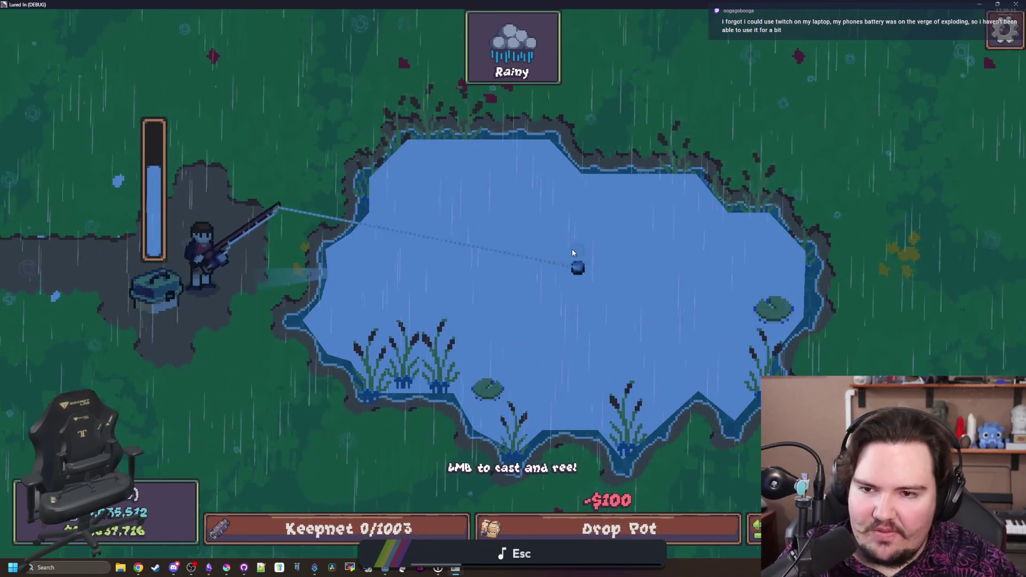
{"action": "left_click", "coordinate": [369, 135]}
{"action": "left_click_drag", "start_coordinate": [278, 230], "coordinate": [282, 344]}
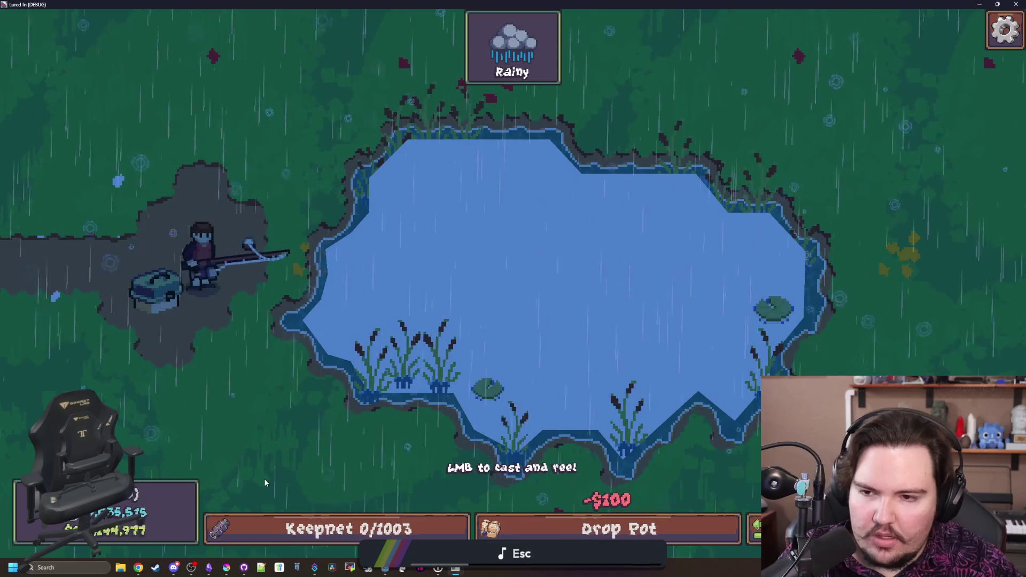
Cast to mid-pond, reel in gradually, then shrink the game back to the editor
{"action": "mouse_move", "coordinate": [185, 350]}
{"action": "left_mouse_down"}
{"action": "mouse_move", "coordinate": [353, 267]}
{"action": "mouse_move", "coordinate": [465, 298]}
{"action": "mouse_move", "coordinate": [488, 263]}
{"action": "left_mouse_up"}
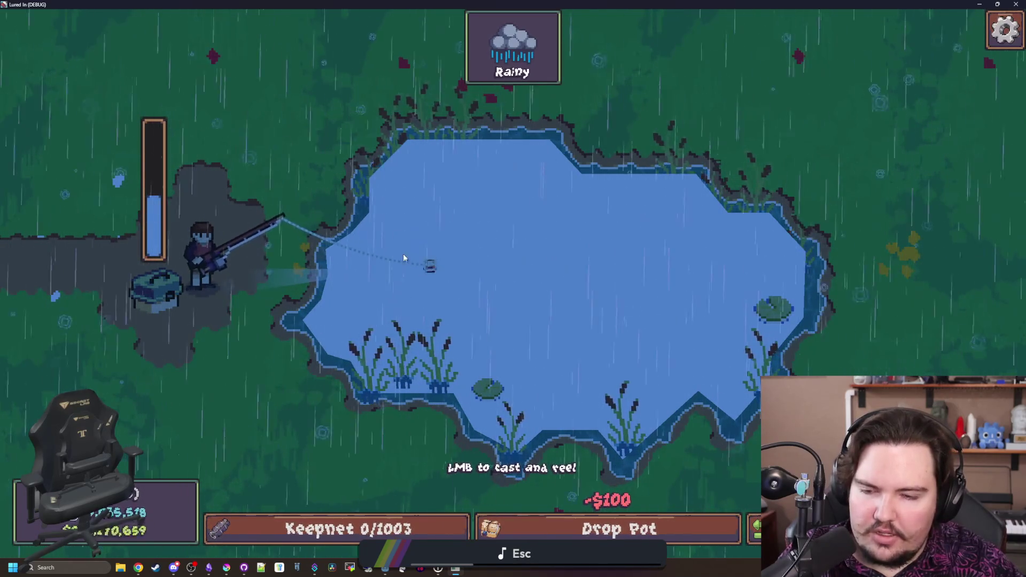
{"action": "left_click_drag", "start_coordinate": [413, 262], "coordinate": [447, 264]}
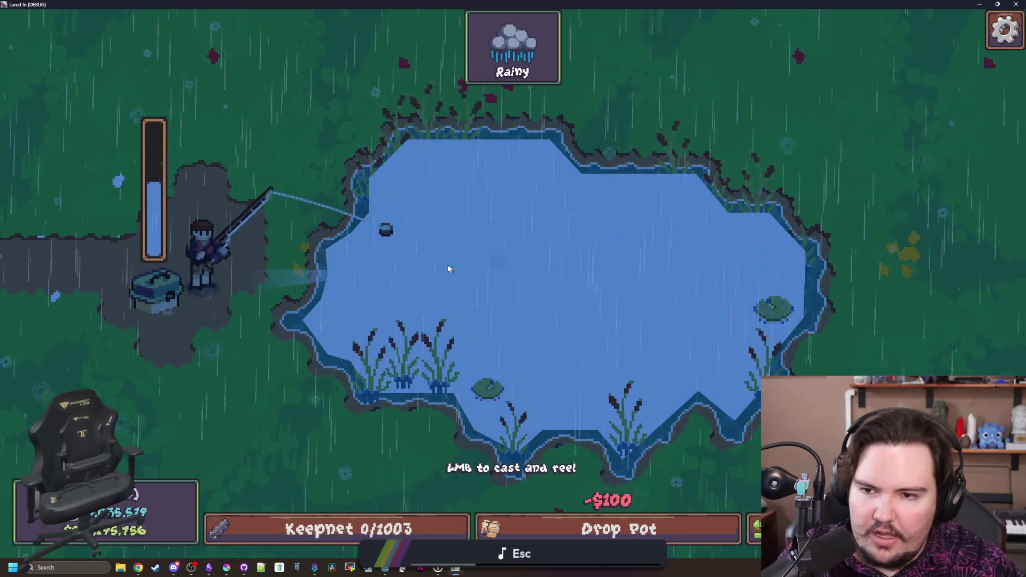
{"action": "mouse_move", "coordinate": [369, 229]}
{"action": "left_mouse_down"}
{"action": "mouse_move", "coordinate": [445, 236]}
{"action": "mouse_move", "coordinate": [430, 244]}
{"action": "left_mouse_up"}
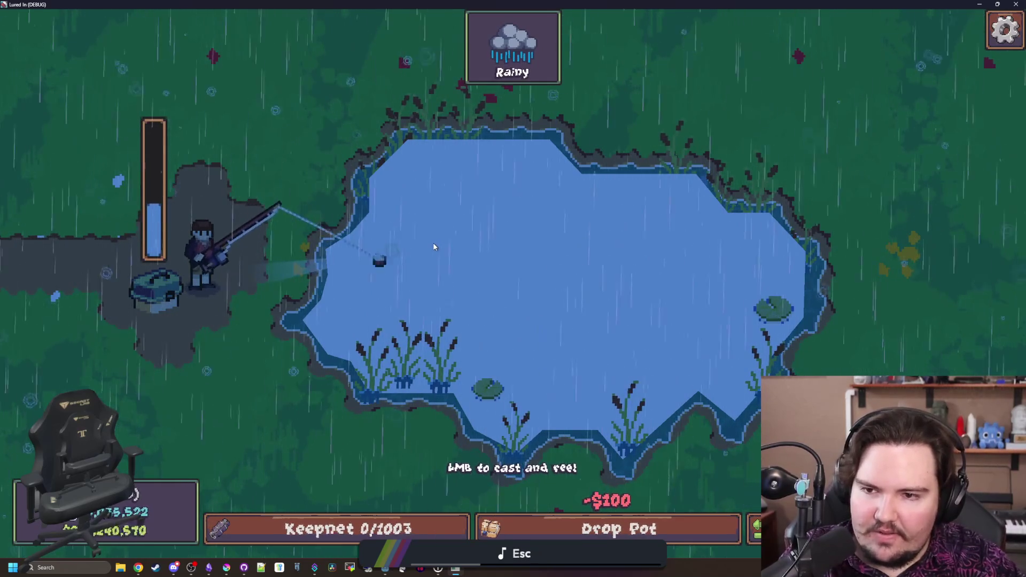
{"action": "left_click_drag", "start_coordinate": [483, 275], "coordinate": [495, 258]}
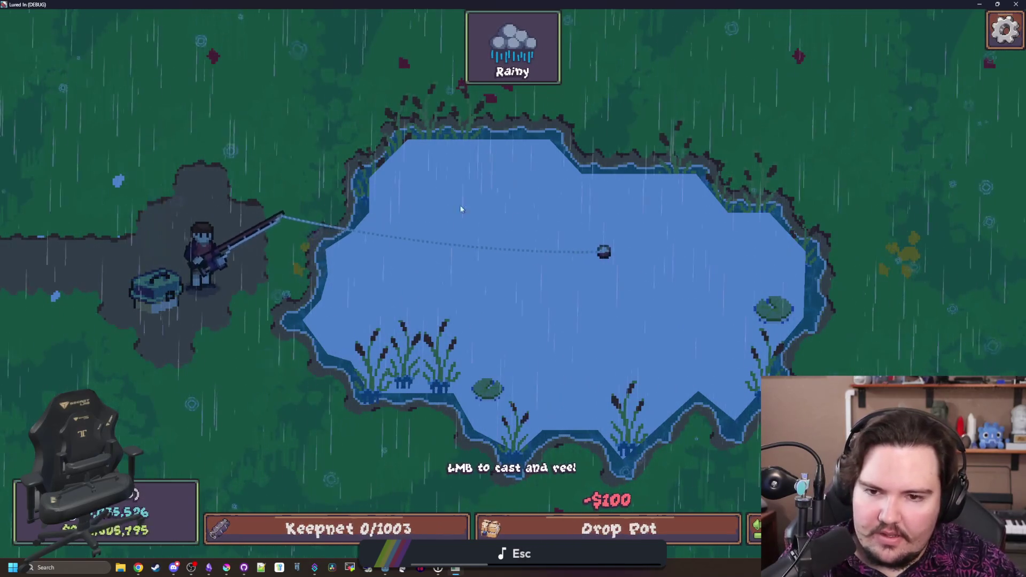
{"action": "mouse_move", "coordinate": [302, 128]}
{"action": "left_mouse_down"}
{"action": "mouse_move", "coordinate": [252, 129]}
{"action": "mouse_move", "coordinate": [407, 181]}
{"action": "left_mouse_up"}
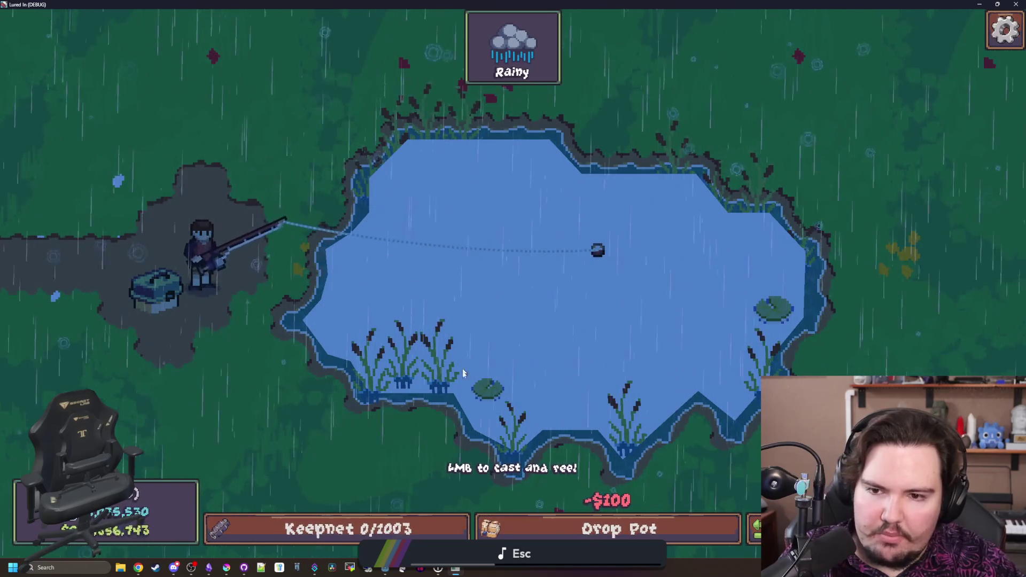
{"action": "left_click", "coordinate": [429, 420]}
{"action": "left_click_drag", "start_coordinate": [429, 421], "coordinate": [376, 273]}
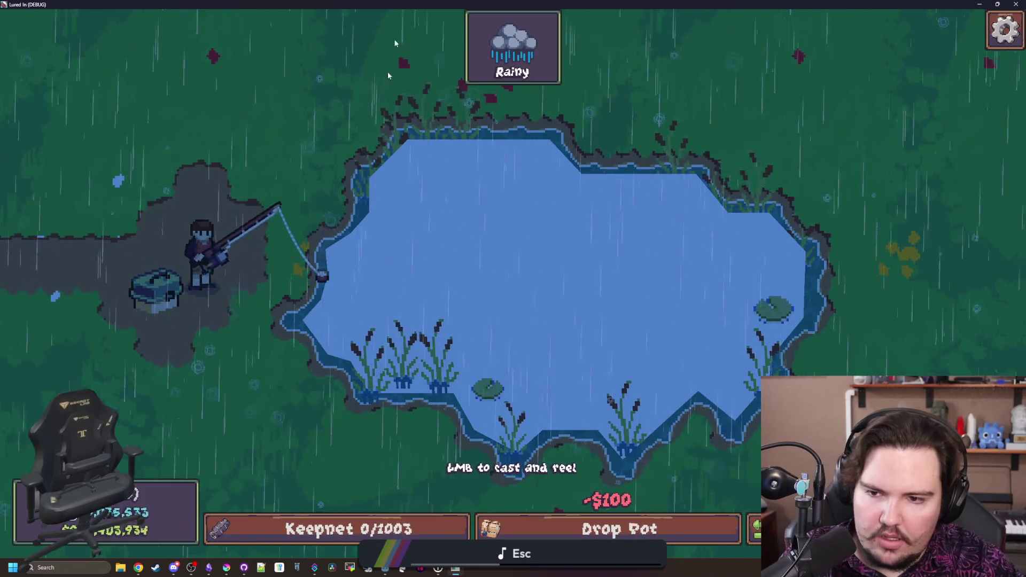
{"action": "key", "text": "super+Down"}
{"action": "key", "text": "super+Down"}
{"action": "left_click", "coordinate": [623, 374]}
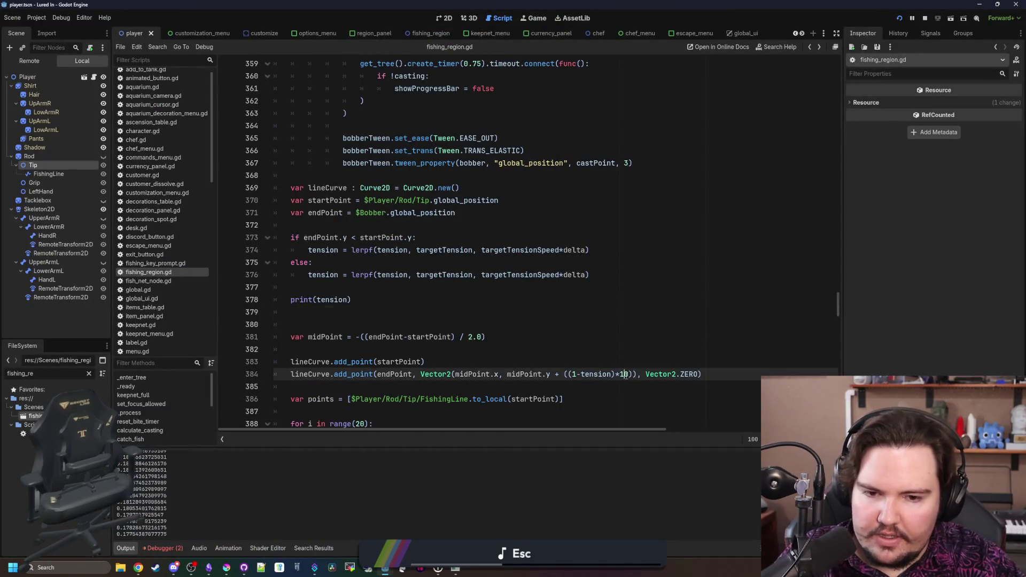
{"action": "type", "text": "2"}
Scale the curve sag by (1-tension)*20, save, and bring Lured In back full screen
{"action": "left_click", "coordinate": [590, 323]}
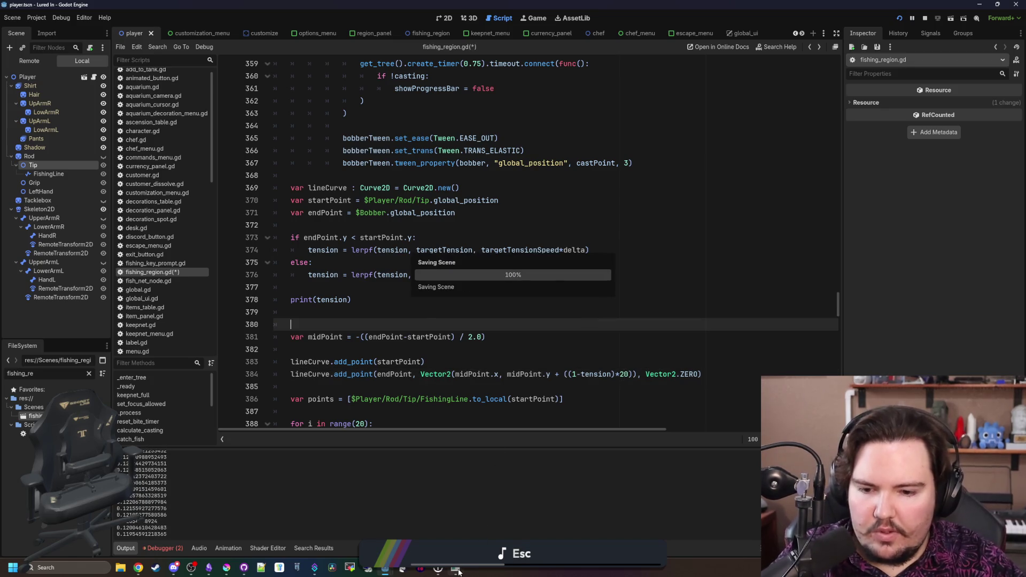
{"action": "left_click", "coordinate": [457, 570]}
{"action": "left_click", "coordinate": [355, 386]}
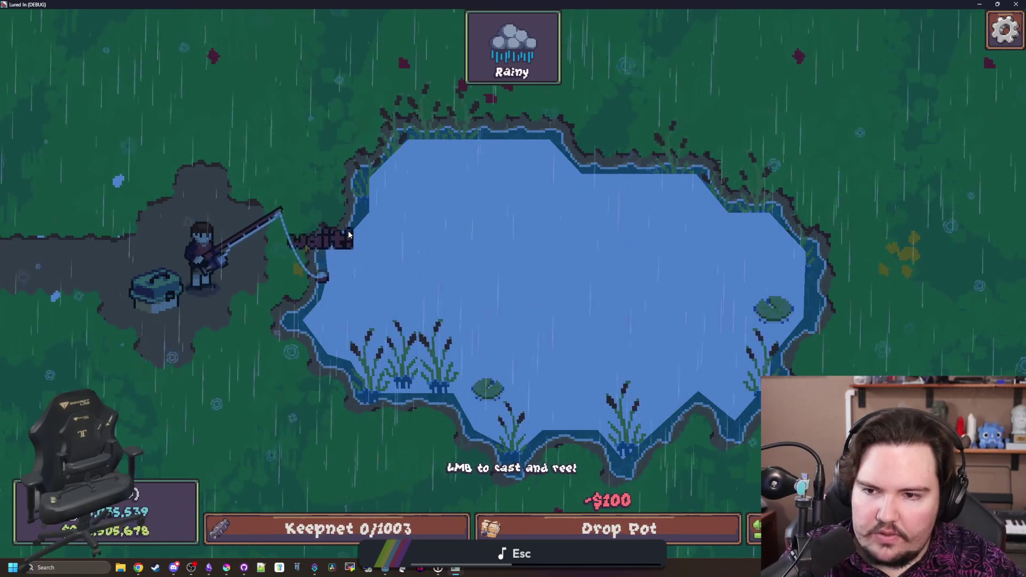
Answer the bite and reel in the first fish, then charge the next cast
{"action": "left_click", "coordinate": [344, 268]}
{"action": "left_click_drag", "start_coordinate": [344, 269], "coordinate": [484, 279]}
{"action": "left_click", "coordinate": [483, 279]}
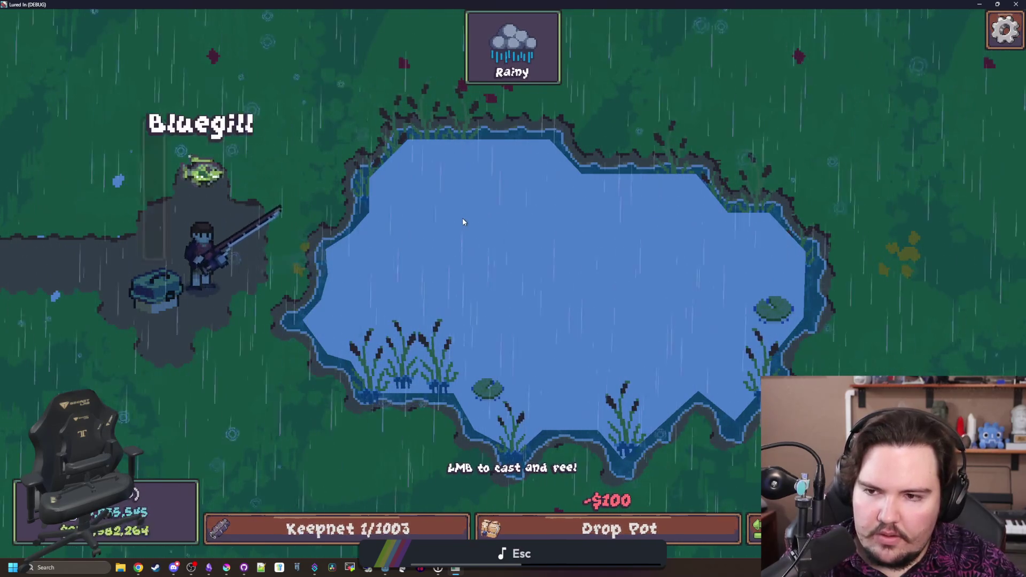
{"action": "left_click_drag", "start_coordinate": [463, 217], "coordinate": [498, 258]}
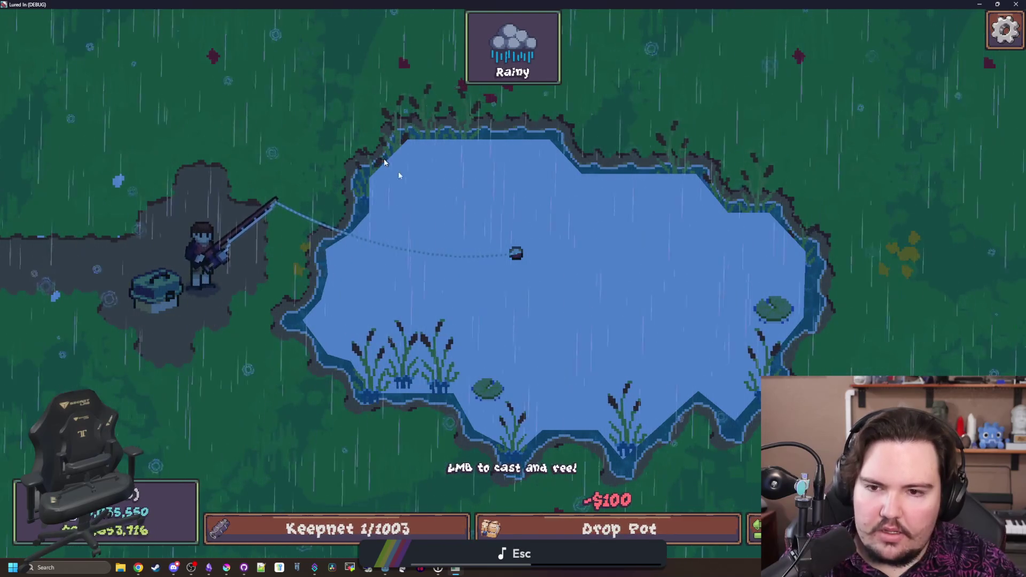
Land a second fish via the timing ring for 2/1003, then cast to mid-pond
{"action": "left_click", "coordinate": [424, 201]}
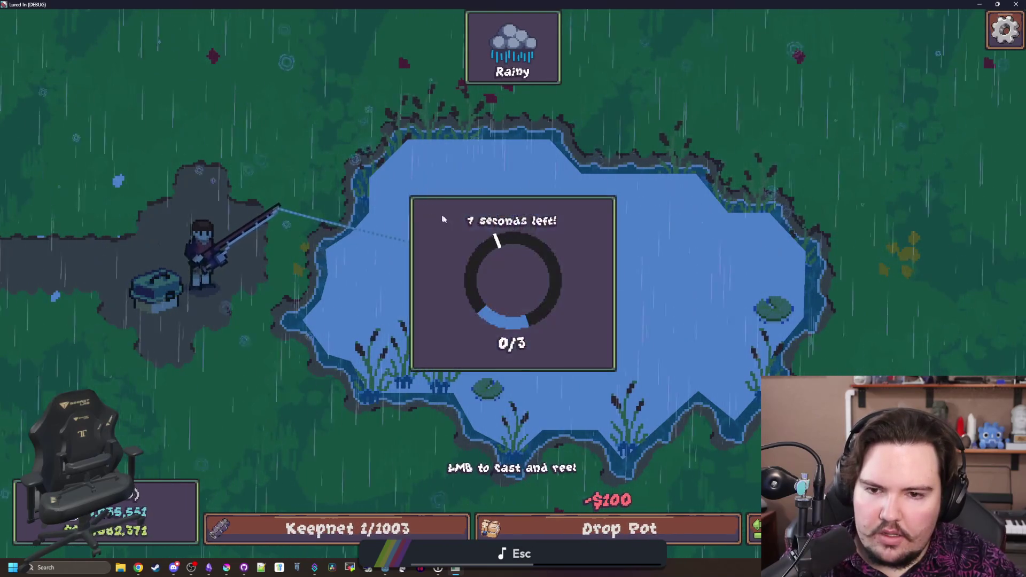
{"action": "left_click", "coordinate": [492, 239]}
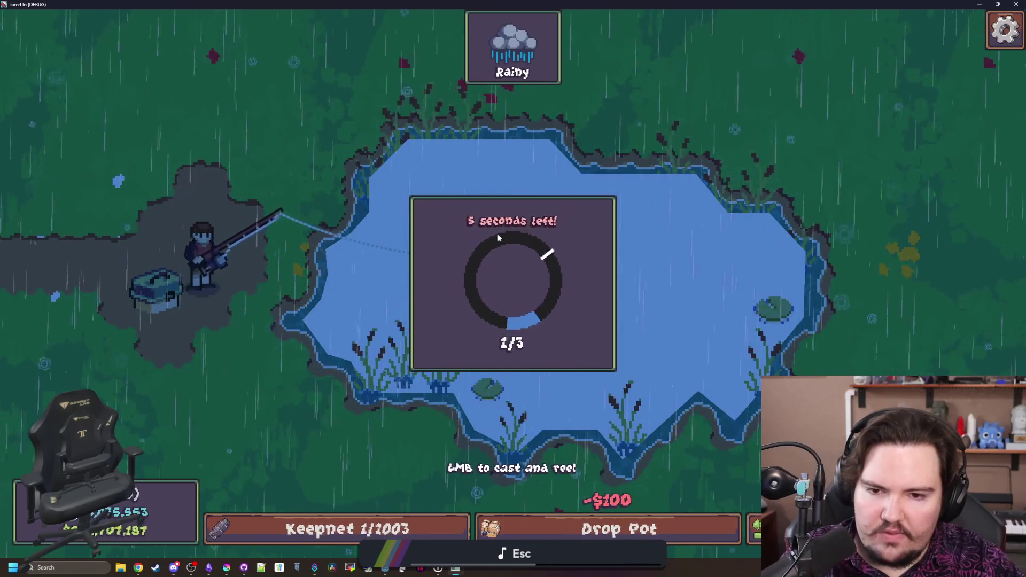
{"action": "left_click", "coordinate": [498, 238]}
{"action": "left_click", "coordinate": [498, 237]}
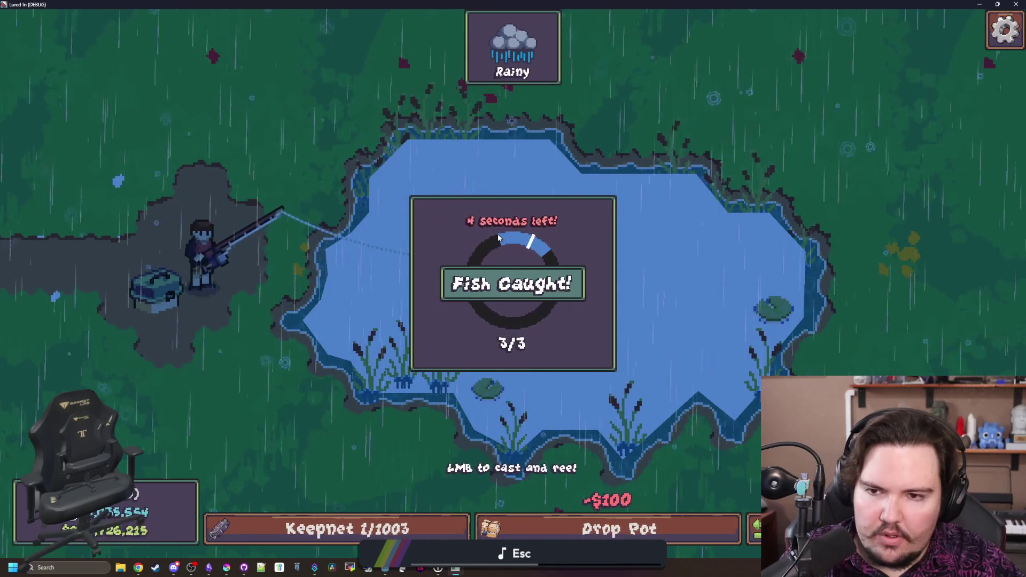
{"action": "mouse_move", "coordinate": [374, 203]}
{"action": "left_mouse_down"}
{"action": "mouse_move", "coordinate": [315, 97]}
{"action": "mouse_move", "coordinate": [143, 84]}
{"action": "mouse_move", "coordinate": [425, 233]}
{"action": "mouse_move", "coordinate": [178, 135]}
{"action": "mouse_move", "coordinate": [378, 291]}
{"action": "mouse_move", "coordinate": [474, 328]}
{"action": "left_mouse_up"}
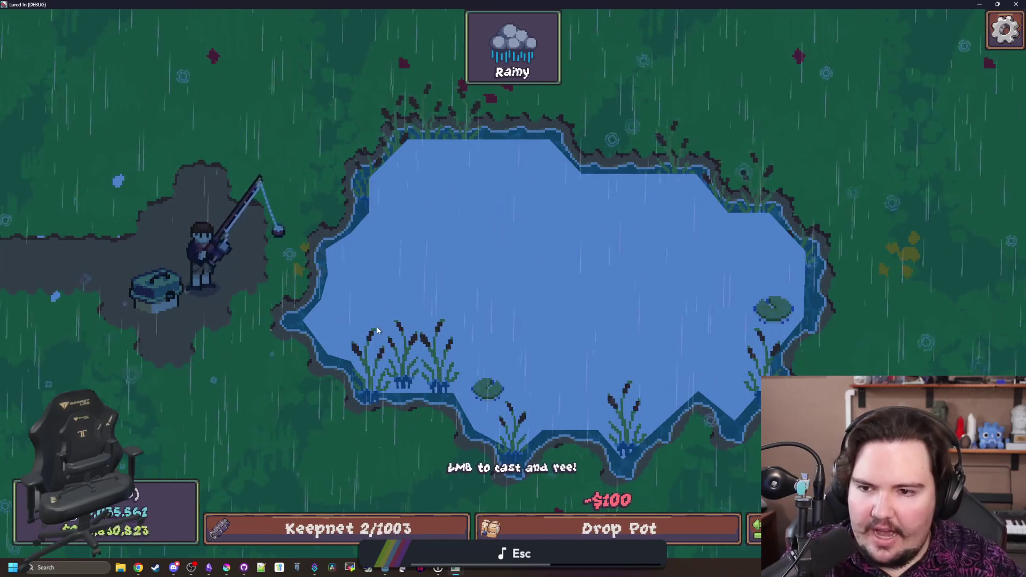
{"action": "left_click_drag", "start_coordinate": [453, 283], "coordinate": [470, 268]}
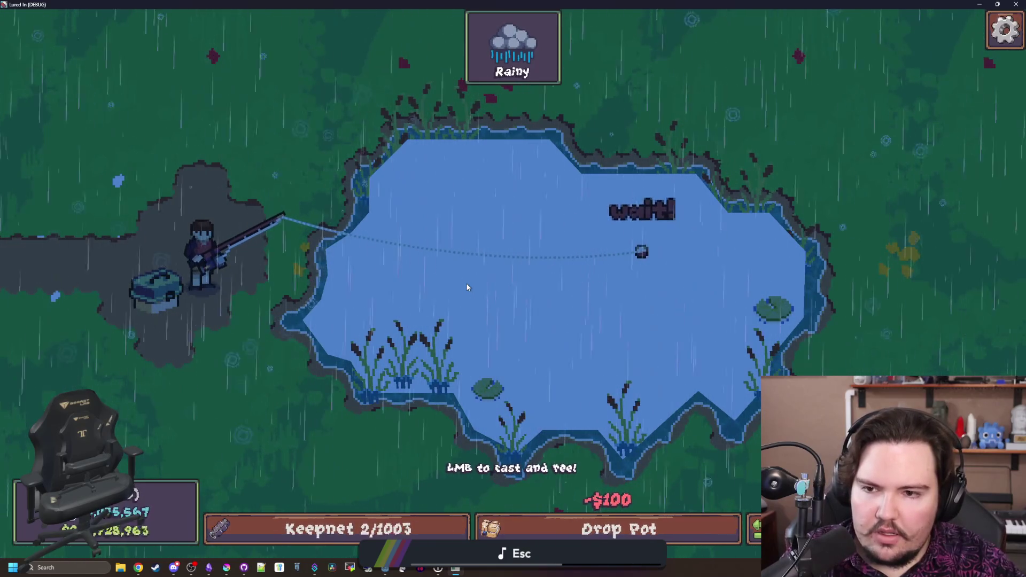
Answer the bite and keep the bobber on the fish until it is reeled in
{"action": "left_click", "coordinate": [467, 288]}
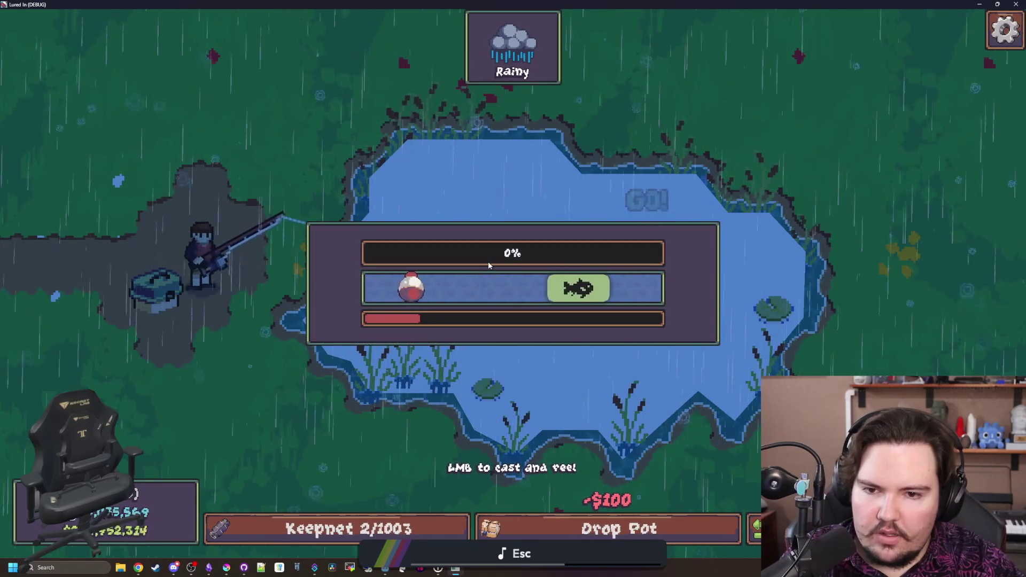
{"action": "left_click", "coordinate": [488, 262]}
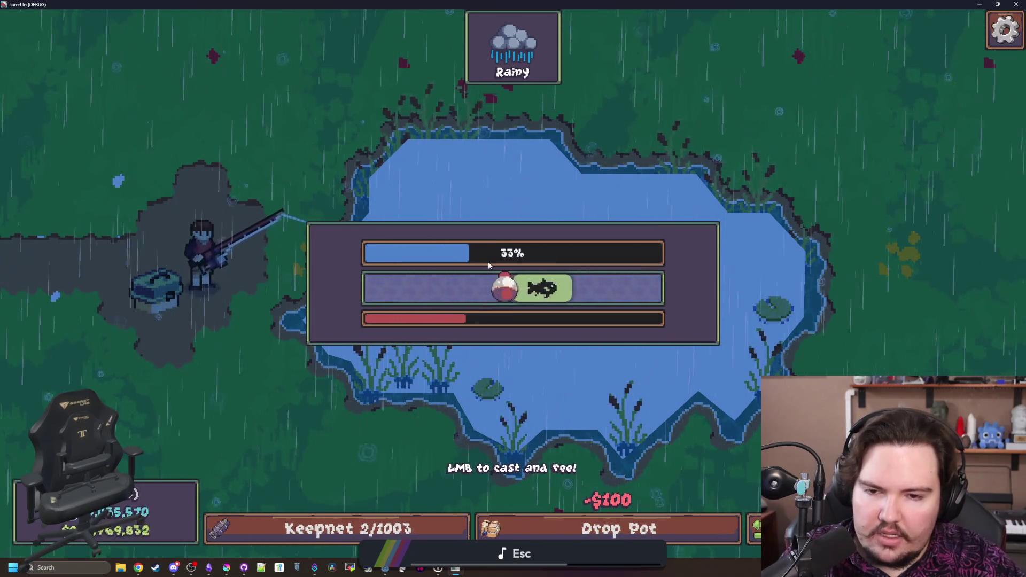
{"action": "left_click", "coordinate": [489, 261]}
{"action": "left_click", "coordinate": [488, 264]}
{"action": "left_click", "coordinate": [489, 264]}
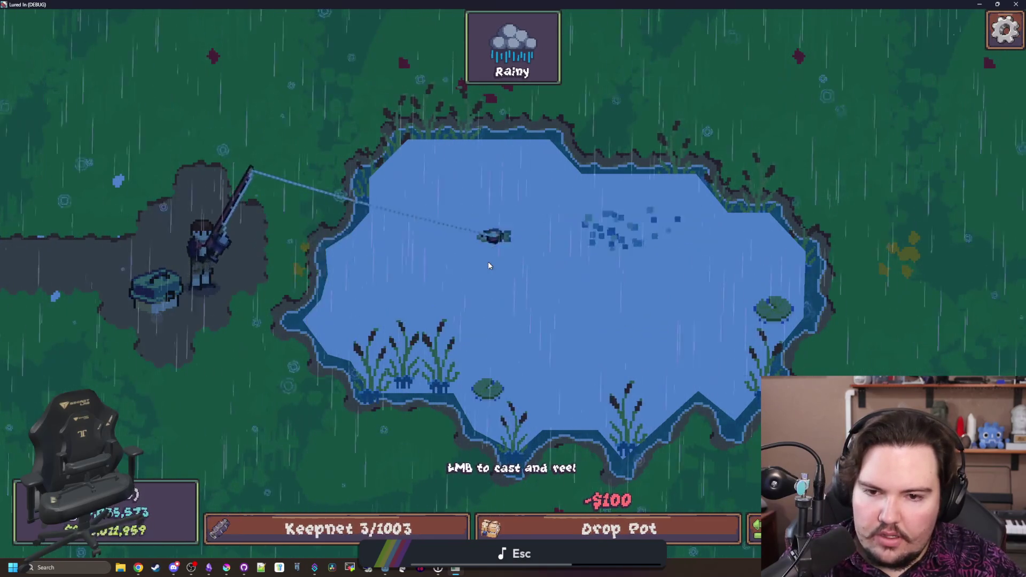
Cast into the pond, answer the GO! prompt and hit the timing rings to land a fish
{"action": "left_click", "coordinate": [412, 244]}
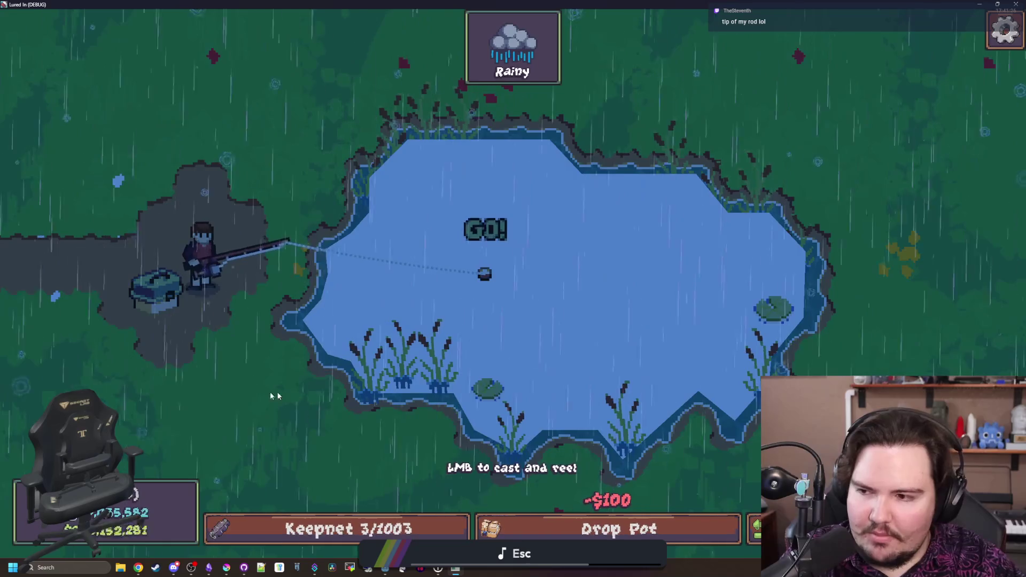
{"action": "left_click", "coordinate": [299, 299]}
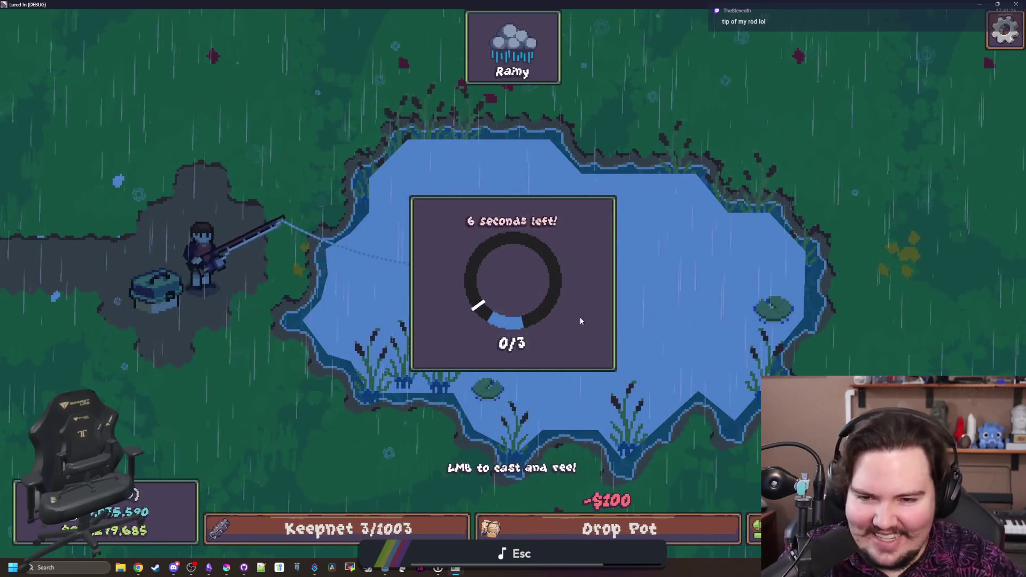
{"action": "left_click", "coordinate": [580, 319]}
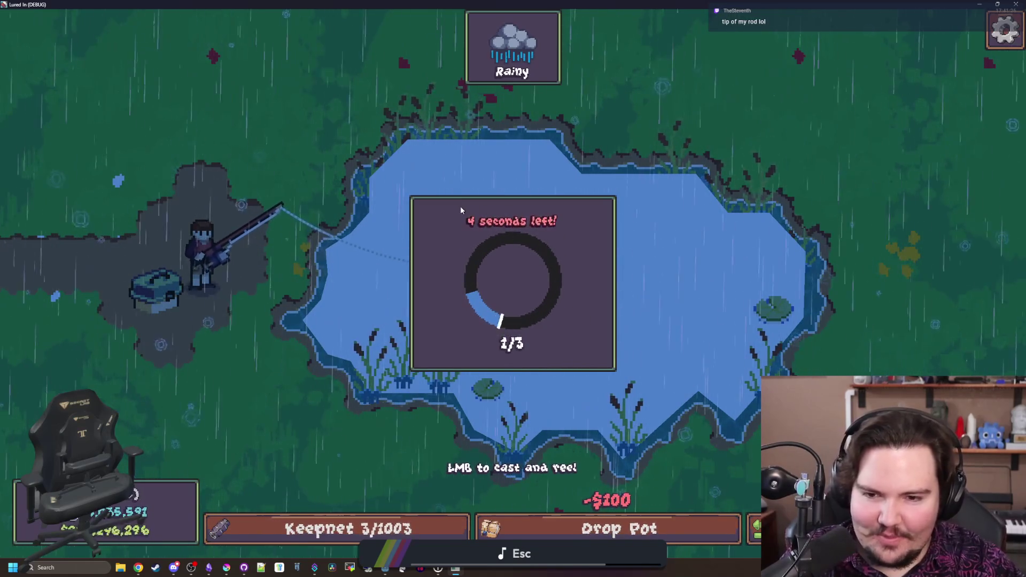
{"action": "left_click", "coordinate": [454, 224]}
{"action": "left_click", "coordinate": [315, 227]}
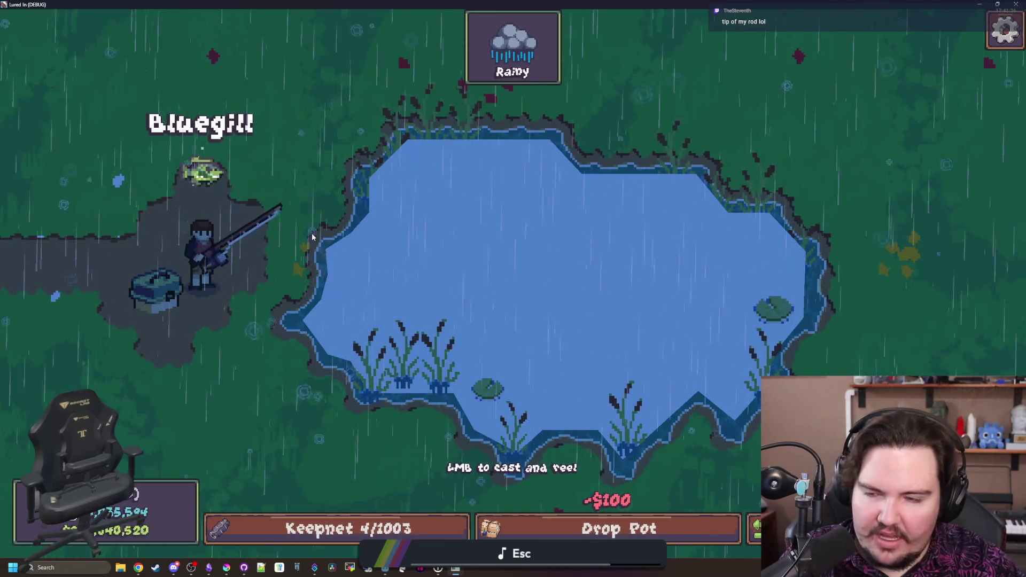
Recast, then mash and hold through the reel-meter challenge to land another fish
{"action": "left_click", "coordinate": [479, 260]}
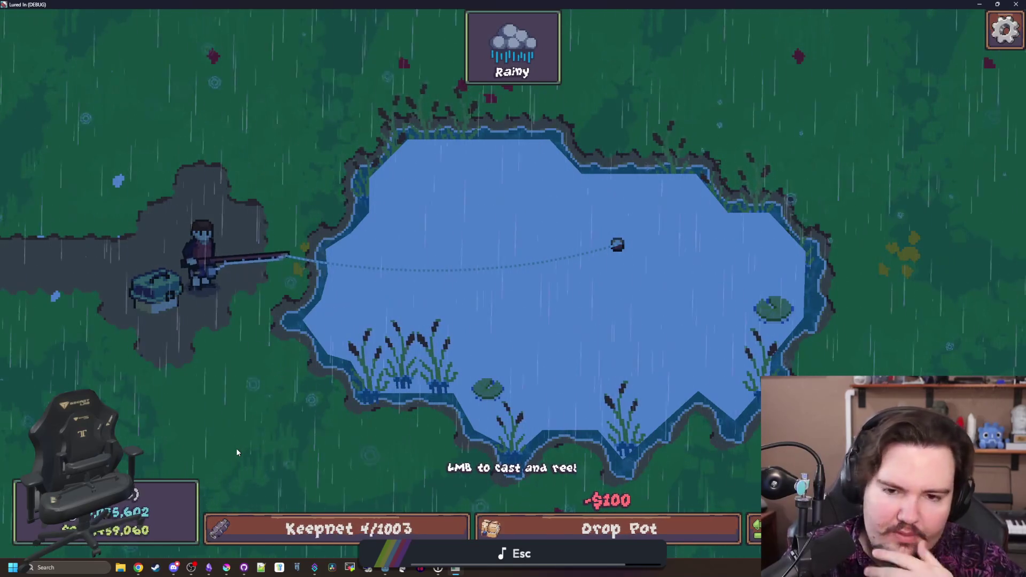
{"action": "left_click", "coordinate": [287, 283]}
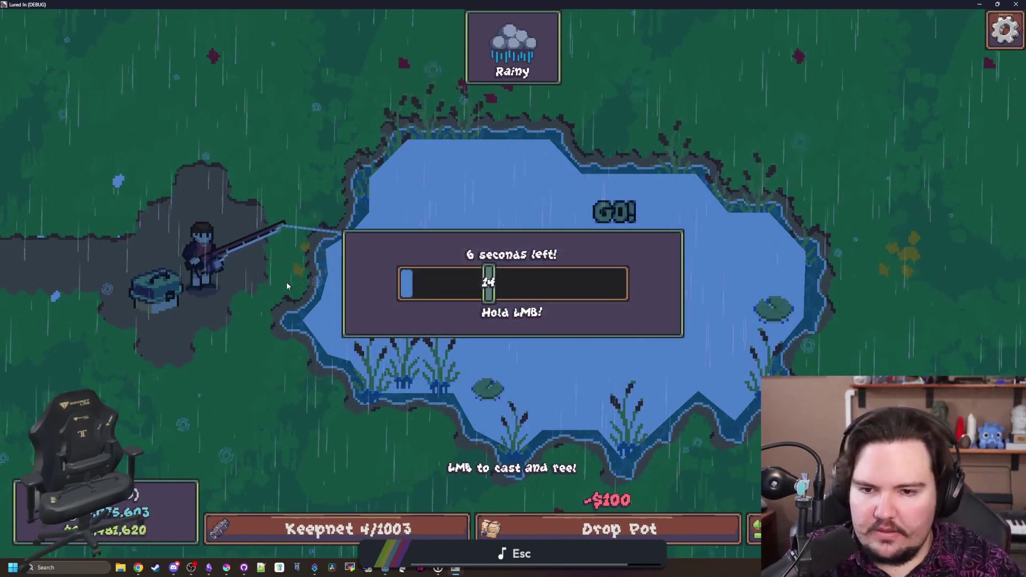
{"action": "left_click", "coordinate": [456, 295]}
{"action": "left_click", "coordinate": [417, 256]}
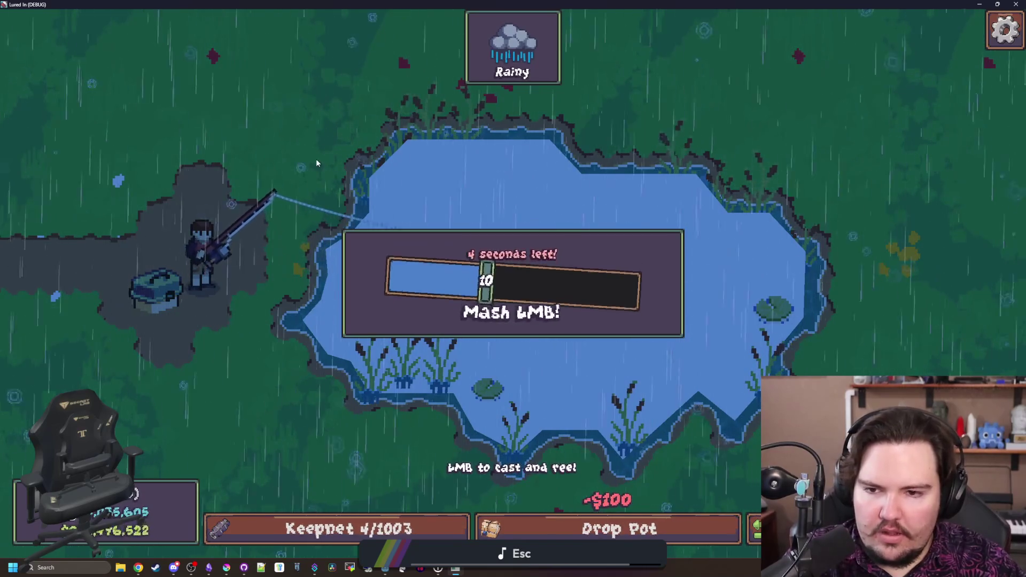
{"action": "left_click", "coordinate": [374, 214]}
{"action": "left_click", "coordinate": [332, 174]}
{"action": "left_click", "coordinate": [333, 174]}
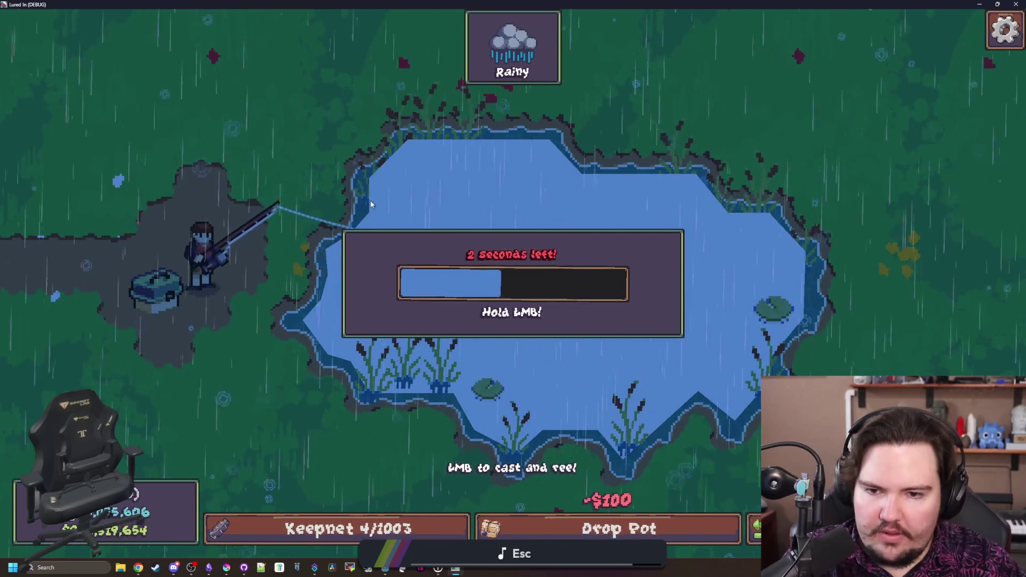
{"action": "left_click_drag", "start_coordinate": [434, 338], "coordinate": [468, 393]}
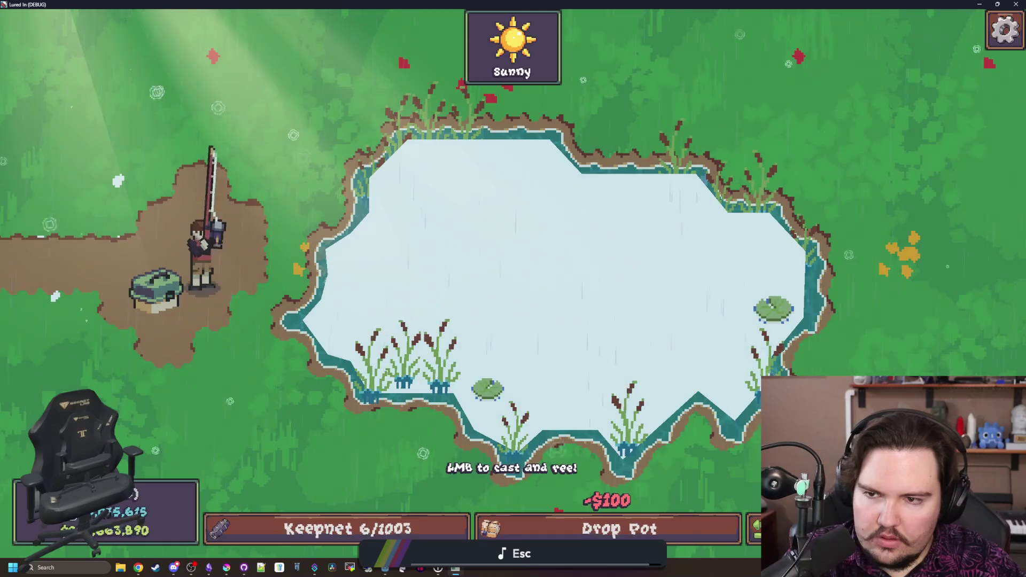
Make one more cast across the pond, then stop the game with Escape
{"action": "mouse_move", "coordinate": [448, 189]}
{"action": "left_mouse_down"}
{"action": "mouse_move", "coordinate": [419, 268]}
{"action": "mouse_move", "coordinate": [428, 284]}
{"action": "left_mouse_up"}
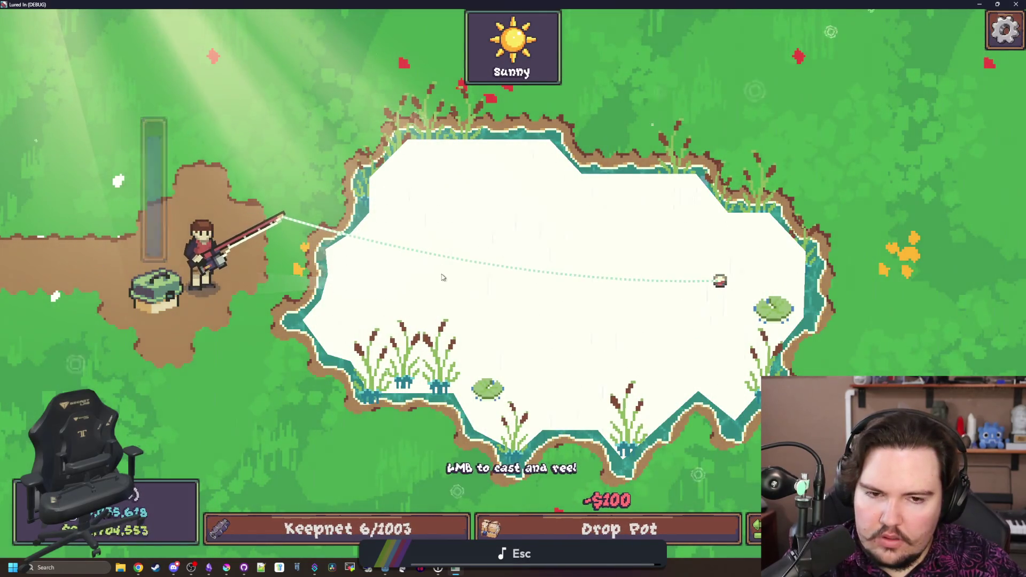
{"action": "left_click", "coordinate": [657, 267]}
{"action": "mouse_move", "coordinate": [534, 229]}
{"action": "left_mouse_down"}
{"action": "mouse_move", "coordinate": [449, 206]}
{"action": "mouse_move", "coordinate": [403, 162]}
{"action": "left_mouse_up"}
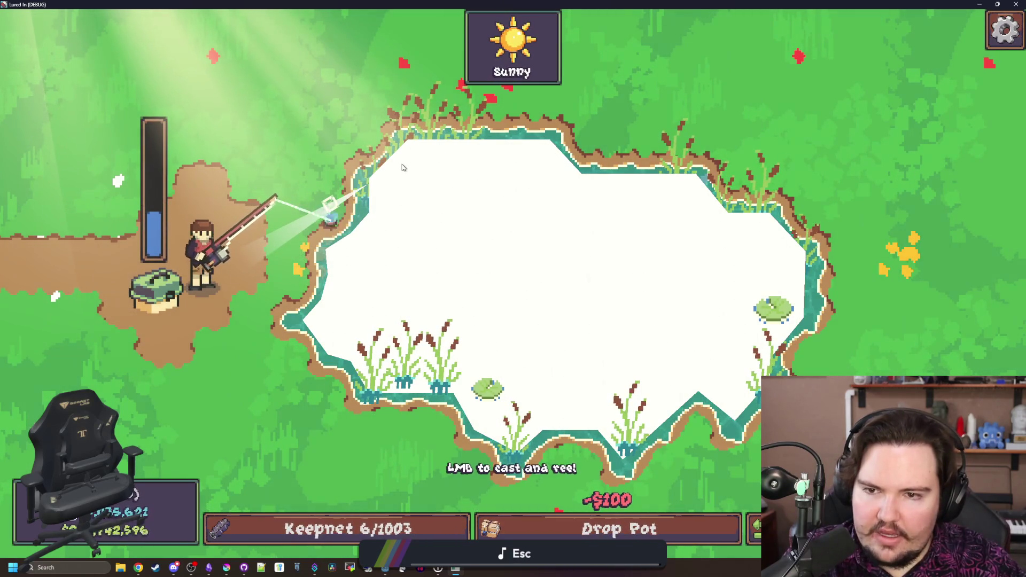
{"action": "key", "text": "Escape"}
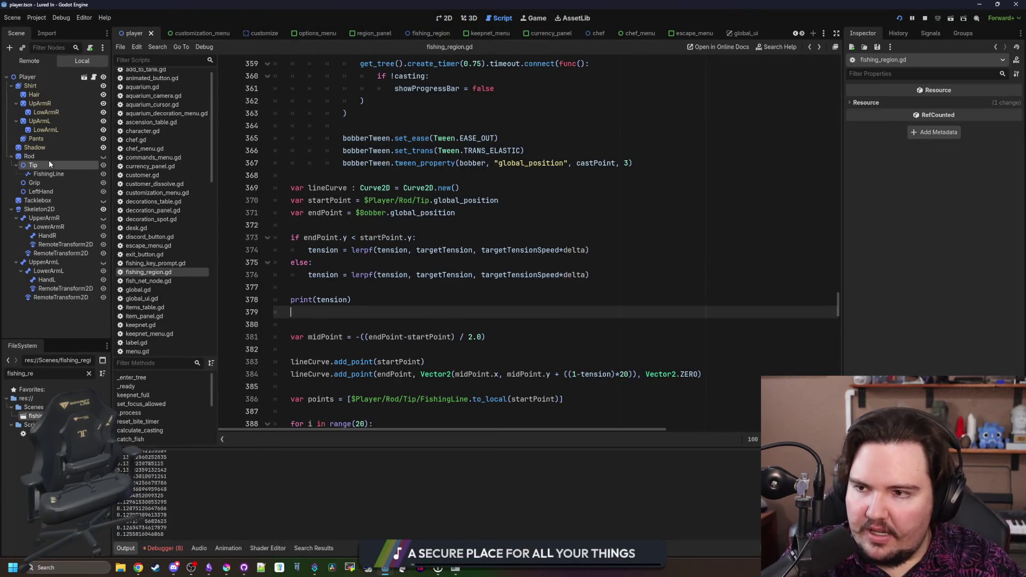
Comment out the tension print line in fishing_region.gd and save the script
{"action": "left_click", "coordinate": [291, 300]}
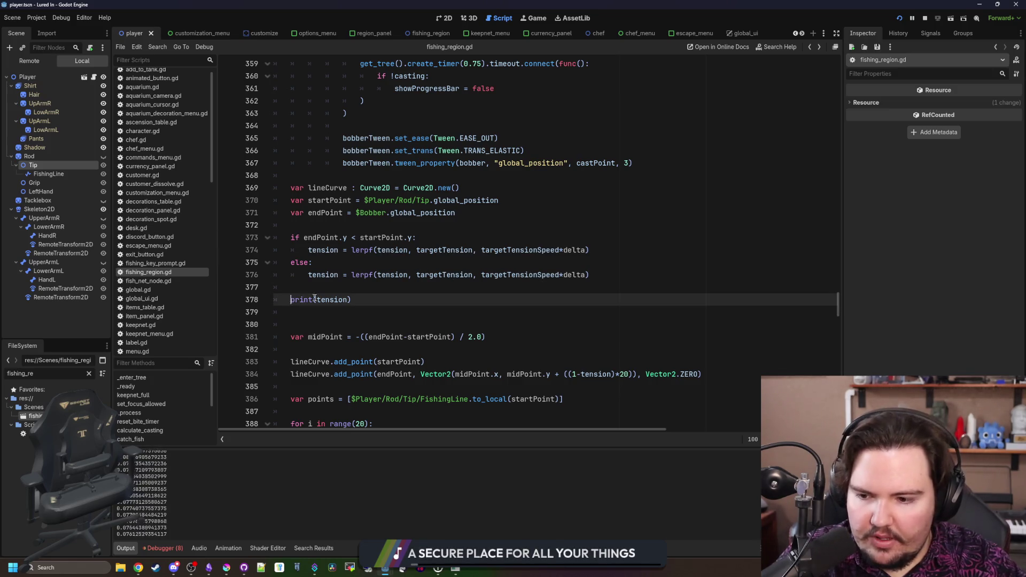
{"action": "key", "text": "ctrl+k"}
{"action": "left_click", "coordinate": [333, 291]}
{"action": "key", "text": "ctrl+s"}
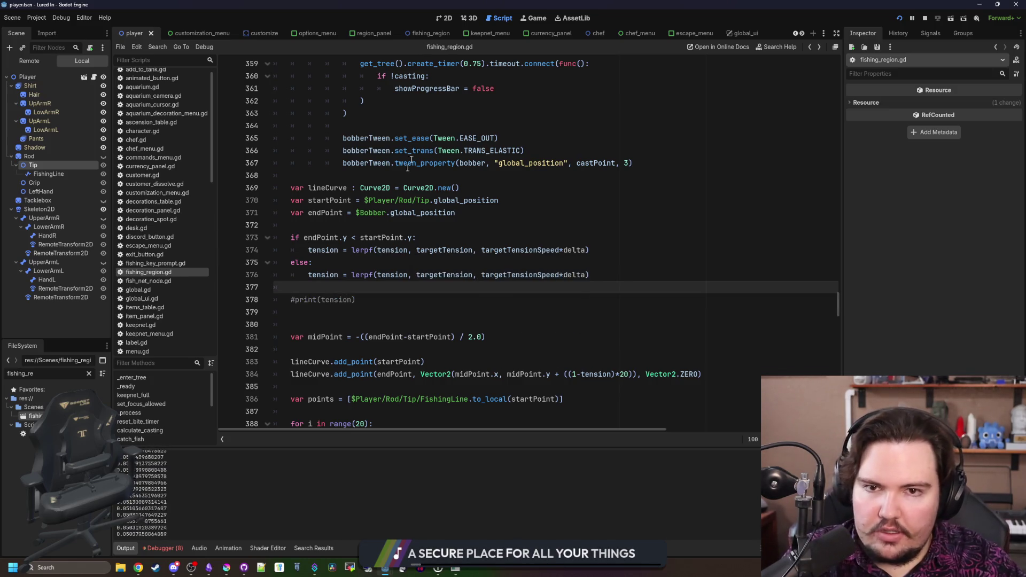
{"action": "left_click", "coordinate": [522, 325]}
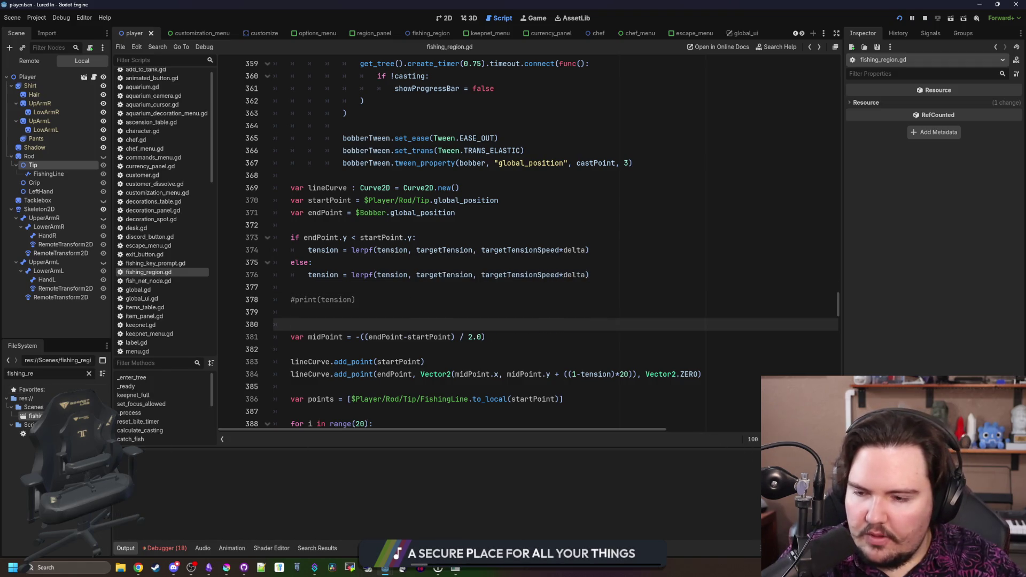
In the fishing_region 2D scene, select the Direction Indicator and thin its line below 10 px
{"action": "left_click", "coordinate": [427, 33]}
{"action": "left_click", "coordinate": [441, 18]}
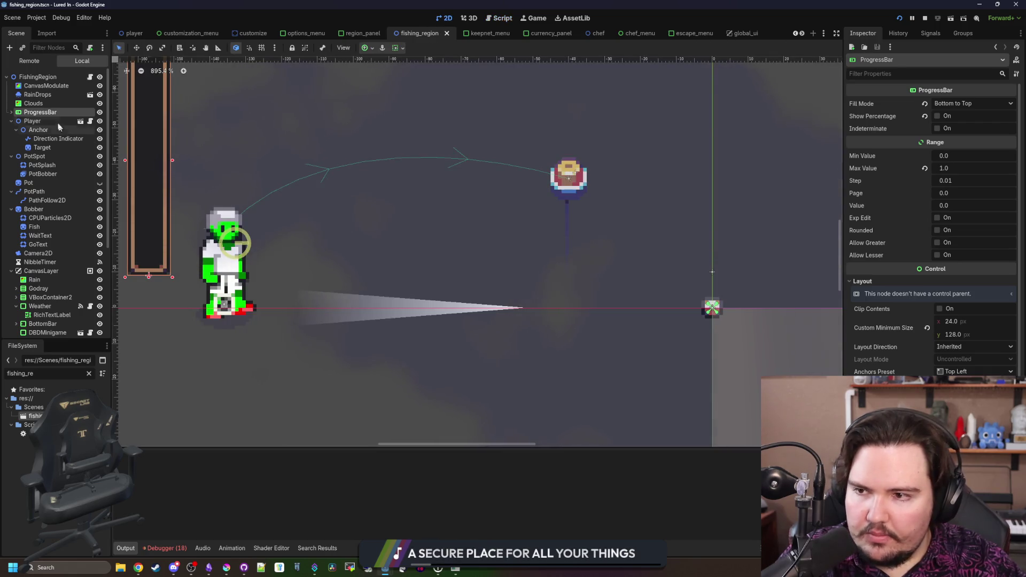
{"action": "left_click", "coordinate": [45, 139]}
{"action": "scroll", "coordinate": [377, 303], "scroll_direction": "down", "scroll_amount": 1}
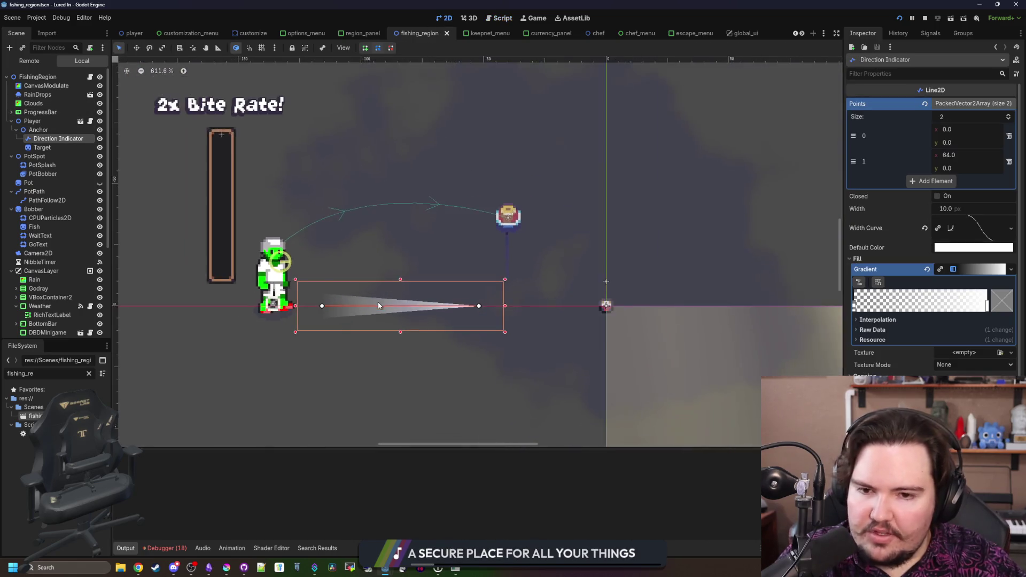
{"action": "scroll", "coordinate": [377, 302], "scroll_direction": "up", "scroll_amount": 2}
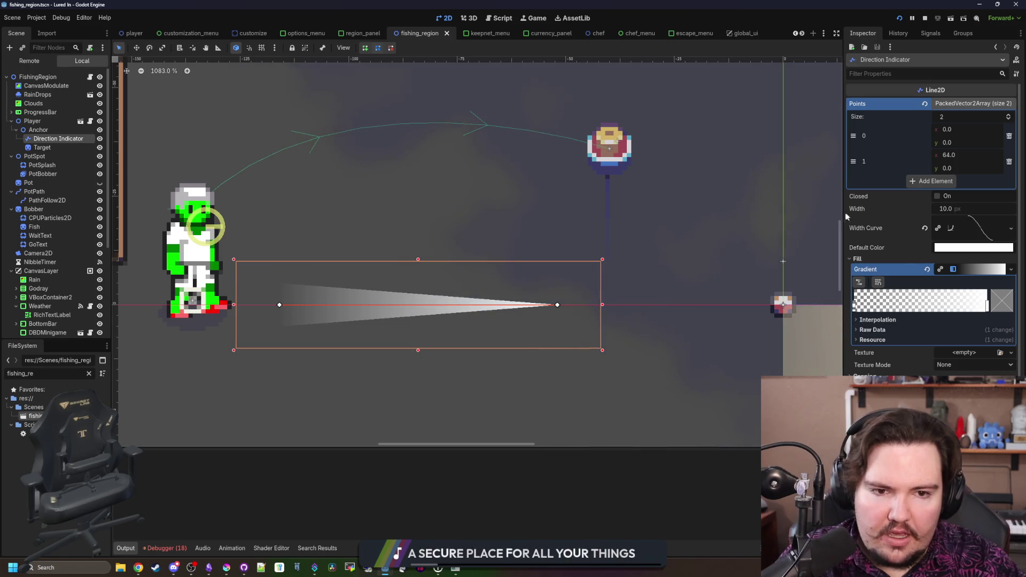
{"action": "left_click_drag", "start_coordinate": [843, 215], "coordinate": [784, 214]}
{"action": "left_click_drag", "start_coordinate": [919, 208], "coordinate": [899, 208]}
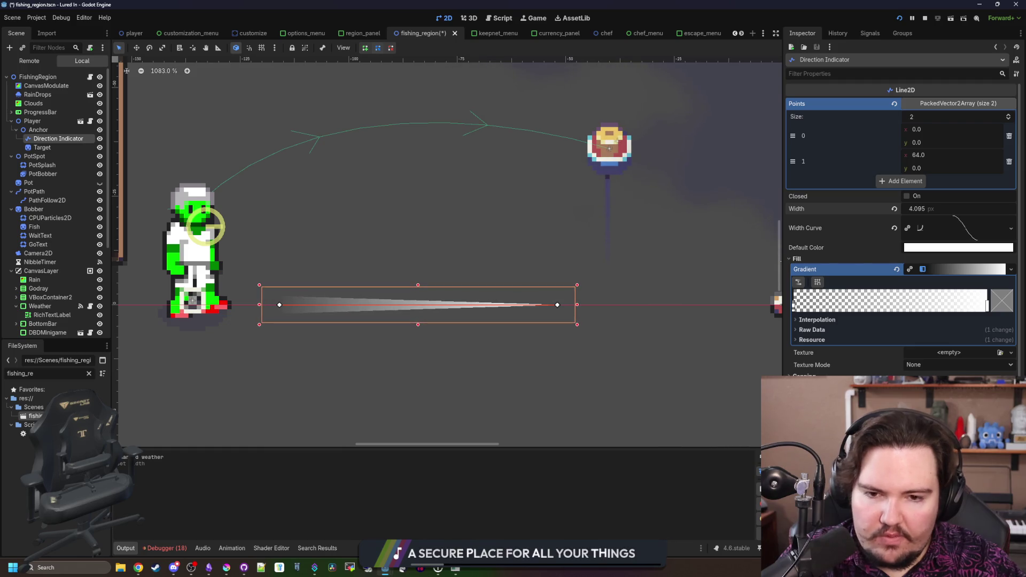
Raise the width curve's tail to about 0.43, save the scene and reopen fishing_region.gd
{"action": "left_click", "coordinate": [960, 220]}
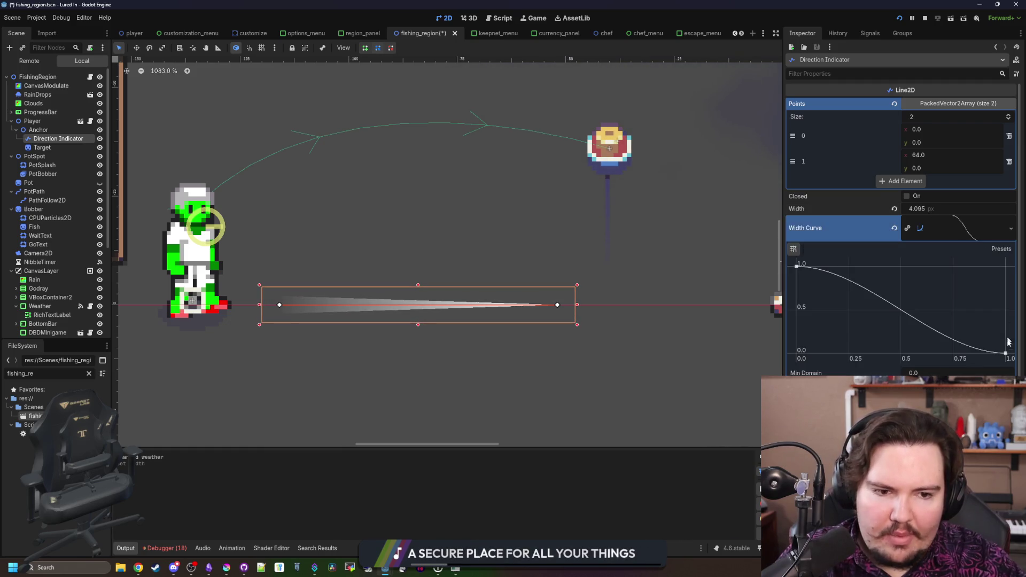
{"action": "left_click_drag", "start_coordinate": [1005, 351], "coordinate": [1012, 311]}
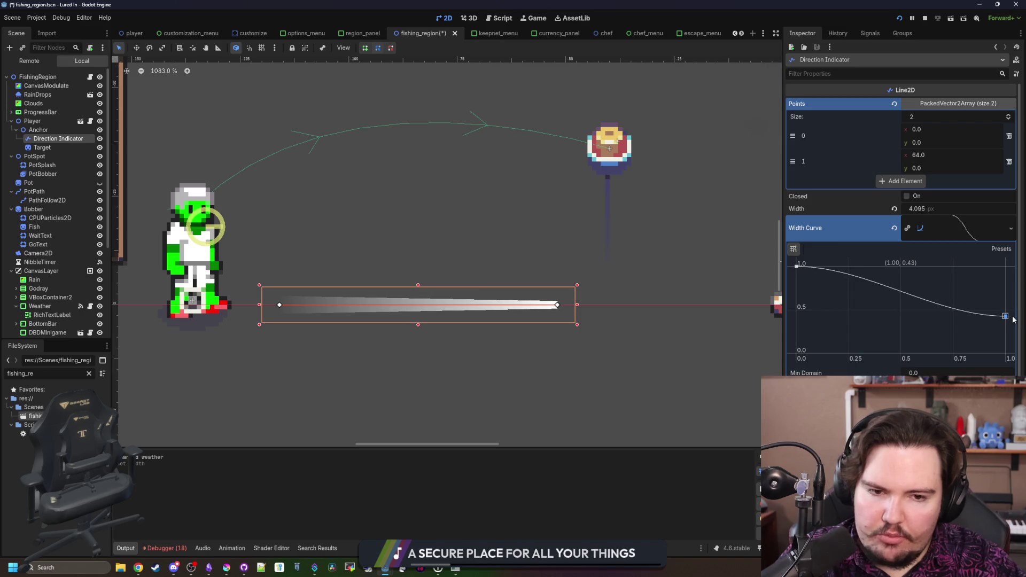
{"action": "left_click", "coordinate": [931, 220]}
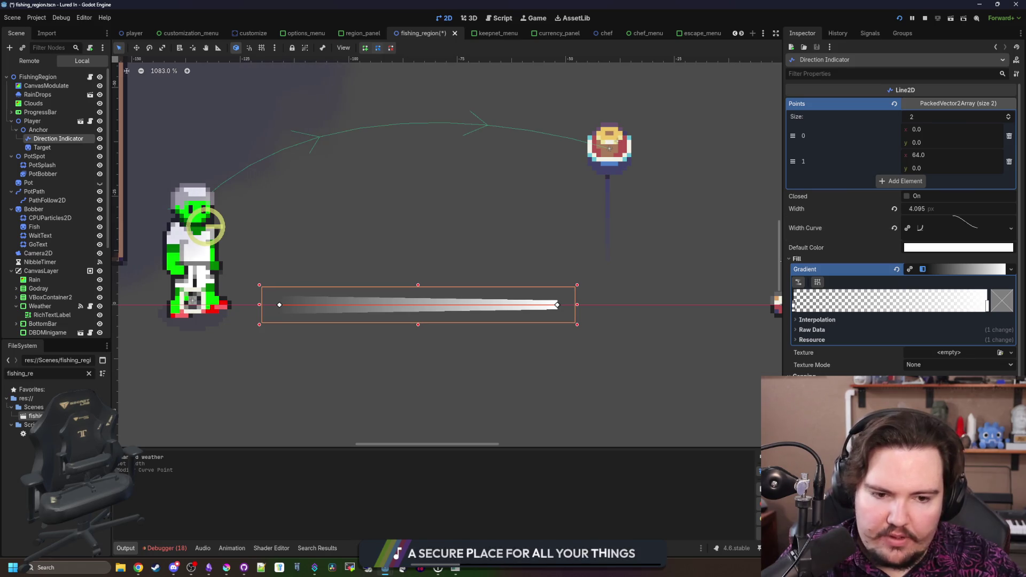
{"action": "scroll", "coordinate": [396, 313], "scroll_direction": "down", "scroll_amount": 1}
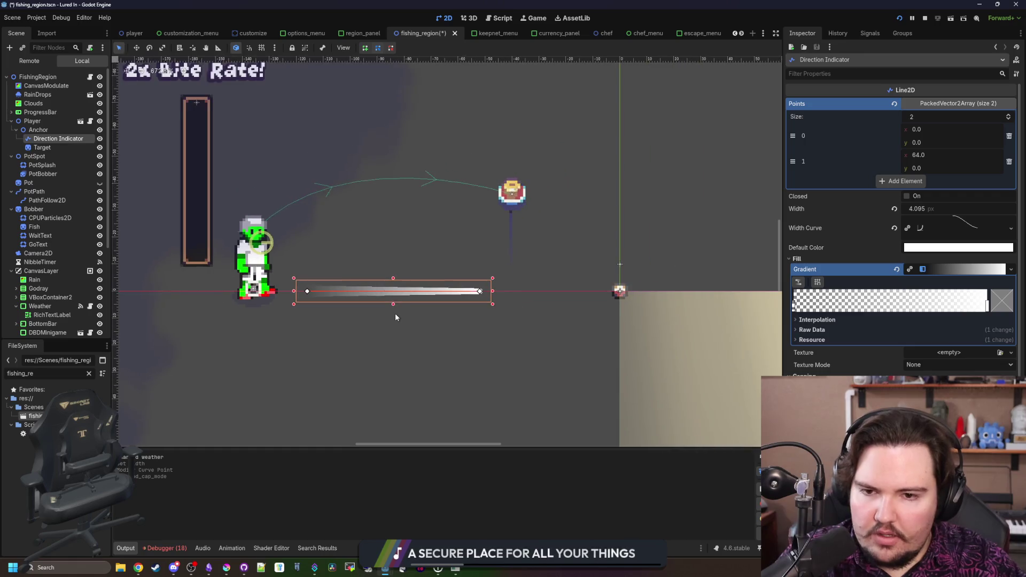
{"action": "key", "text": "ctrl+s"}
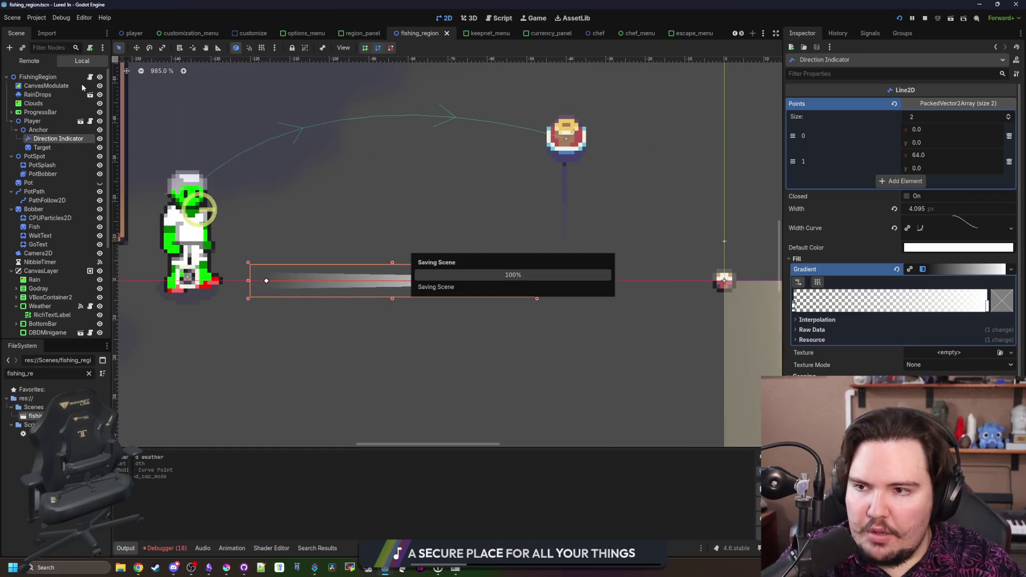
{"action": "left_click", "coordinate": [90, 77]}
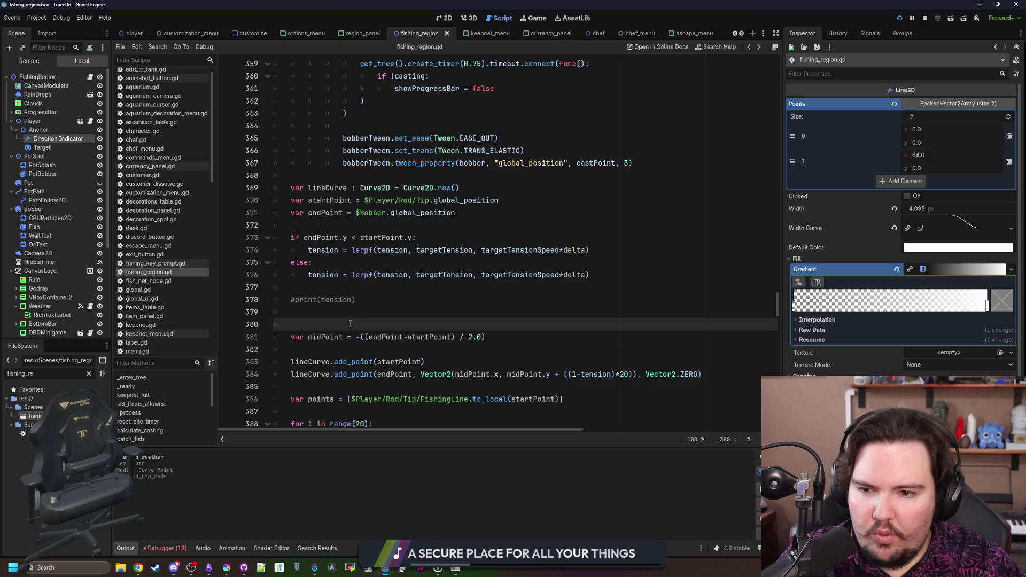
Search the script for 'target.' and add a new line 245 after the Target position line
{"action": "key", "text": "Up"}
{"action": "key", "text": "Up"}
{"action": "key", "text": "Up"}
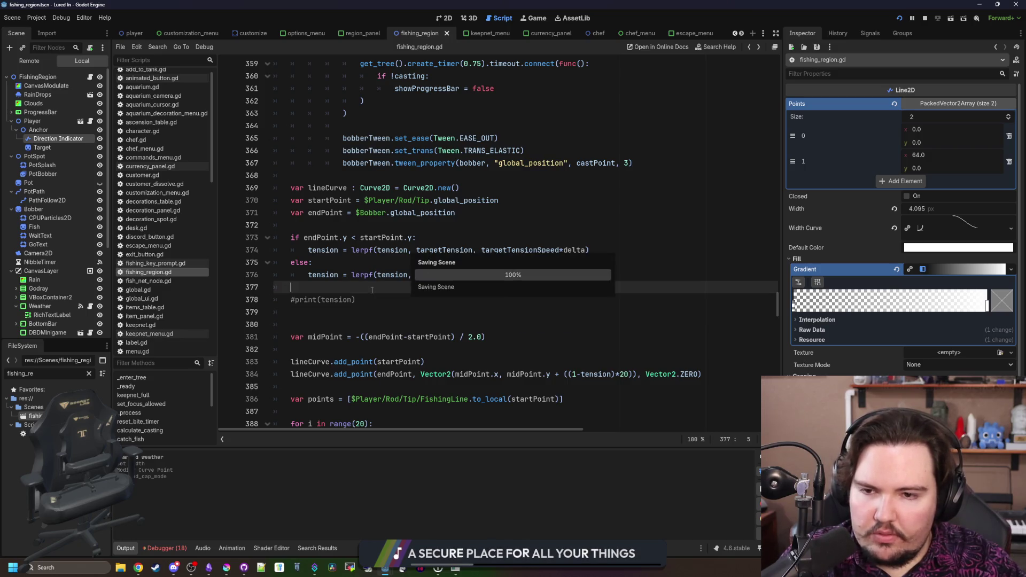
{"action": "left_click", "coordinate": [374, 225]}
{"action": "scroll", "coordinate": [428, 258], "scroll_direction": "up", "scroll_amount": 18}
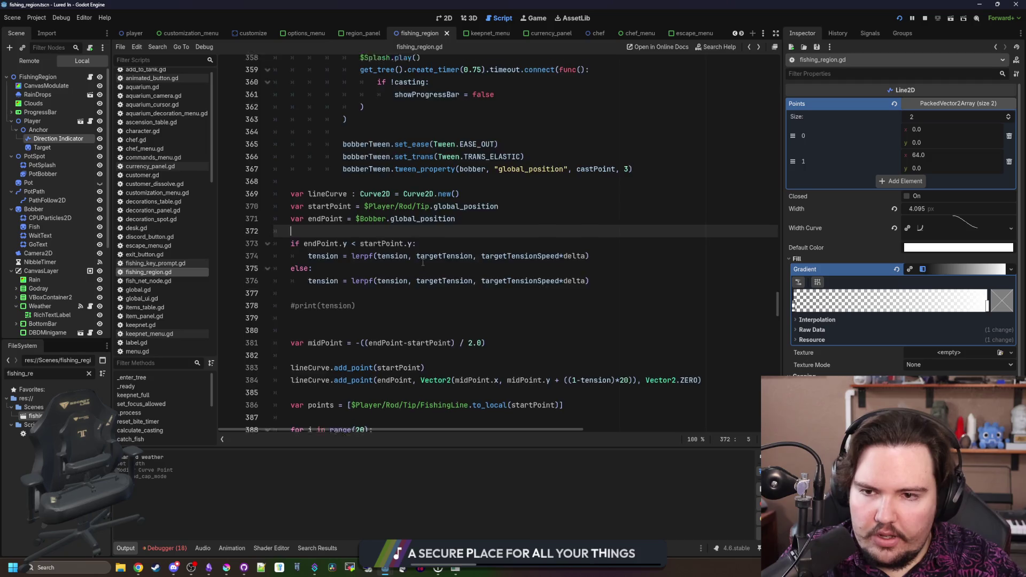
{"action": "scroll", "coordinate": [428, 255], "scroll_direction": "up", "scroll_amount": 15}
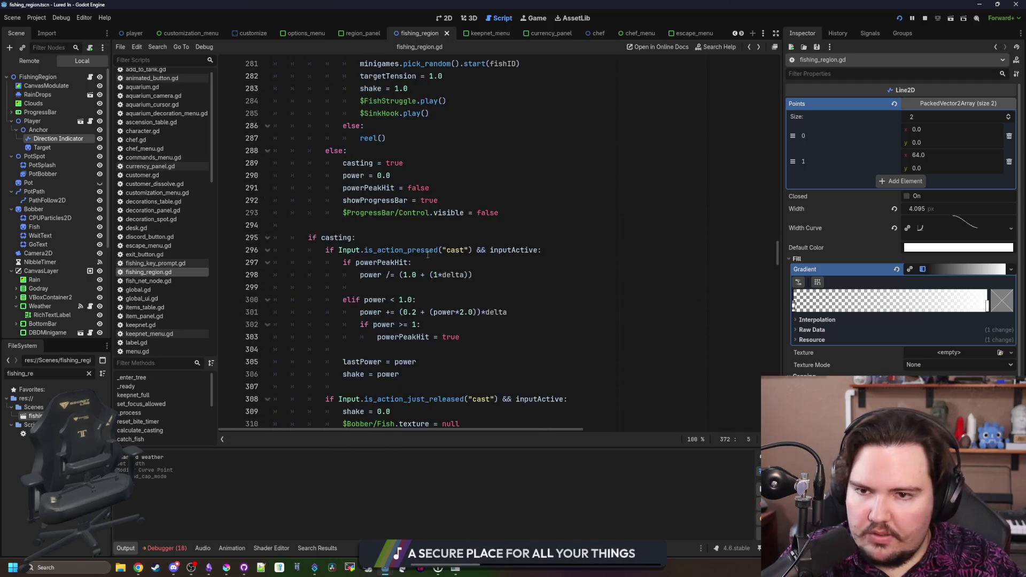
{"action": "left_click", "coordinate": [589, 323]}
{"action": "key", "text": "ctrl+f"}
{"action": "type", "text": "targ"}
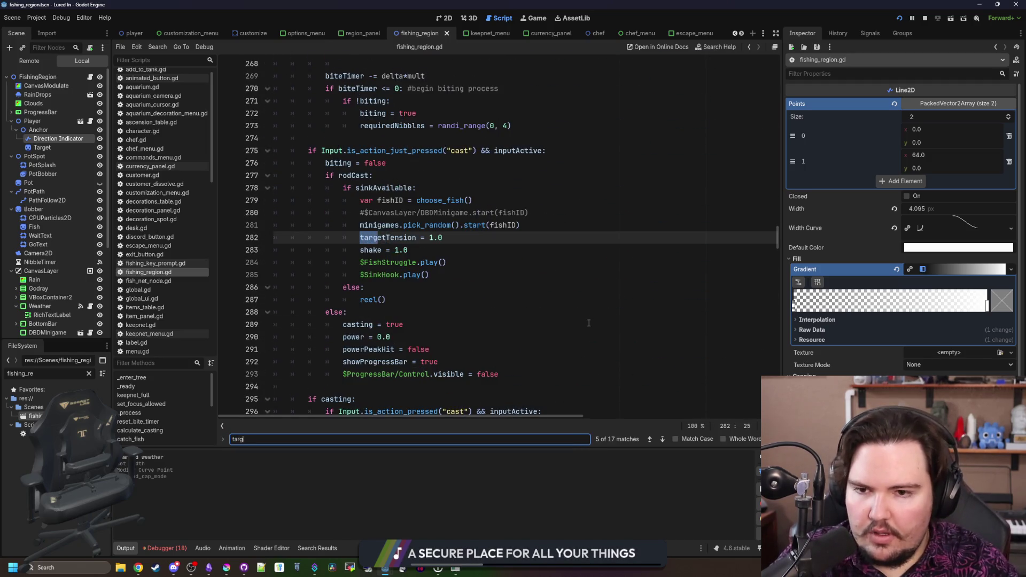
{"action": "type", "text": "et."}
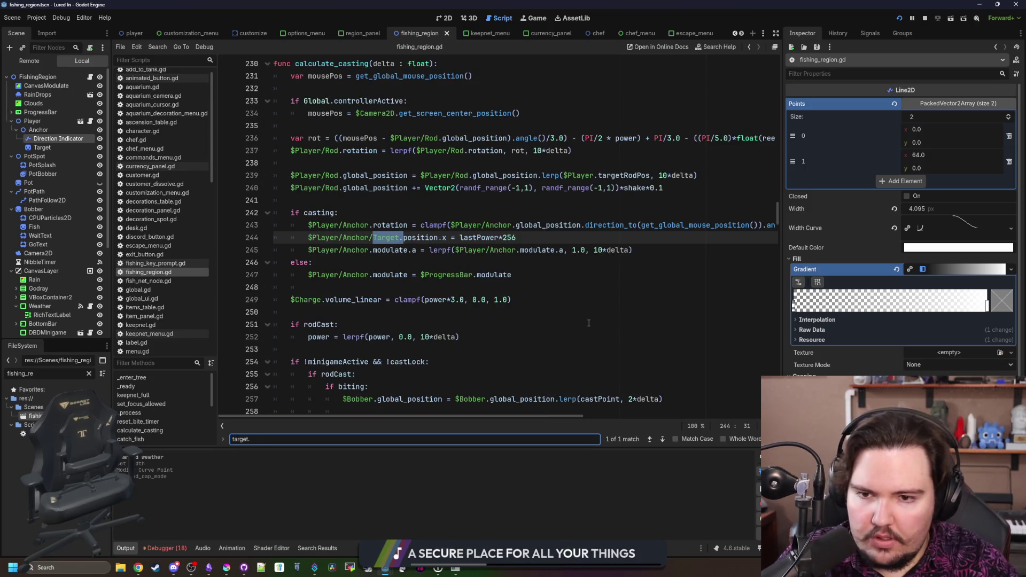
{"action": "left_click", "coordinate": [519, 239]}
{"action": "key", "text": "Return"}
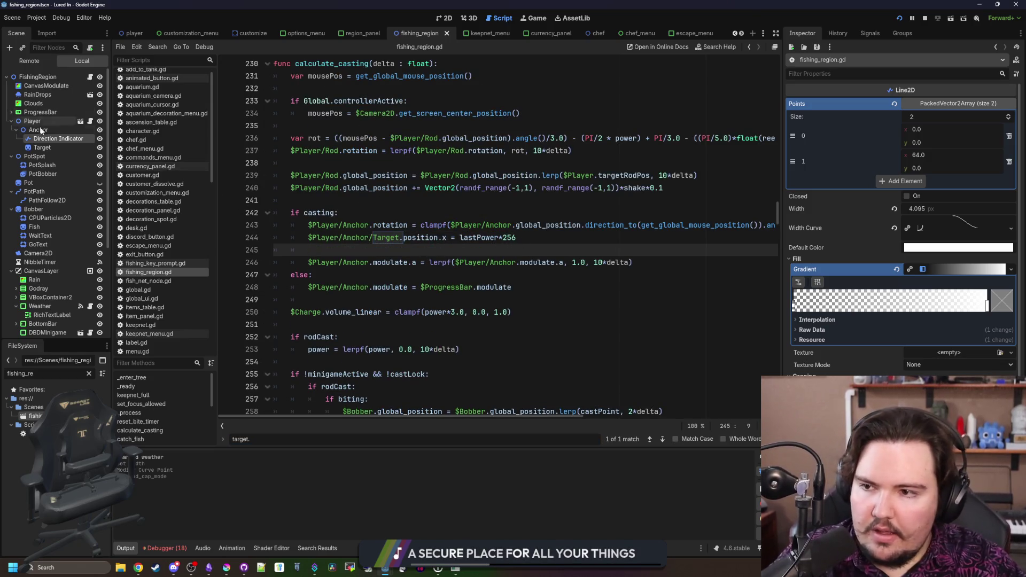
Rename the Direction Indicator node to Indicator and insert its node path on line 245
{"action": "left_click_drag", "start_coordinate": [59, 138], "coordinate": [339, 253]}
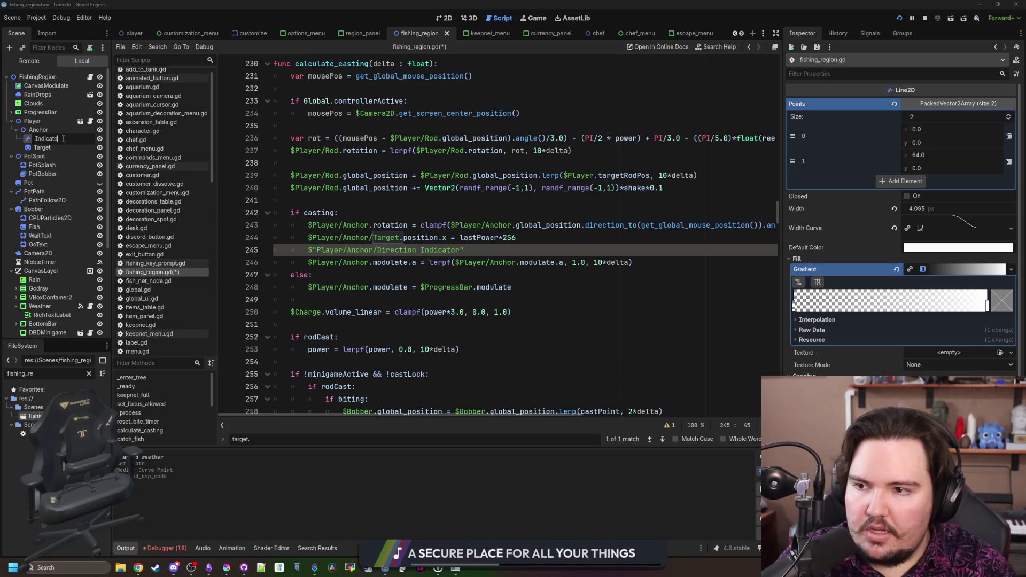
{"action": "type", "text": "r"}
{"action": "key", "text": "Return"}
{"action": "left_click", "coordinate": [420, 250]}
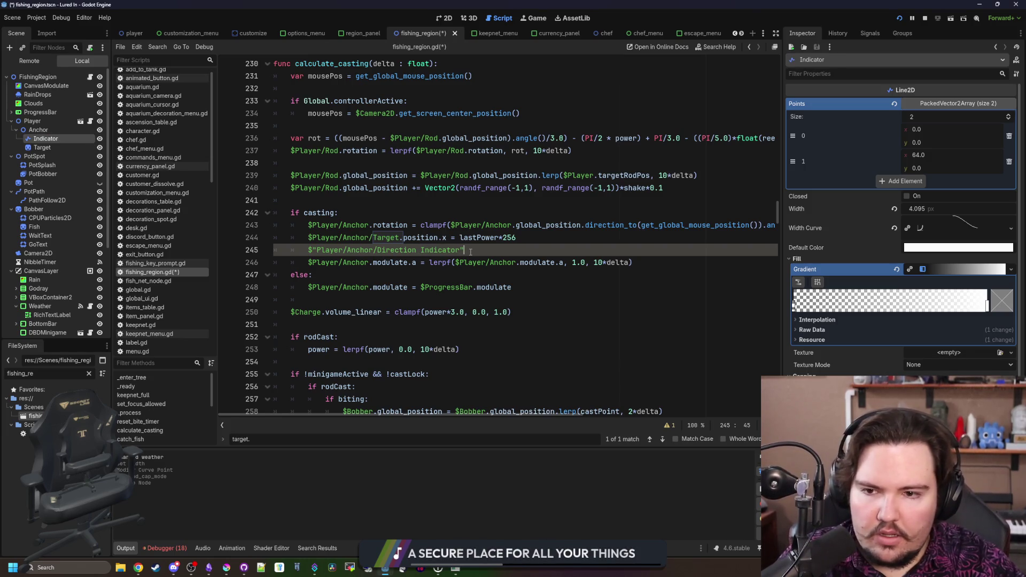
{"action": "key", "text": "ctrl+shift+Left"}
{"action": "key", "text": "ctrl+shift+Left"}
{"action": "key", "text": "ctrl+shift+Left"}
{"action": "type", "text": "$"}
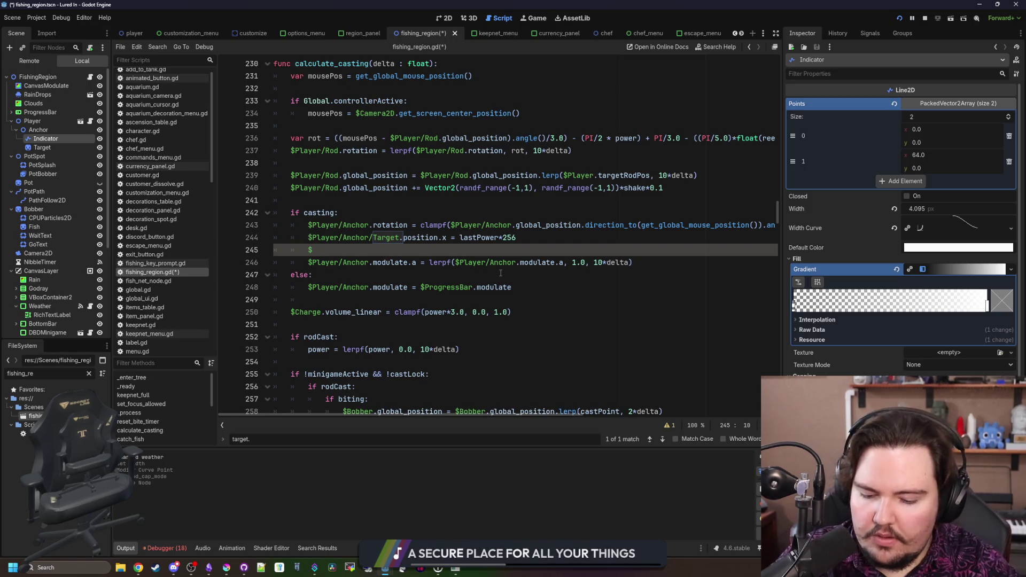
{"action": "key", "text": "BackSpace"}
{"action": "mouse_move", "coordinate": [45, 138]}
{"action": "left_mouse_down"}
{"action": "mouse_move", "coordinate": [332, 262]}
{"action": "mouse_move", "coordinate": [342, 255]}
{"action": "left_mouse_up"}
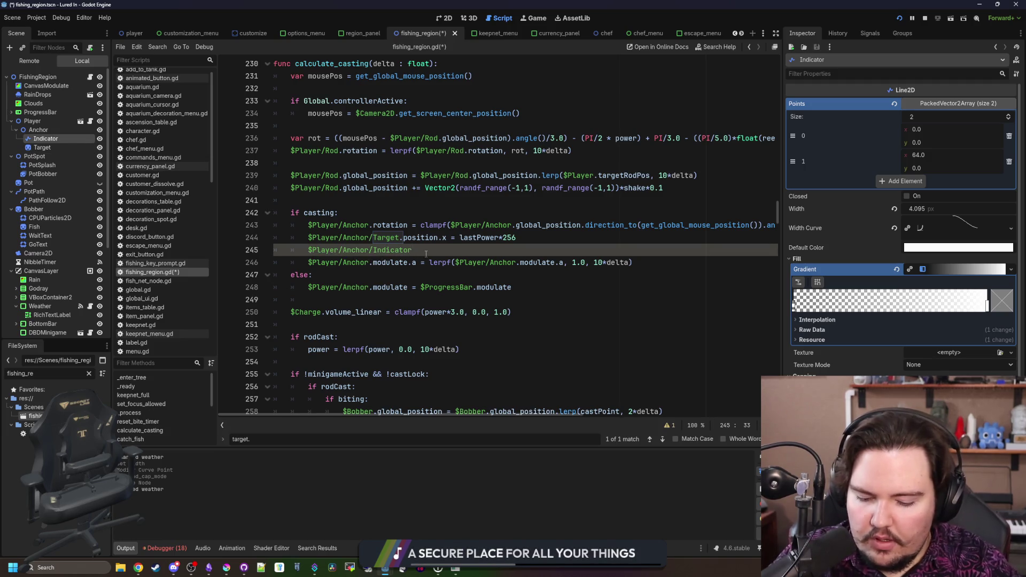
Complete line 245 as Indicator.points[1] = lastPower*256 and save the script
{"action": "type", "text": ".points[1] = "}
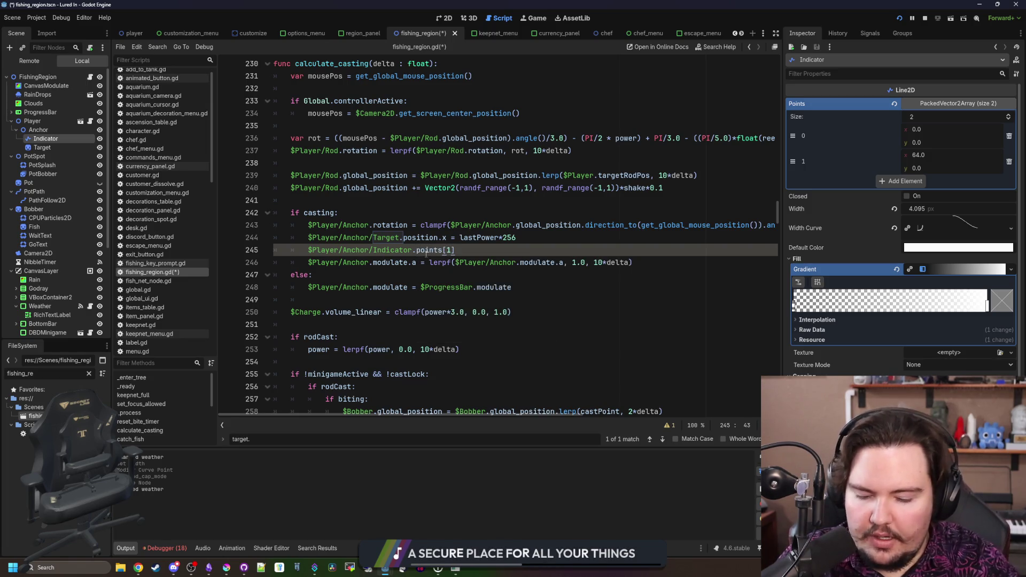
{"action": "type", "text": "lastPower*256"}
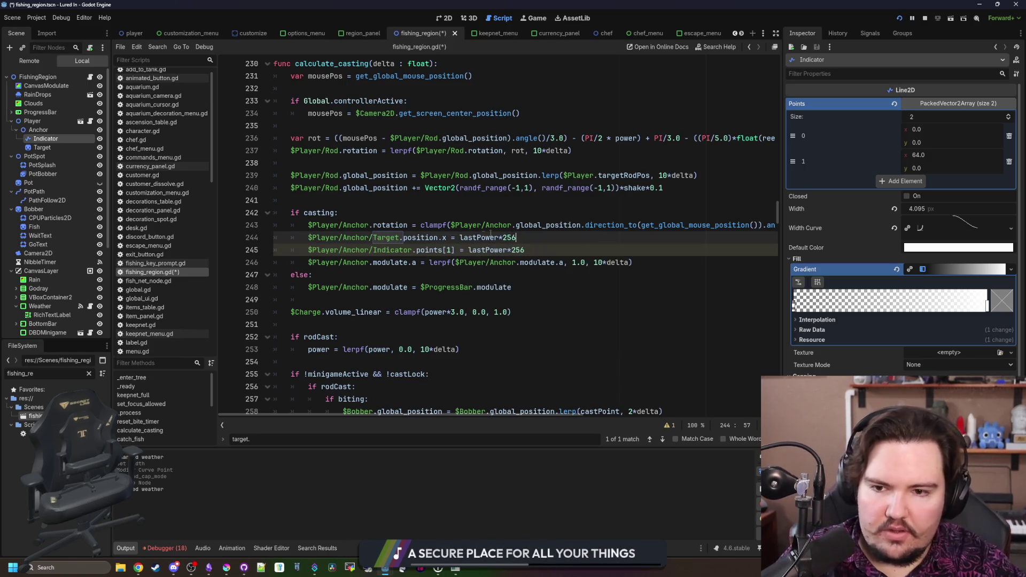
{"action": "left_click", "coordinate": [583, 235]}
{"action": "key", "text": "ctrl+s"}
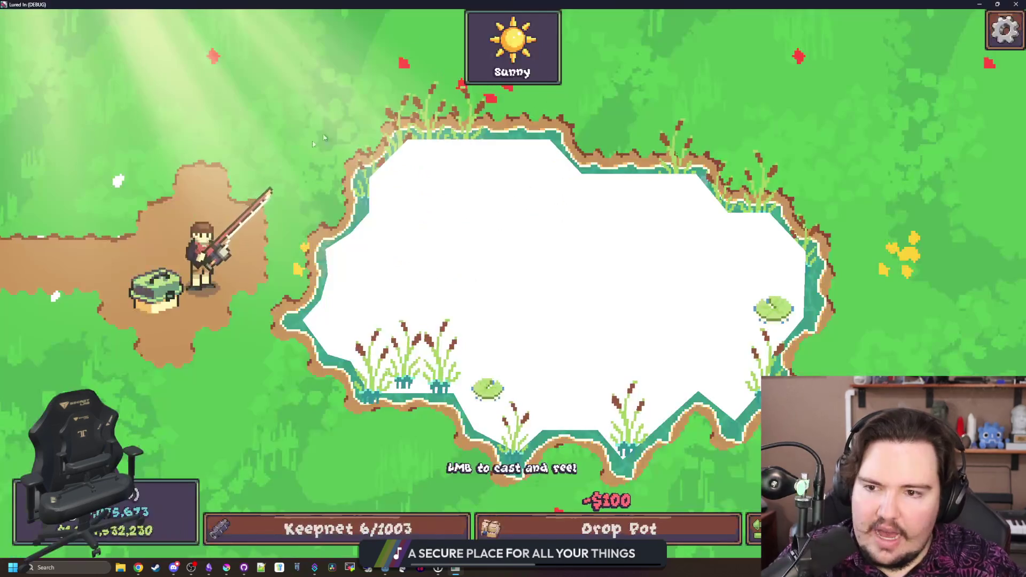
Restart the crashed run, dismiss the Welcome Back popup and travel to the Pond
{"action": "left_click", "coordinate": [232, 78]}
{"action": "left_click", "coordinate": [370, 186]}
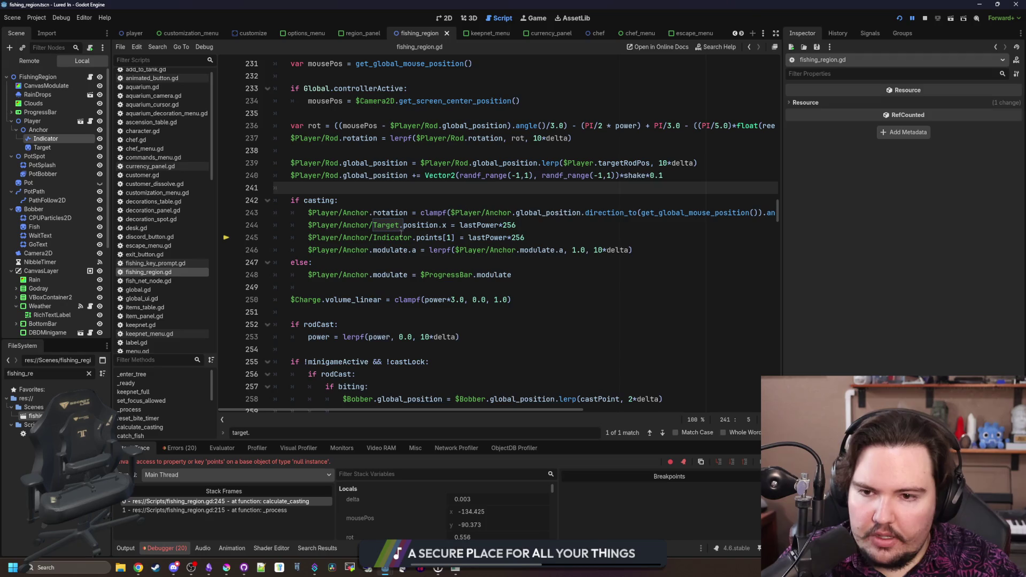
{"action": "key", "text": "Up"}
{"action": "key", "text": "Up"}
{"action": "key", "text": "Up"}
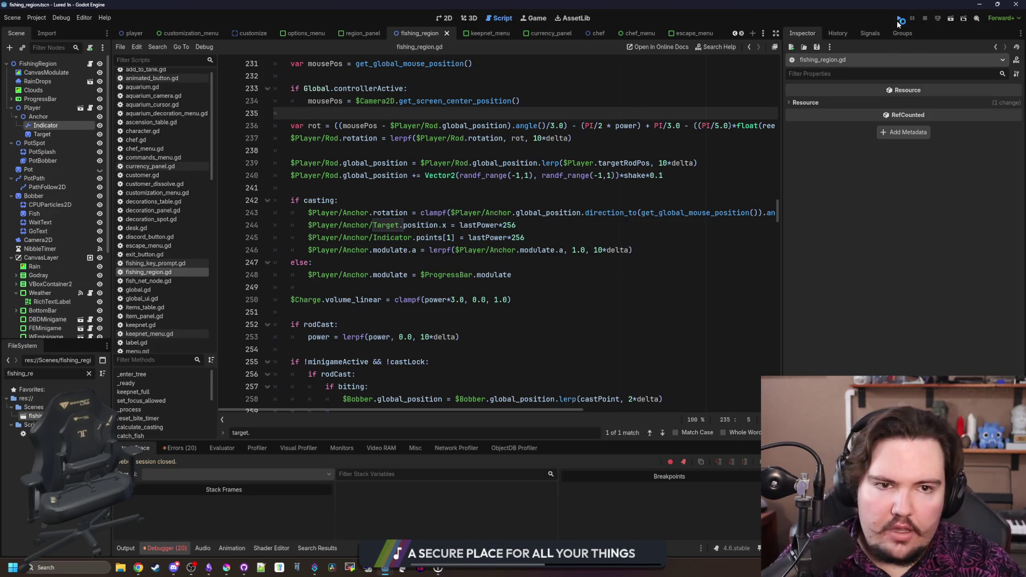
{"action": "left_click", "coordinate": [899, 21]}
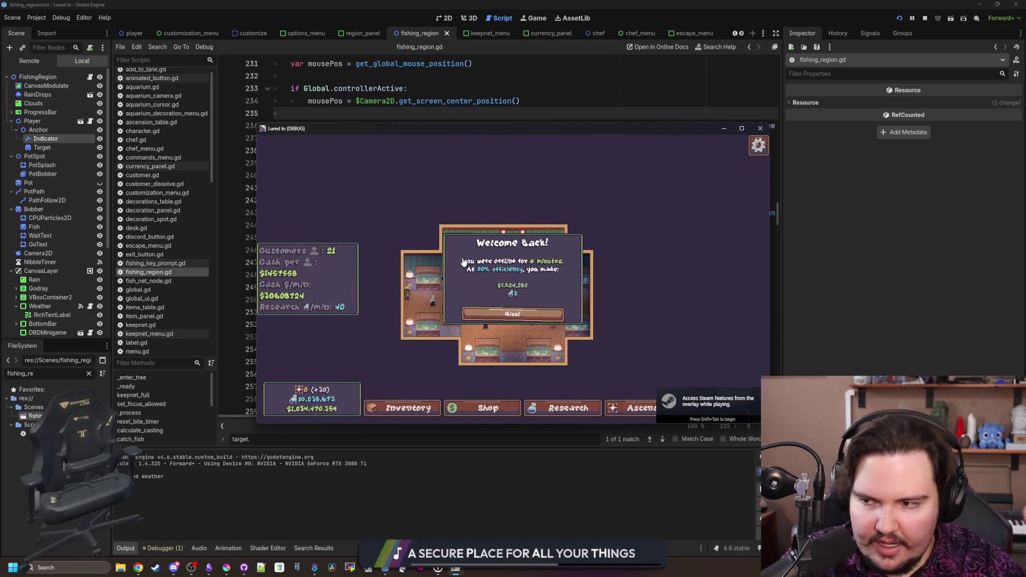
{"action": "left_click", "coordinate": [511, 314]}
{"action": "left_click", "coordinate": [741, 128]}
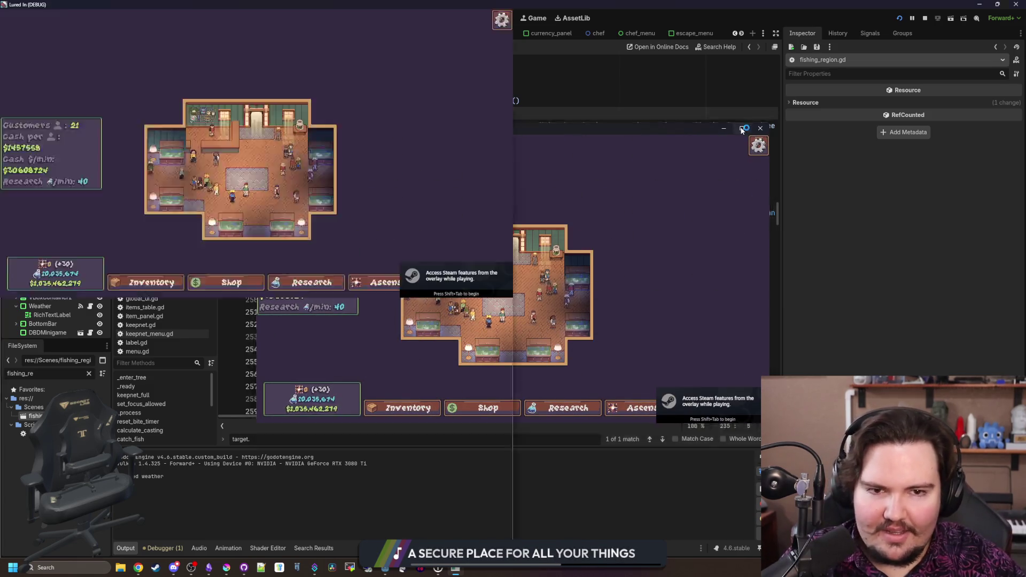
{"action": "left_click", "coordinate": [701, 180]}
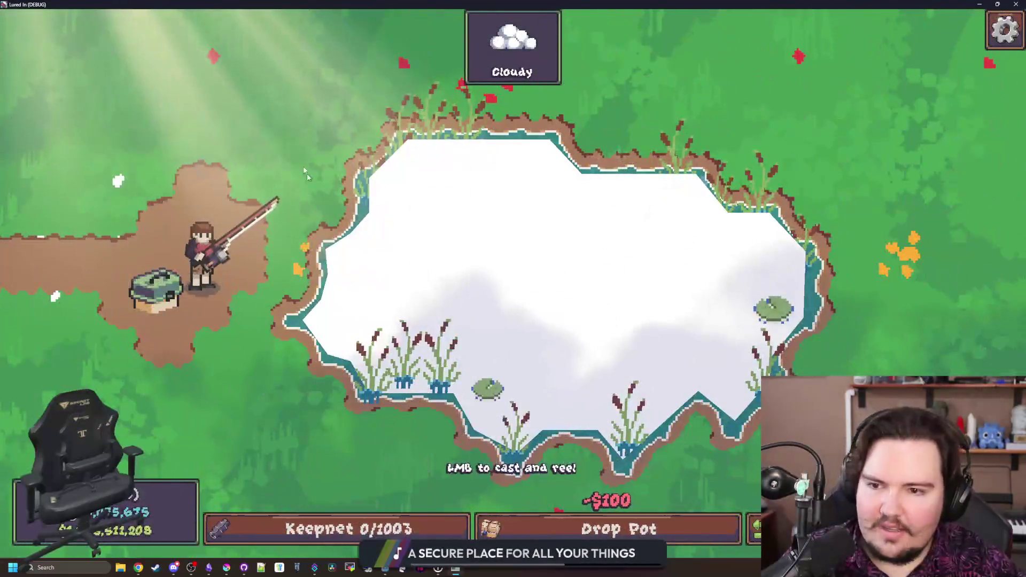
{"action": "left_click", "coordinate": [255, 88]}
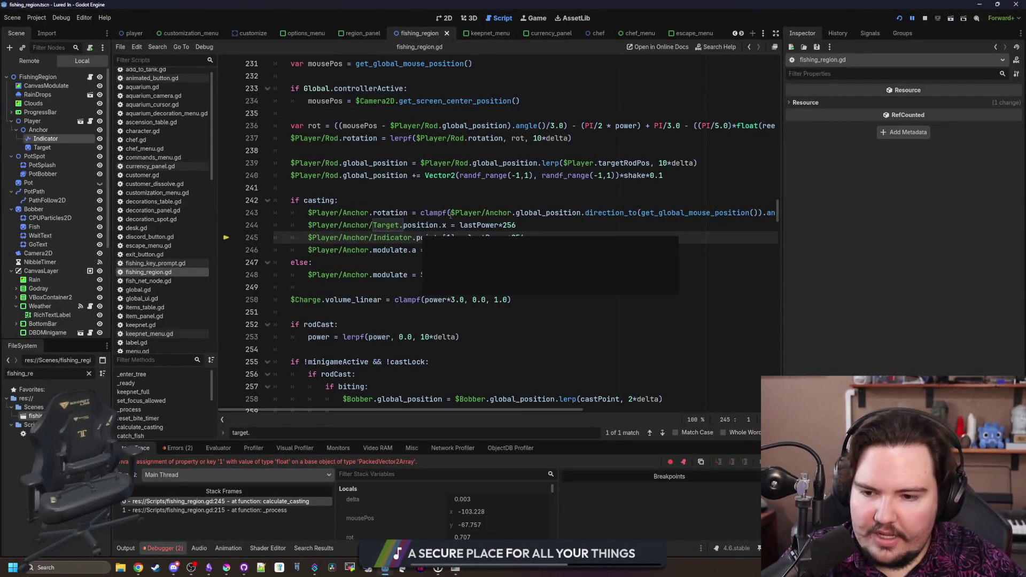
Review the rotation clamp on line 243 and the Target and Indicator node properties
{"action": "left_click", "coordinate": [477, 213]}
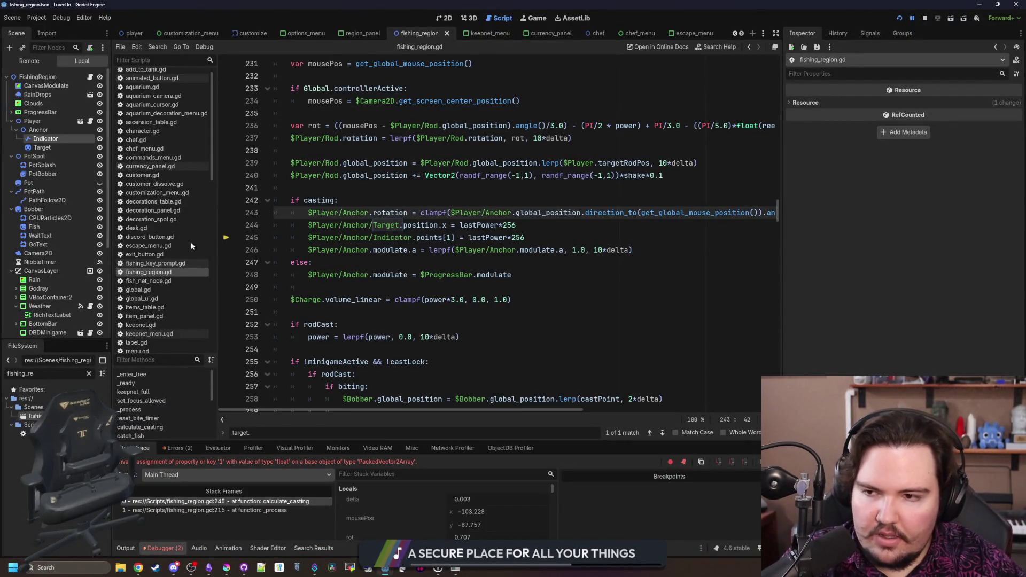
{"action": "left_click", "coordinate": [42, 147]}
{"action": "left_click", "coordinate": [43, 139]}
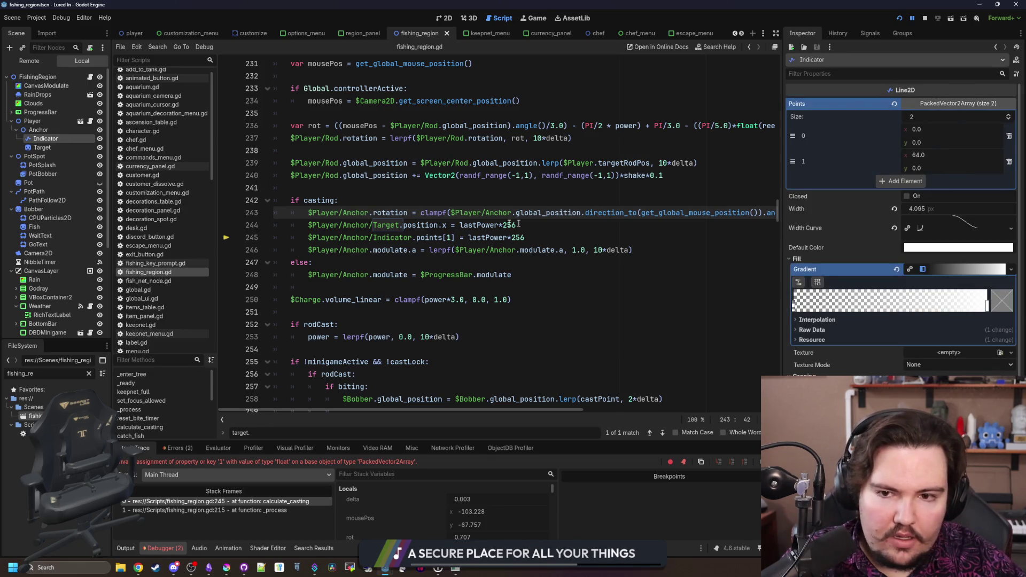
{"action": "left_click", "coordinate": [468, 238]}
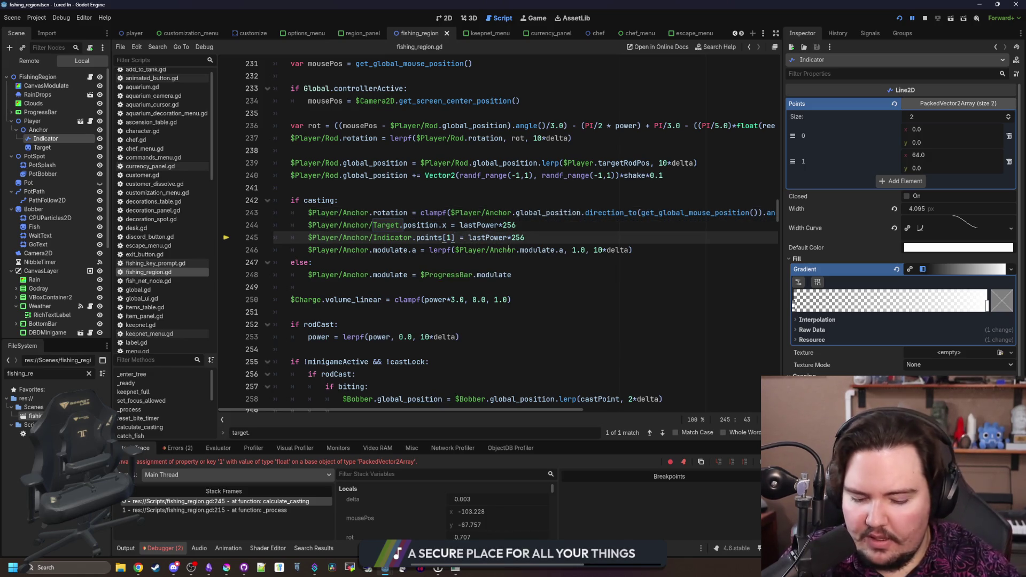
{"action": "type", "text": ".x"}
Rerun the game and test a few casts to check the aiming angle
{"action": "key", "text": "F5"}
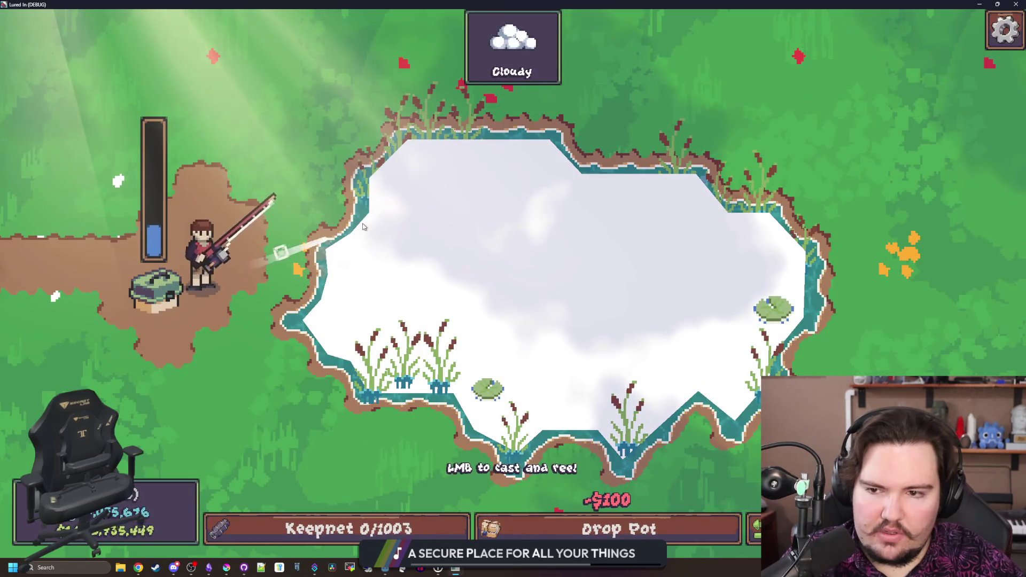
{"action": "left_click", "coordinate": [363, 230]}
{"action": "left_click", "coordinate": [364, 232]}
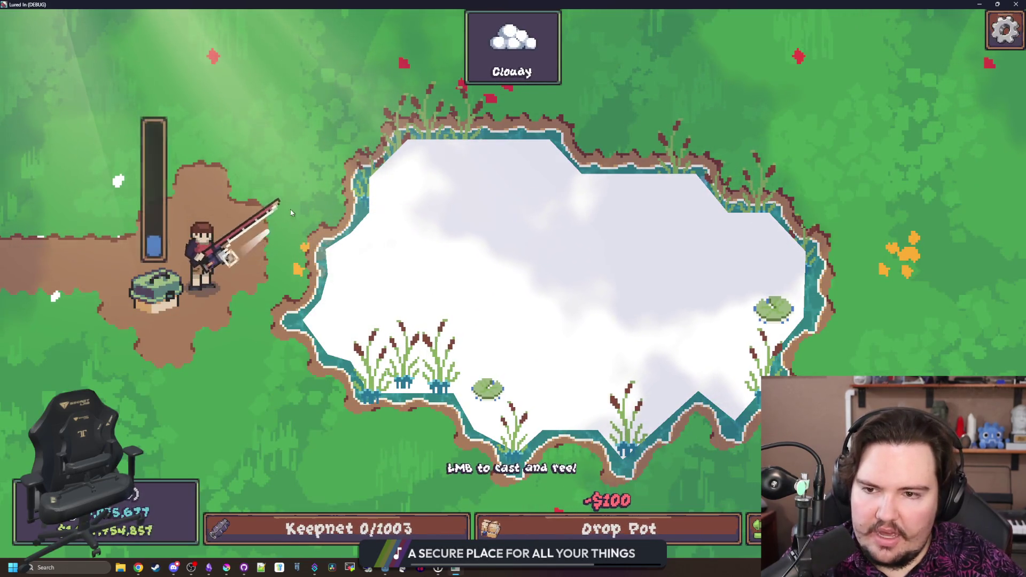
{"action": "left_click", "coordinate": [295, 142]}
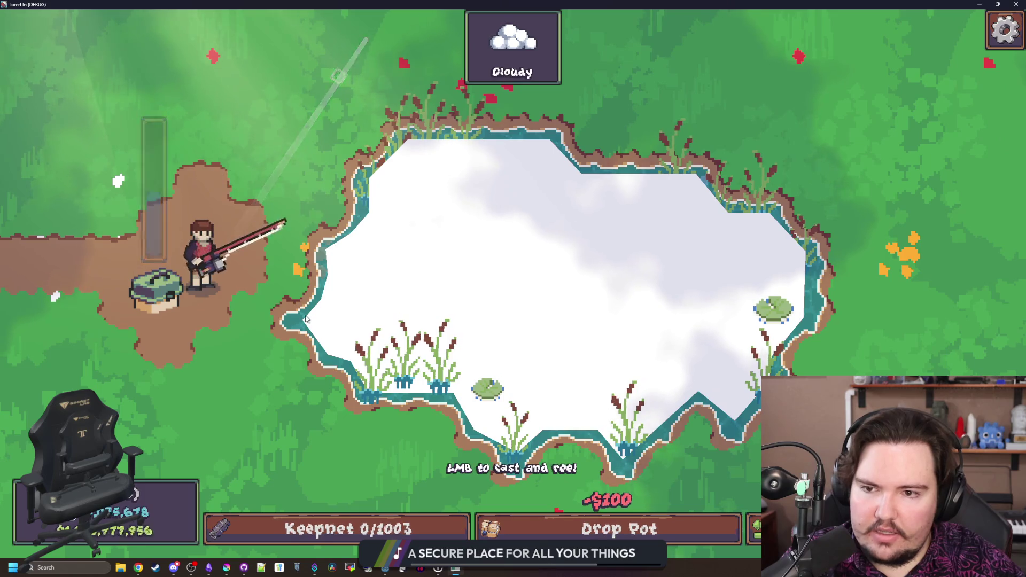
{"action": "left_click", "coordinate": [448, 276]}
{"action": "key", "text": "alt+Tab"}
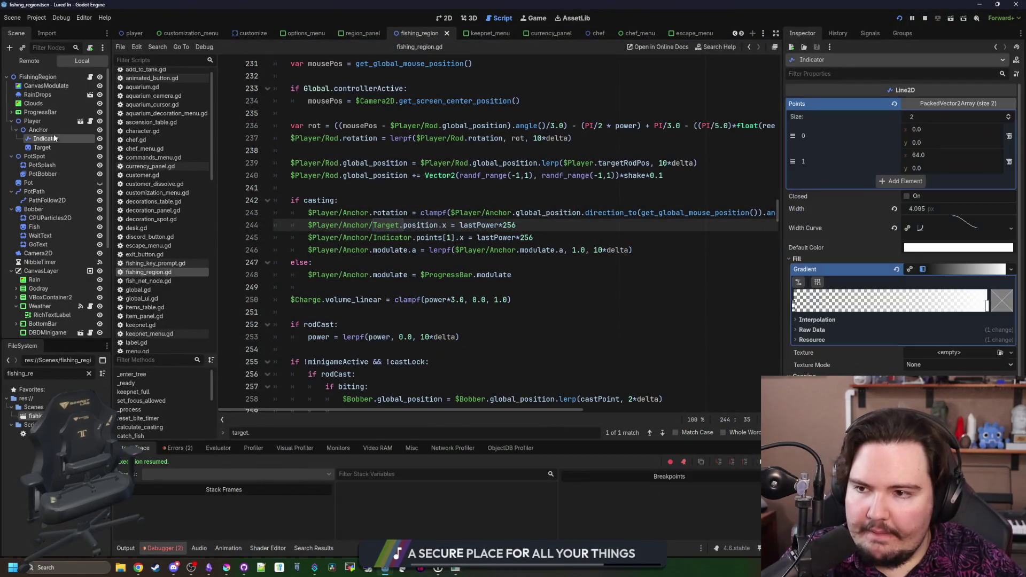
Set the Indicator's position to x 0, y 0 and save the scene
{"action": "left_click", "coordinate": [448, 19]}
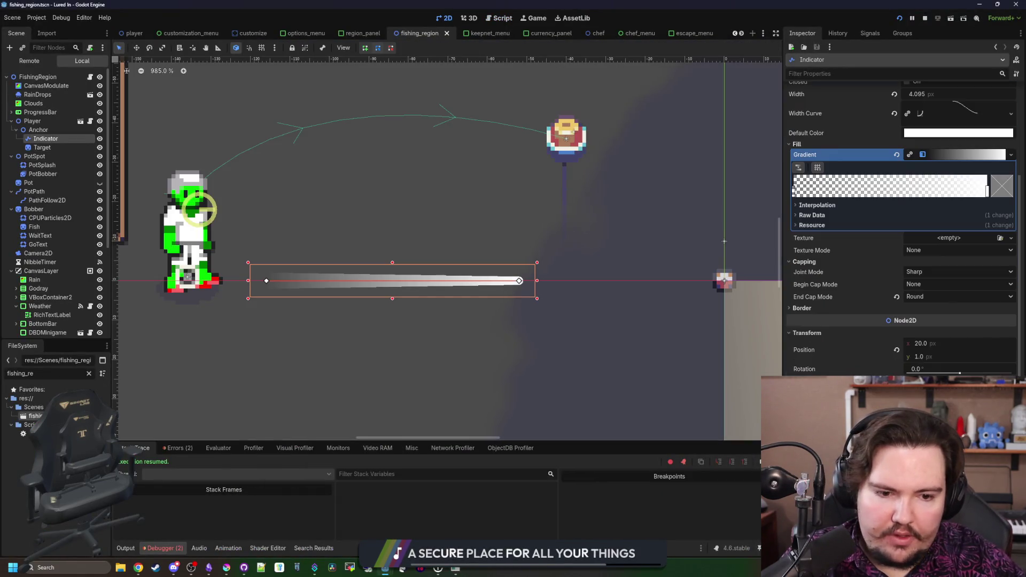
{"action": "left_click", "coordinate": [935, 347]}
{"action": "type", "text": "0"}
{"action": "key", "text": "Return"}
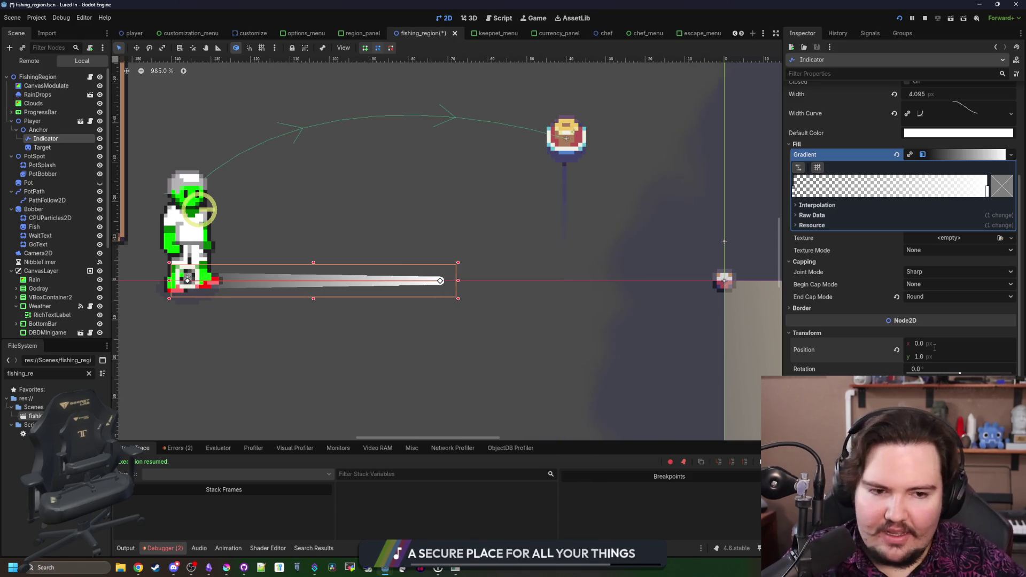
{"action": "type", "text": "0"}
{"action": "key", "text": "Return"}
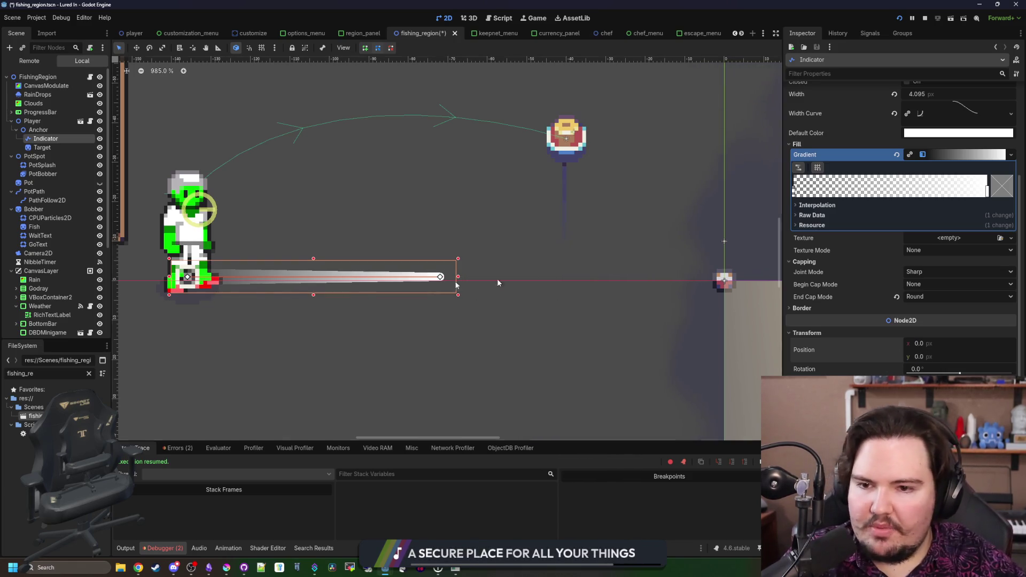
{"action": "key", "text": "ctrl+s"}
Run the game maximized and test aiming and casting with the repositioned indicator
{"action": "scroll", "coordinate": [483, 288], "scroll_direction": "down", "scroll_amount": 3}
{"action": "scroll", "coordinate": [410, 272], "scroll_direction": "up", "scroll_amount": 1}
{"action": "key", "text": "F5"}
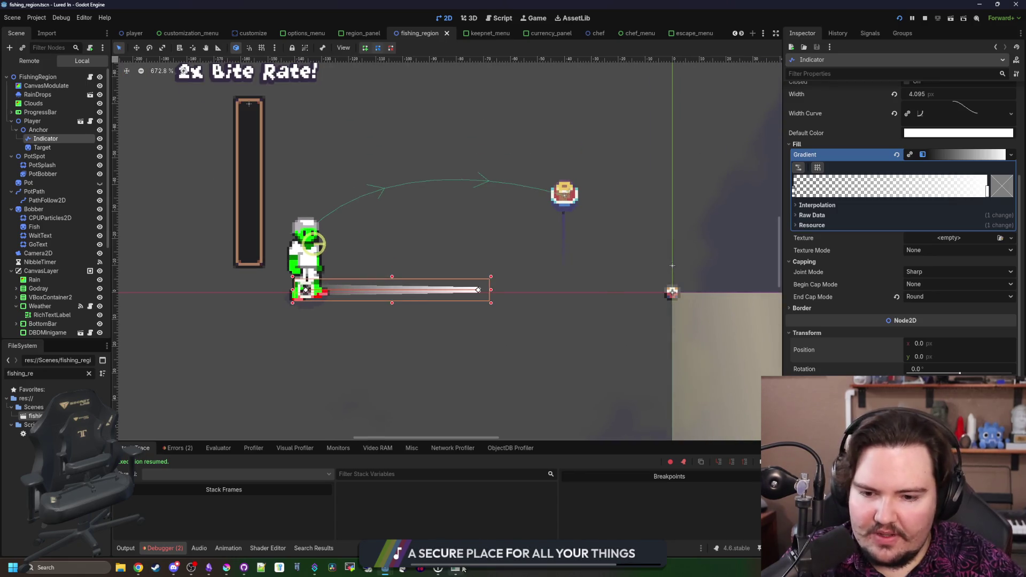
{"action": "double_click", "coordinate": [571, 372]}
{"action": "left_click", "coordinate": [303, 118]}
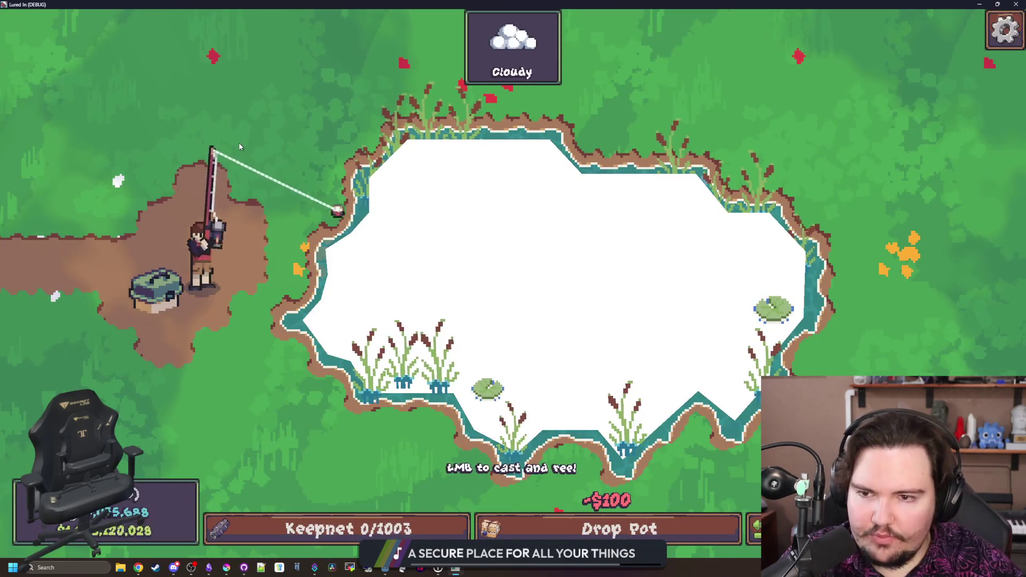
{"action": "mouse_move", "coordinate": [303, 118]}
{"action": "left_mouse_down"}
{"action": "mouse_move", "coordinate": [242, 129]}
{"action": "mouse_move", "coordinate": [303, 118]}
{"action": "mouse_move", "coordinate": [378, 468]}
{"action": "mouse_move", "coordinate": [338, 412]}
{"action": "left_mouse_up"}
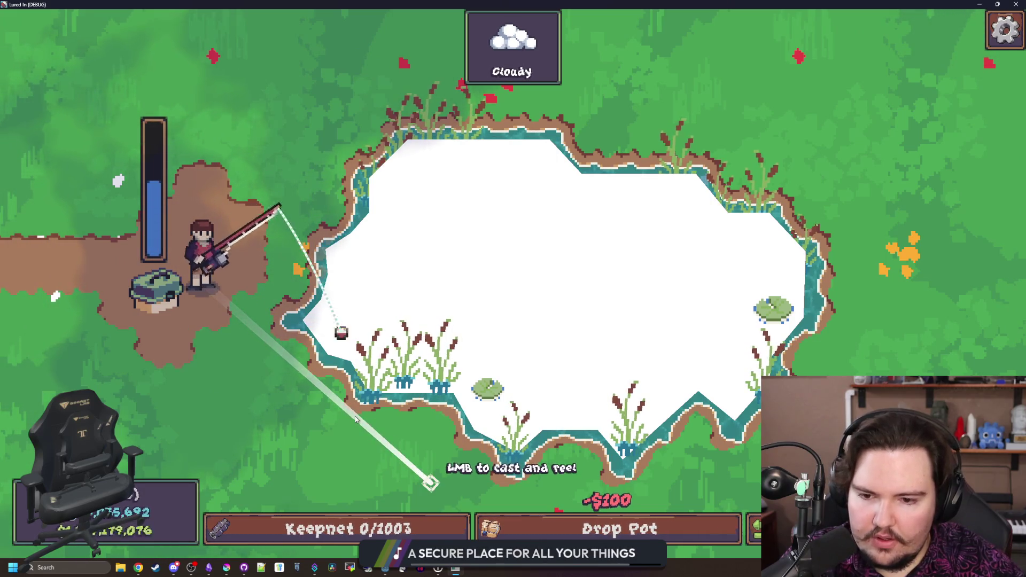
{"action": "left_click", "coordinate": [363, 438]}
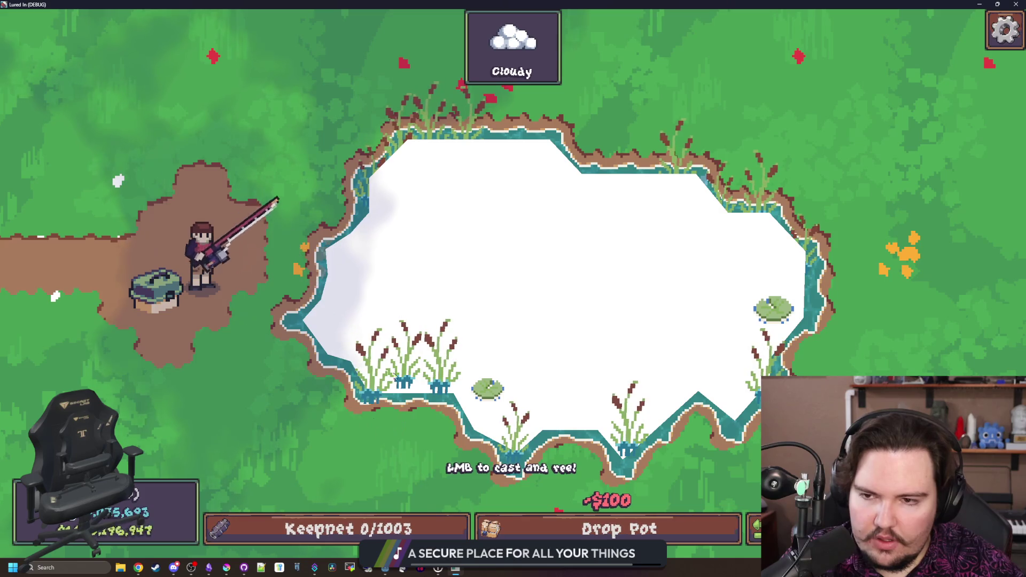
{"action": "mouse_move", "coordinate": [355, 225]}
{"action": "left_mouse_down"}
{"action": "mouse_move", "coordinate": [342, 72]}
{"action": "mouse_move", "coordinate": [409, 16]}
{"action": "left_mouse_up"}
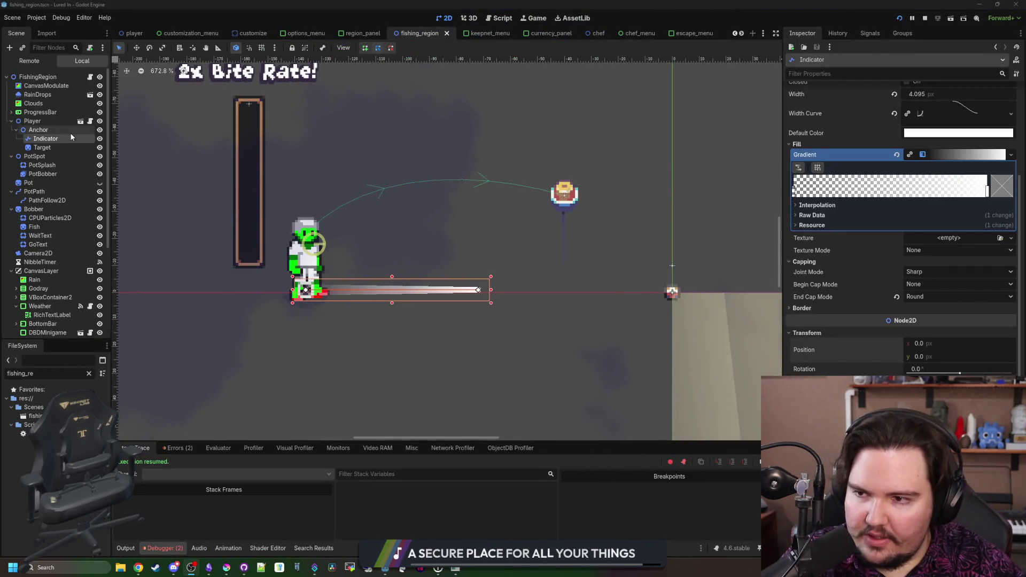
Make the Indicator gradient's end stop transparent, shift where the fade begins, and save
{"action": "scroll", "coordinate": [402, 279], "scroll_direction": "up", "scroll_amount": 3}
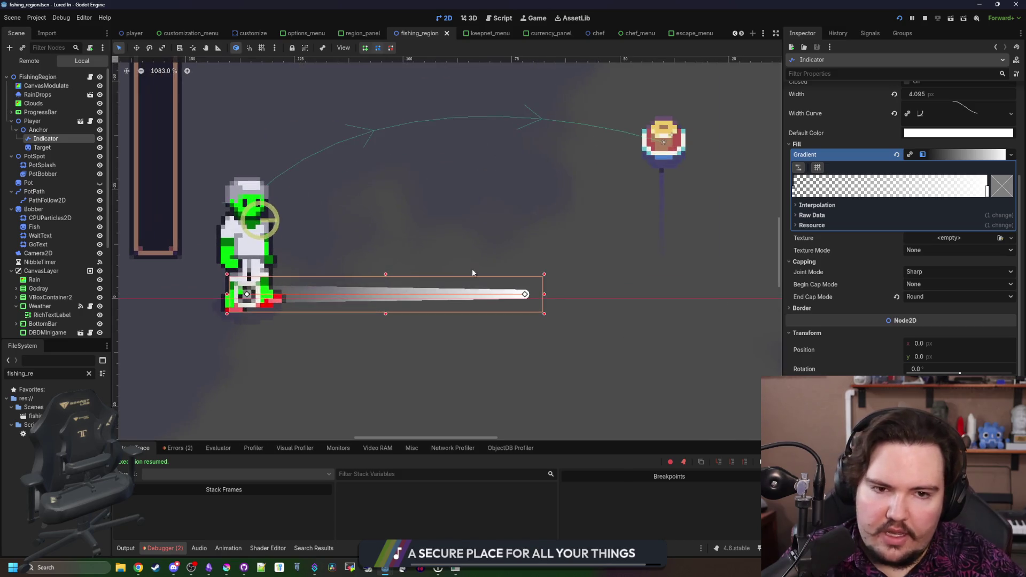
{"action": "double_click", "coordinate": [988, 191]}
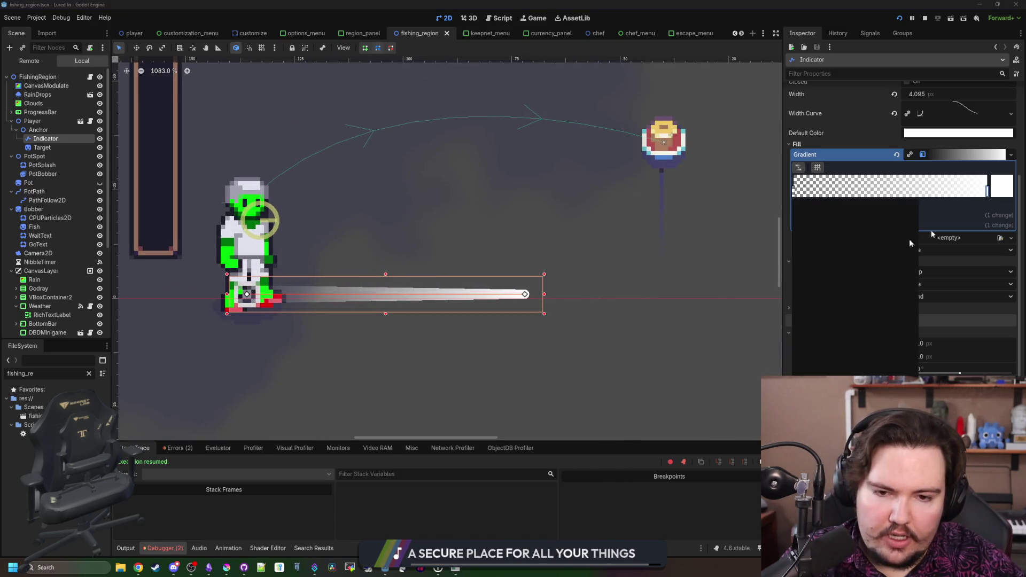
{"action": "left_click", "coordinate": [809, 201]}
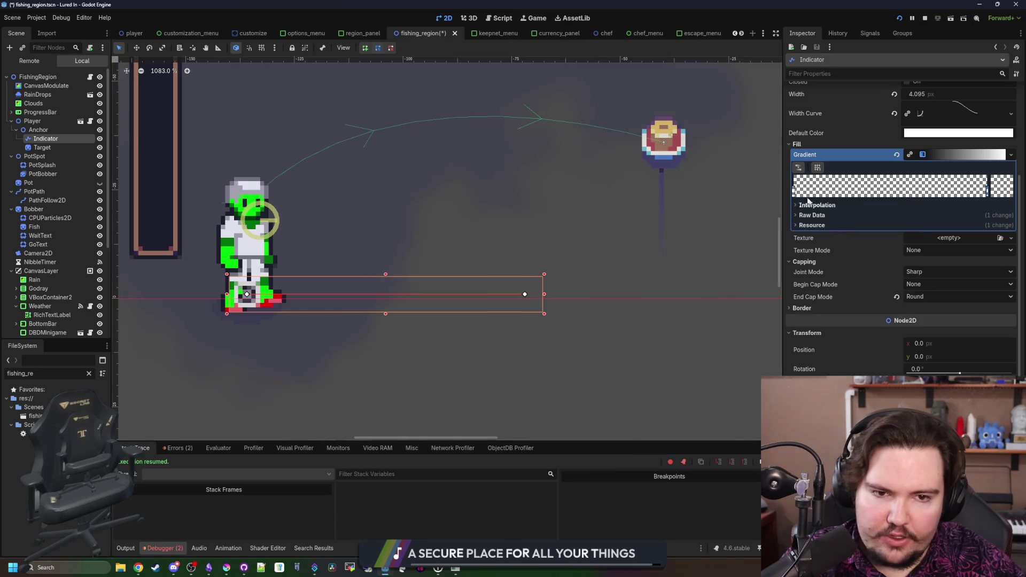
{"action": "left_click", "coordinate": [1001, 187]}
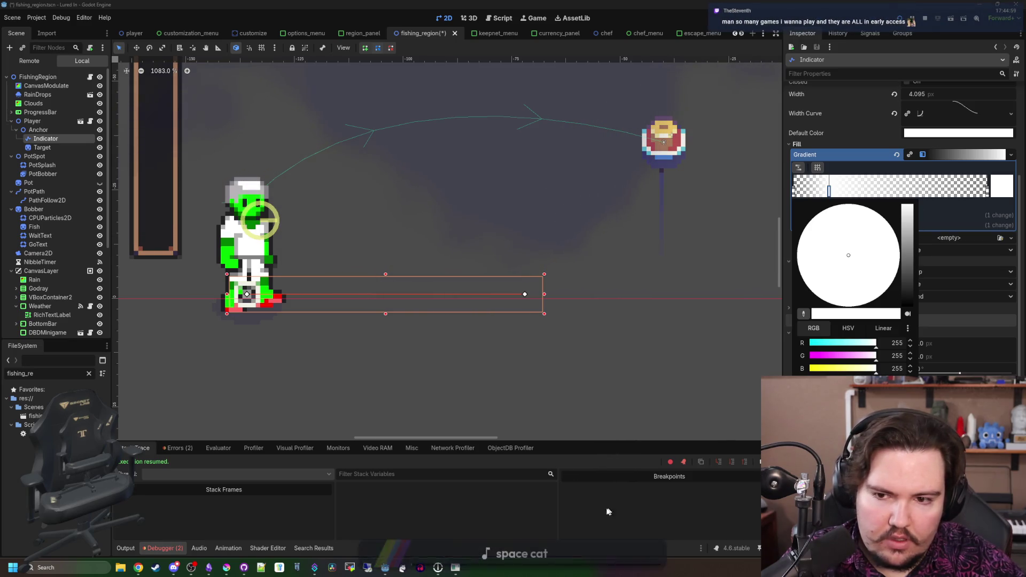
{"action": "left_click", "coordinate": [674, 422]}
{"action": "mouse_move", "coordinate": [845, 193]}
{"action": "left_mouse_down"}
{"action": "mouse_move", "coordinate": [900, 190]}
{"action": "mouse_move", "coordinate": [827, 193]}
{"action": "left_mouse_up"}
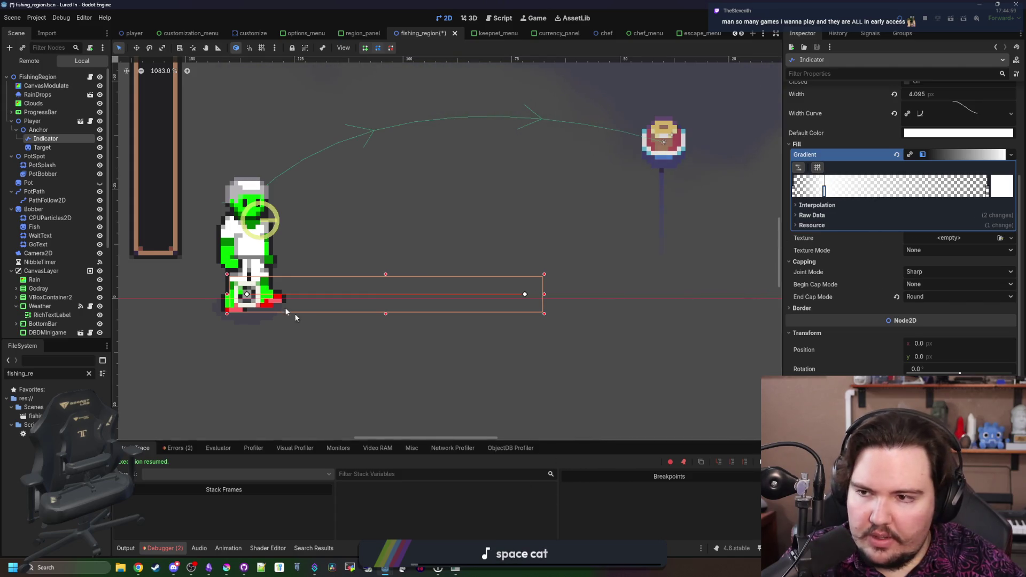
{"action": "key", "text": "ctrl+s"}
Run the game to test the fade with a cast, then nudge the gradient stop
{"action": "scroll", "coordinate": [434, 260], "scroll_direction": "down", "scroll_amount": 5}
{"action": "key", "text": "F5"}
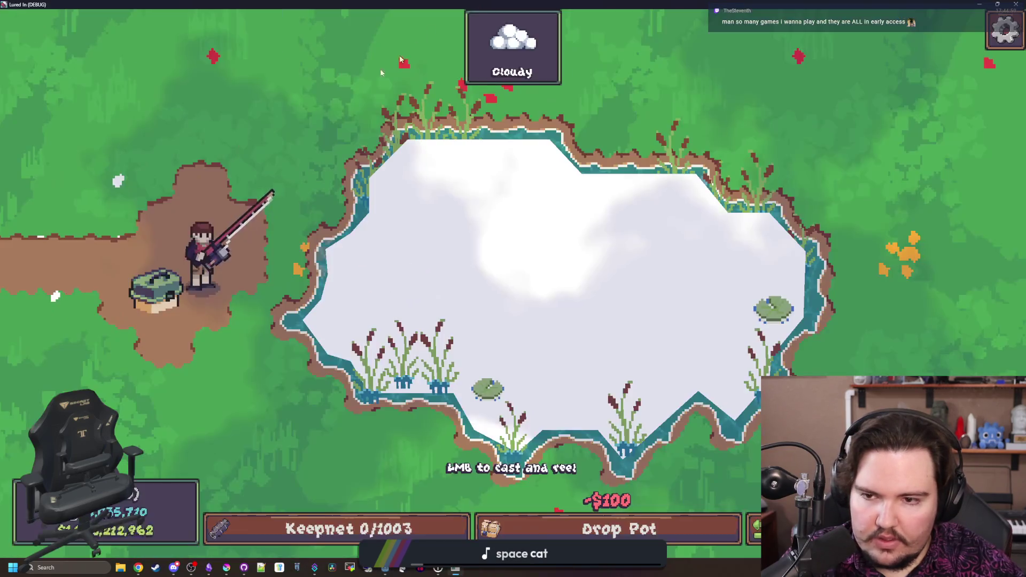
{"action": "mouse_move", "coordinate": [381, 72]}
{"action": "left_mouse_down"}
{"action": "mouse_move", "coordinate": [369, 86]}
{"action": "mouse_move", "coordinate": [348, 84]}
{"action": "mouse_move", "coordinate": [380, 28]}
{"action": "mouse_move", "coordinate": [388, 510]}
{"action": "left_mouse_up"}
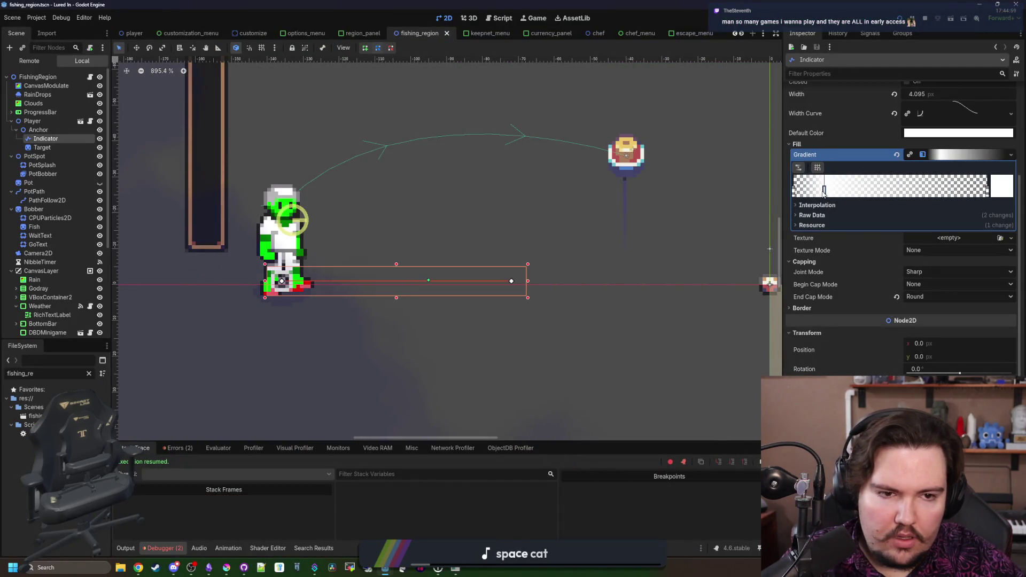
{"action": "left_click_drag", "start_coordinate": [824, 194], "coordinate": [830, 194]}
{"action": "scroll", "coordinate": [569, 379], "scroll_direction": "down", "scroll_amount": 4}
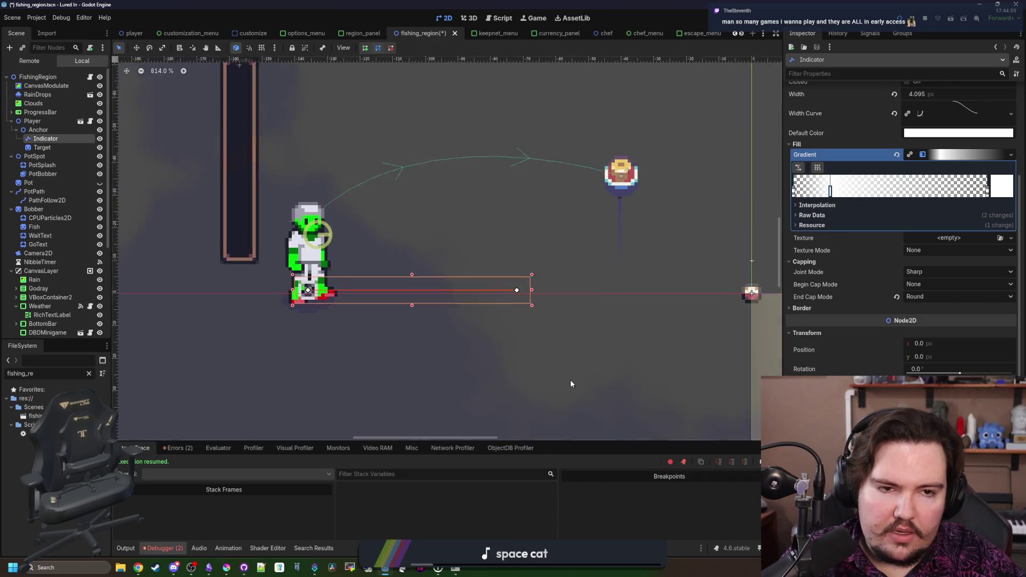
{"action": "scroll", "coordinate": [872, 242], "scroll_direction": "up", "scroll_amount": 3}
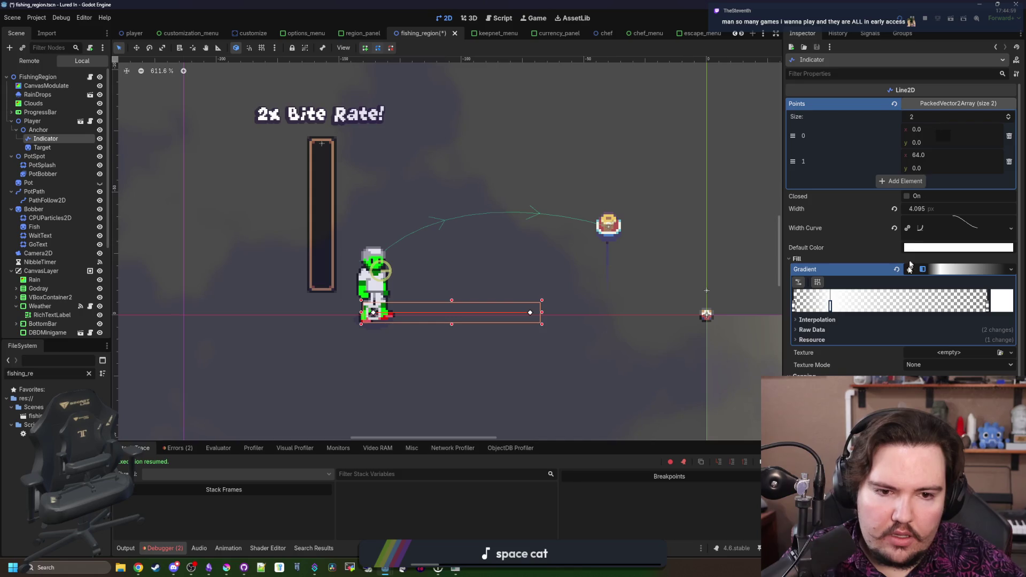
Remove the extra gradient stop and make the right stop fully opaque white
{"action": "right_click", "coordinate": [831, 305]}
{"action": "left_click", "coordinate": [794, 304]}
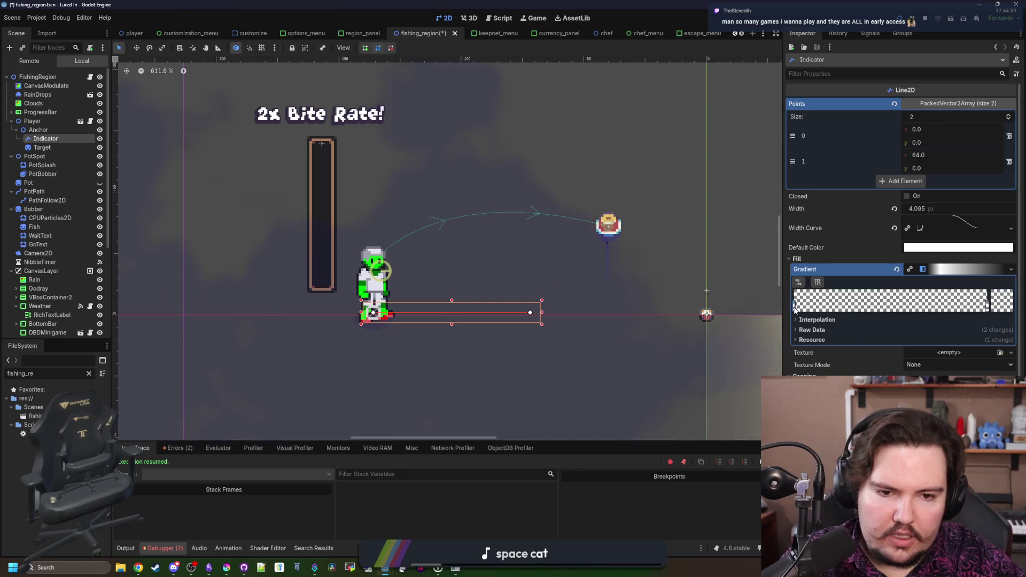
{"action": "double_click", "coordinate": [988, 293]}
{"action": "left_click_drag", "start_coordinate": [906, 133], "coordinate": [905, 26]}
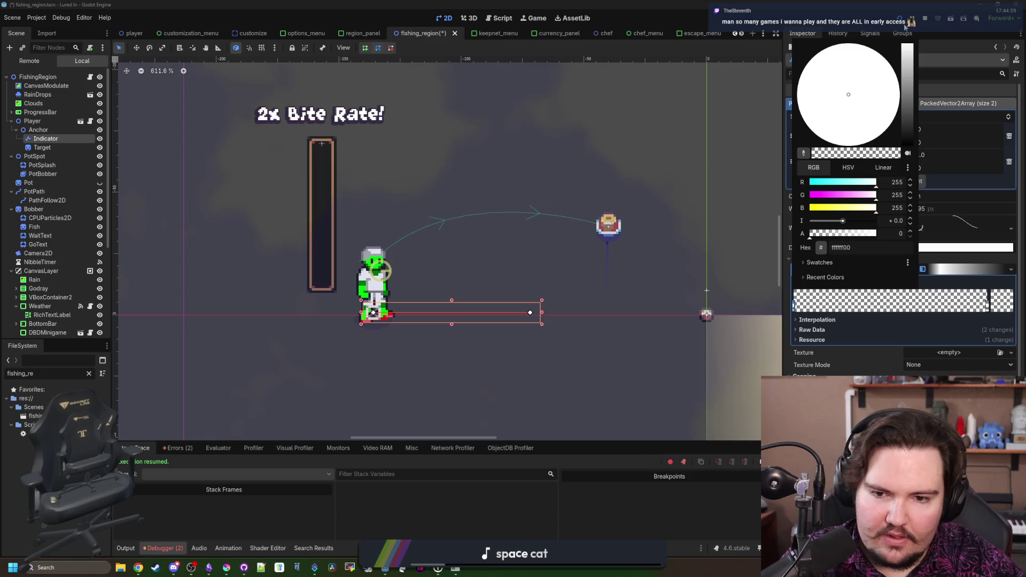
{"action": "left_click_drag", "start_coordinate": [852, 236], "coordinate": [896, 234]}
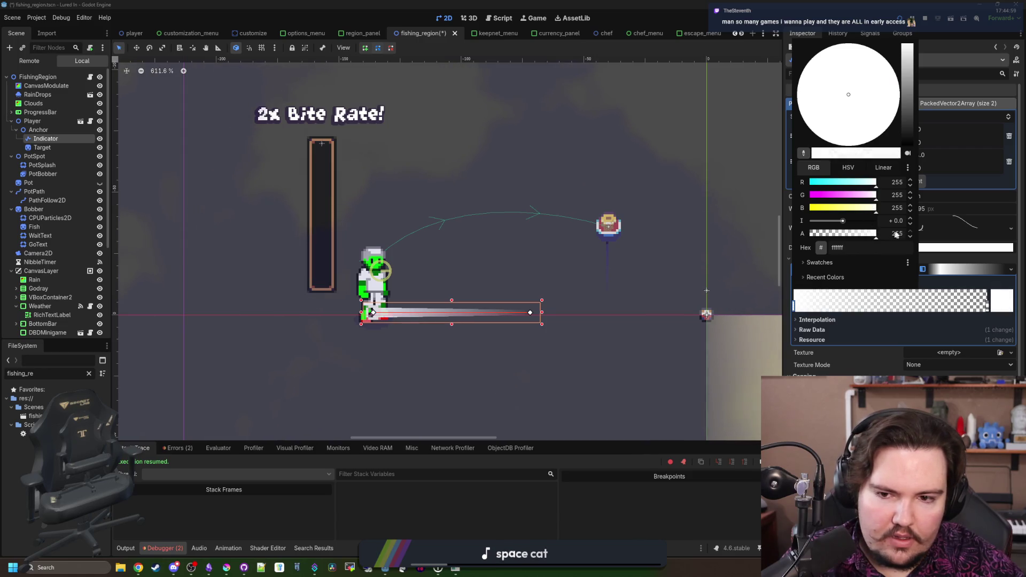
{"action": "left_click", "coordinate": [637, 474]}
{"action": "scroll", "coordinate": [563, 361], "scroll_direction": "up", "scroll_amount": 5}
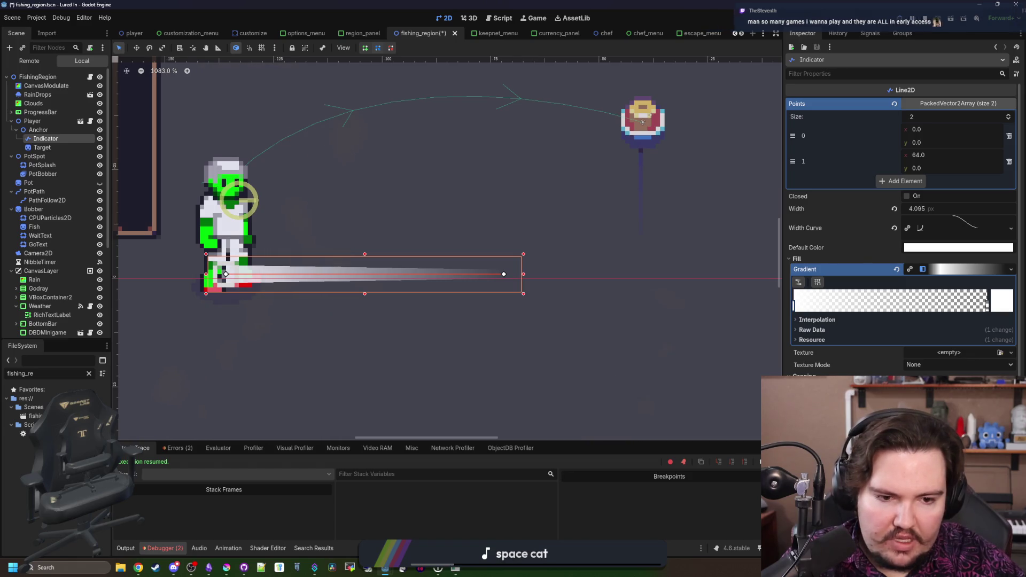
Set the Anchor node's Z Index to -1, save, and maximize the relaunched game
{"action": "left_click", "coordinate": [37, 130]}
{"action": "left_click", "coordinate": [832, 213]}
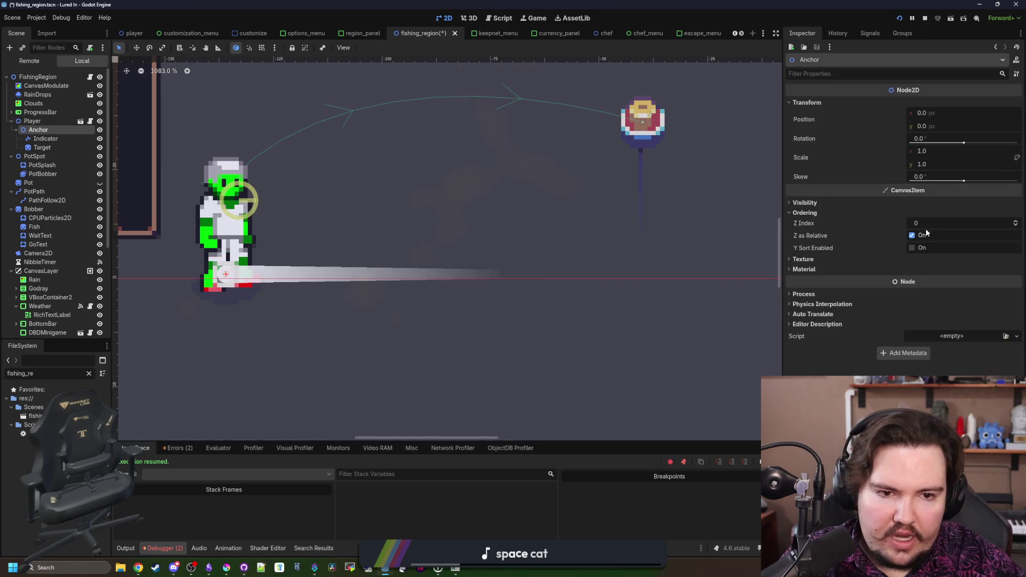
{"action": "key", "text": "ctrl+s"}
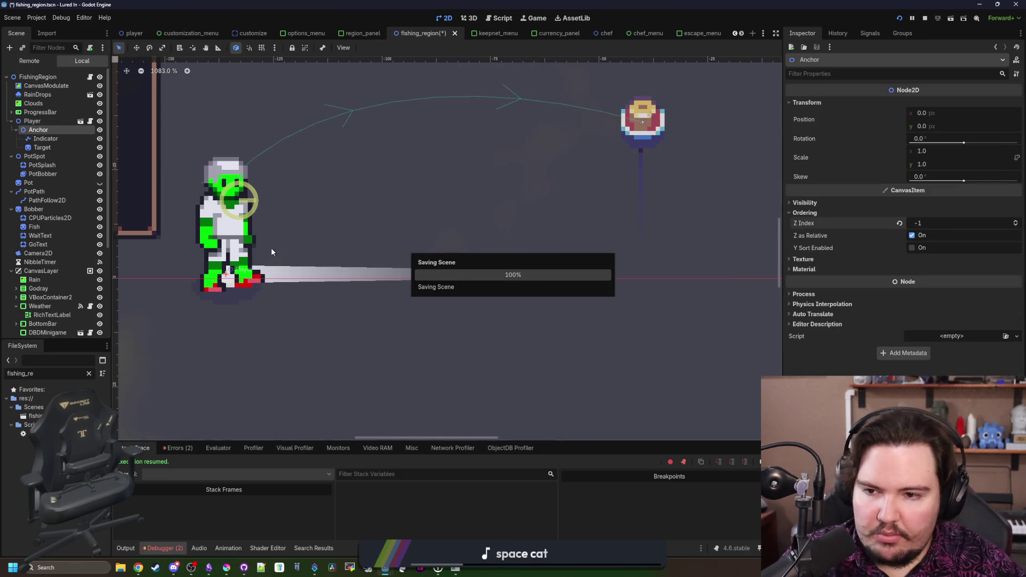
{"action": "scroll", "coordinate": [411, 323], "scroll_direction": "down", "scroll_amount": 4}
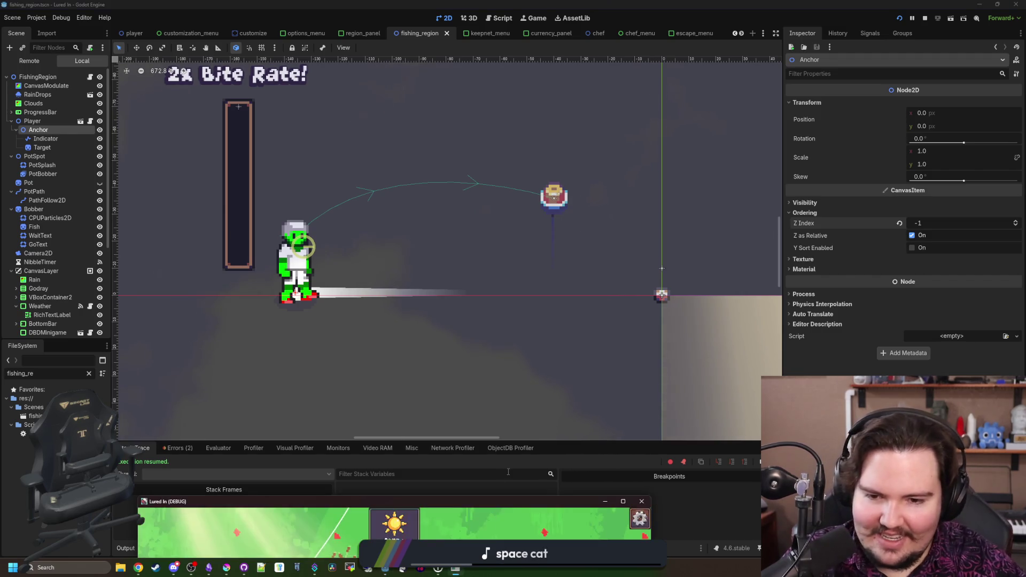
{"action": "double_click", "coordinate": [525, 382]}
Test casts toward the grass and the lower pond edge, reeling in after each
{"action": "left_click", "coordinate": [304, 132]}
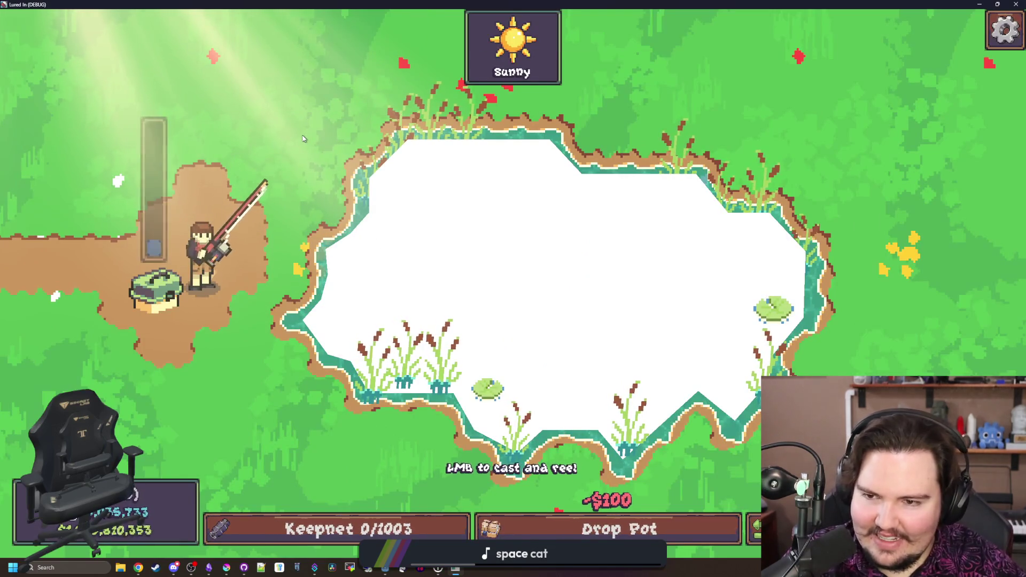
{"action": "left_click", "coordinate": [303, 133]}
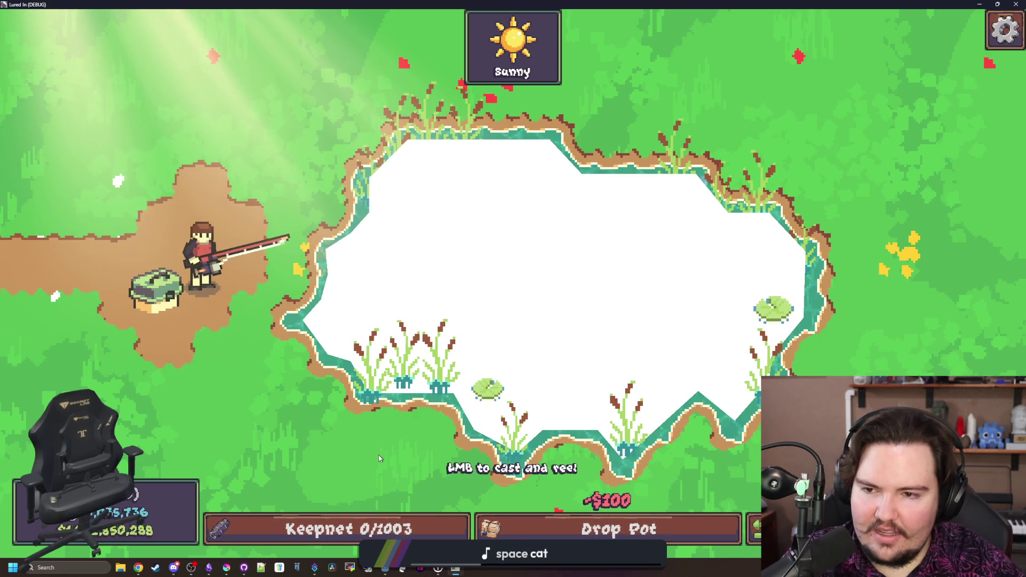
{"action": "left_click", "coordinate": [340, 411]}
{"action": "left_click", "coordinate": [332, 430]}
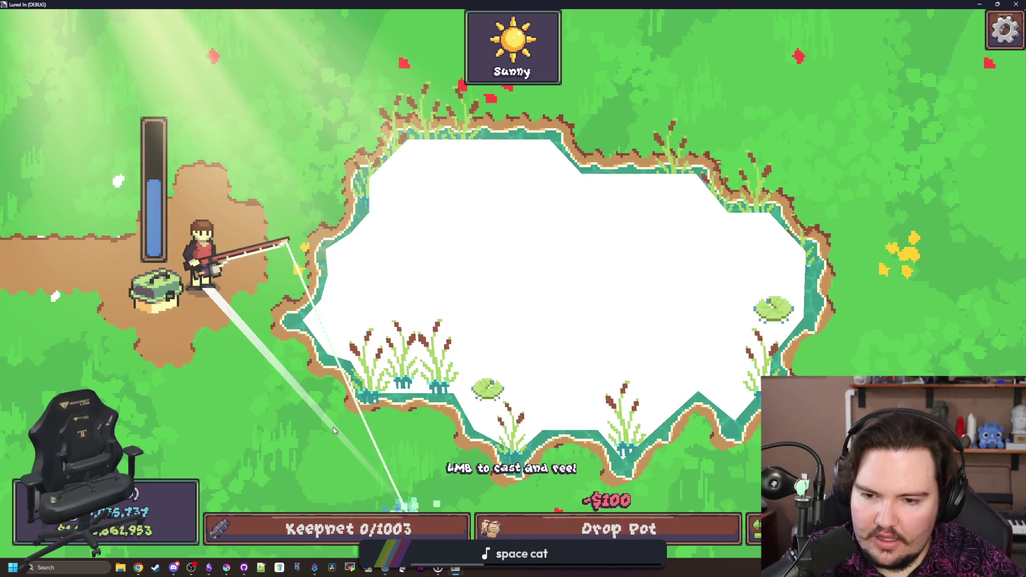
{"action": "left_click", "coordinate": [332, 431]}
{"action": "left_click", "coordinate": [320, 104]}
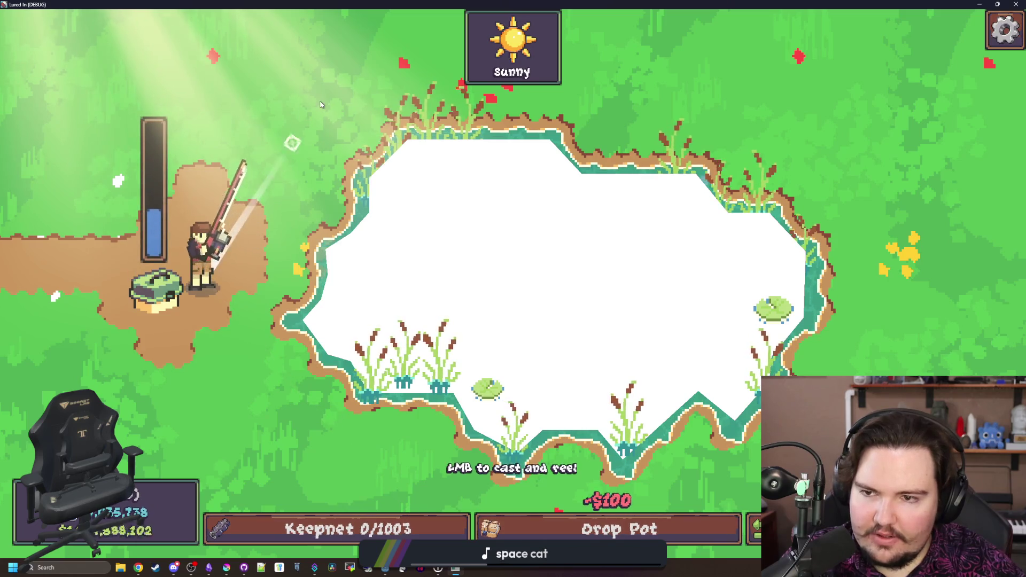
{"action": "left_click_drag", "start_coordinate": [321, 104], "coordinate": [334, 137]}
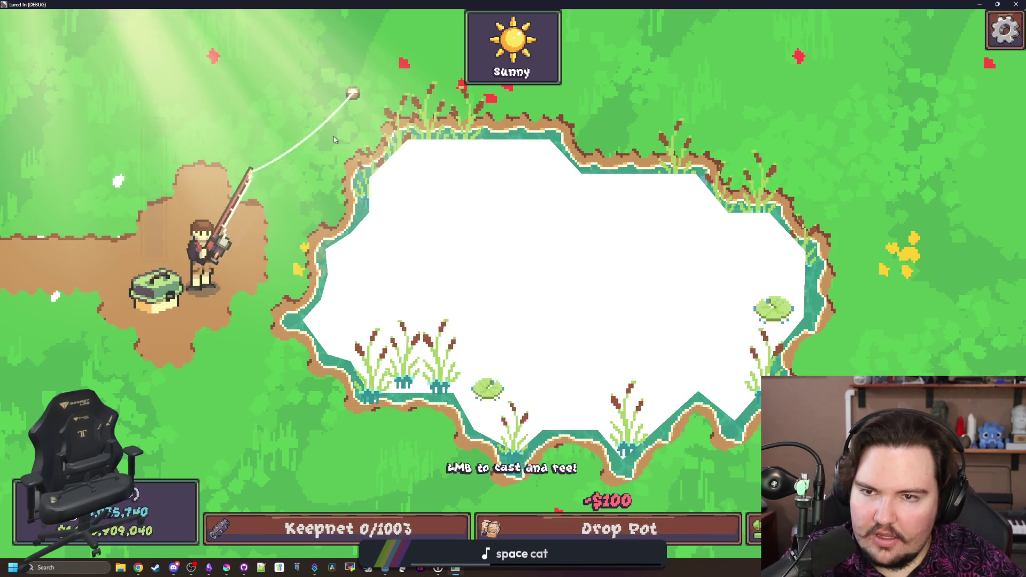
{"action": "left_click", "coordinate": [334, 140]}
{"action": "left_click_drag", "start_coordinate": [346, 436], "coordinate": [346, 437]}
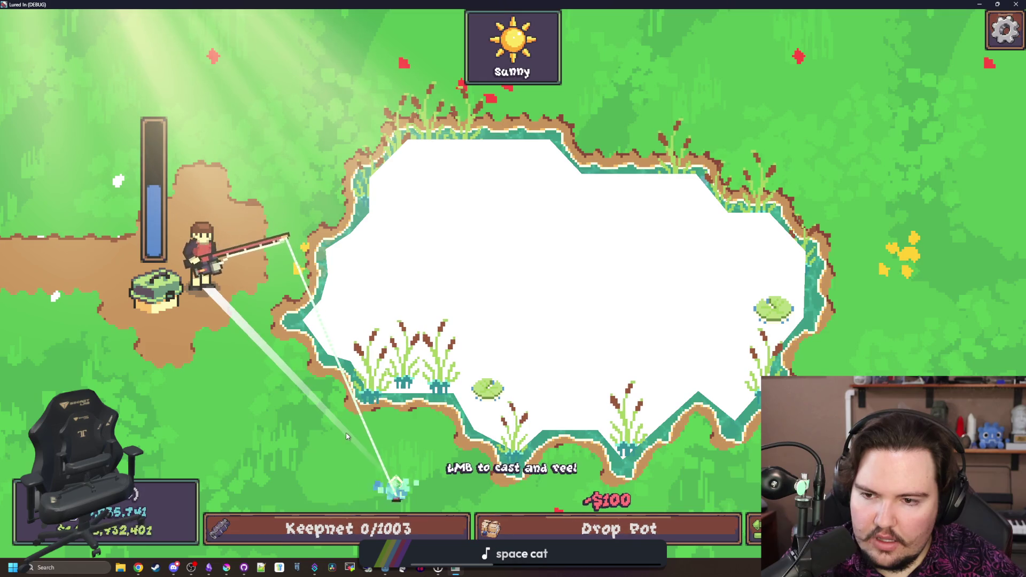
{"action": "left_click", "coordinate": [346, 437]}
Charge longer casts aimed up-left across the pond while watching the line and indicator
{"action": "left_click_drag", "start_coordinate": [348, 107], "coordinate": [362, 78]}
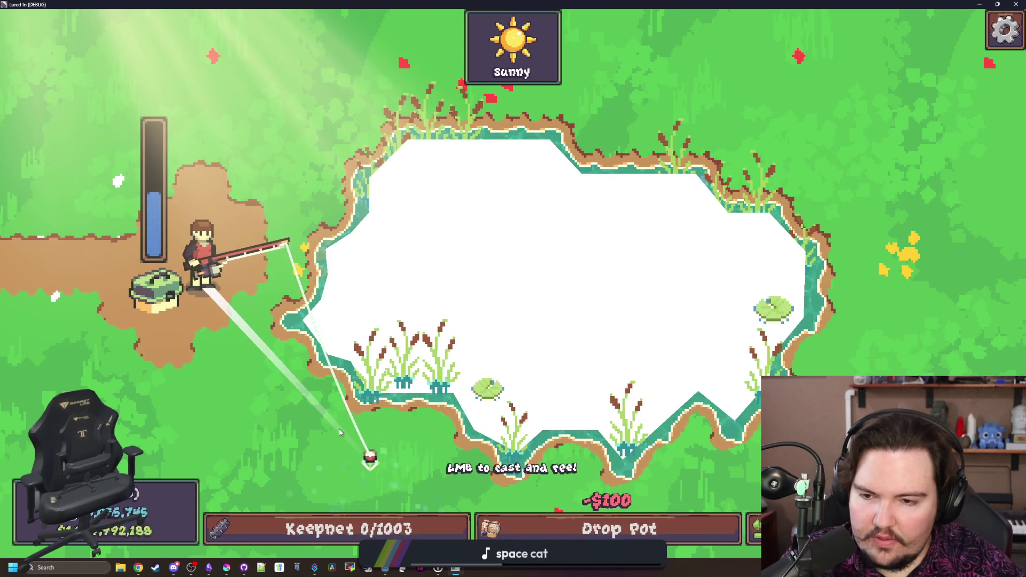
{"action": "left_click", "coordinate": [297, 98]}
{"action": "left_click_drag", "start_coordinate": [297, 98], "coordinate": [364, 95]}
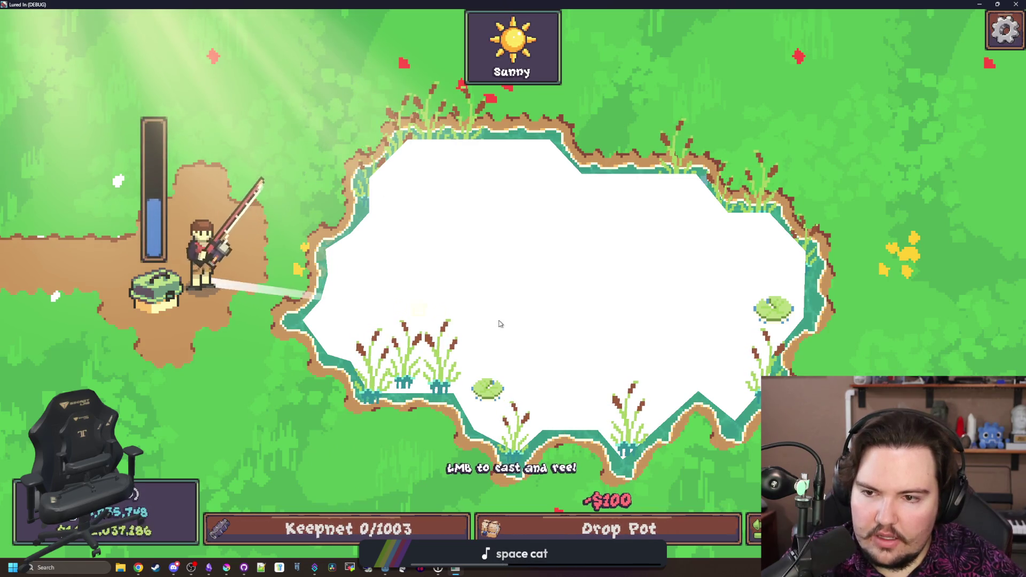
{"action": "mouse_move", "coordinate": [500, 323]}
{"action": "left_mouse_down"}
{"action": "mouse_move", "coordinate": [508, 298]}
{"action": "mouse_move", "coordinate": [306, 442]}
{"action": "mouse_move", "coordinate": [331, 431]}
{"action": "mouse_move", "coordinate": [239, 357]}
{"action": "mouse_move", "coordinate": [215, 103]}
{"action": "mouse_move", "coordinate": [111, 116]}
{"action": "left_mouse_up"}
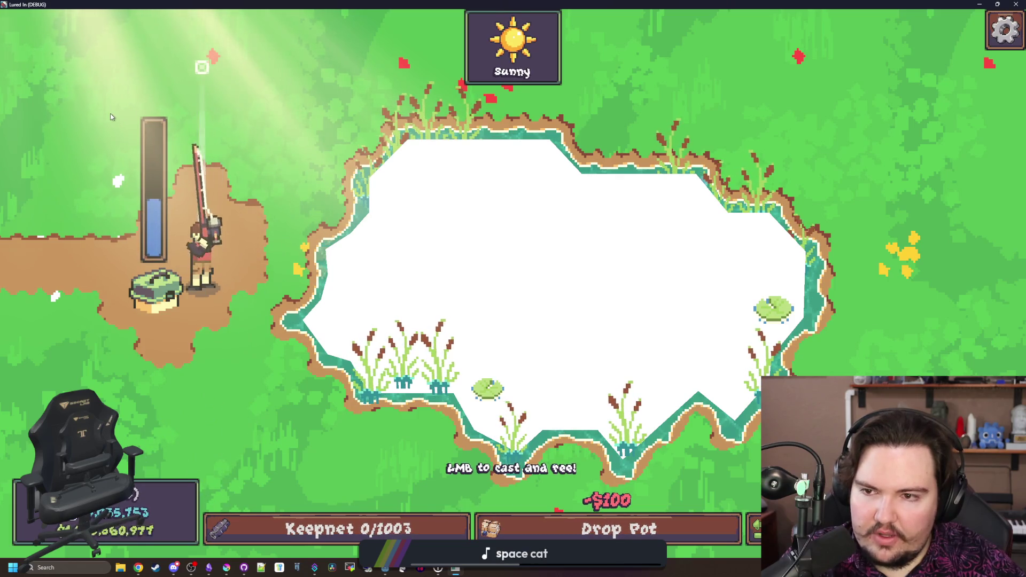
{"action": "left_click", "coordinate": [234, 120]}
{"action": "left_click", "coordinate": [653, 260]}
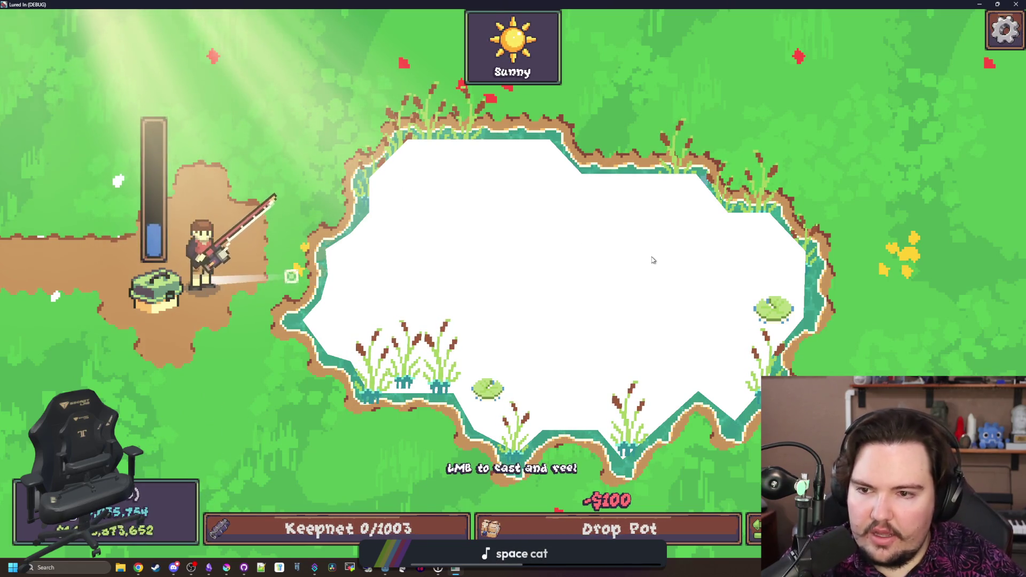
{"action": "left_click", "coordinate": [653, 291]}
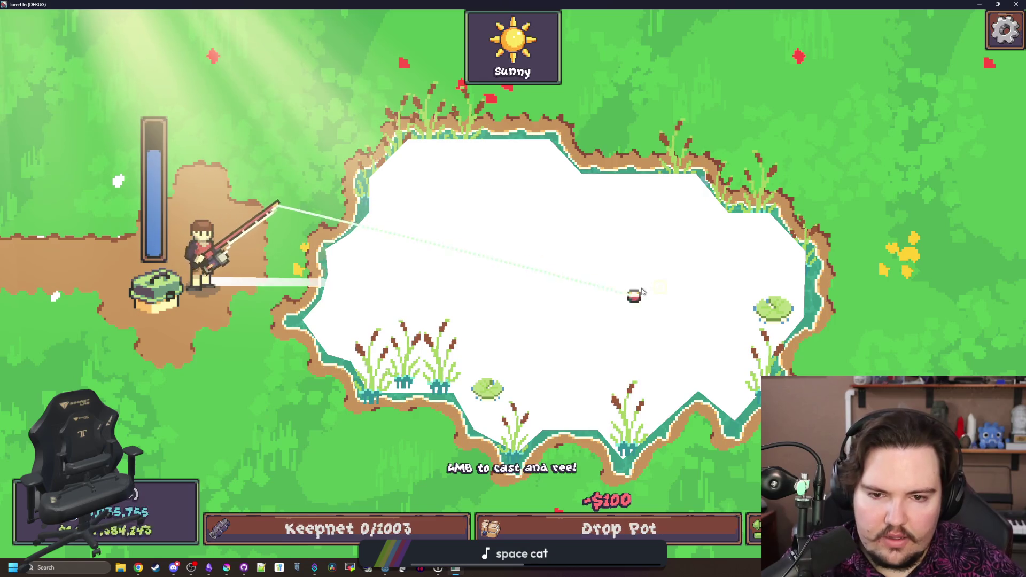
{"action": "left_click", "coordinate": [552, 263]}
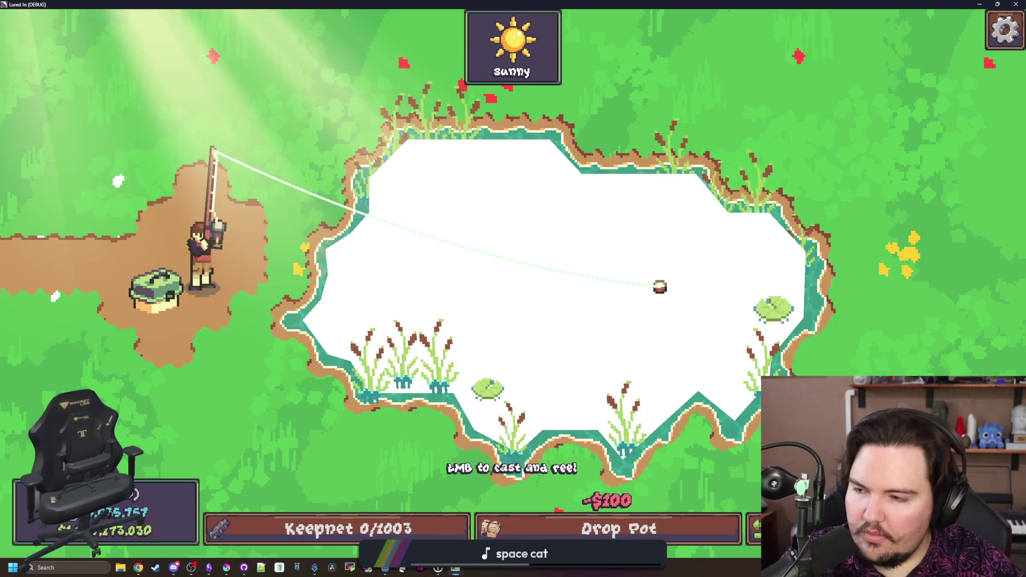
{"action": "left_click_drag", "start_coordinate": [644, 297], "coordinate": [492, 198]}
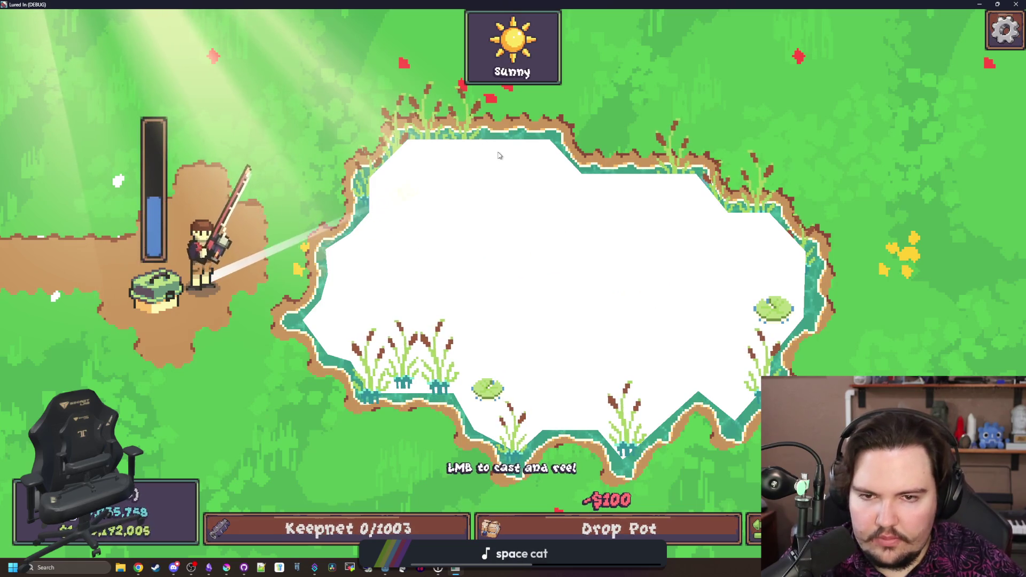
{"action": "left_click_drag", "start_coordinate": [500, 155], "coordinate": [500, 155]}
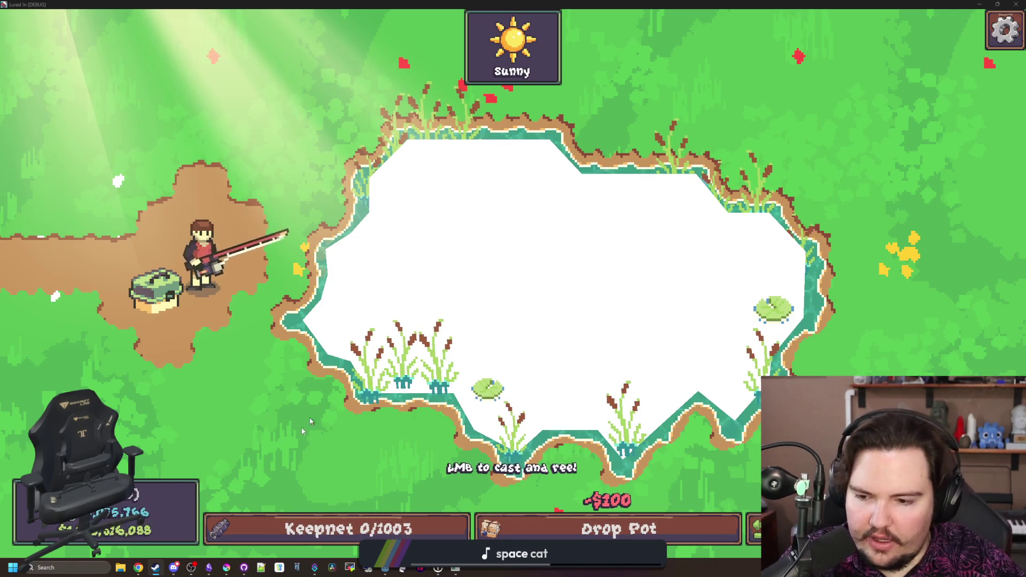
Find StarRupture in the Steam library by searching 'starr' and open its store page maximized
{"action": "key", "text": "alt+Tab"}
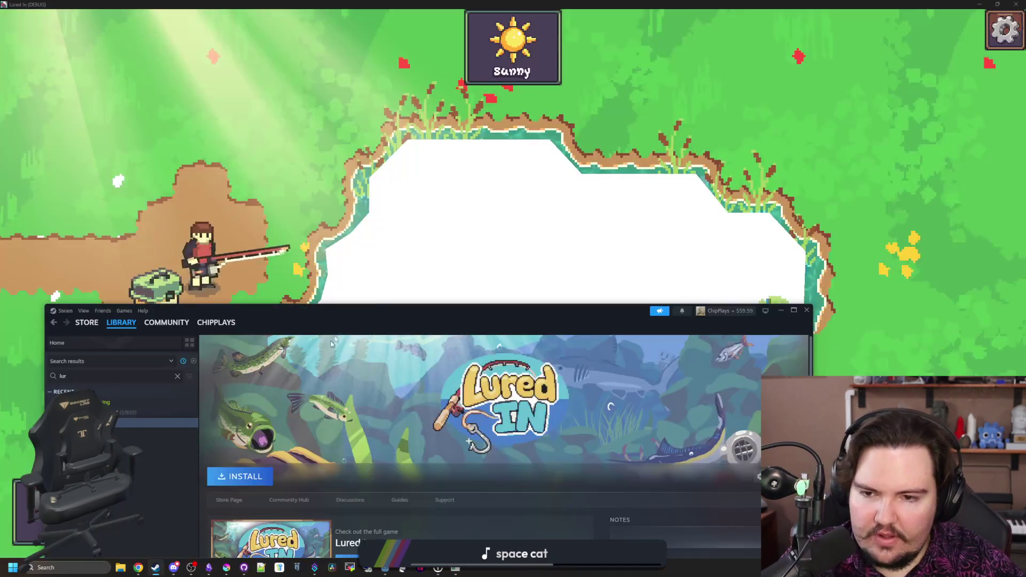
{"action": "left_click_drag", "start_coordinate": [377, 310], "coordinate": [400, 57]}
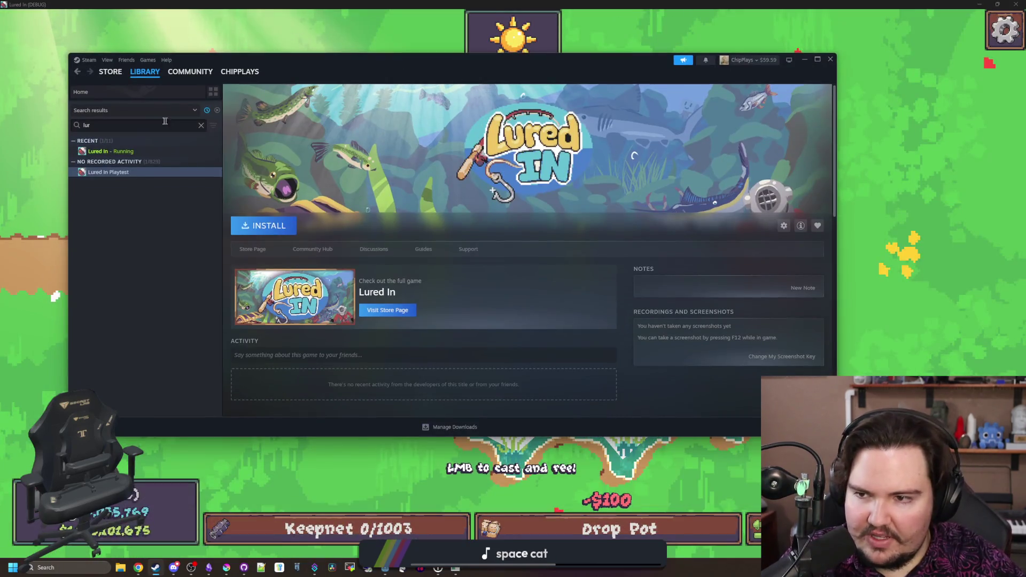
{"action": "left_click", "coordinate": [199, 124]}
{"action": "type", "text": "star"}
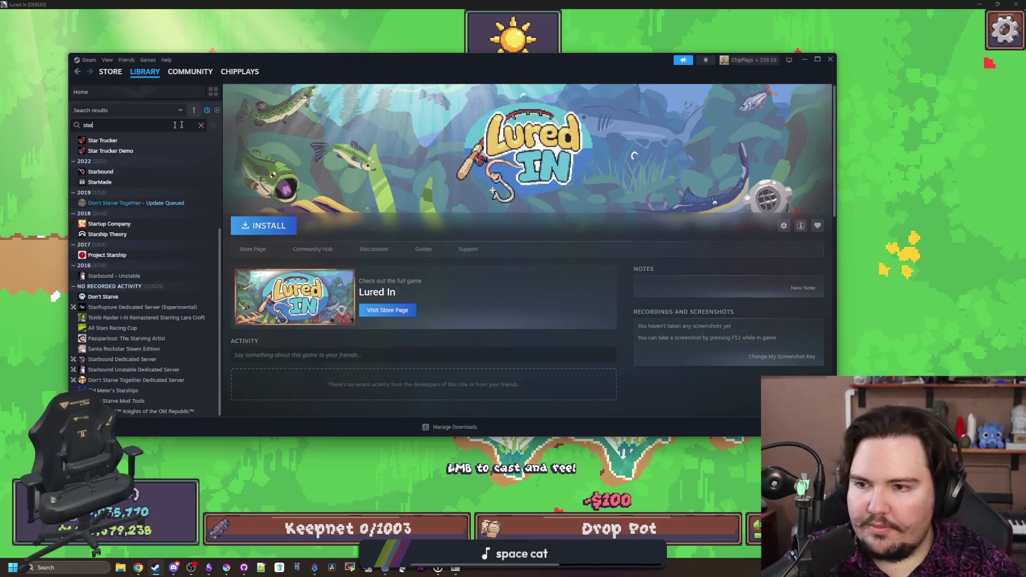
{"action": "type", "text": "r"}
{"action": "left_click", "coordinate": [102, 151]}
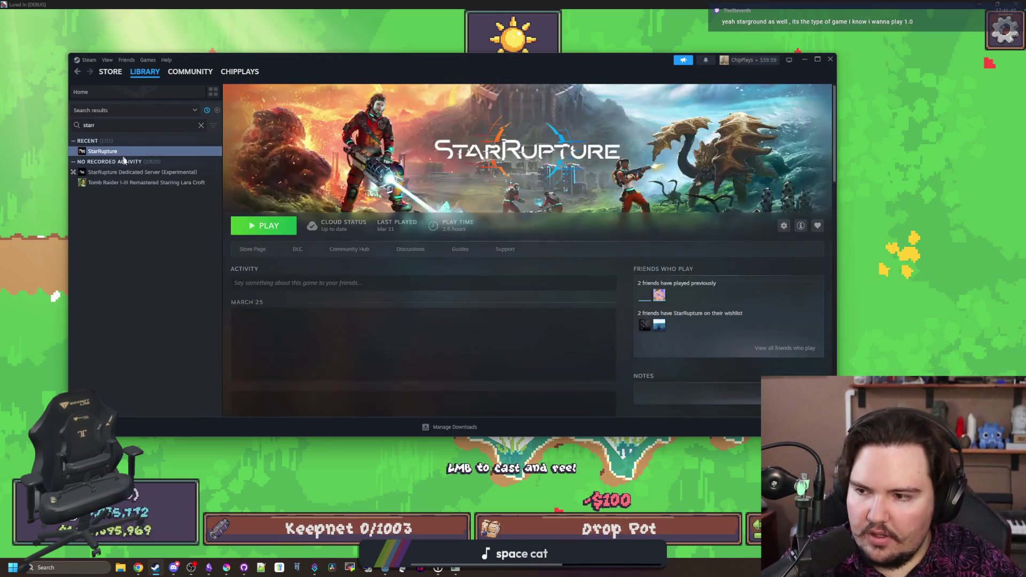
{"action": "left_click", "coordinate": [252, 249]}
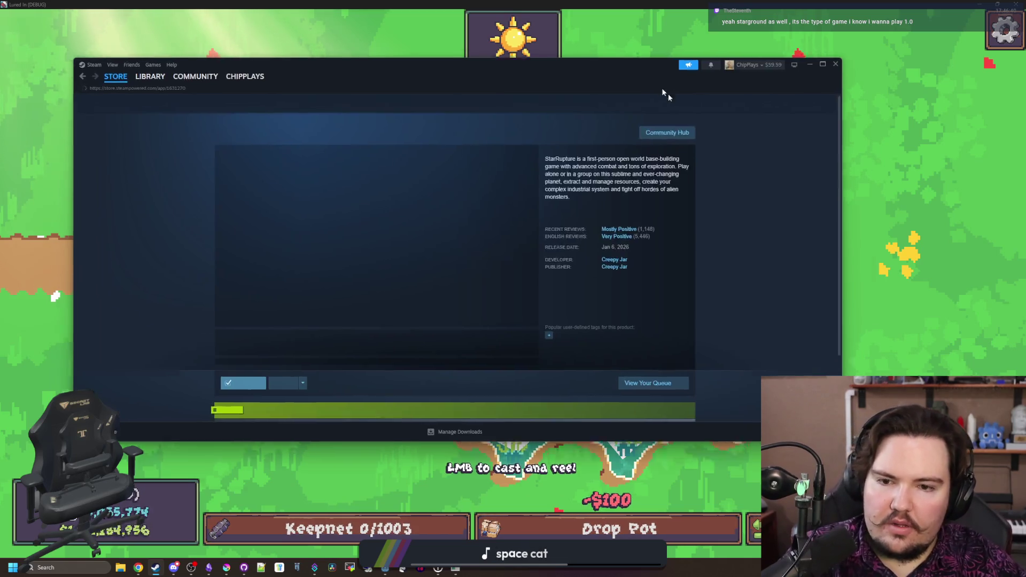
{"action": "double_click", "coordinate": [666, 78]}
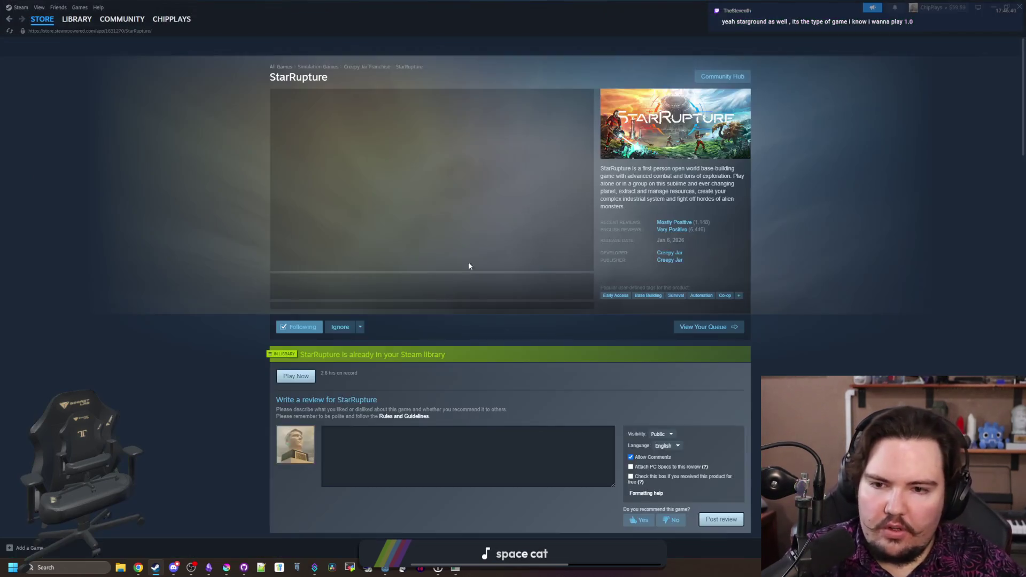
Page through StarRupture's screenshots at full size, then restore the Steam window and move it aside
{"action": "left_click", "coordinate": [373, 287]}
{"action": "left_click", "coordinate": [373, 288]}
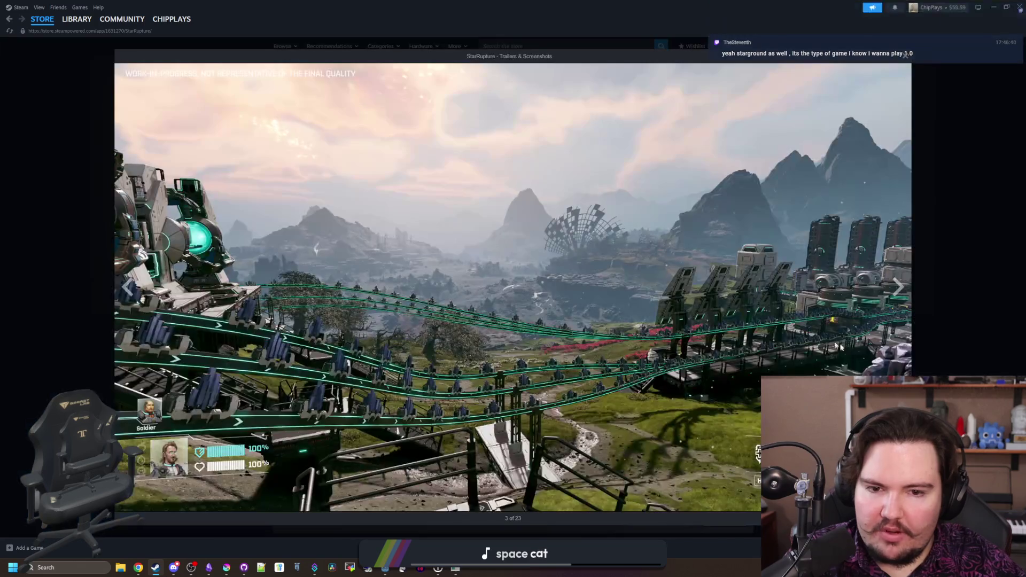
{"action": "left_click", "coordinate": [897, 299]}
{"action": "left_click", "coordinate": [896, 296]}
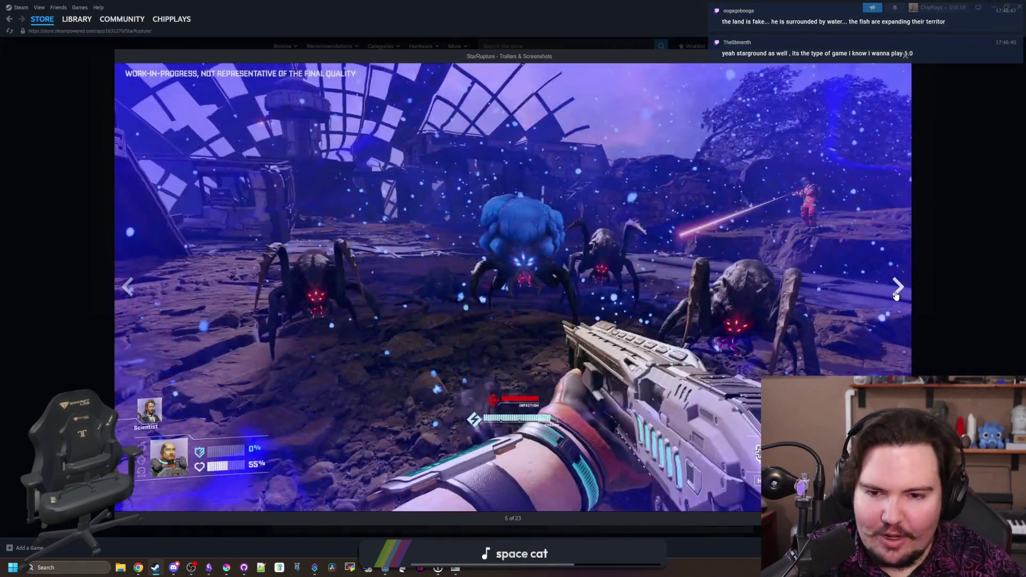
{"action": "left_click", "coordinate": [896, 295]}
{"action": "left_click", "coordinate": [896, 295]}
{"action": "left_click", "coordinate": [896, 296]}
{"action": "left_click", "coordinate": [896, 295]}
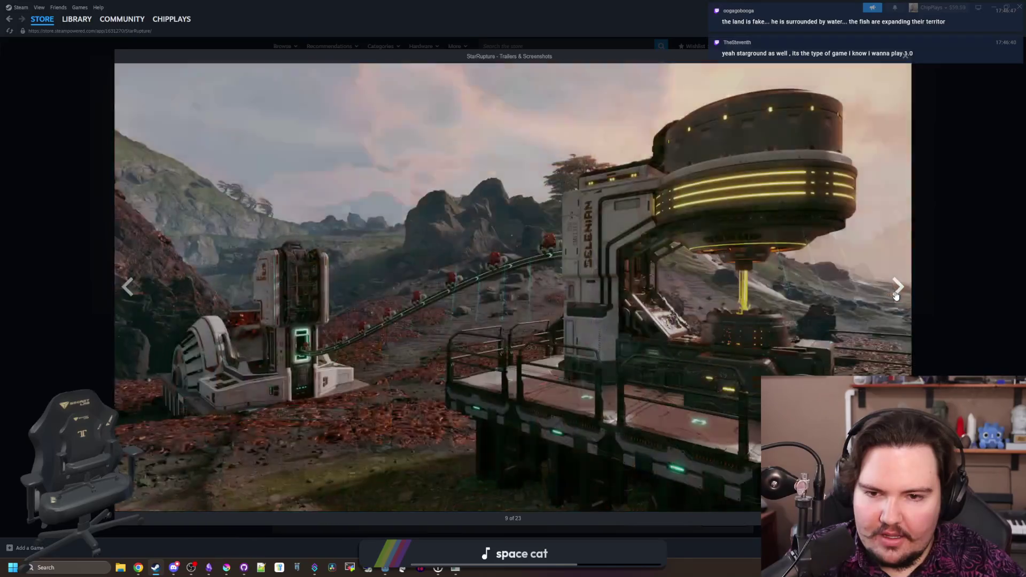
{"action": "left_click", "coordinate": [896, 295]}
{"action": "left_click", "coordinate": [896, 296]}
{"action": "left_click", "coordinate": [896, 296]}
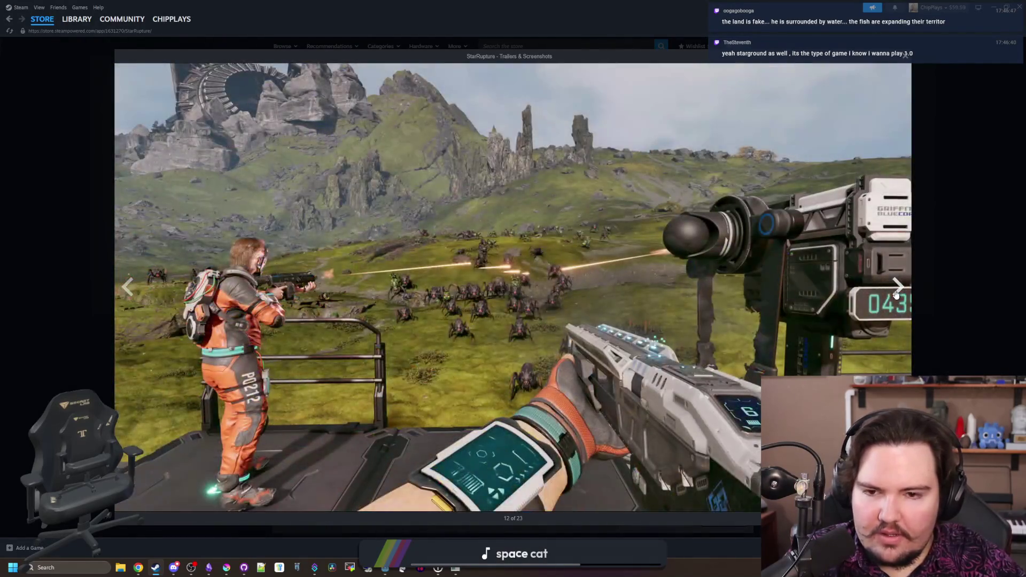
{"action": "left_click", "coordinate": [896, 295]}
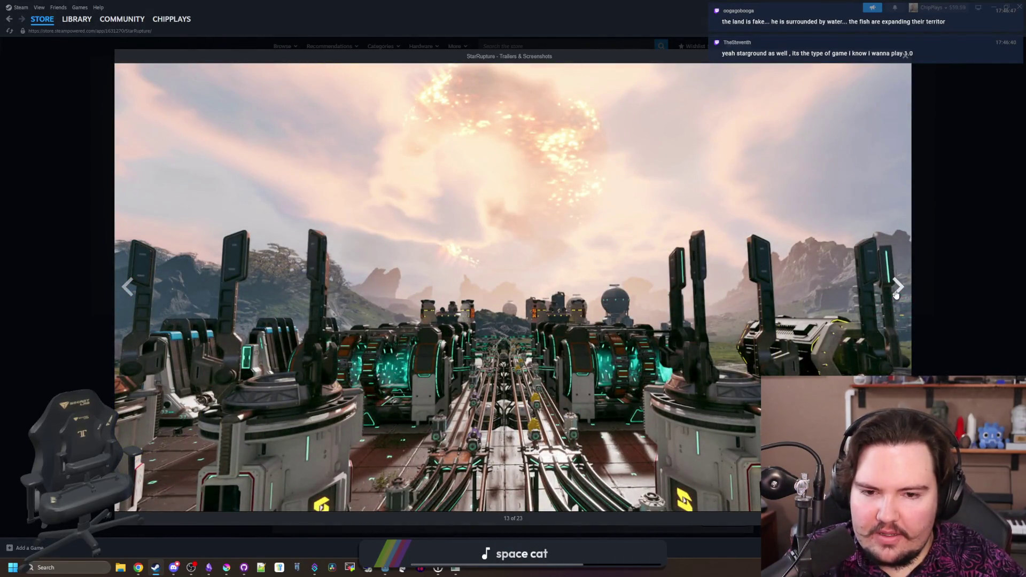
{"action": "left_click", "coordinate": [896, 296]}
{"action": "left_click", "coordinate": [896, 295]}
{"action": "left_click", "coordinate": [896, 295]}
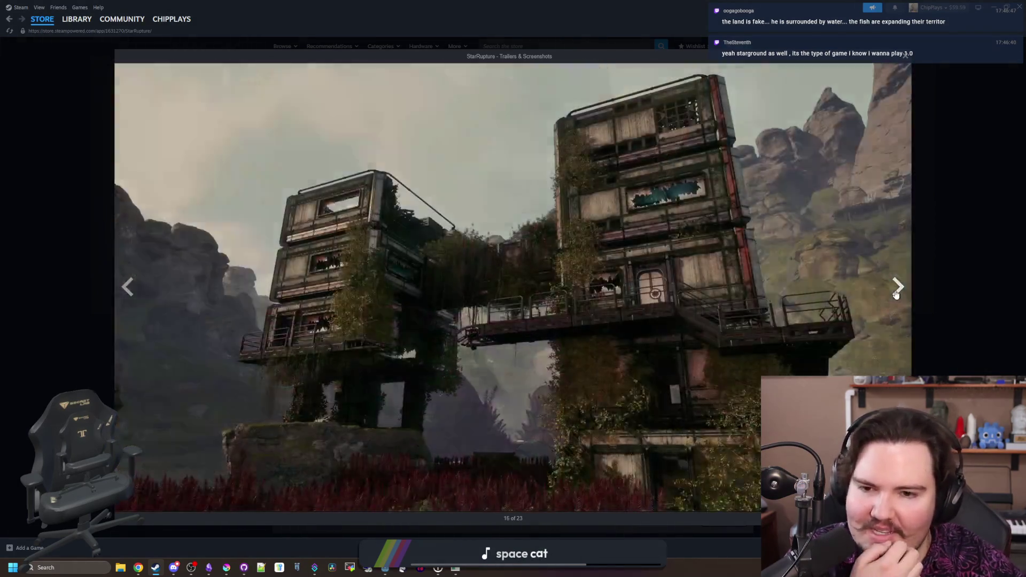
{"action": "left_click", "coordinate": [896, 295]}
{"action": "left_click", "coordinate": [950, 280]}
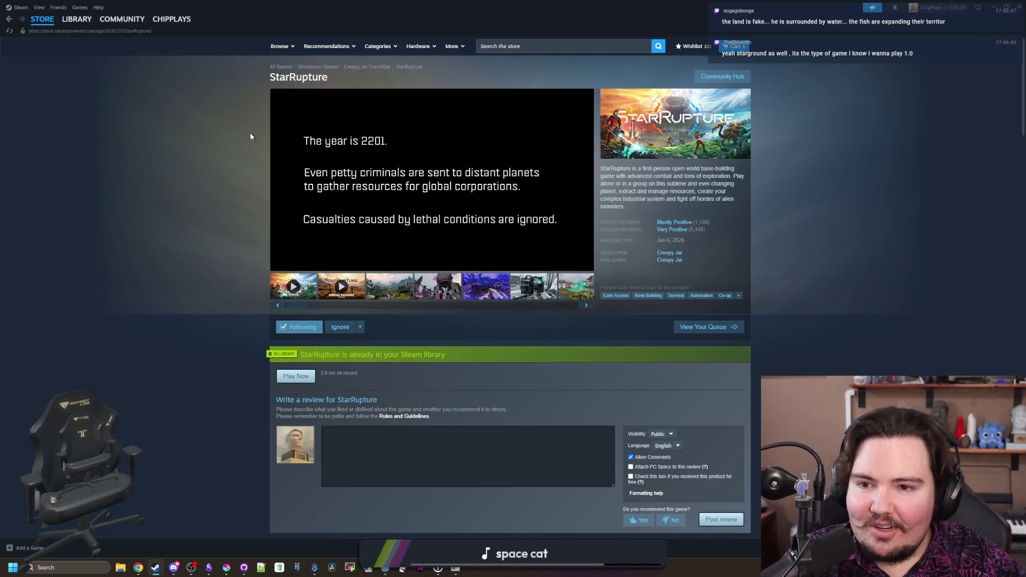
{"action": "key", "text": "super+Down"}
{"action": "left_click_drag", "start_coordinate": [846, 53], "coordinate": [591, 300]}
Make a few test casts in Lured In, swinging the aim to probe the angle limit, then window the game
{"action": "left_click", "coordinate": [592, 299]}
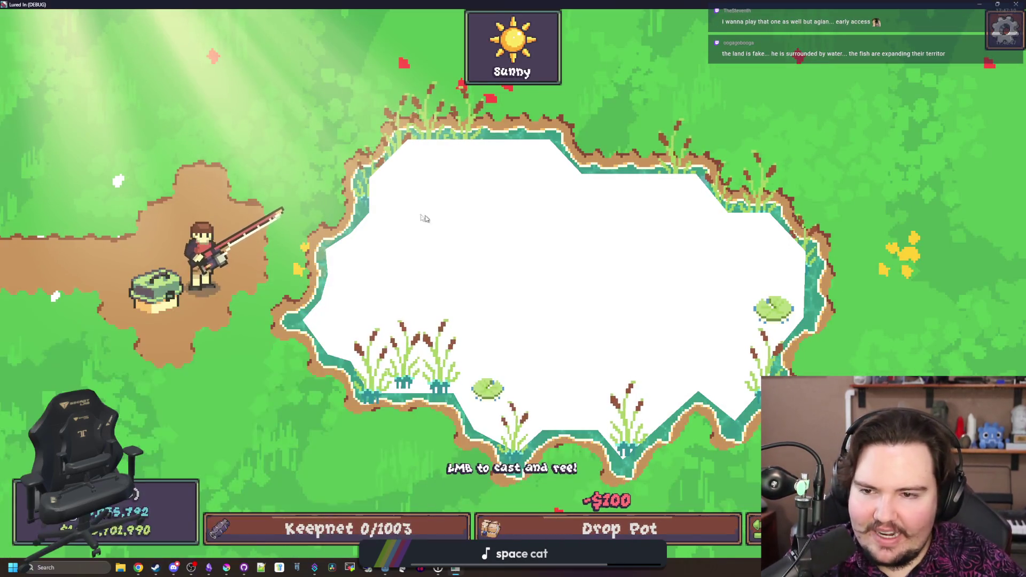
{"action": "left_click", "coordinate": [408, 213]}
{"action": "left_click", "coordinate": [407, 214]}
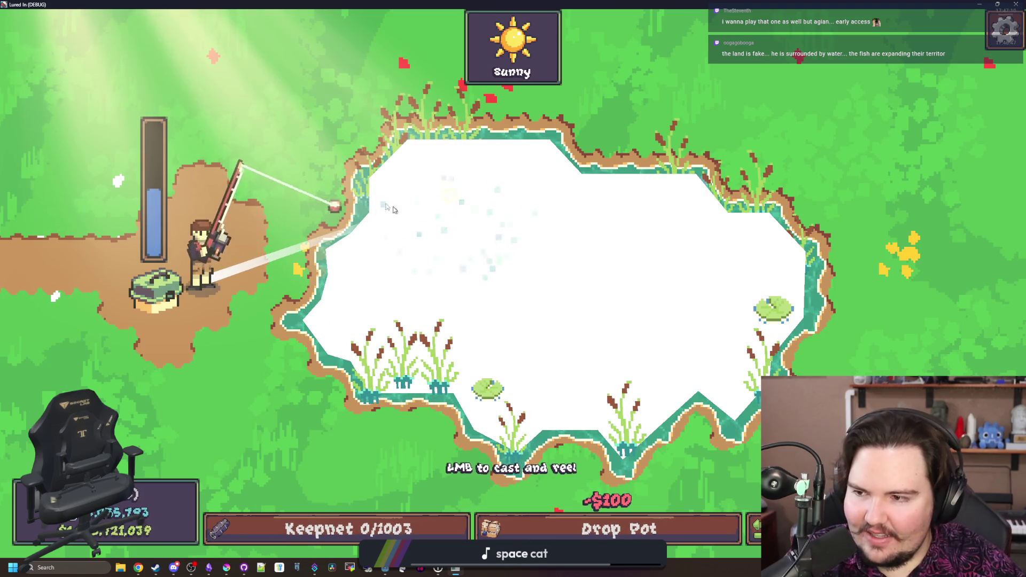
{"action": "left_click", "coordinate": [241, 114]}
{"action": "mouse_move", "coordinate": [239, 112]}
{"action": "left_mouse_down"}
{"action": "mouse_move", "coordinate": [301, 84]}
{"action": "mouse_move", "coordinate": [267, 82]}
{"action": "left_mouse_up"}
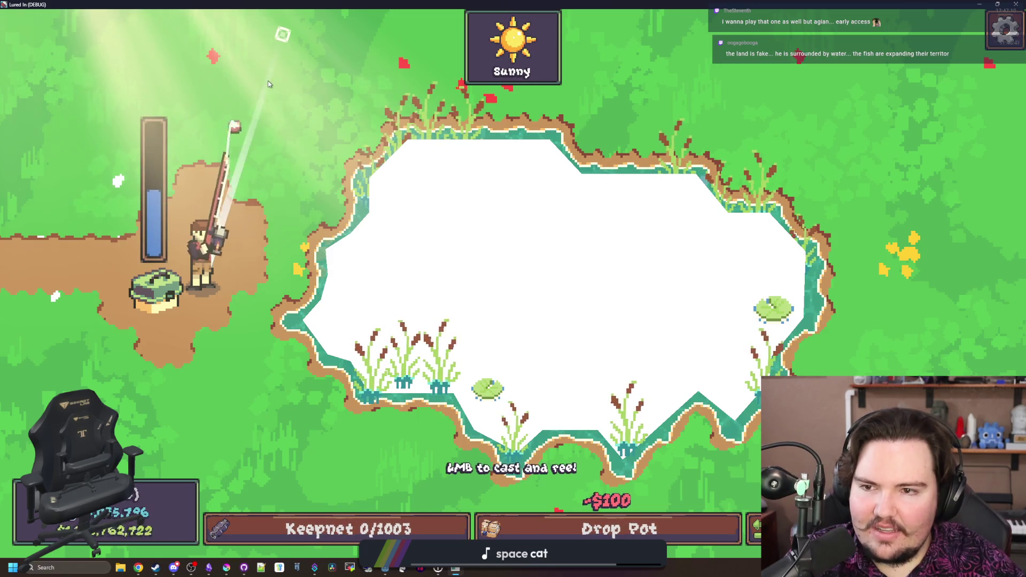
{"action": "left_click", "coordinate": [268, 82]}
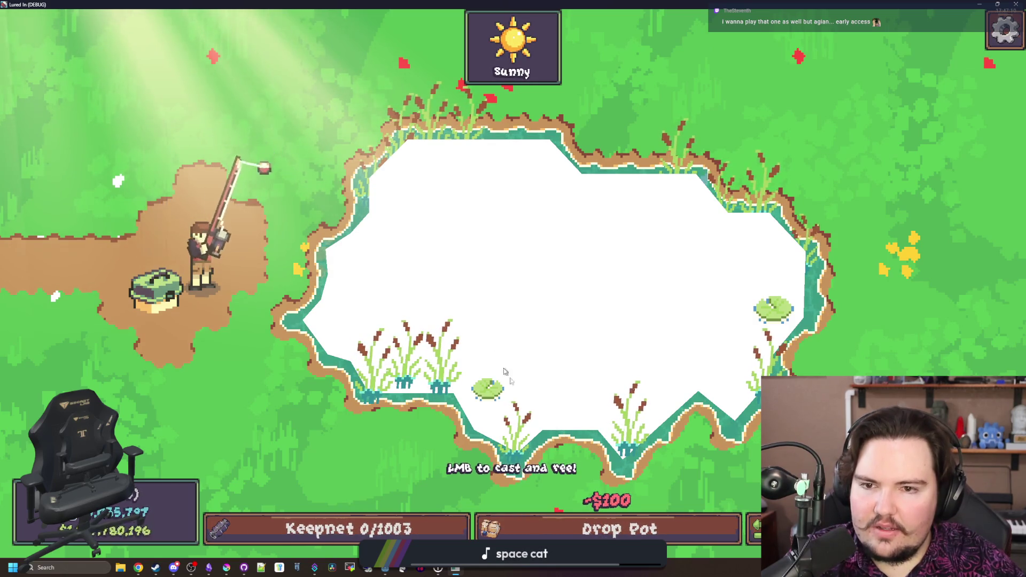
{"action": "mouse_move", "coordinate": [611, 313]}
{"action": "left_mouse_down"}
{"action": "mouse_move", "coordinate": [628, 217]}
{"action": "mouse_move", "coordinate": [618, 296]}
{"action": "mouse_move", "coordinate": [483, 258]}
{"action": "mouse_move", "coordinate": [384, 146]}
{"action": "left_mouse_up"}
{"action": "key", "text": "F11"}
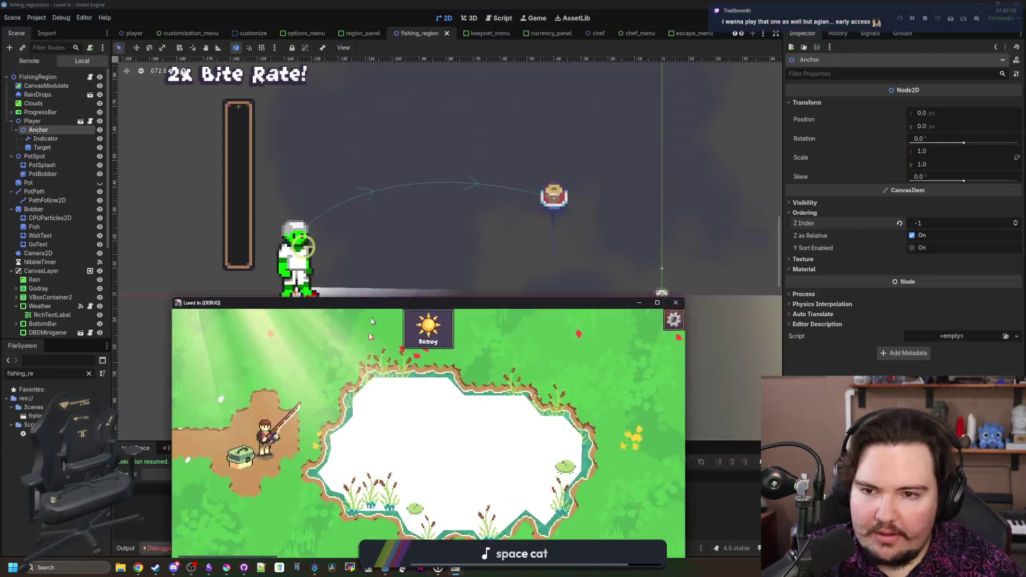
Change the clampf limits on line 243 of fishing_region.gd from ±PI/2.0 to ±PI/3.0 and save
{"action": "left_click", "coordinate": [90, 78]}
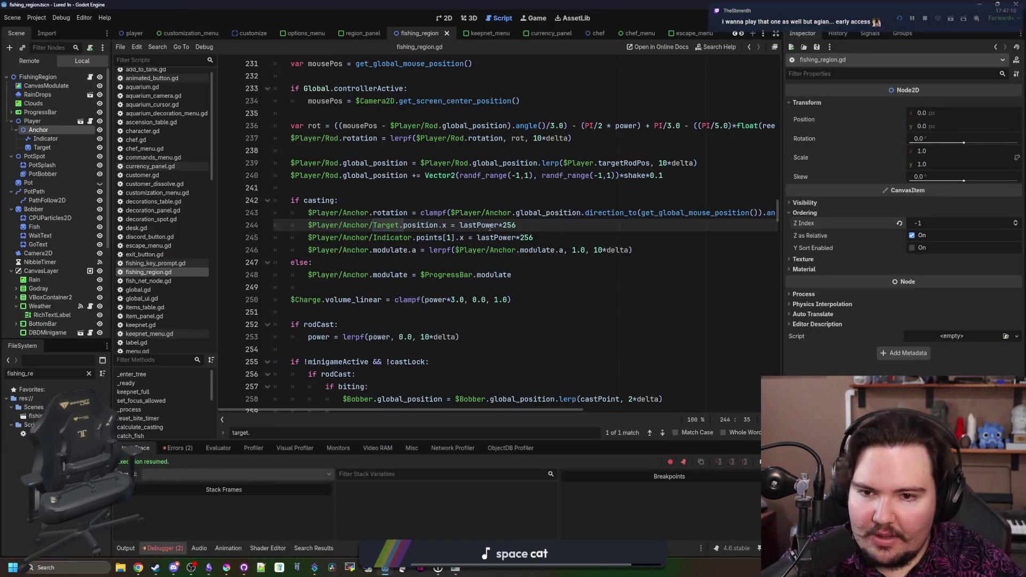
{"action": "left_click", "coordinate": [496, 190]}
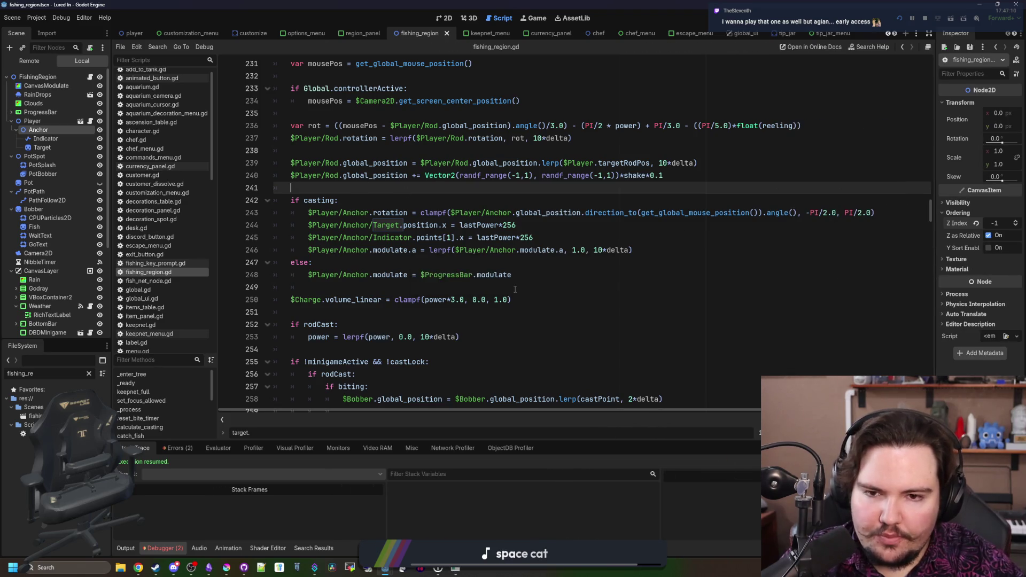
{"action": "scroll", "coordinate": [697, 274], "scroll_direction": "up", "scroll_amount": 2}
{"action": "left_click", "coordinate": [752, 278]}
{"action": "left_click", "coordinate": [832, 287]}
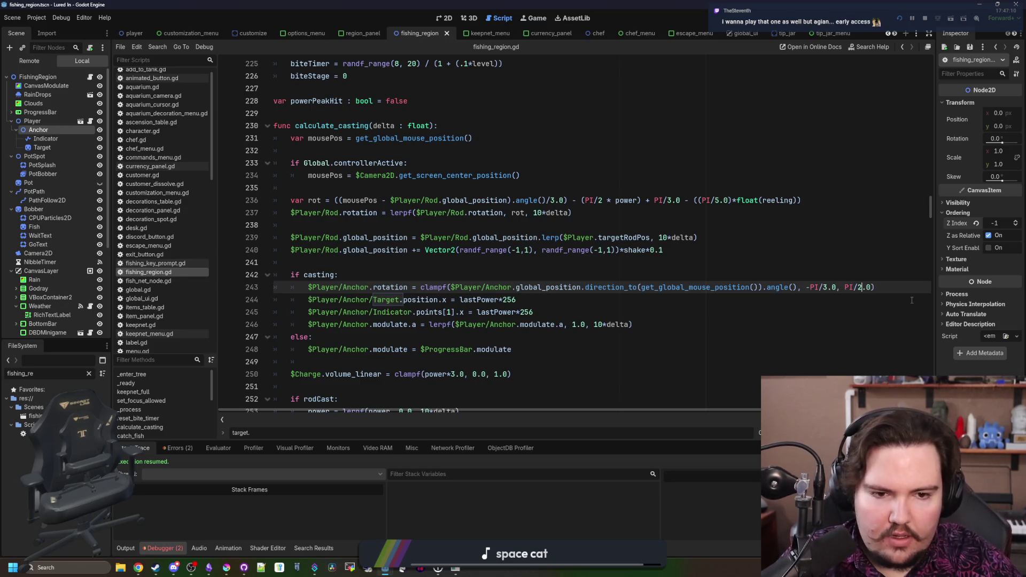
{"action": "left_click", "coordinate": [782, 266]}
{"action": "key", "text": "ctrl+s"}
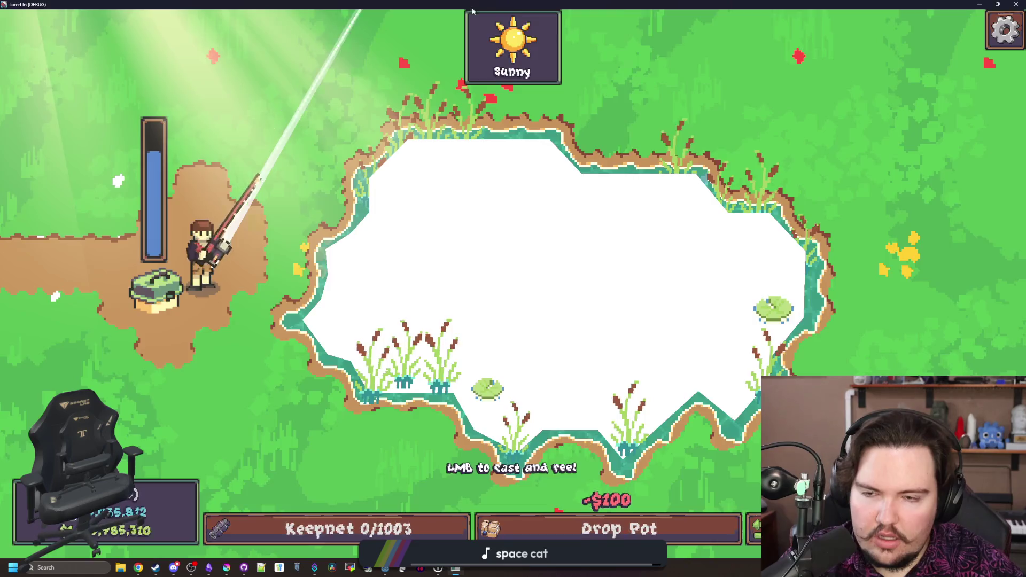
Tighten the clamp further to -PI/4.0 through PI/4.0 and save the script
{"action": "key", "text": "F11"}
{"action": "left_click", "coordinate": [760, 342]}
{"action": "left_click", "coordinate": [825, 287]}
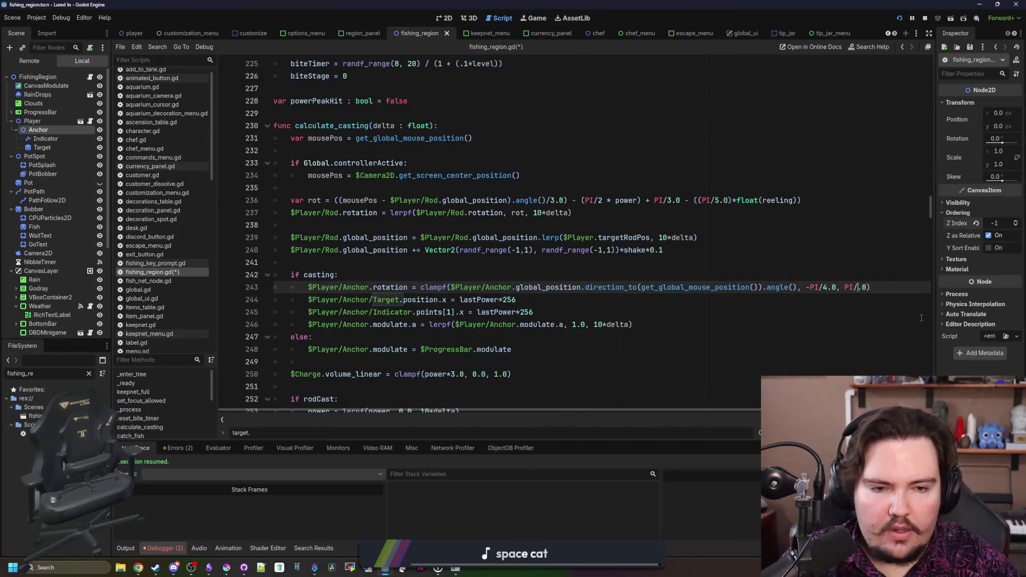
{"action": "key", "text": "ctrl+s"}
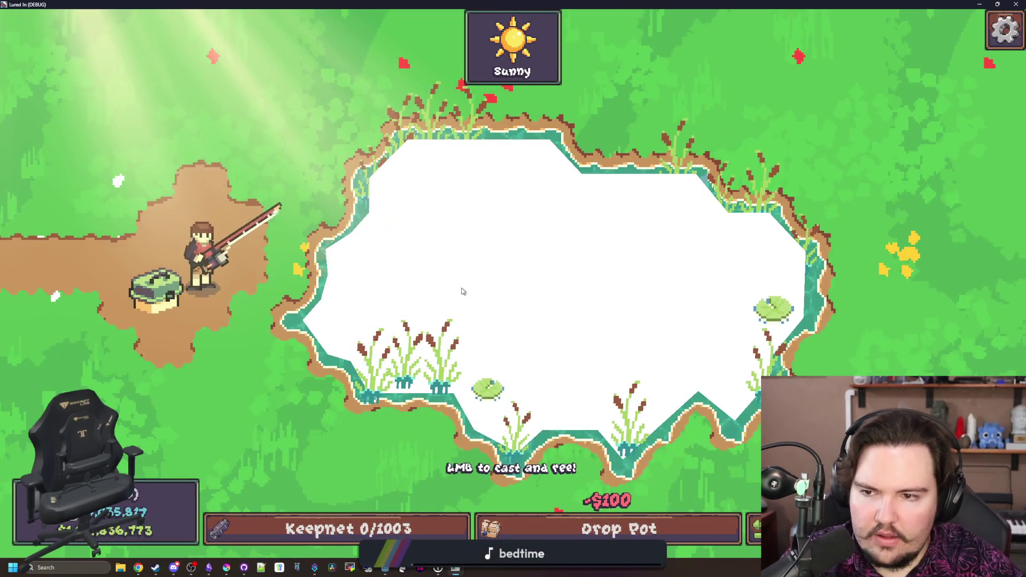
Test several aimed casts under the ±PI/4 limit, reeling in a catch, then shrink the game window
{"action": "left_click", "coordinate": [462, 291]}
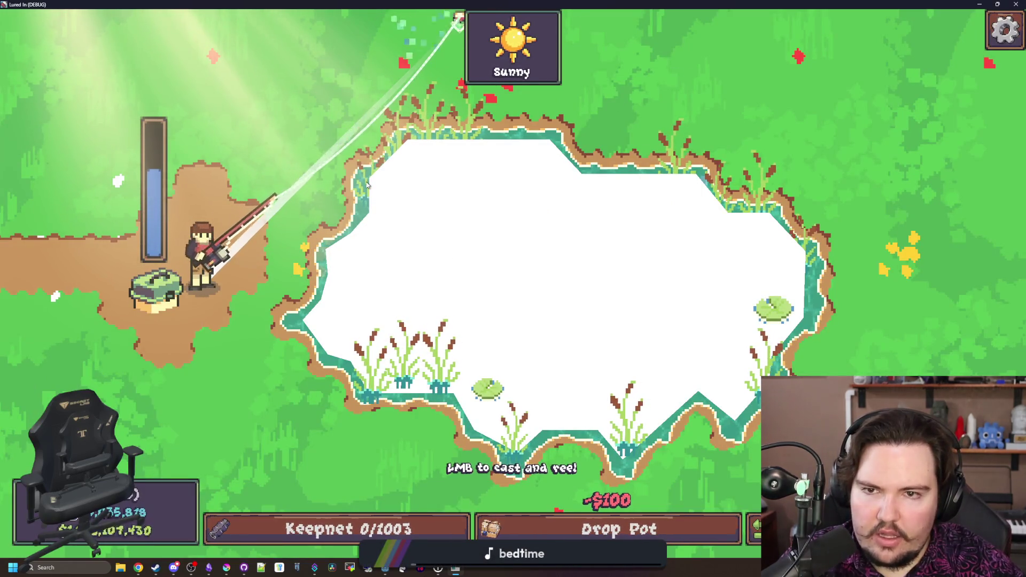
{"action": "left_click", "coordinate": [282, 362]}
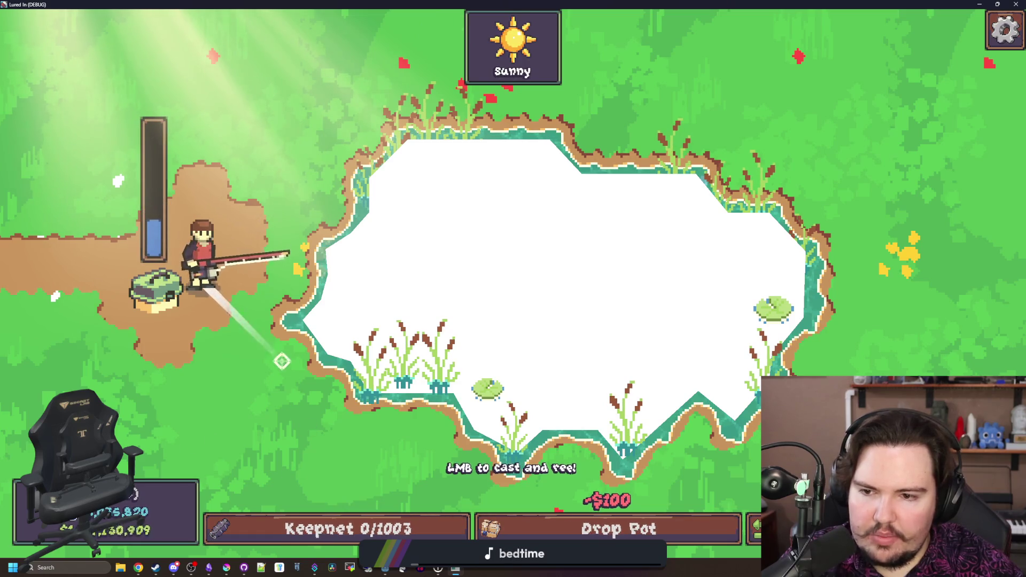
{"action": "left_click", "coordinate": [282, 362]}
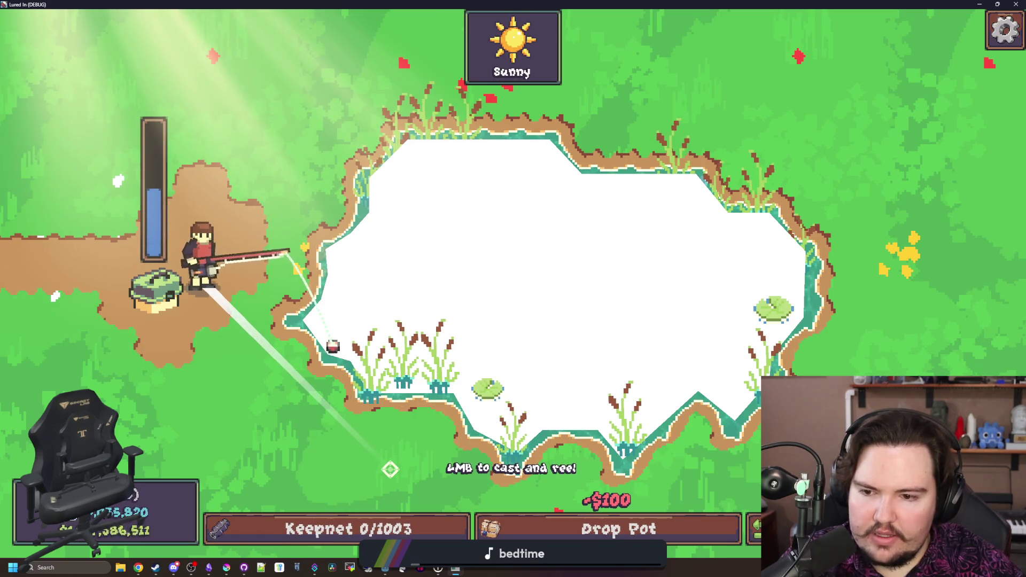
{"action": "left_click", "coordinate": [223, 451]}
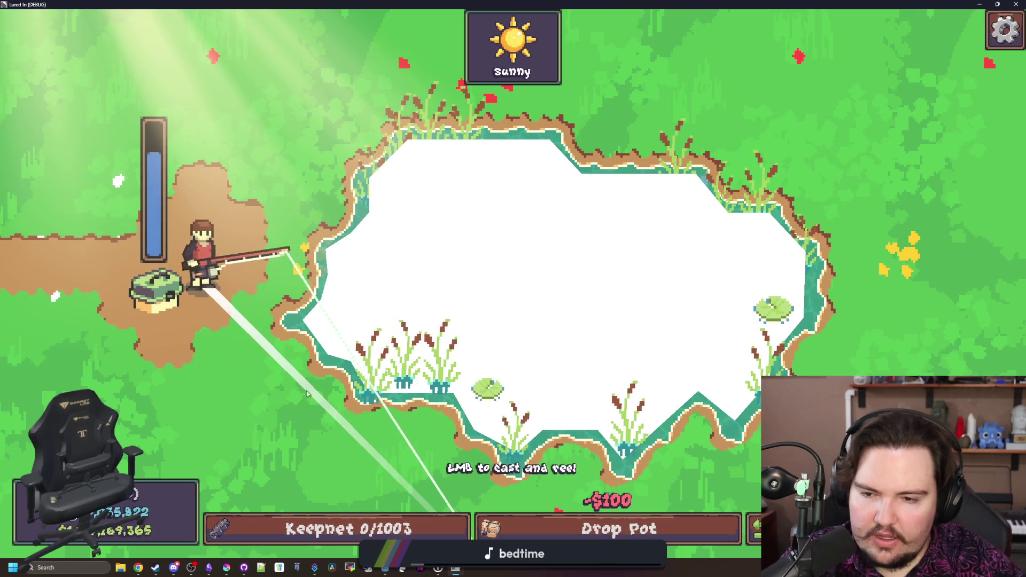
{"action": "mouse_move", "coordinate": [307, 394]}
{"action": "left_mouse_down"}
{"action": "mouse_move", "coordinate": [321, 347]}
{"action": "mouse_move", "coordinate": [299, 289]}
{"action": "mouse_move", "coordinate": [328, 291]}
{"action": "mouse_move", "coordinate": [279, 295]}
{"action": "mouse_move", "coordinate": [288, 287]}
{"action": "left_mouse_up"}
{"action": "left_click", "coordinate": [328, 291]}
{"action": "left_click", "coordinate": [291, 284]}
{"action": "left_click", "coordinate": [281, 287]}
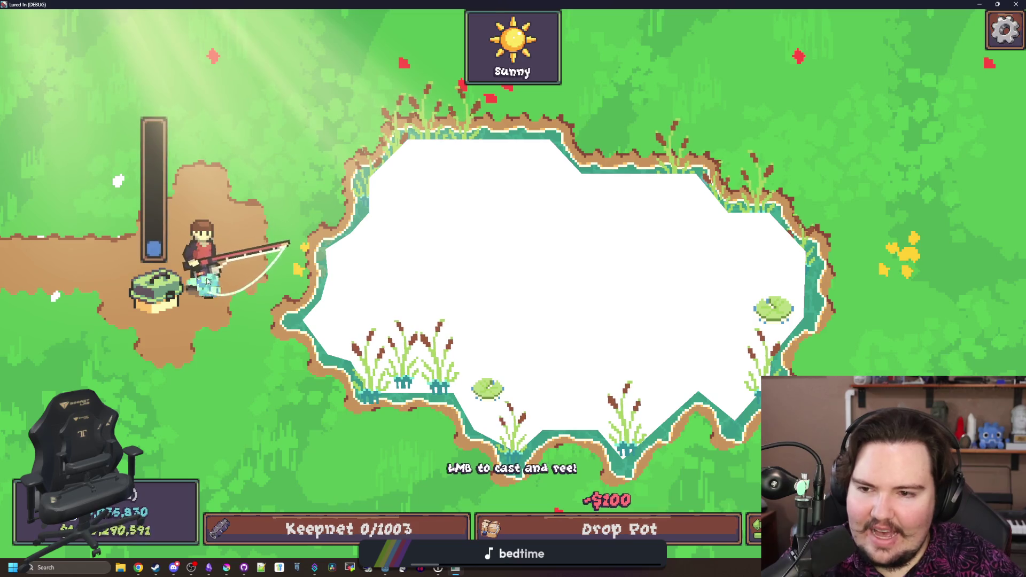
{"action": "left_click_drag", "start_coordinate": [207, 281], "coordinate": [209, 287]}
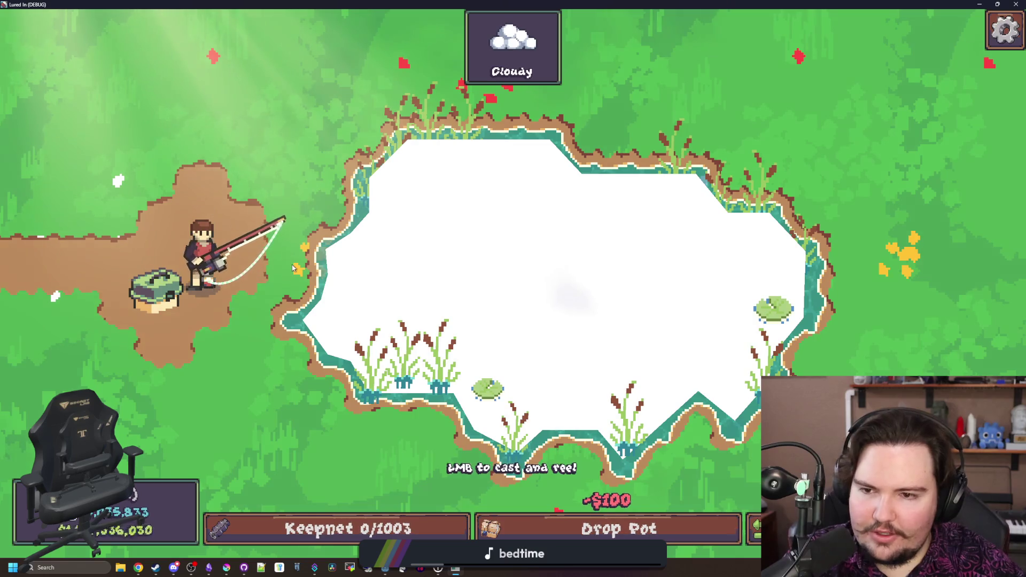
{"action": "key", "text": "super+Down"}
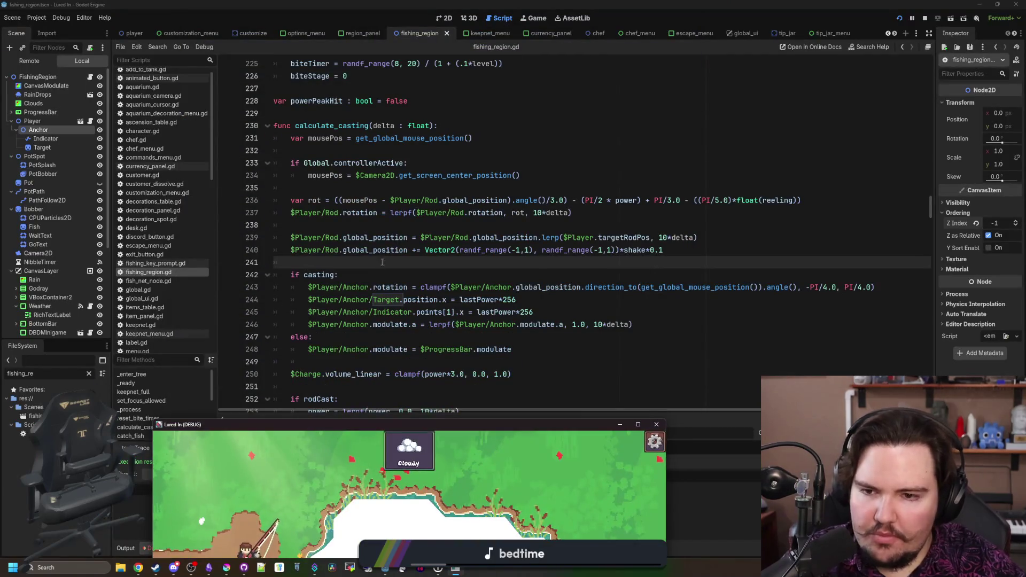
Save the fishing_region scene and script and scroll to the variable declarations
{"action": "left_click", "coordinate": [382, 262]}
{"action": "key", "text": "ctrl+s"}
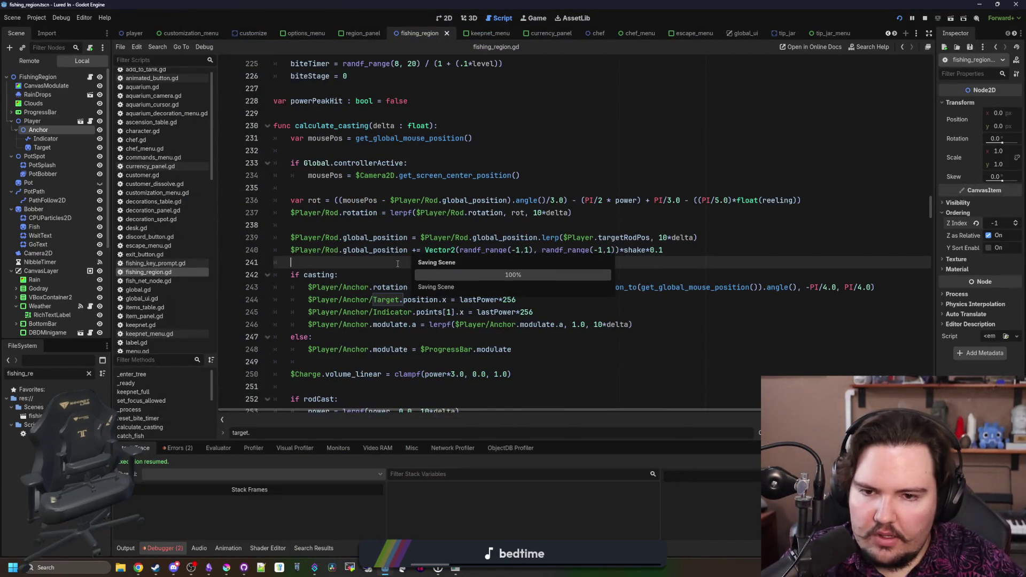
{"action": "scroll", "coordinate": [411, 246], "scroll_direction": "down", "scroll_amount": 1}
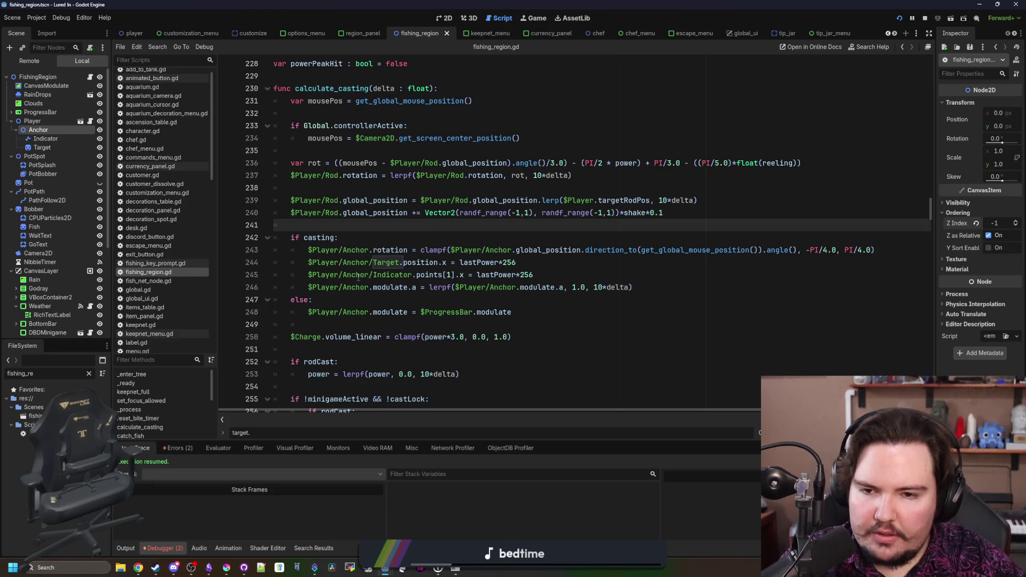
{"action": "scroll", "coordinate": [353, 249], "scroll_direction": "up", "scroll_amount": 1}
{"action": "scroll", "coordinate": [323, 264], "scroll_direction": "up", "scroll_amount": 1}
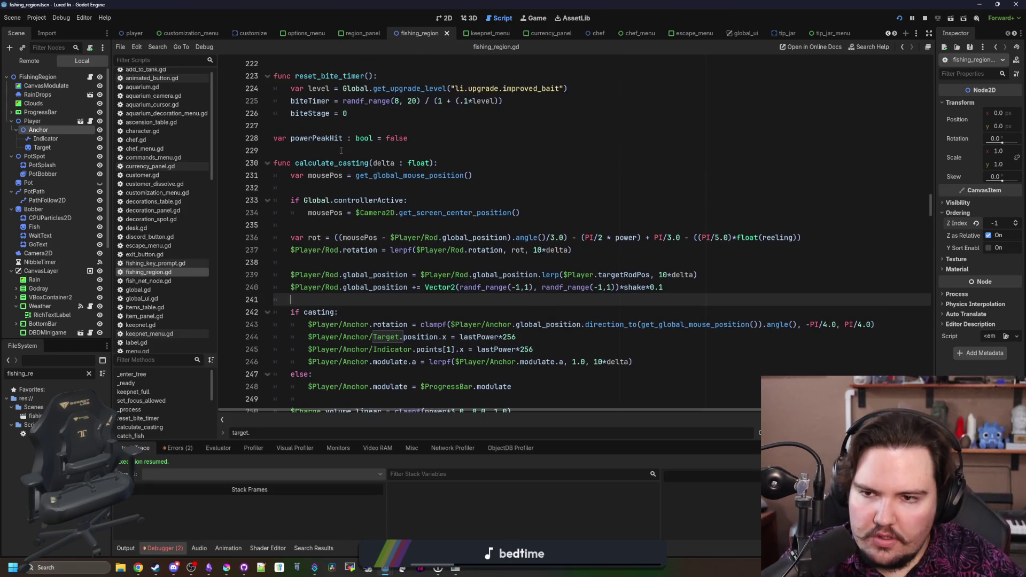
Add 'var castDist : float = 0.0' below powerPeakHit, save, and switch to Chrome
{"action": "left_click", "coordinate": [341, 150]}
{"action": "type", "text": "var"}
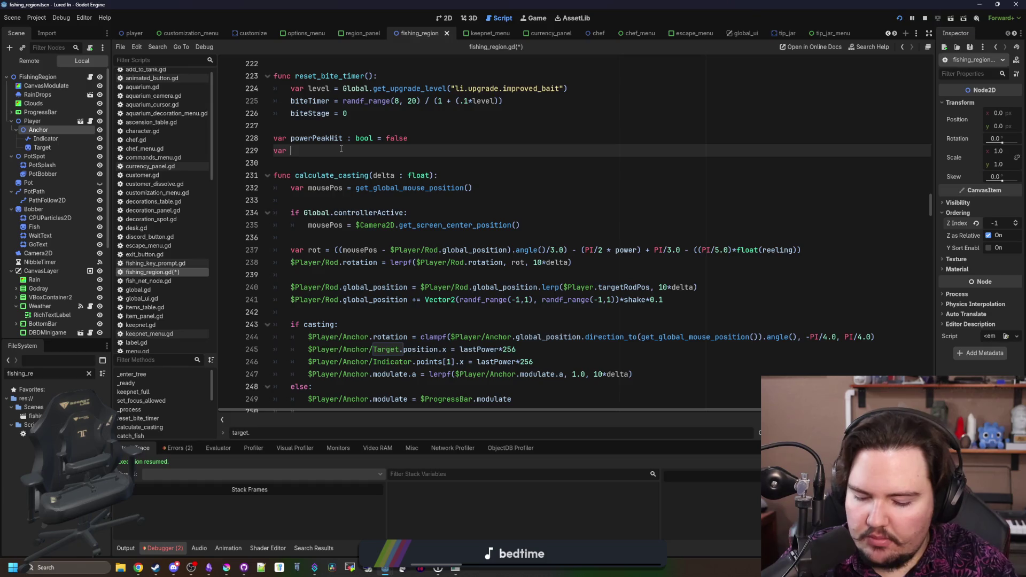
{"action": "type", "text": "castDist :L"}
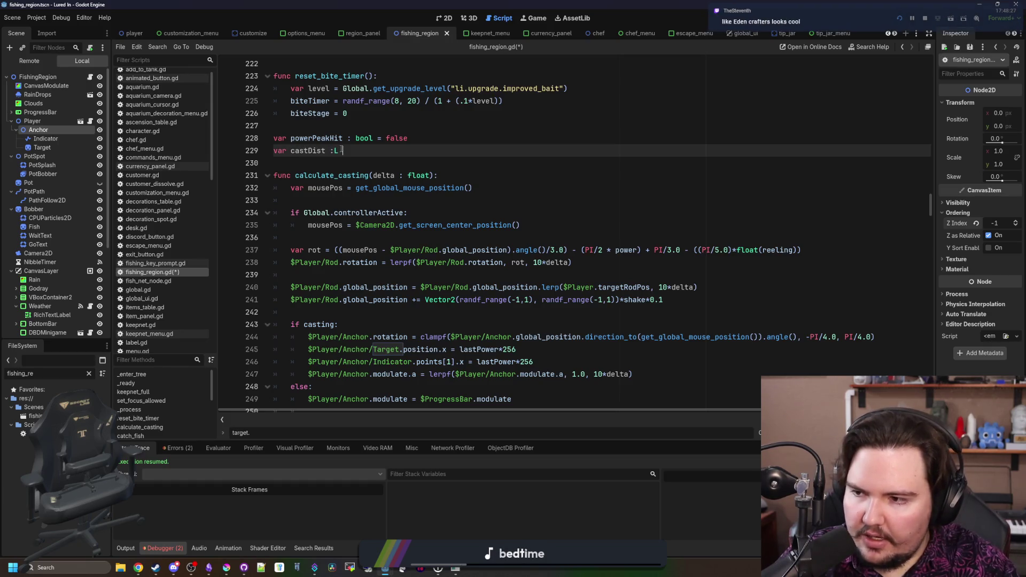
{"action": "key", "text": "BackSpace"}
{"action": "type", "text": ":"}
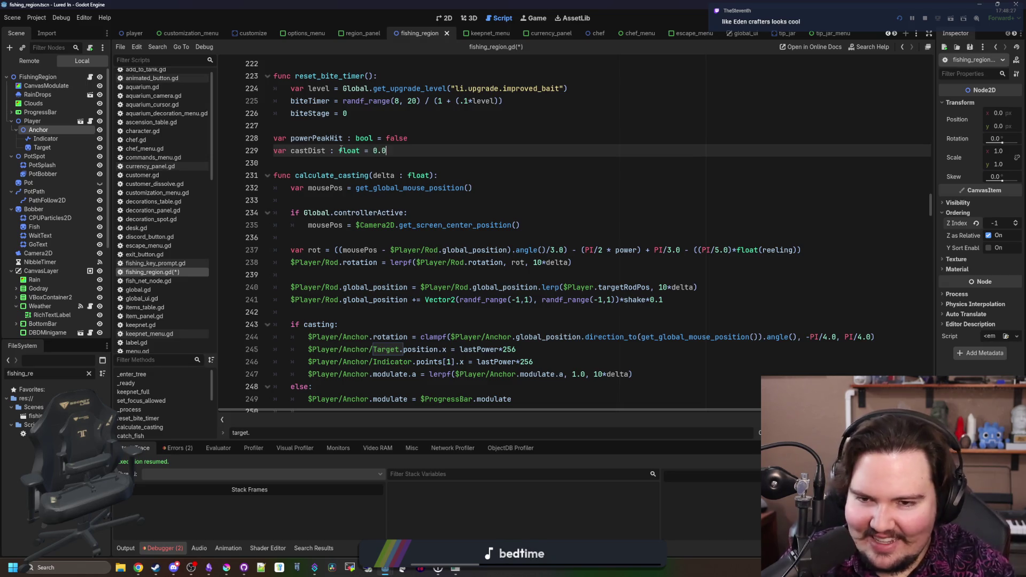
{"action": "scroll", "coordinate": [332, 171], "scroll_direction": "right", "scroll_amount": 3}
{"action": "scroll", "coordinate": [334, 192], "scroll_direction": "left", "scroll_amount": 3}
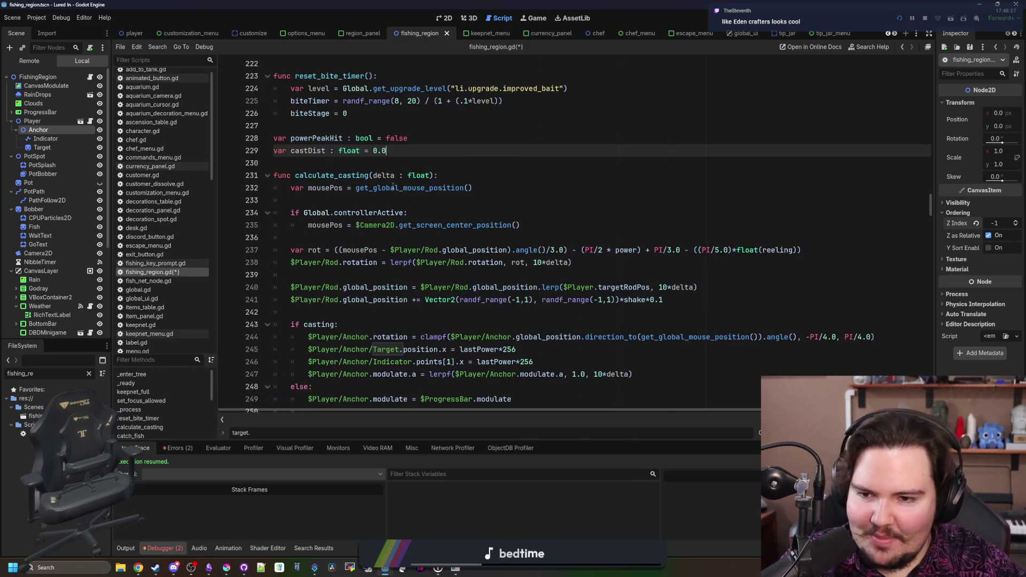
{"action": "left_click", "coordinate": [336, 165]}
{"action": "key", "text": "ctrl+s"}
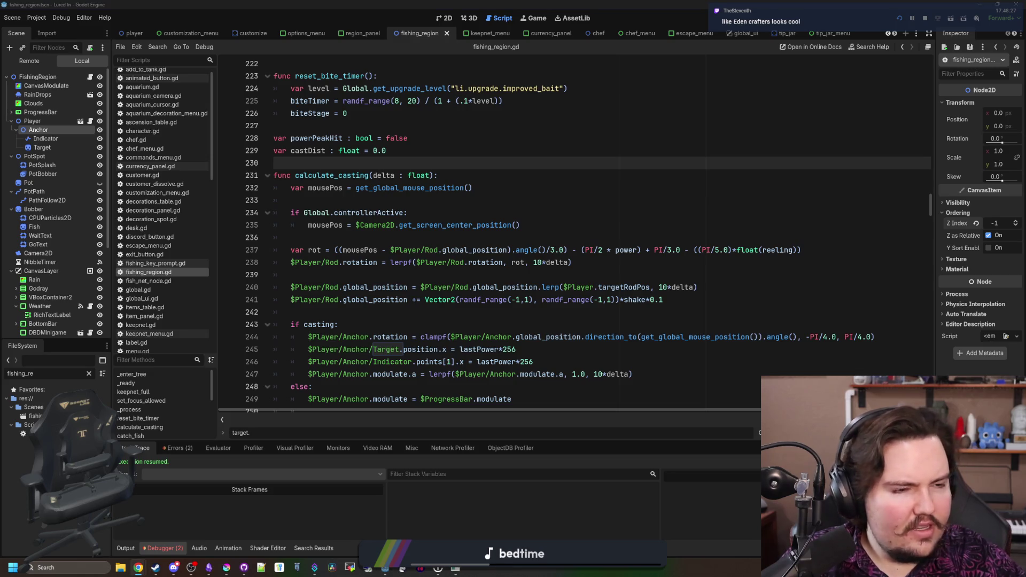
{"action": "left_click", "coordinate": [138, 567]}
Search Google for 'eden crafters' and open its Steam store page maximized
{"action": "type", "text": "eden crafters"}
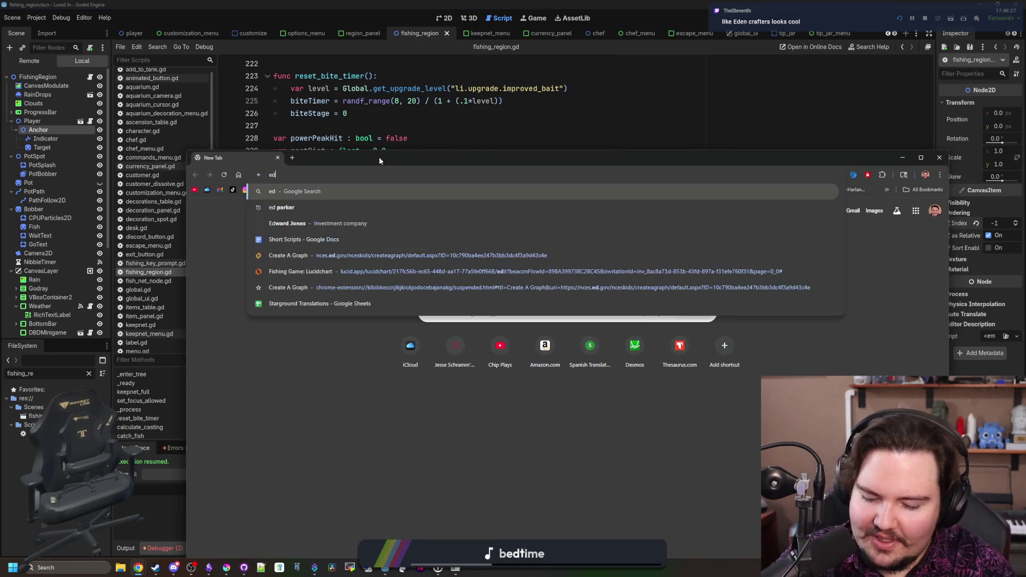
{"action": "key", "text": "Return"}
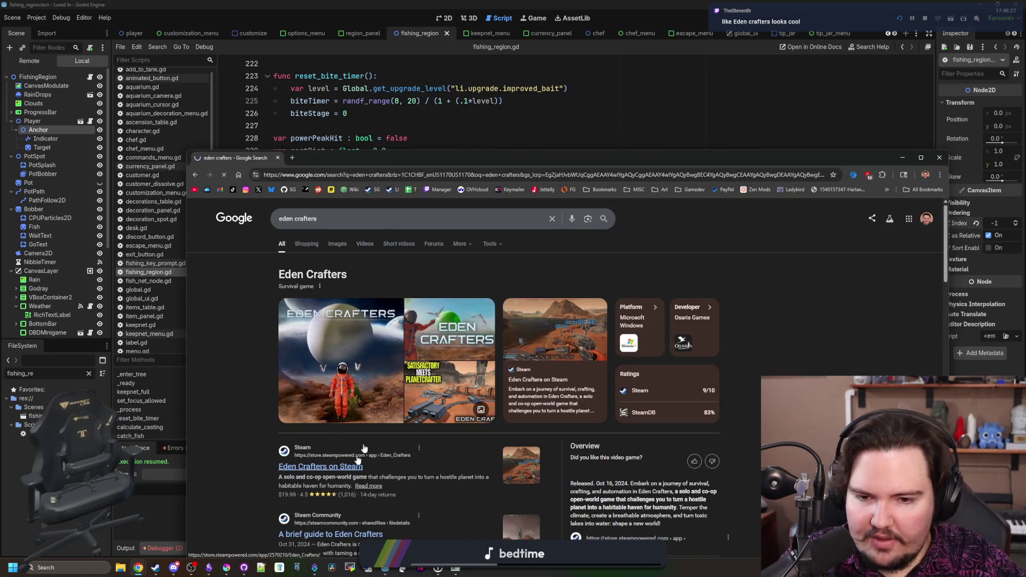
{"action": "left_click", "coordinate": [357, 464]}
{"action": "key", "text": "super+Up"}
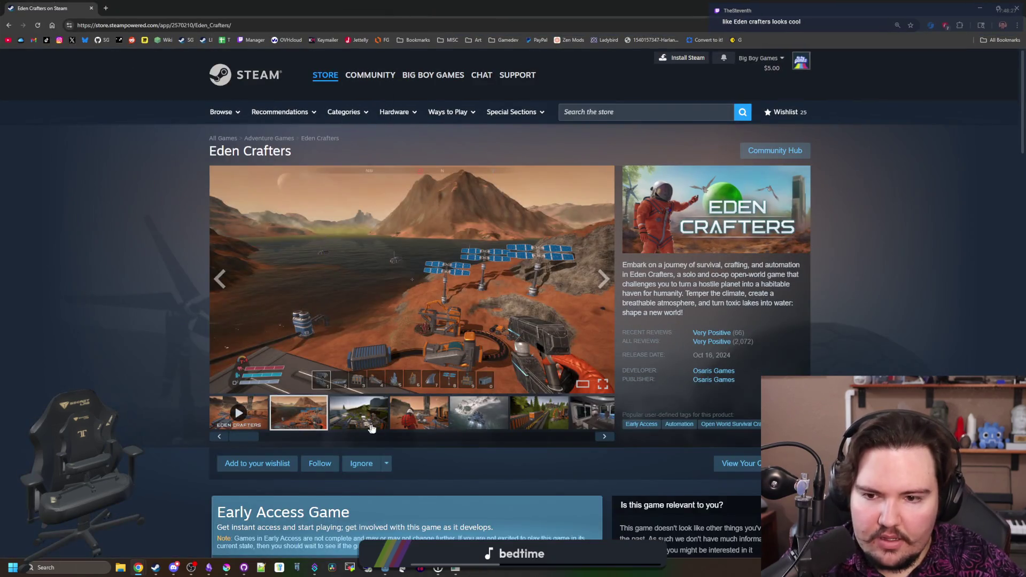
Browse the Eden Crafters screenshots, including the spaceship interior and mountain landscape, then start a new tab
{"action": "left_click", "coordinate": [371, 427]}
{"action": "left_click", "coordinate": [410, 410]}
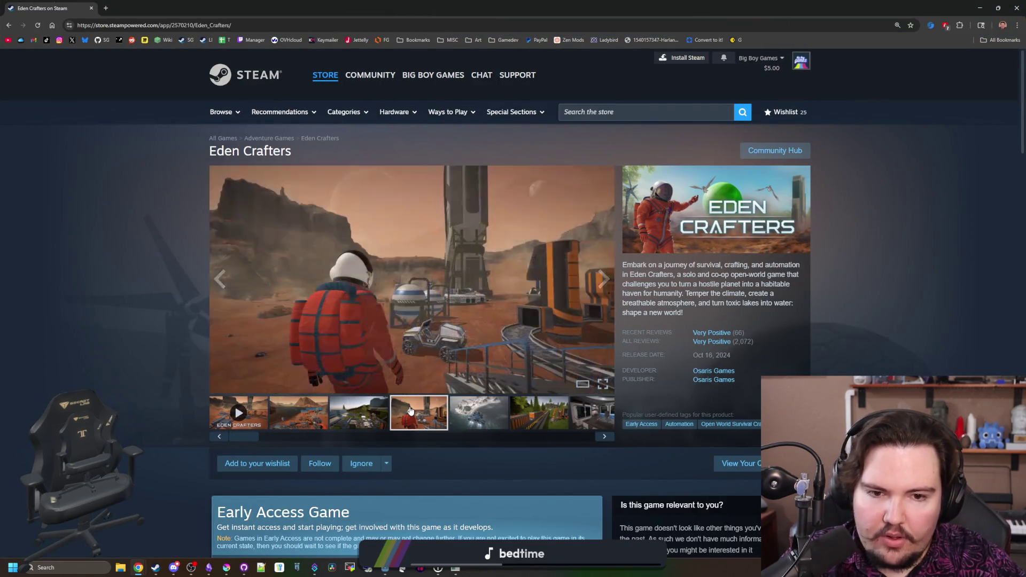
{"action": "left_click", "coordinate": [460, 428]}
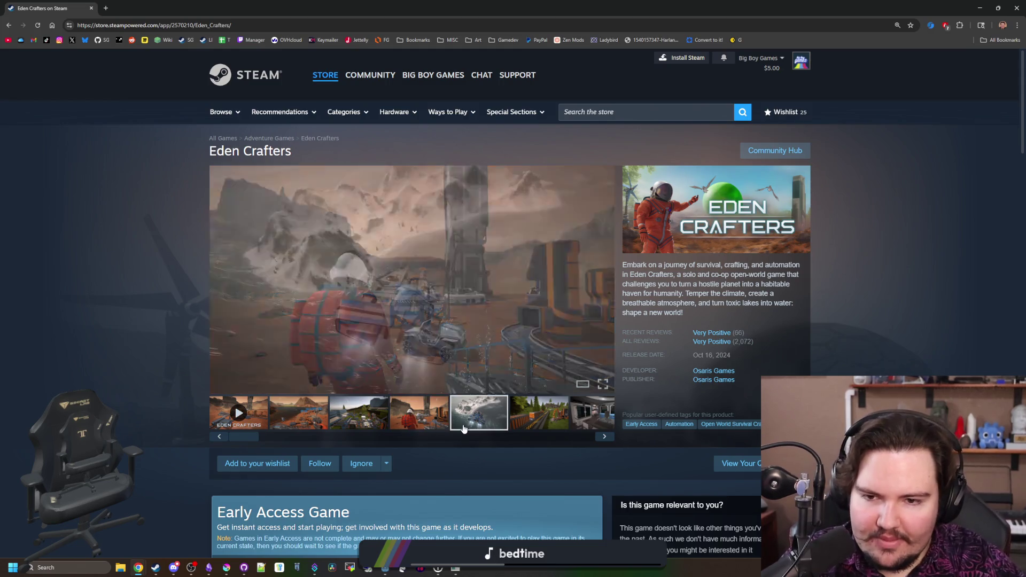
{"action": "left_click", "coordinate": [536, 420]}
{"action": "left_click", "coordinate": [580, 424]}
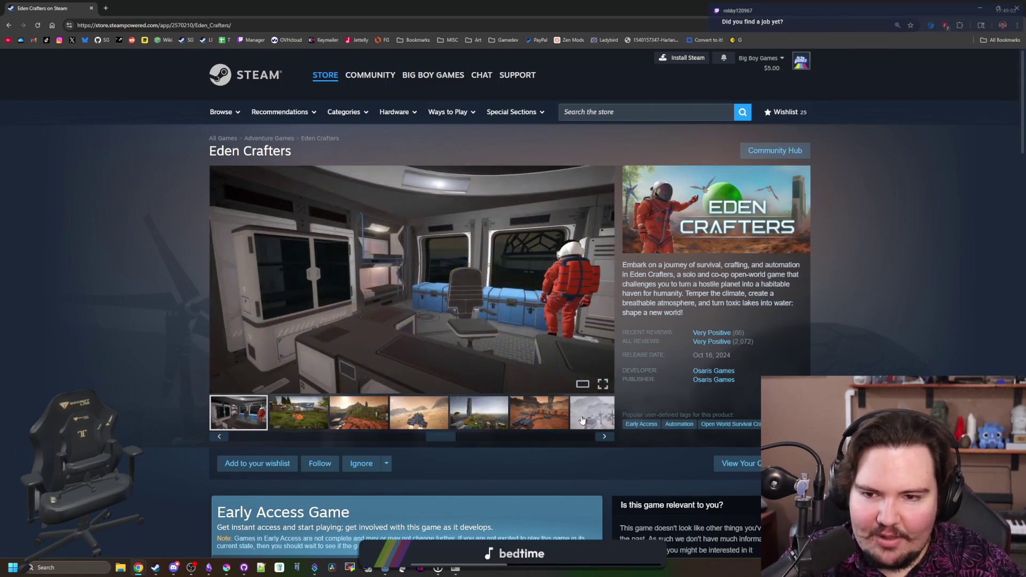
{"action": "left_click", "coordinate": [275, 409]}
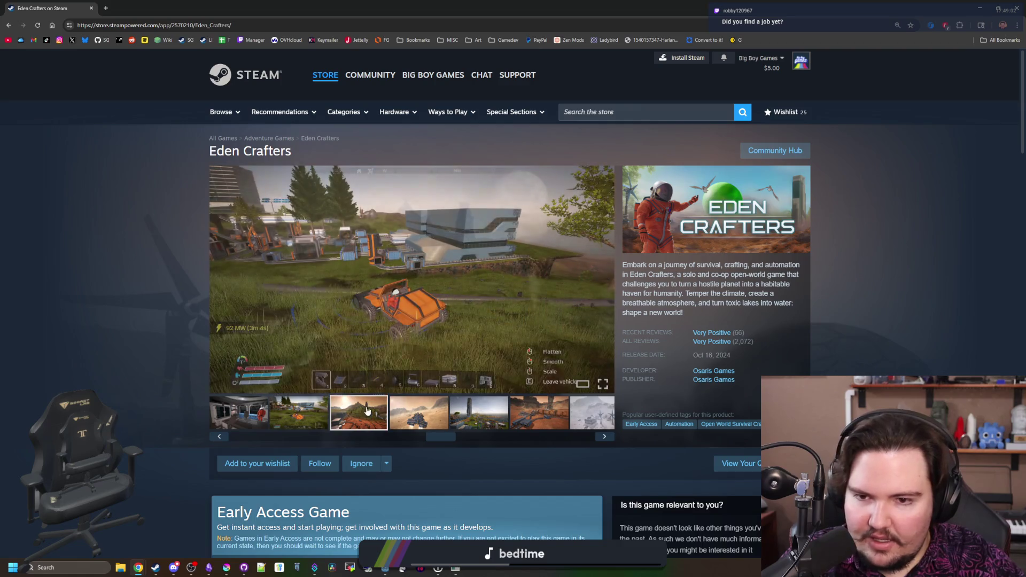
{"action": "left_click", "coordinate": [358, 411]}
{"action": "left_click", "coordinate": [106, 8]}
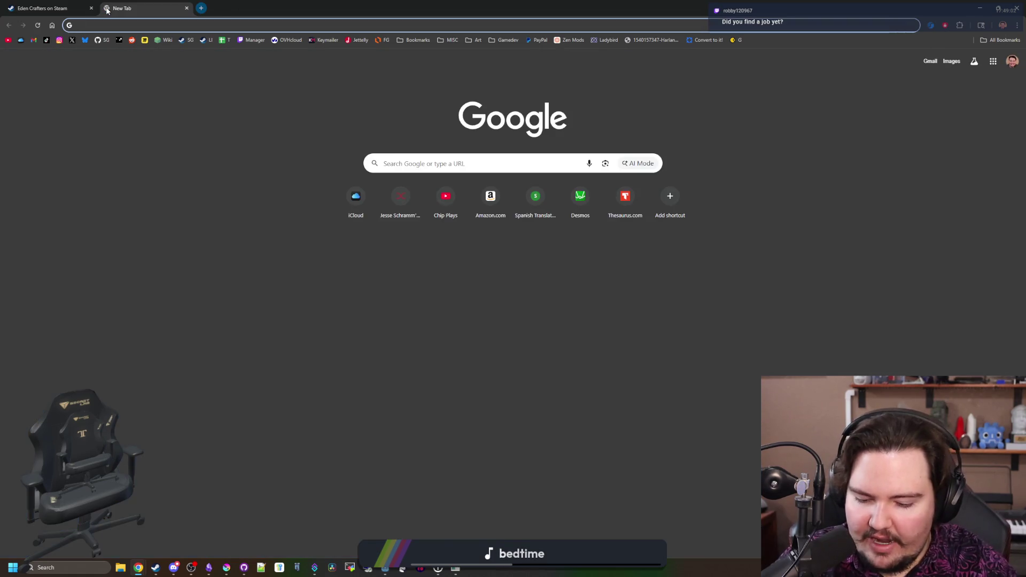
Search Google for 'plantet crafter' and open The Planet Crafter's Steam store page
{"action": "type", "text": "plantet cr"}
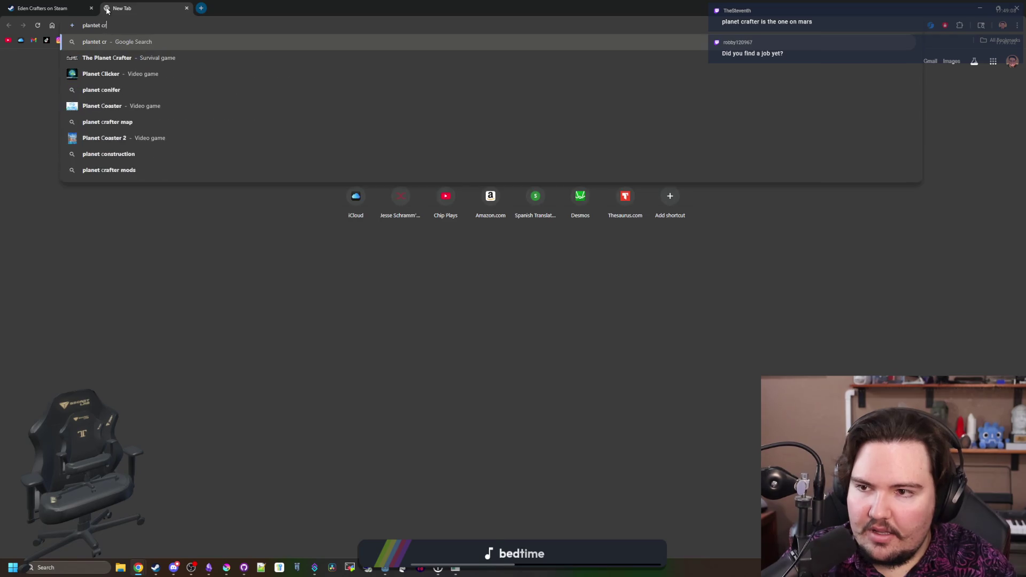
{"action": "type", "text": "after"}
{"action": "key", "text": "Return"}
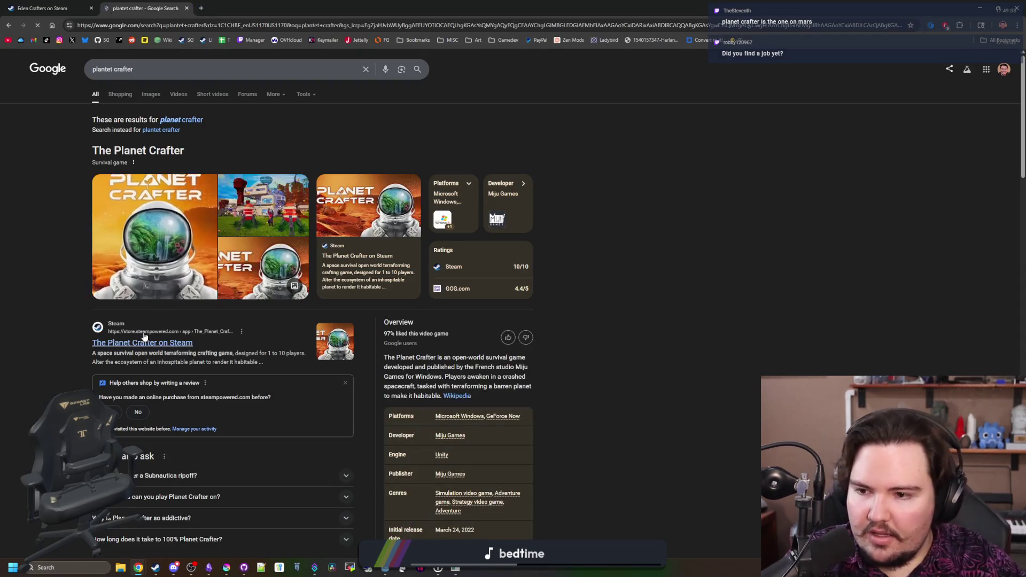
{"action": "left_click", "coordinate": [144, 341]}
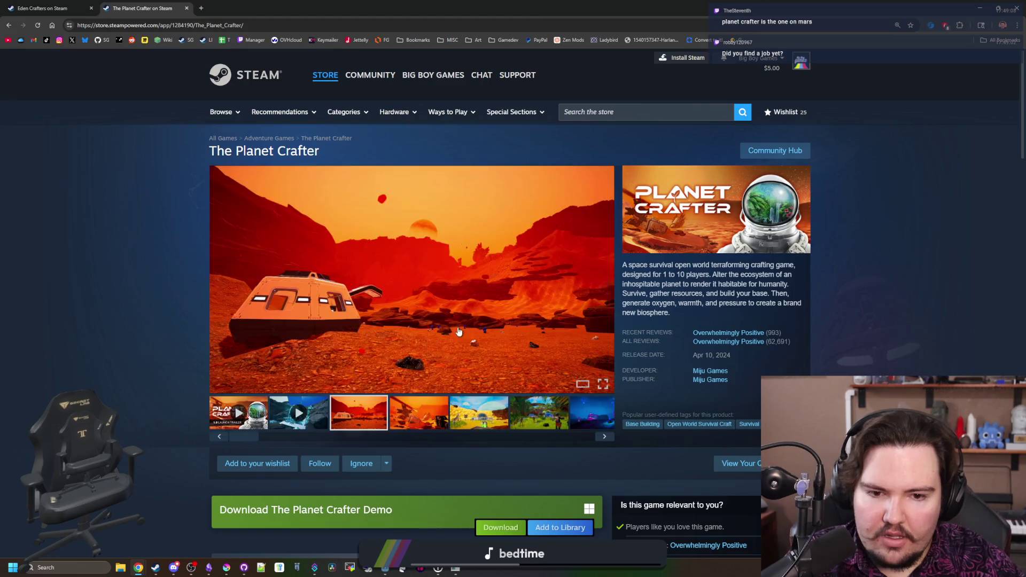
{"action": "left_click", "coordinate": [413, 410]}
Return to the Eden Crafters tab and advance its screenshots to the snow scene
{"action": "key", "text": "ctrl+shift+Tab"}
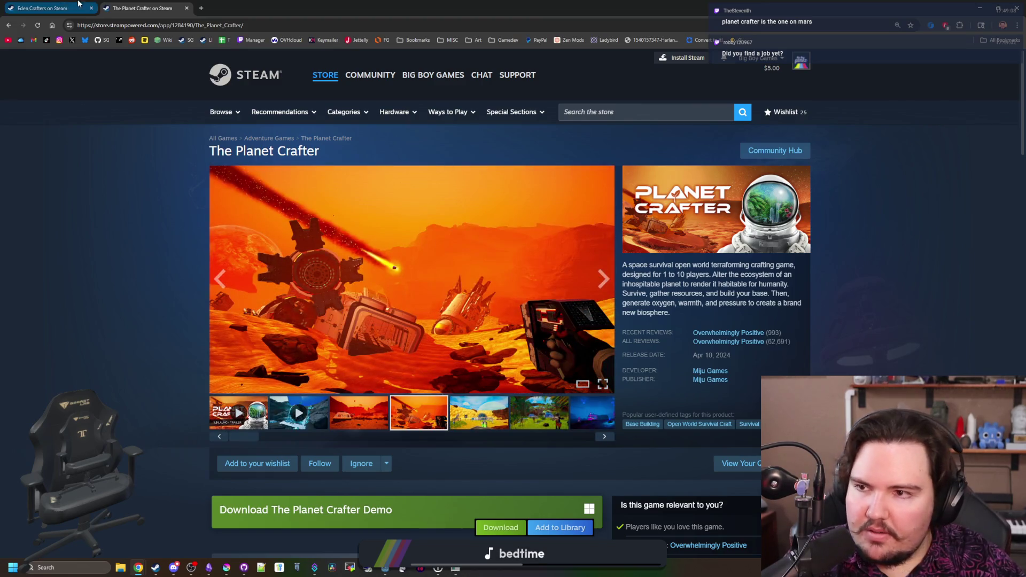
{"action": "left_click", "coordinate": [161, 3]}
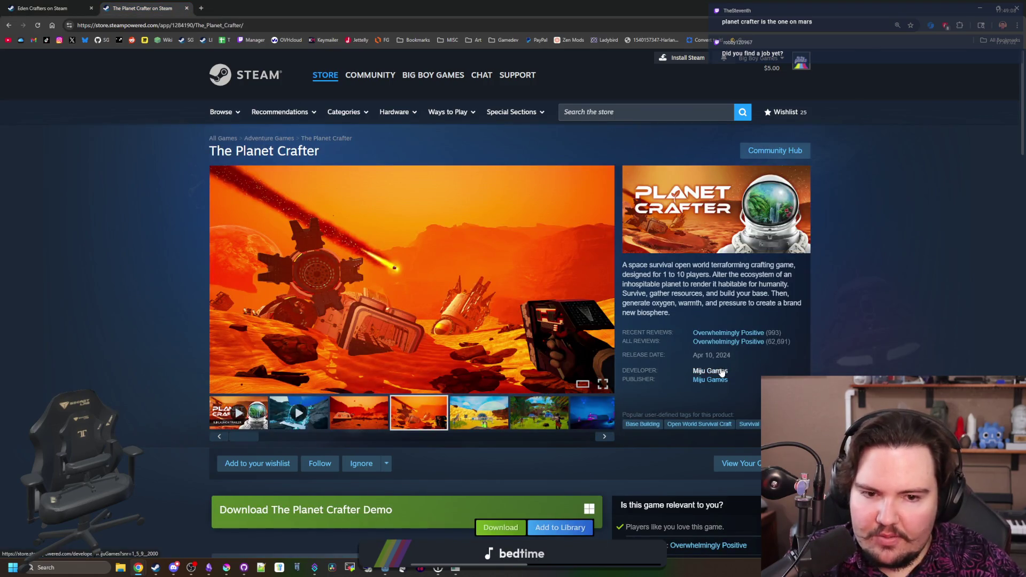
{"action": "left_click", "coordinate": [48, 8]}
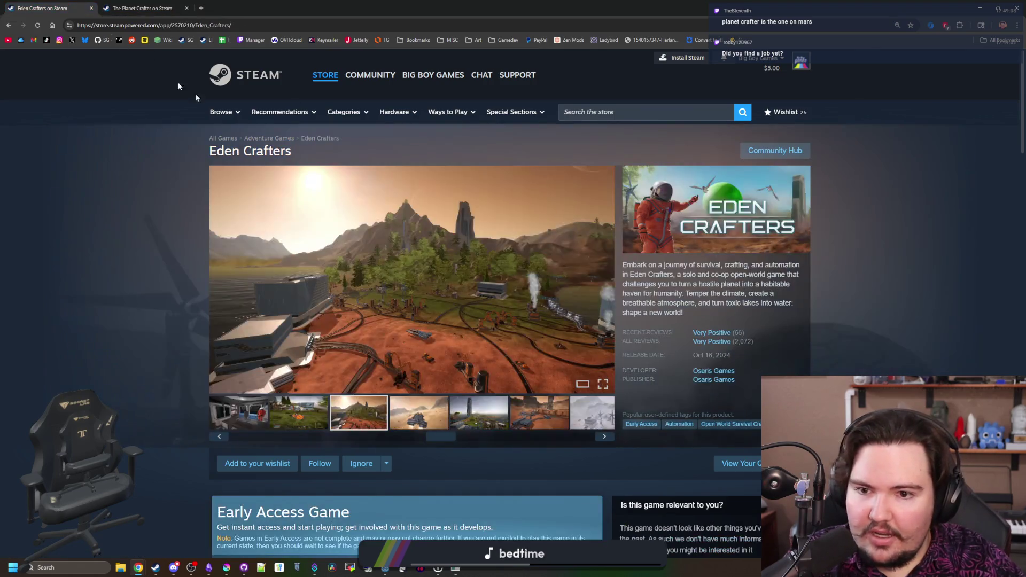
{"action": "left_click", "coordinate": [437, 423]}
{"action": "left_click", "coordinate": [434, 422]}
{"action": "left_click", "coordinate": [430, 422]}
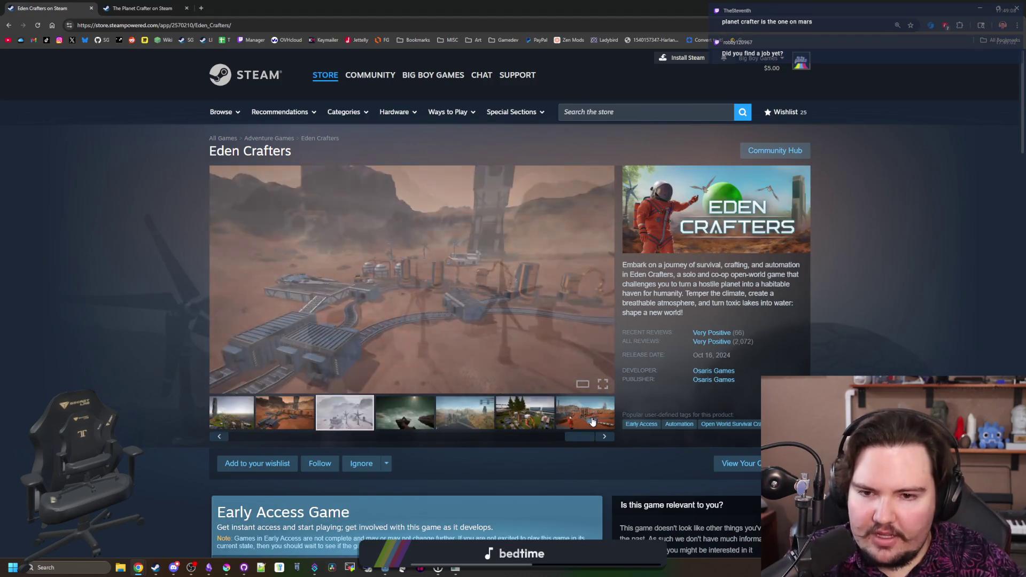
{"action": "left_click", "coordinate": [427, 422]}
Flip through enlarged Planet Crafter screenshots, then open the 2.0 Update announcement further down
{"action": "left_click", "coordinate": [144, 8]}
{"action": "left_click", "coordinate": [470, 421]}
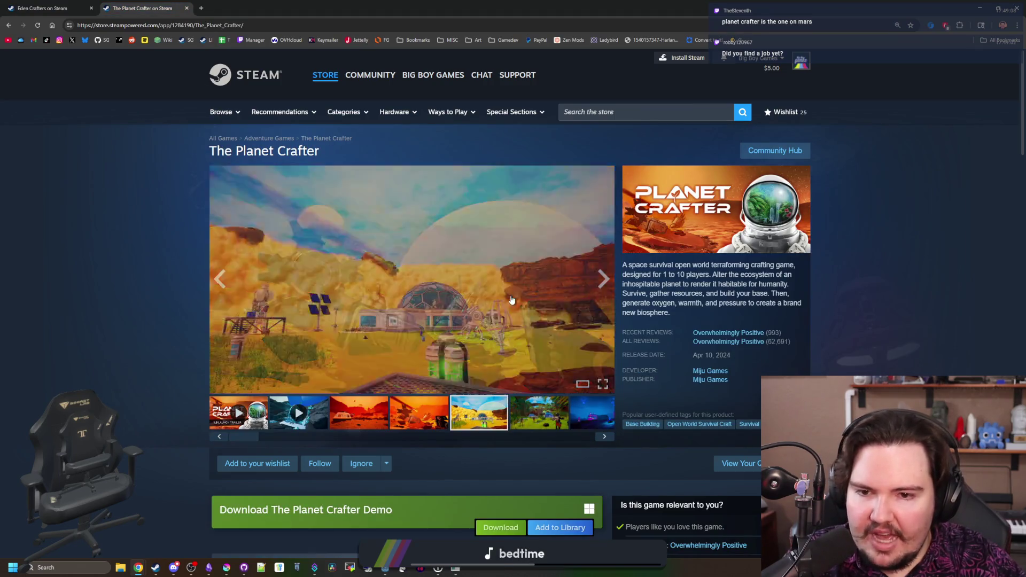
{"action": "left_click", "coordinate": [470, 421]}
{"action": "left_click", "coordinate": [906, 310]}
{"action": "left_click", "coordinate": [906, 310]}
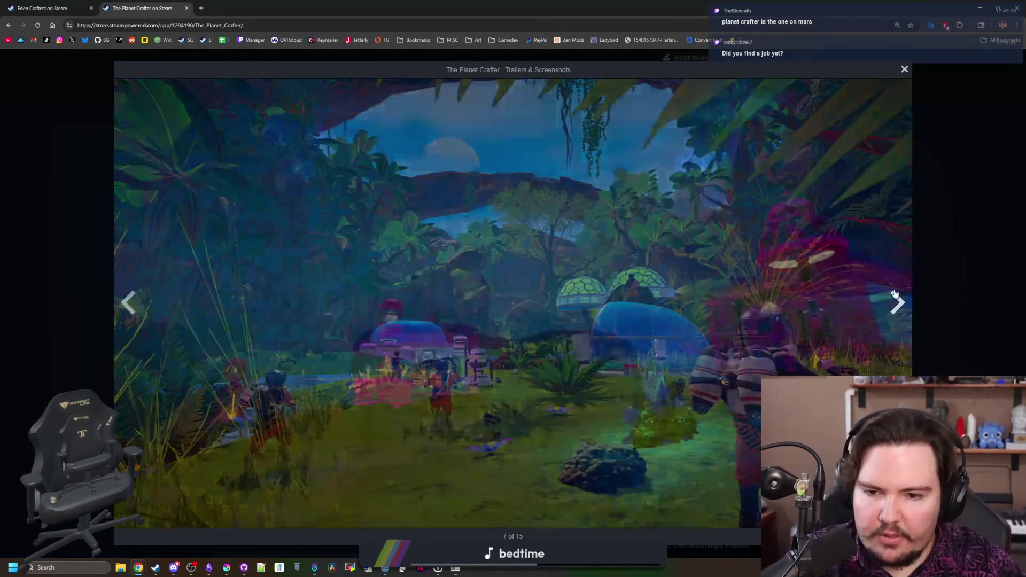
{"action": "left_click", "coordinate": [906, 310]}
{"action": "left_click", "coordinate": [950, 252]}
{"action": "scroll", "coordinate": [491, 337], "scroll_direction": "down", "scroll_amount": 5}
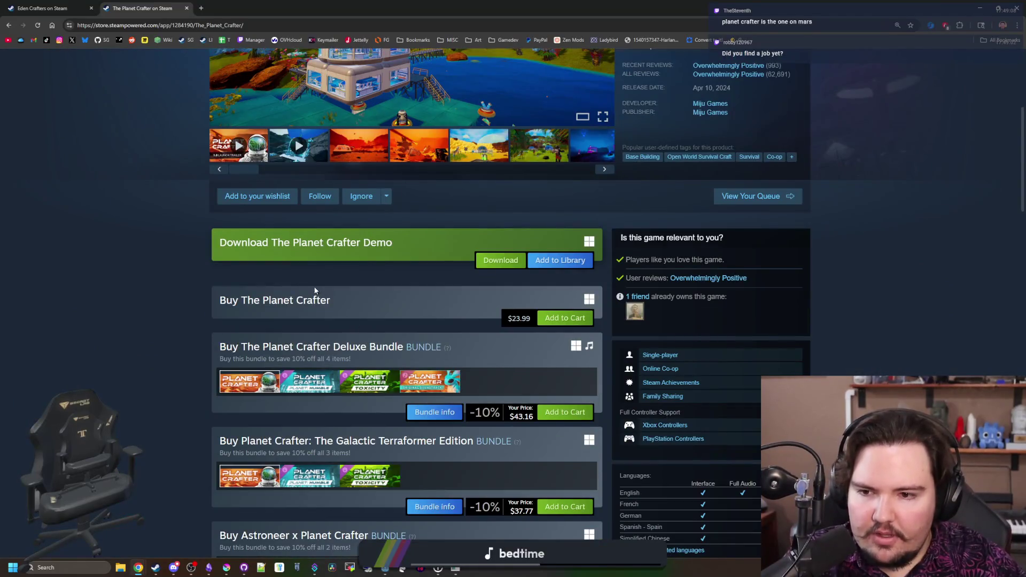
{"action": "scroll", "coordinate": [314, 286], "scroll_direction": "down", "scroll_amount": 10}
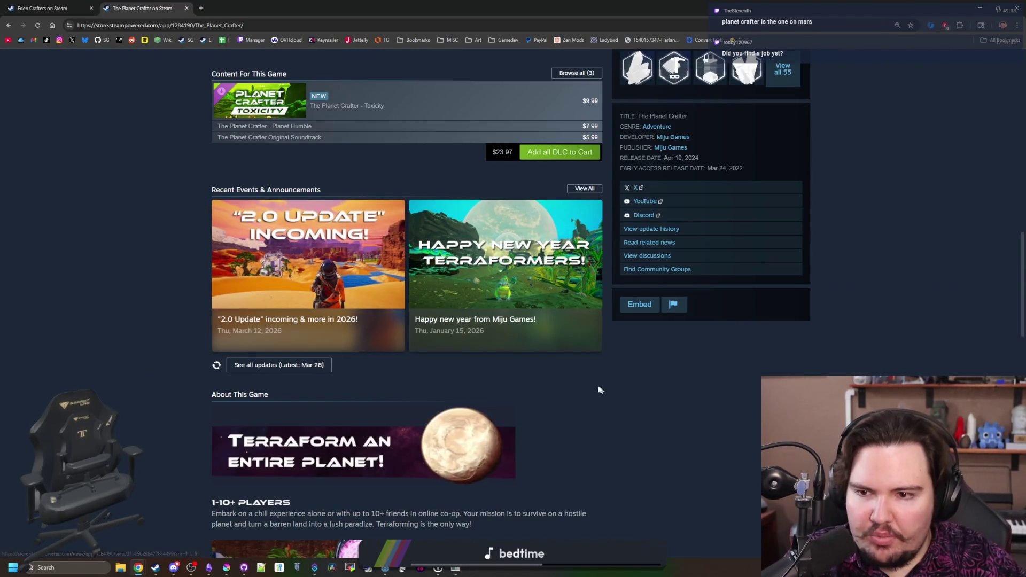
{"action": "left_click", "coordinate": [256, 299]}
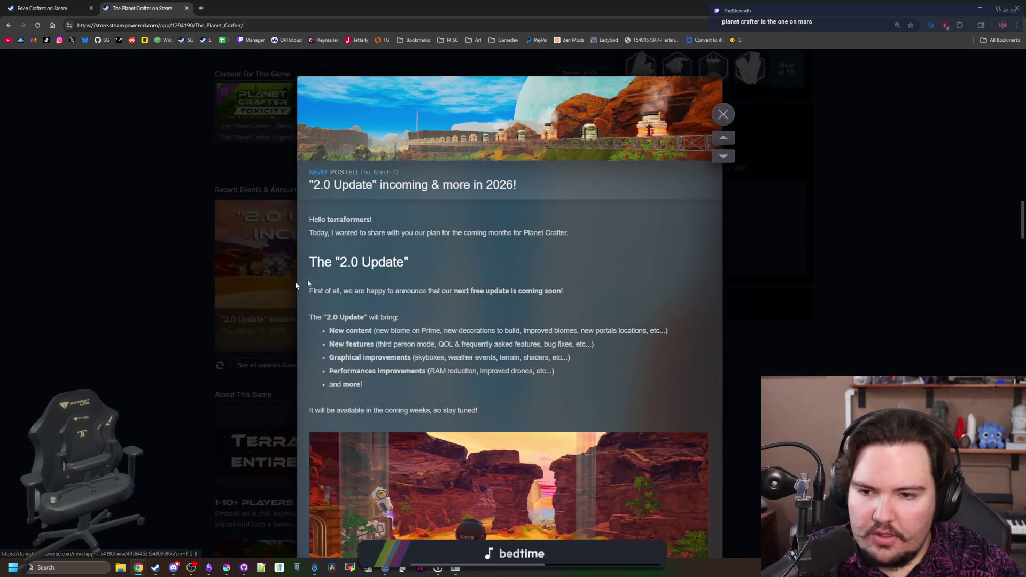
Skim the 2.0 Update feature list, close the announcement, and scroll back to the page top
{"action": "mouse_move", "coordinate": [346, 317]}
{"action": "left_mouse_down"}
{"action": "mouse_move", "coordinate": [412, 331]}
{"action": "mouse_move", "coordinate": [499, 387]}
{"action": "left_mouse_up"}
{"action": "left_click", "coordinate": [499, 385]}
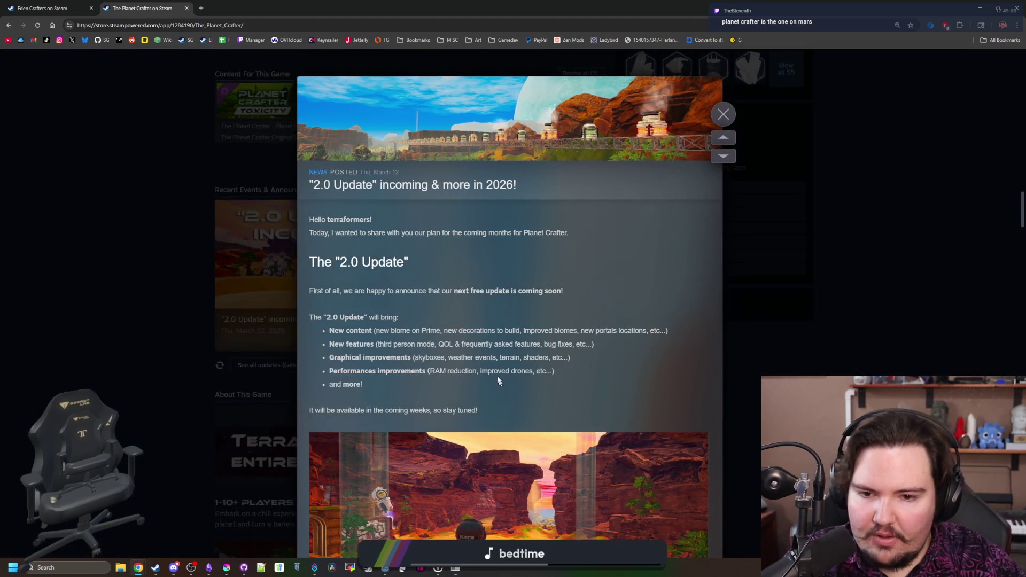
{"action": "scroll", "coordinate": [499, 380], "scroll_direction": "down", "scroll_amount": 4}
{"action": "scroll", "coordinate": [401, 347], "scroll_direction": "up", "scroll_amount": 5}
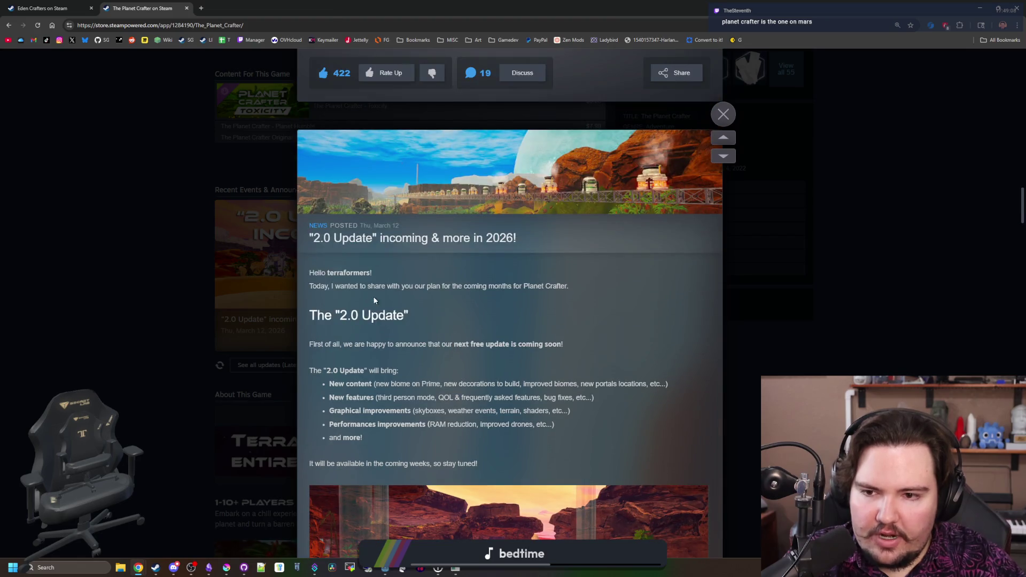
{"action": "scroll", "coordinate": [412, 321], "scroll_direction": "down", "scroll_amount": 20}
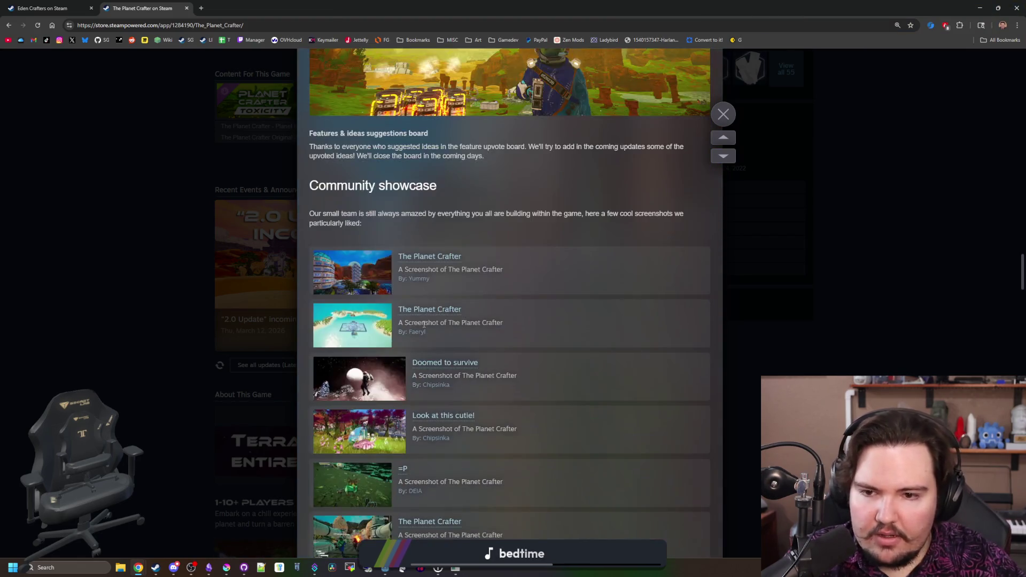
{"action": "scroll", "coordinate": [424, 327], "scroll_direction": "down", "scroll_amount": 10}
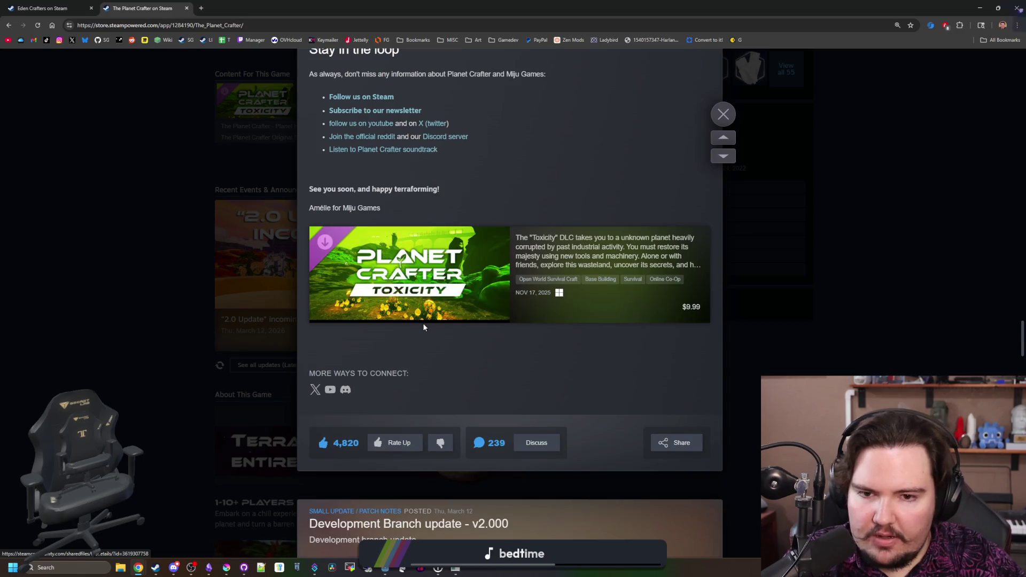
{"action": "scroll", "coordinate": [423, 327], "scroll_direction": "down", "scroll_amount": 3}
{"action": "left_click", "coordinate": [211, 297]}
{"action": "scroll", "coordinate": [284, 352], "scroll_direction": "up", "scroll_amount": 15}
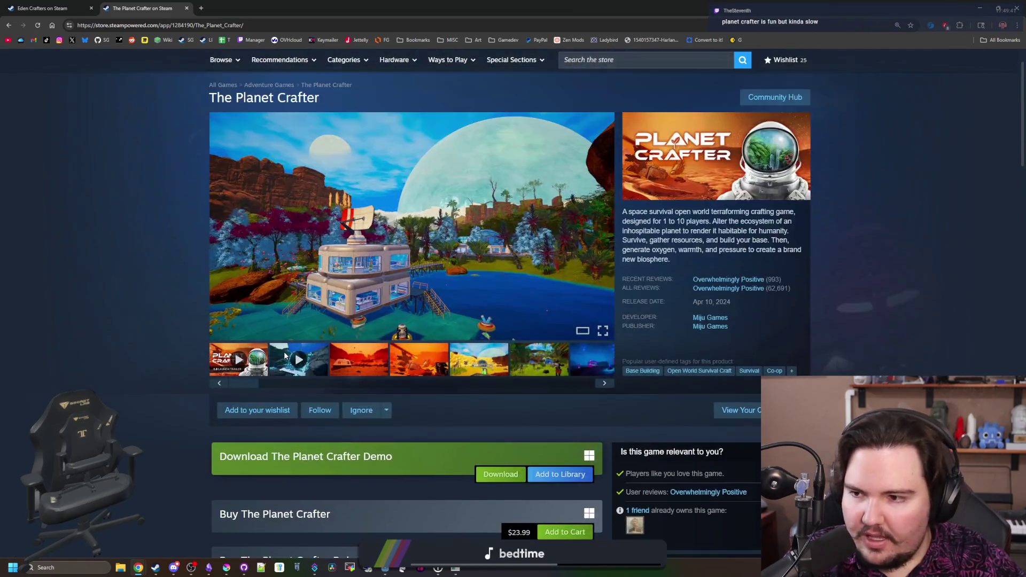
{"action": "scroll", "coordinate": [285, 355], "scroll_direction": "up", "scroll_amount": 1}
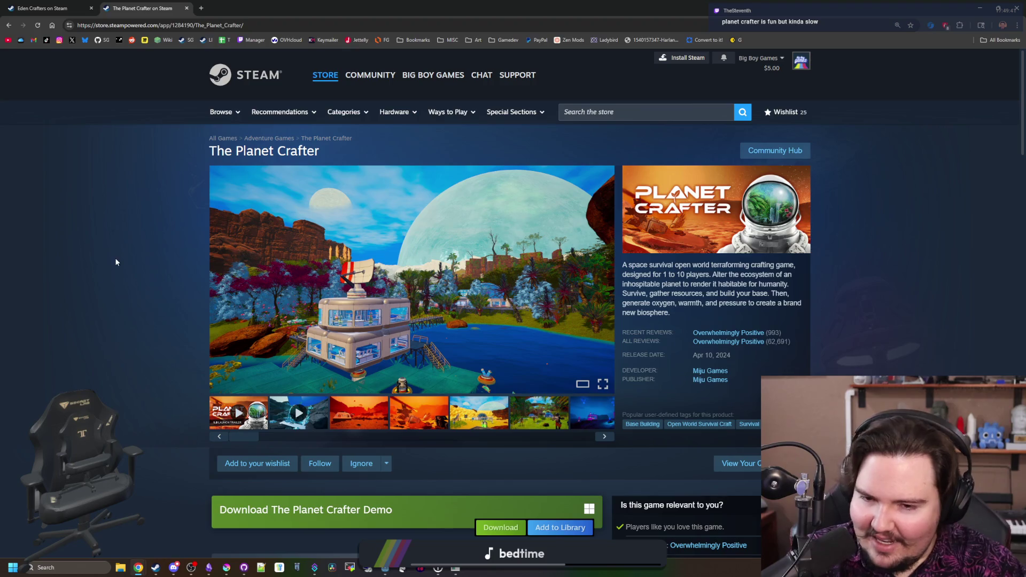
Open the crashed-pod screenshot in the full-screen gallery and step through to the last Planet Crafter image
{"action": "left_click", "coordinate": [357, 420]}
{"action": "left_click", "coordinate": [447, 293]}
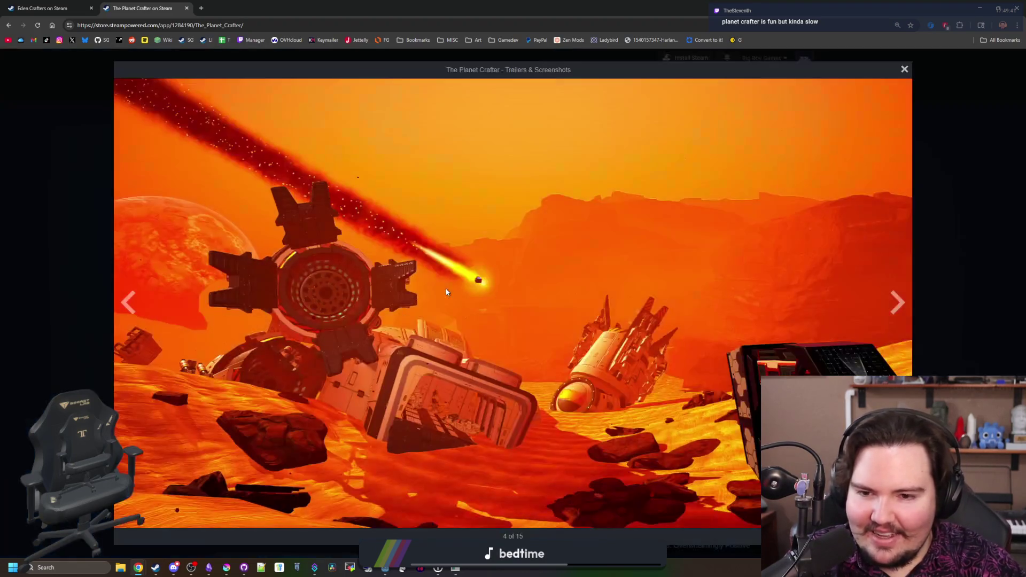
{"action": "left_click", "coordinate": [897, 304]}
{"action": "left_click", "coordinate": [897, 303]}
{"action": "left_click", "coordinate": [897, 304]}
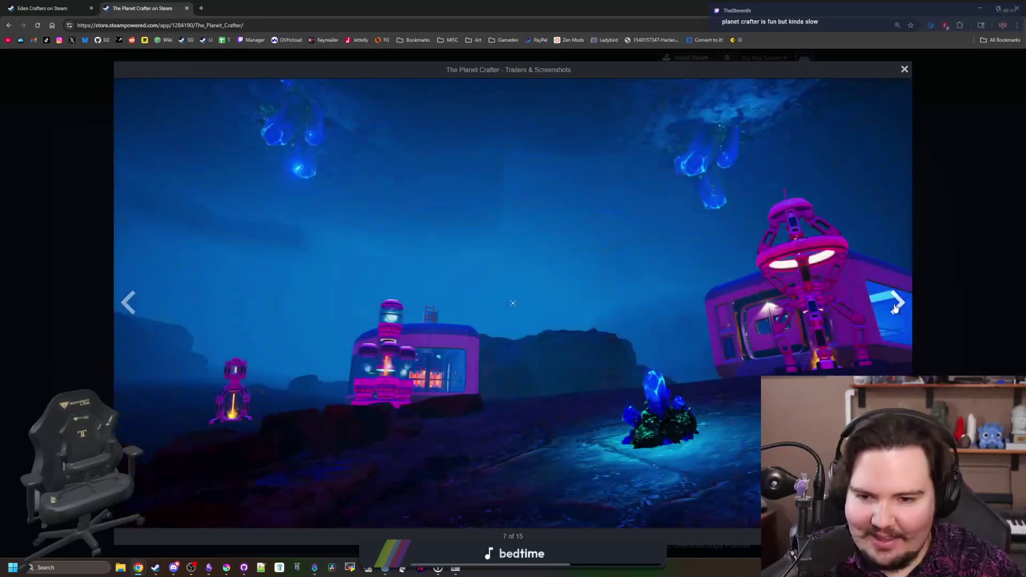
{"action": "left_click", "coordinate": [896, 306]}
{"action": "left_click", "coordinate": [896, 305]}
{"action": "left_click", "coordinate": [896, 306]}
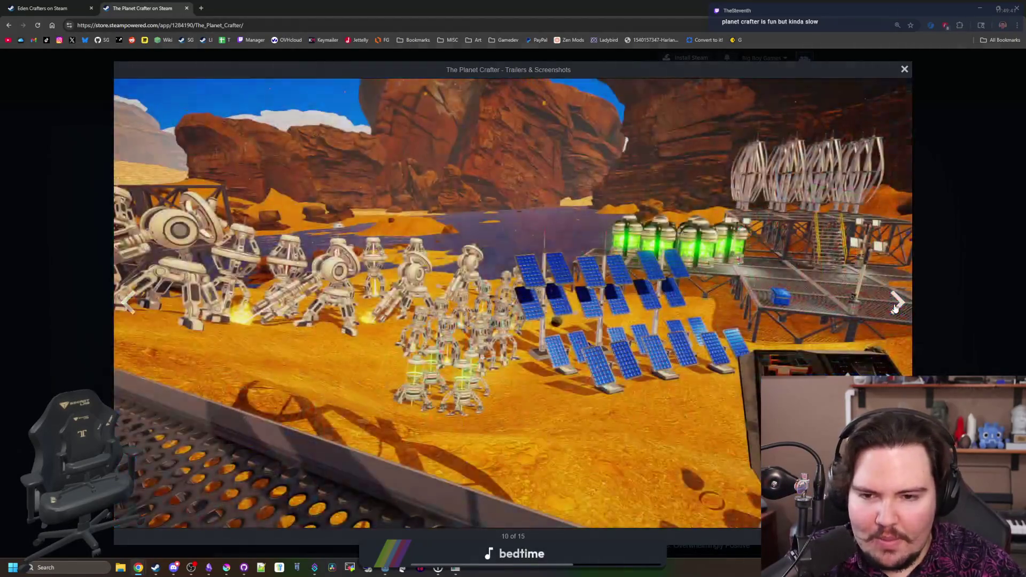
{"action": "left_click", "coordinate": [896, 306]}
{"action": "left_click", "coordinate": [896, 306]}
{"action": "left_click", "coordinate": [896, 305]}
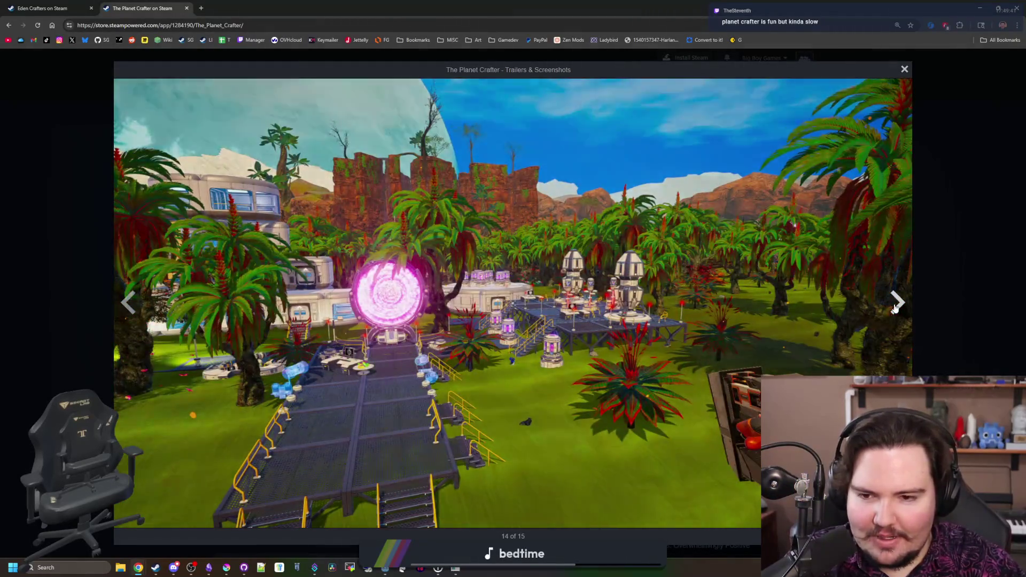
{"action": "left_click", "coordinate": [896, 306]}
{"action": "left_click", "coordinate": [896, 306]}
{"action": "left_click", "coordinate": [896, 306]}
{"action": "left_click", "coordinate": [896, 306]}
{"action": "left_click", "coordinate": [896, 305]}
{"action": "left_click", "coordinate": [896, 306]}
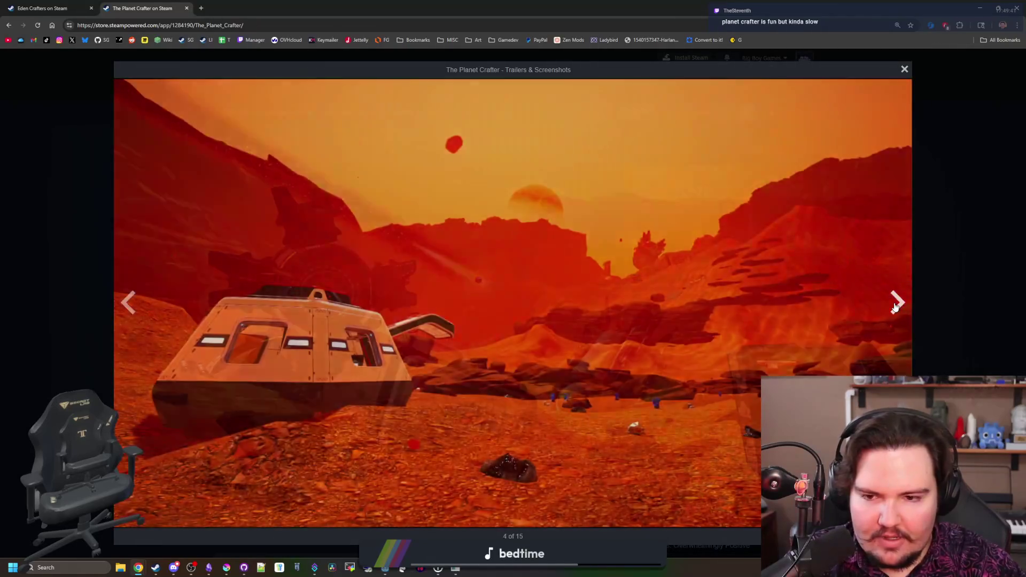
{"action": "left_click", "coordinate": [896, 306]}
{"action": "left_click", "coordinate": [896, 305]}
{"action": "left_click", "coordinate": [896, 305]}
{"action": "left_click", "coordinate": [896, 305]}
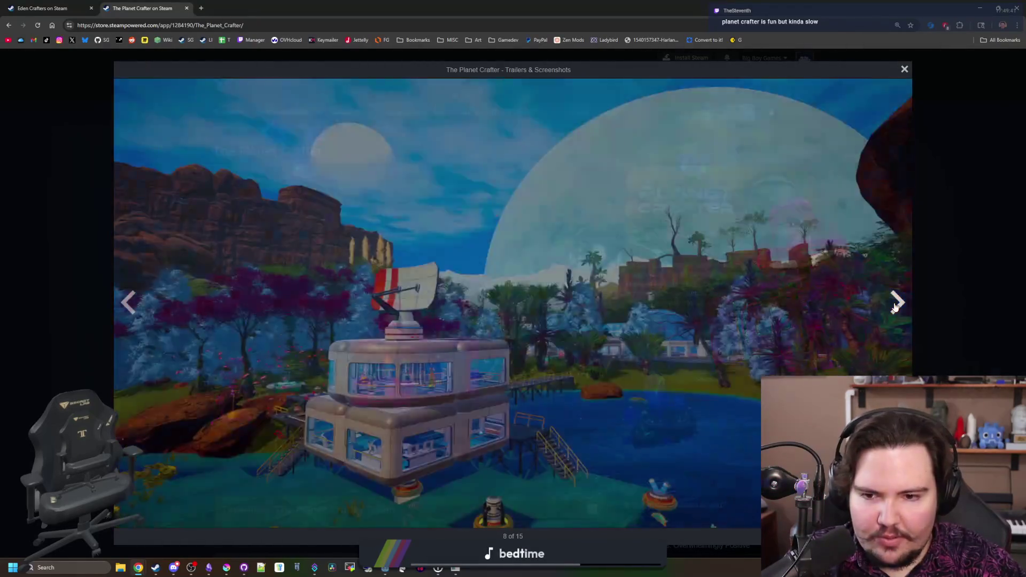
{"action": "left_click", "coordinate": [896, 306]}
{"action": "left_click", "coordinate": [896, 306]}
{"action": "left_click", "coordinate": [896, 305]}
{"action": "left_click", "coordinate": [896, 306]}
{"action": "left_click", "coordinate": [896, 306]}
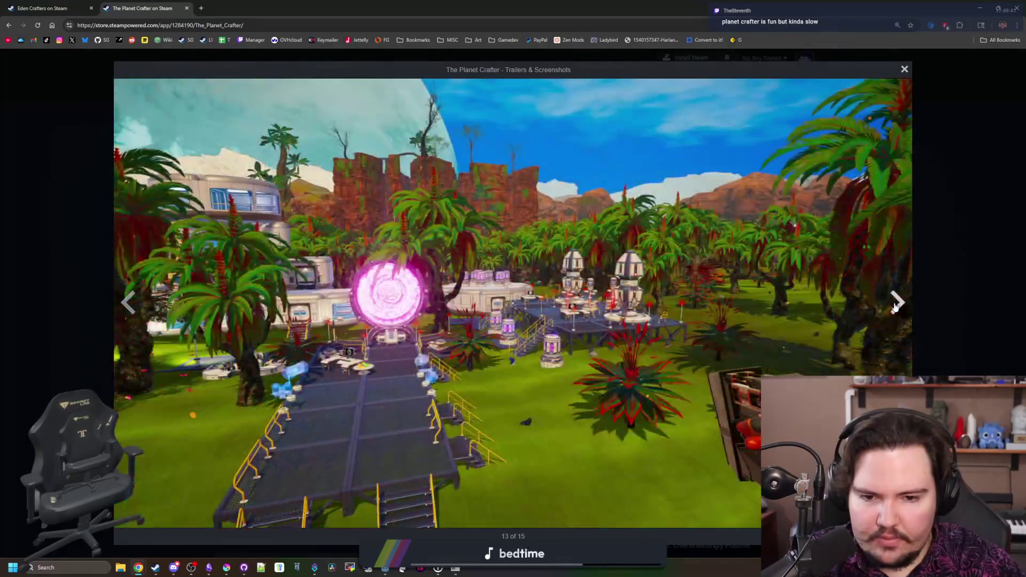
{"action": "left_click", "coordinate": [896, 306]}
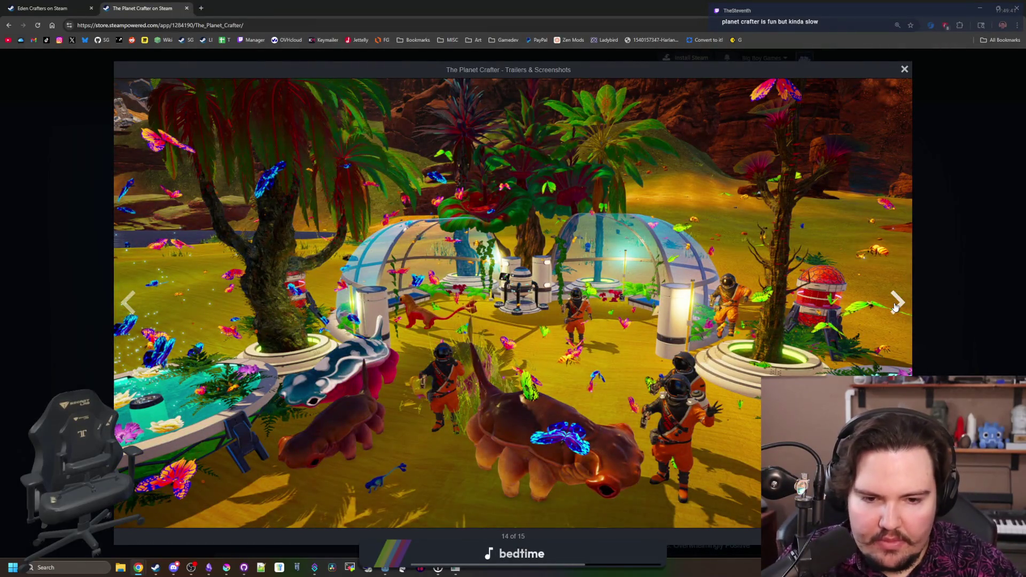
{"action": "left_click", "coordinate": [896, 305]}
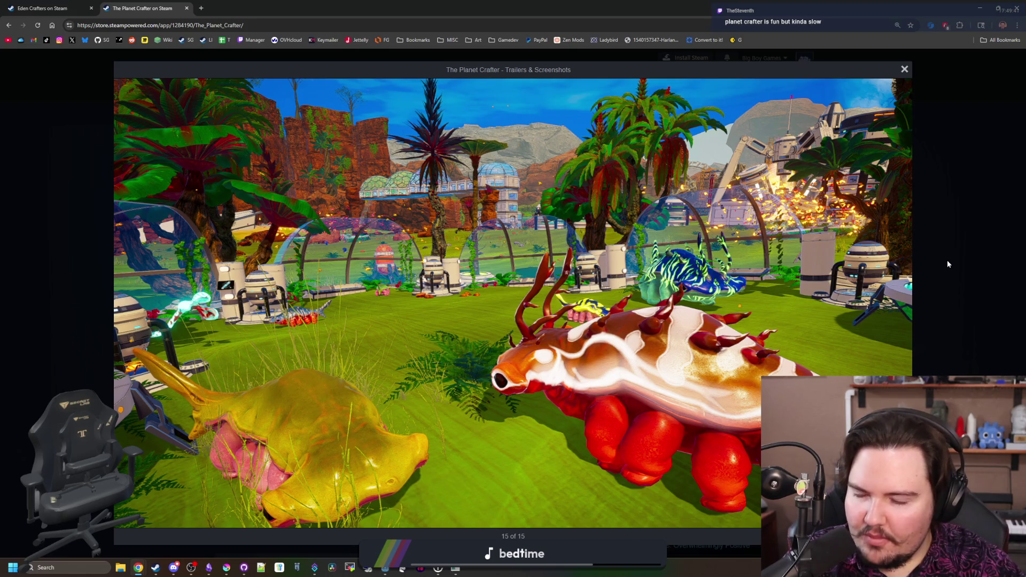
Close the gallery, preview the night-scene screenshot, and go back to the Eden Crafters page
{"action": "left_click", "coordinate": [947, 262]}
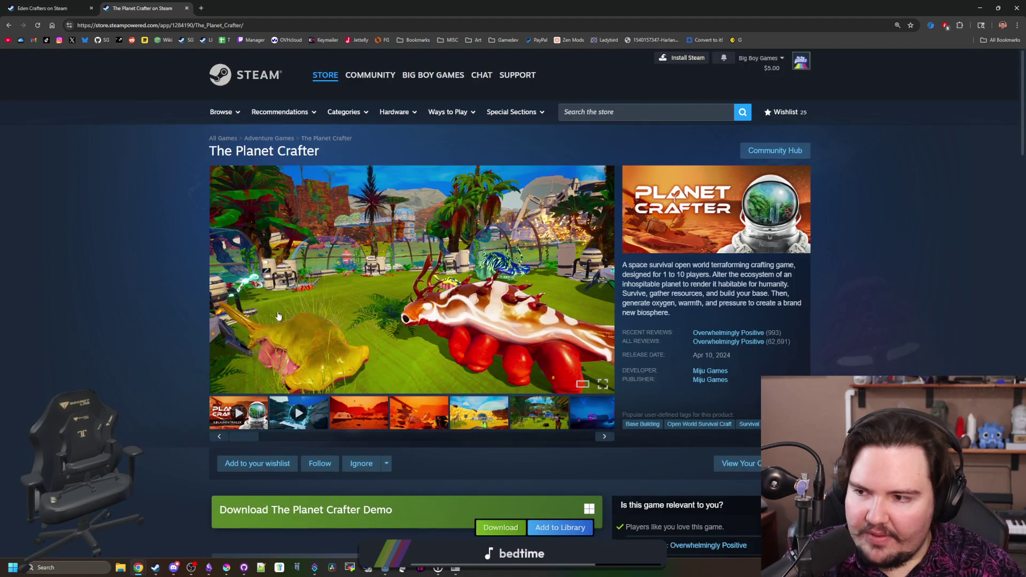
{"action": "left_click", "coordinate": [574, 422]}
{"action": "left_click", "coordinate": [47, 6]}
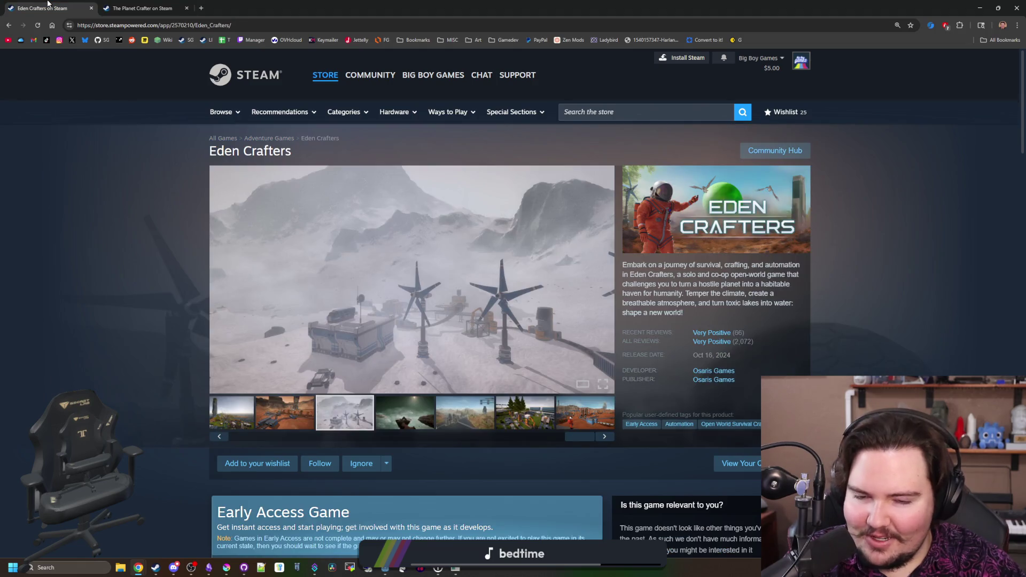
Open the floating-rocks screenshot in the full-screen gallery and page through Eden Crafters' screenshots
{"action": "left_click", "coordinate": [393, 409]}
{"action": "left_click", "coordinate": [416, 361]}
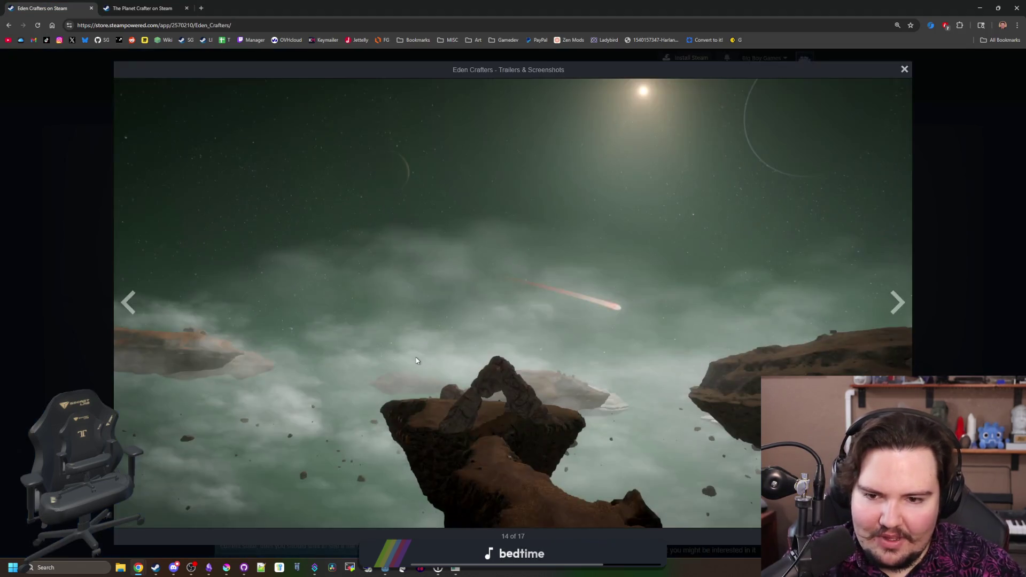
{"action": "left_click", "coordinate": [895, 312]}
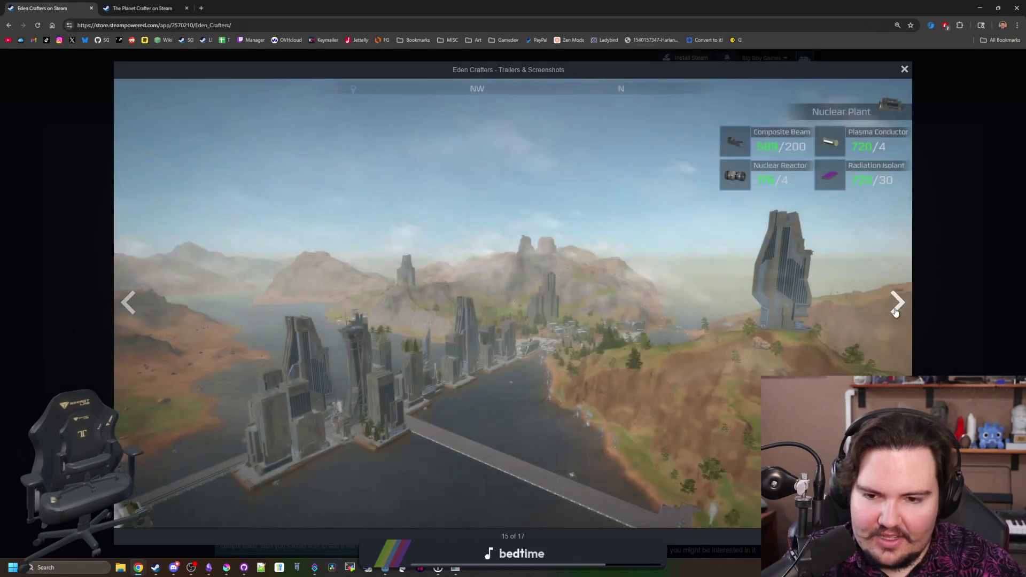
{"action": "left_click", "coordinate": [895, 313]}
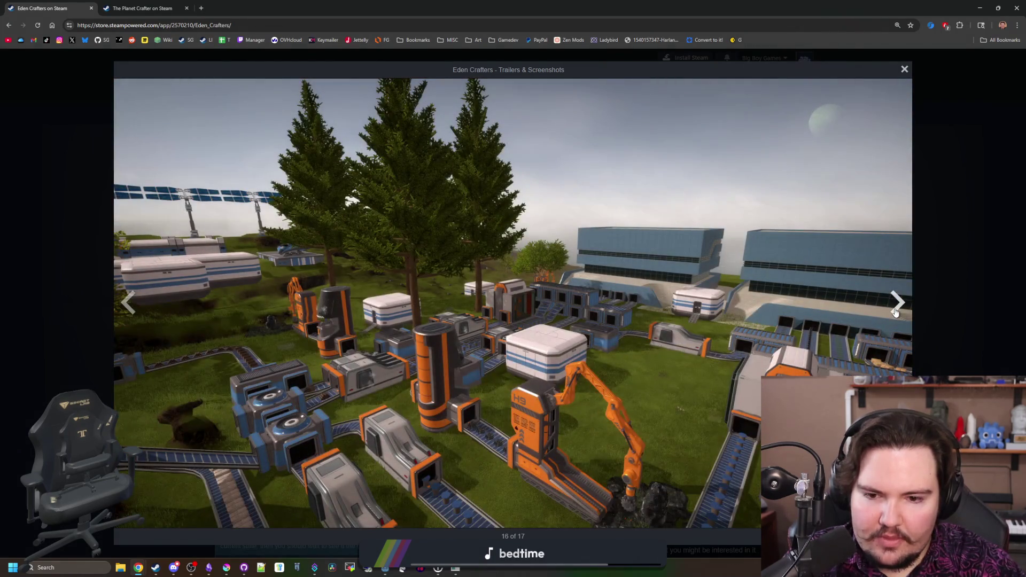
{"action": "left_click", "coordinate": [895, 313]}
{"action": "left_click", "coordinate": [896, 313]}
{"action": "left_click", "coordinate": [891, 308]}
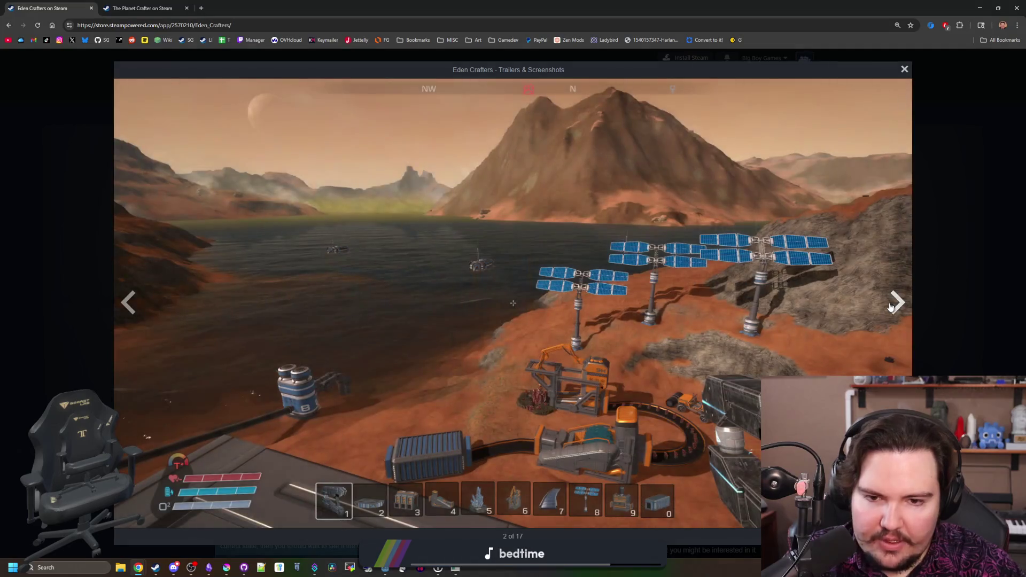
{"action": "left_click", "coordinate": [891, 308]}
{"action": "left_click", "coordinate": [891, 307]}
Page through the remaining screenshots, close the gallery, and restore the browser over Godot's fishing_region.gd
{"action": "left_click", "coordinate": [892, 308]}
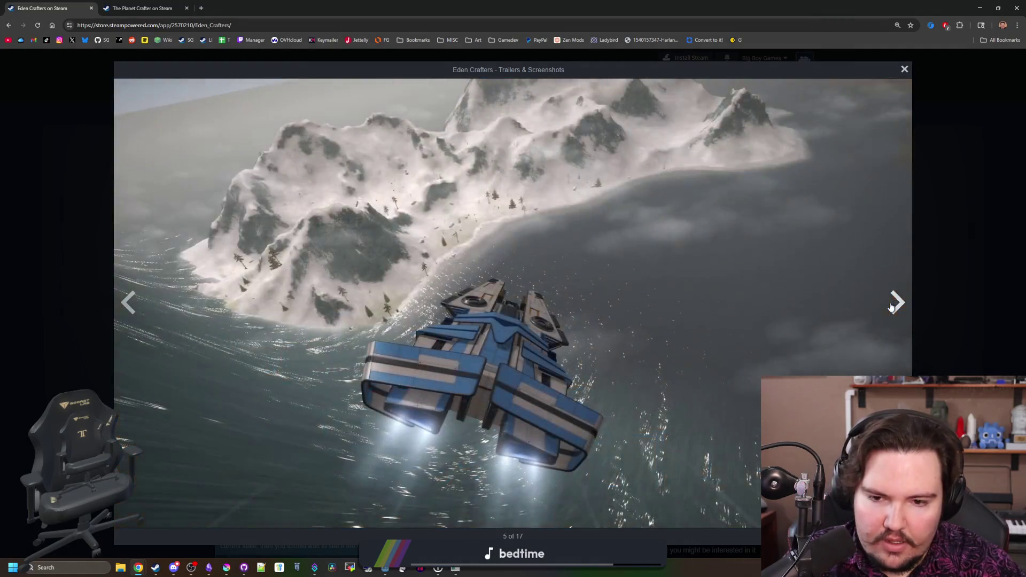
{"action": "left_click", "coordinate": [891, 308]}
{"action": "left_click", "coordinate": [892, 308]}
{"action": "left_click", "coordinate": [891, 308]}
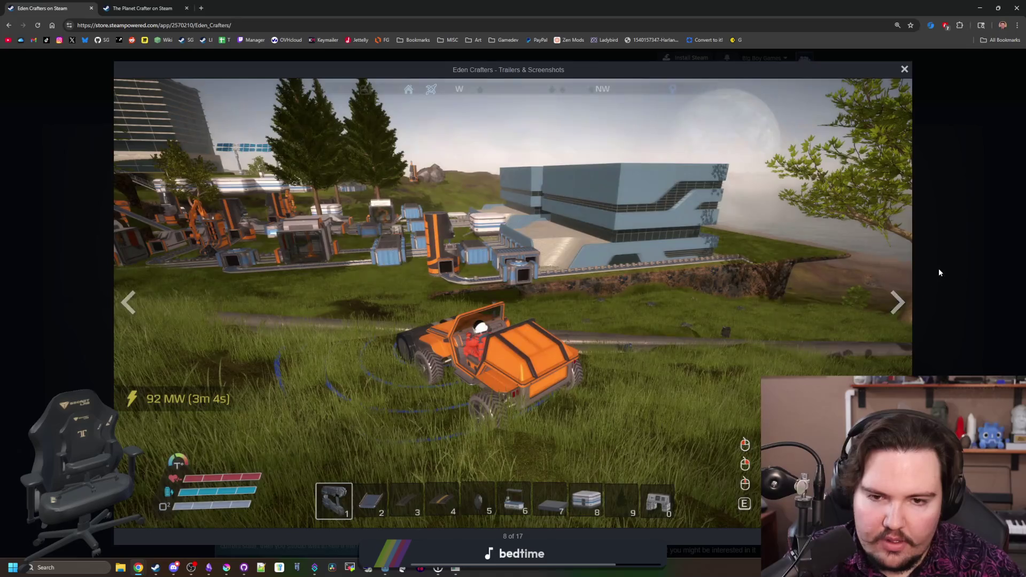
{"action": "left_click", "coordinate": [940, 273]}
{"action": "key", "text": "super+Down"}
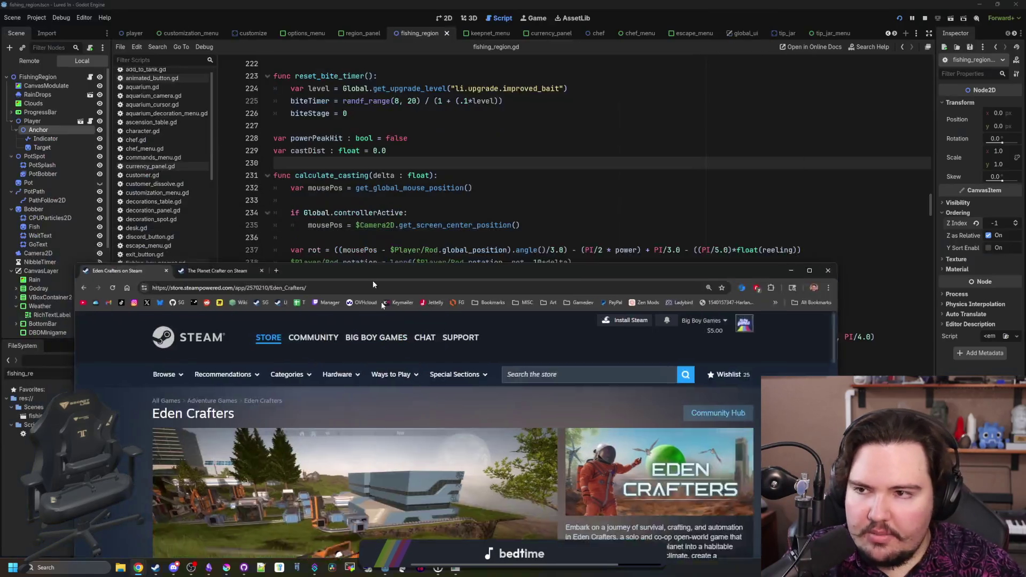